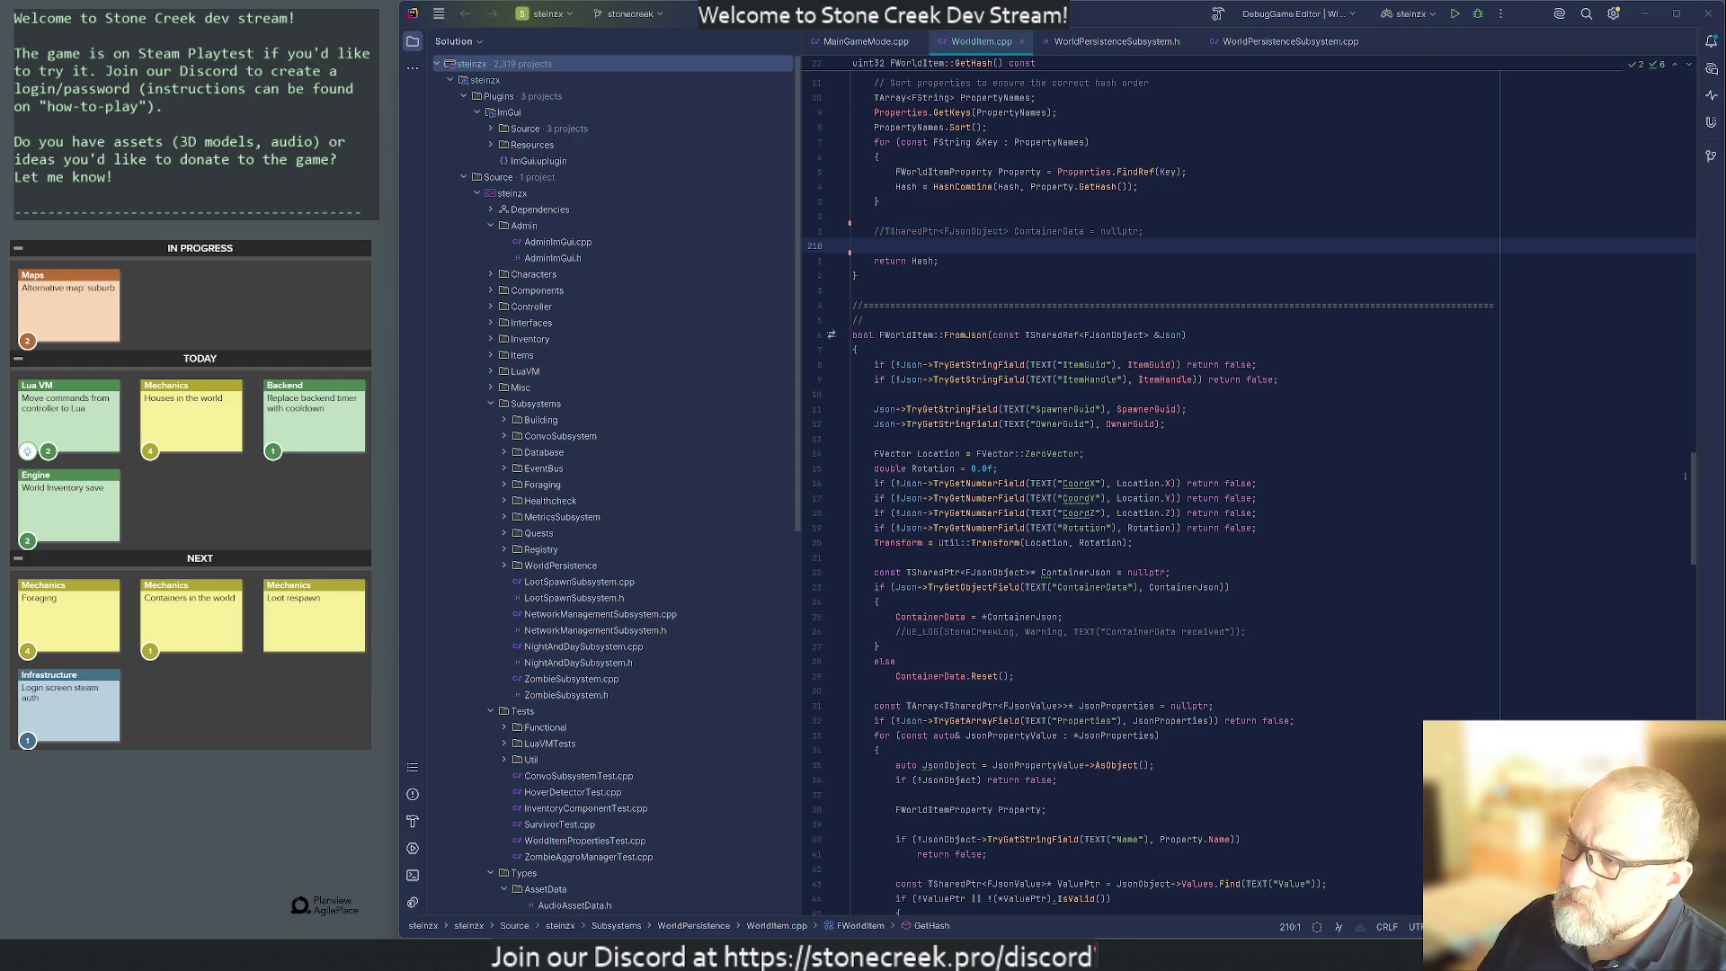
Step: Find and open WorldItemActor.cpp through the project file search
left_click(1057, 542)
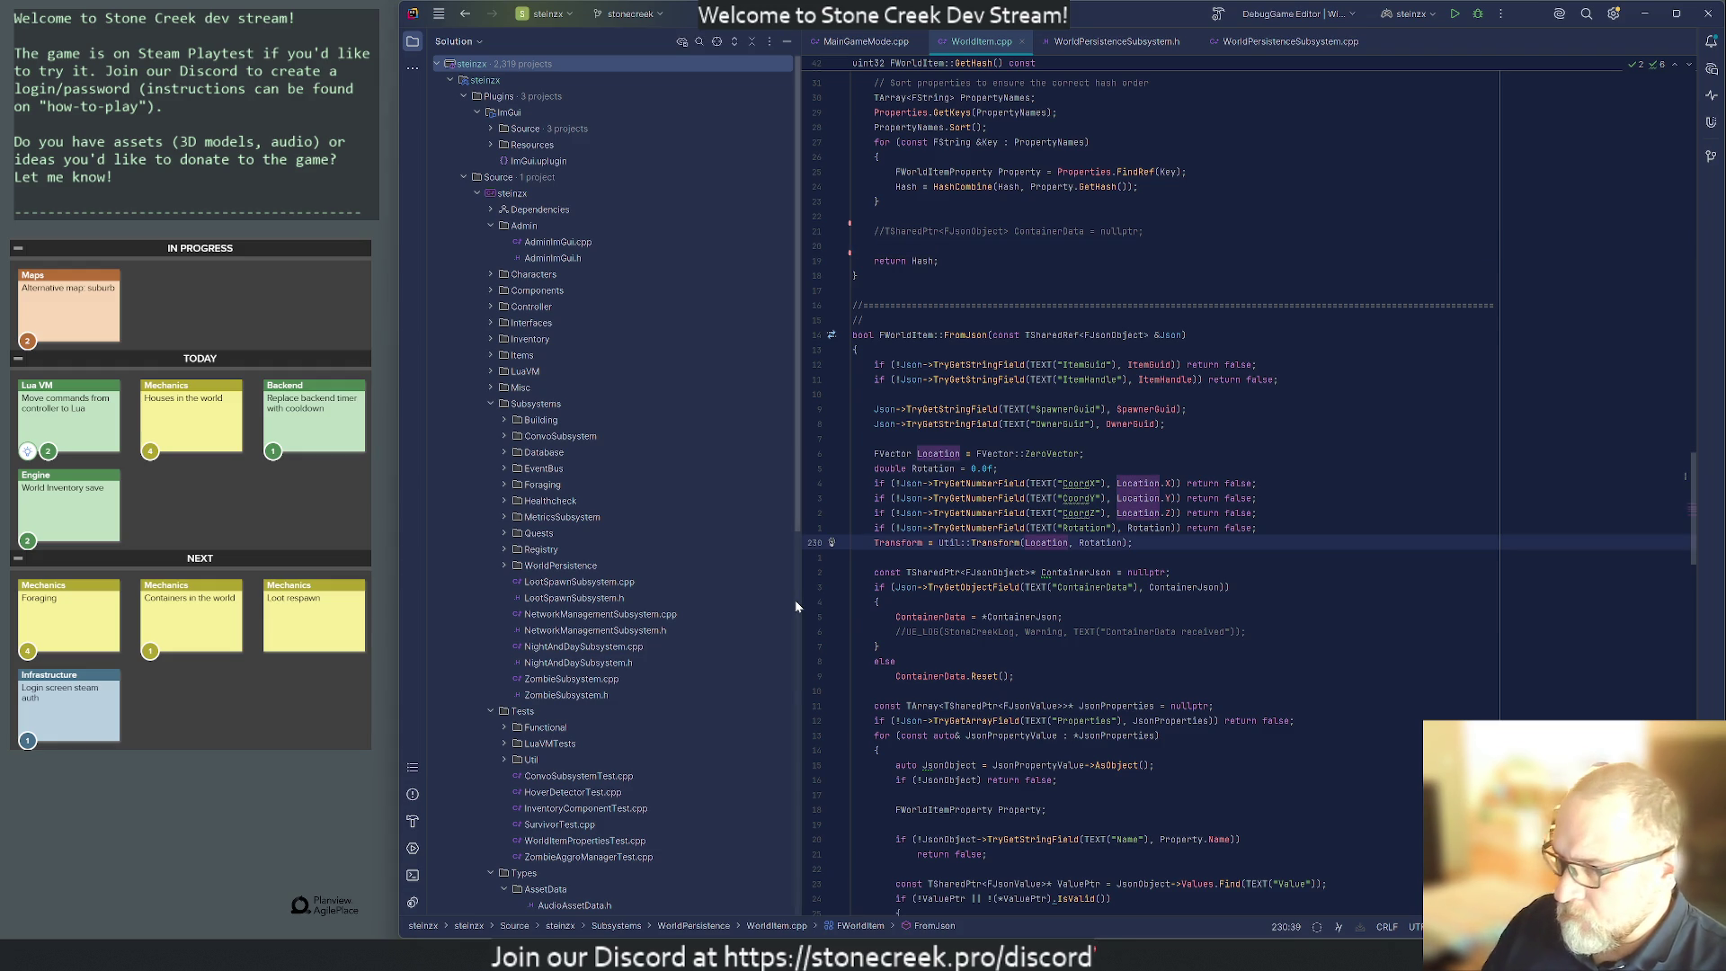
key("ctrl+t")
type("world")
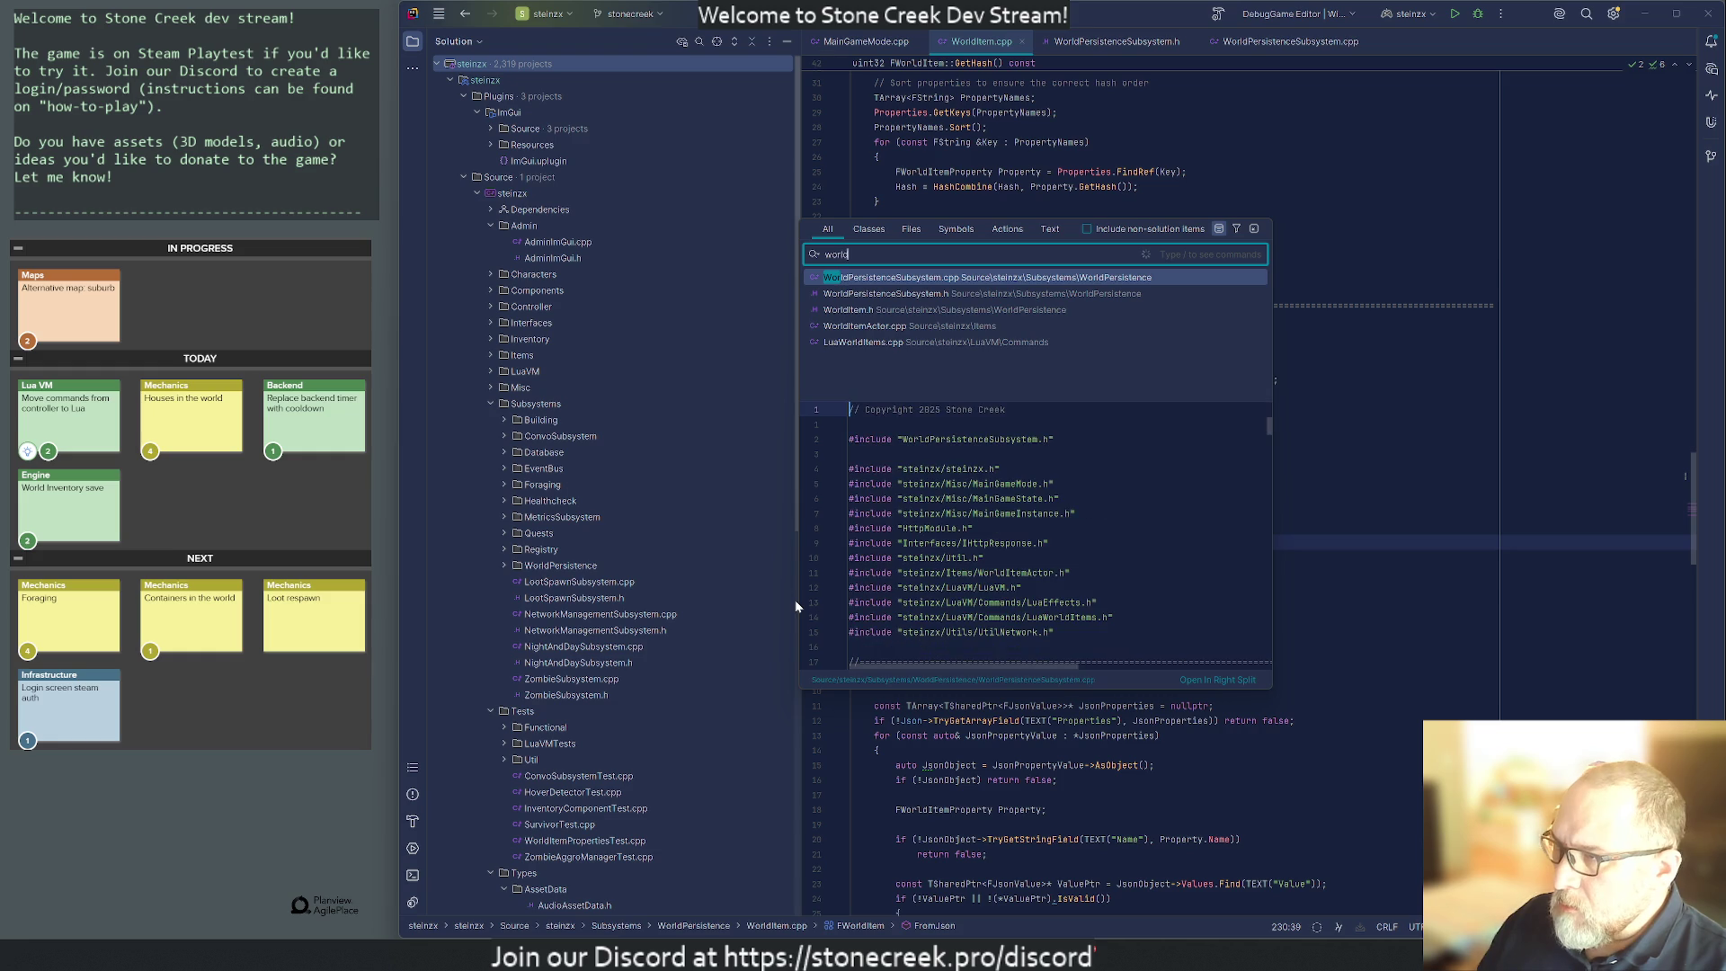
type("I")
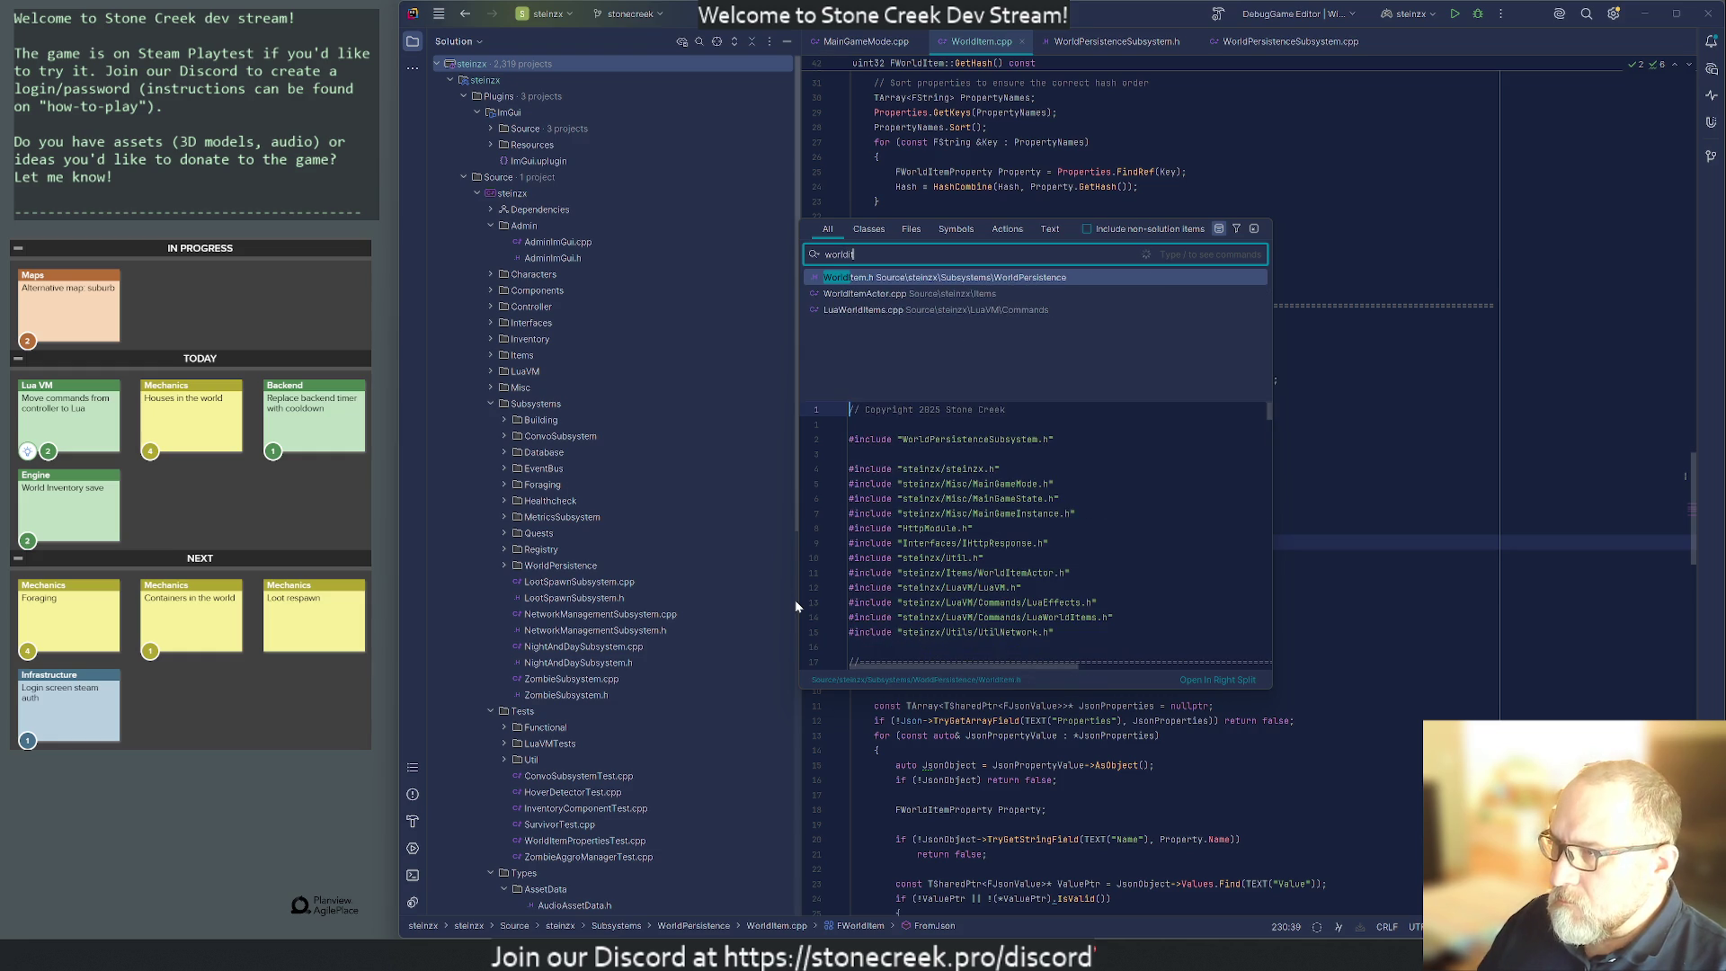
type("tem")
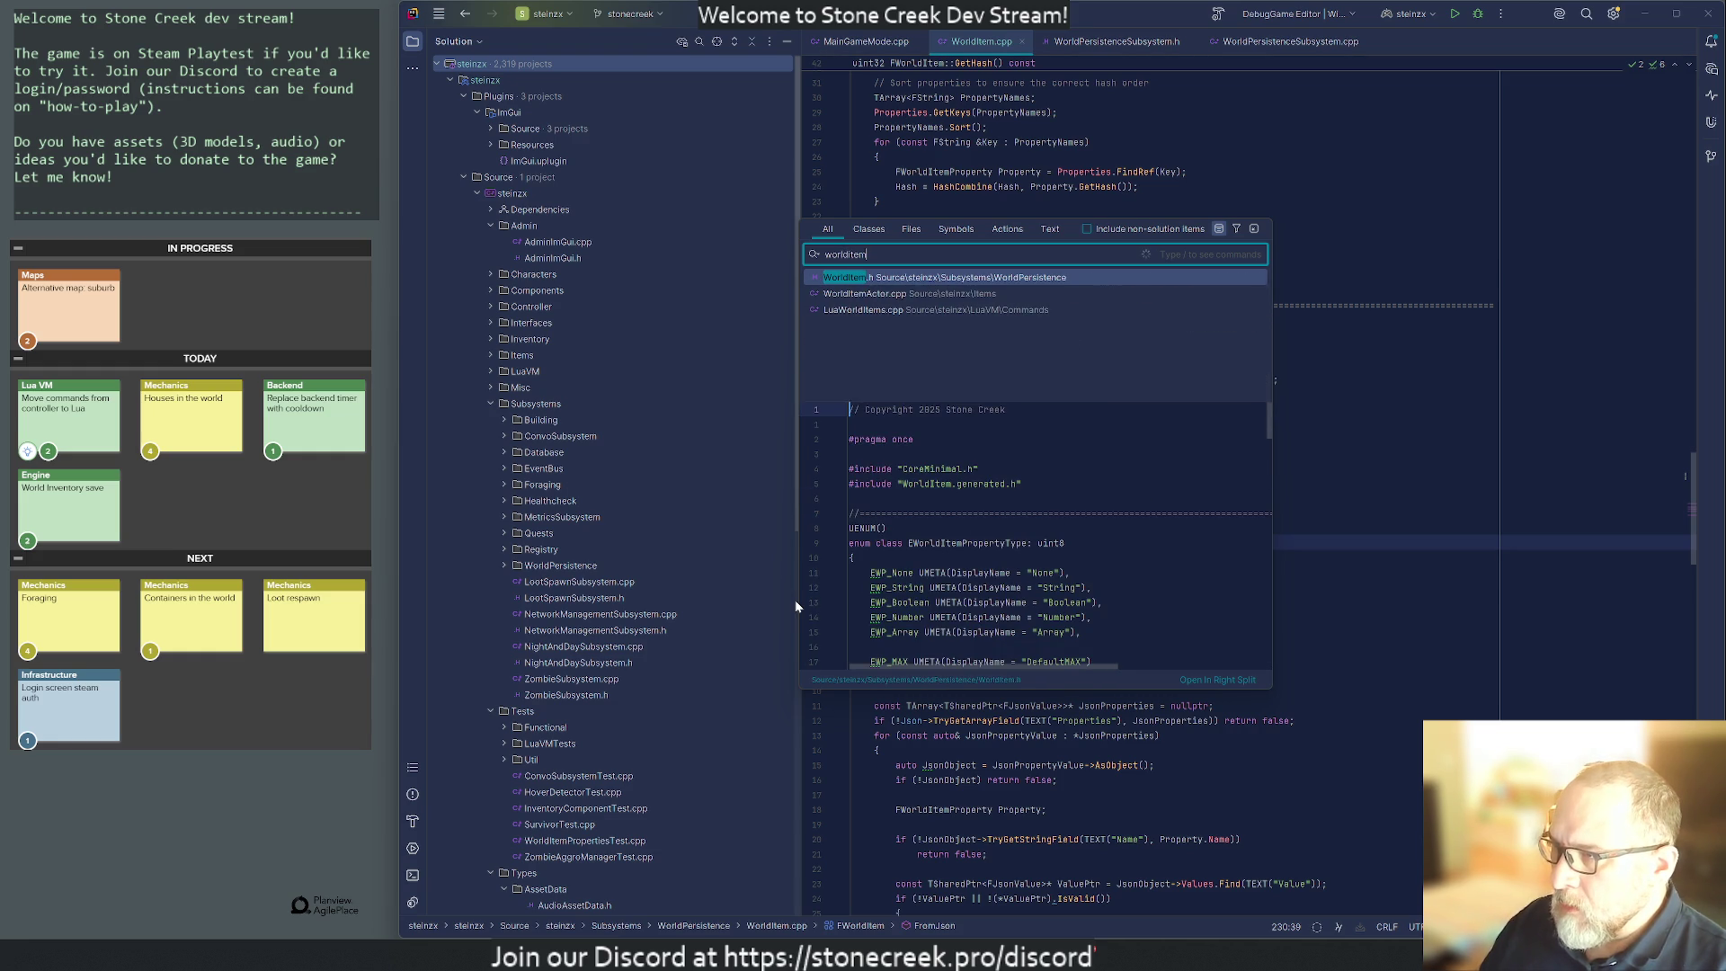
type("Actor")
key("Return")
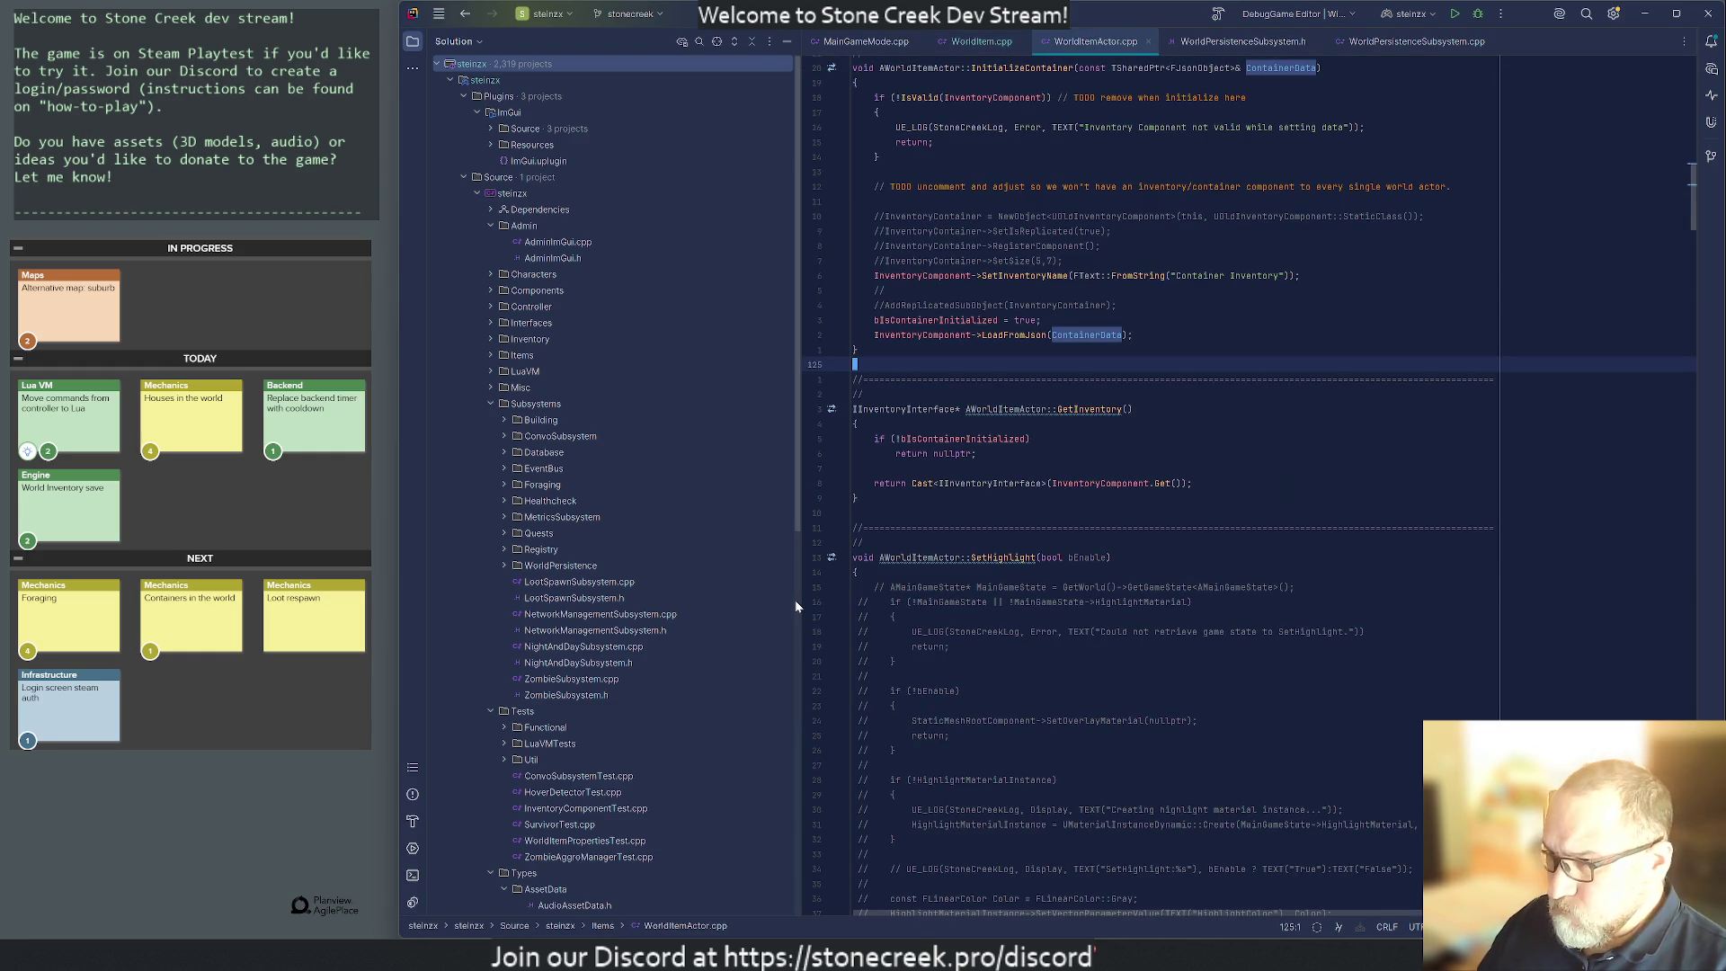
Step: Switch to the WorldItemActor.h header and jump to line 45
key("alt+o")
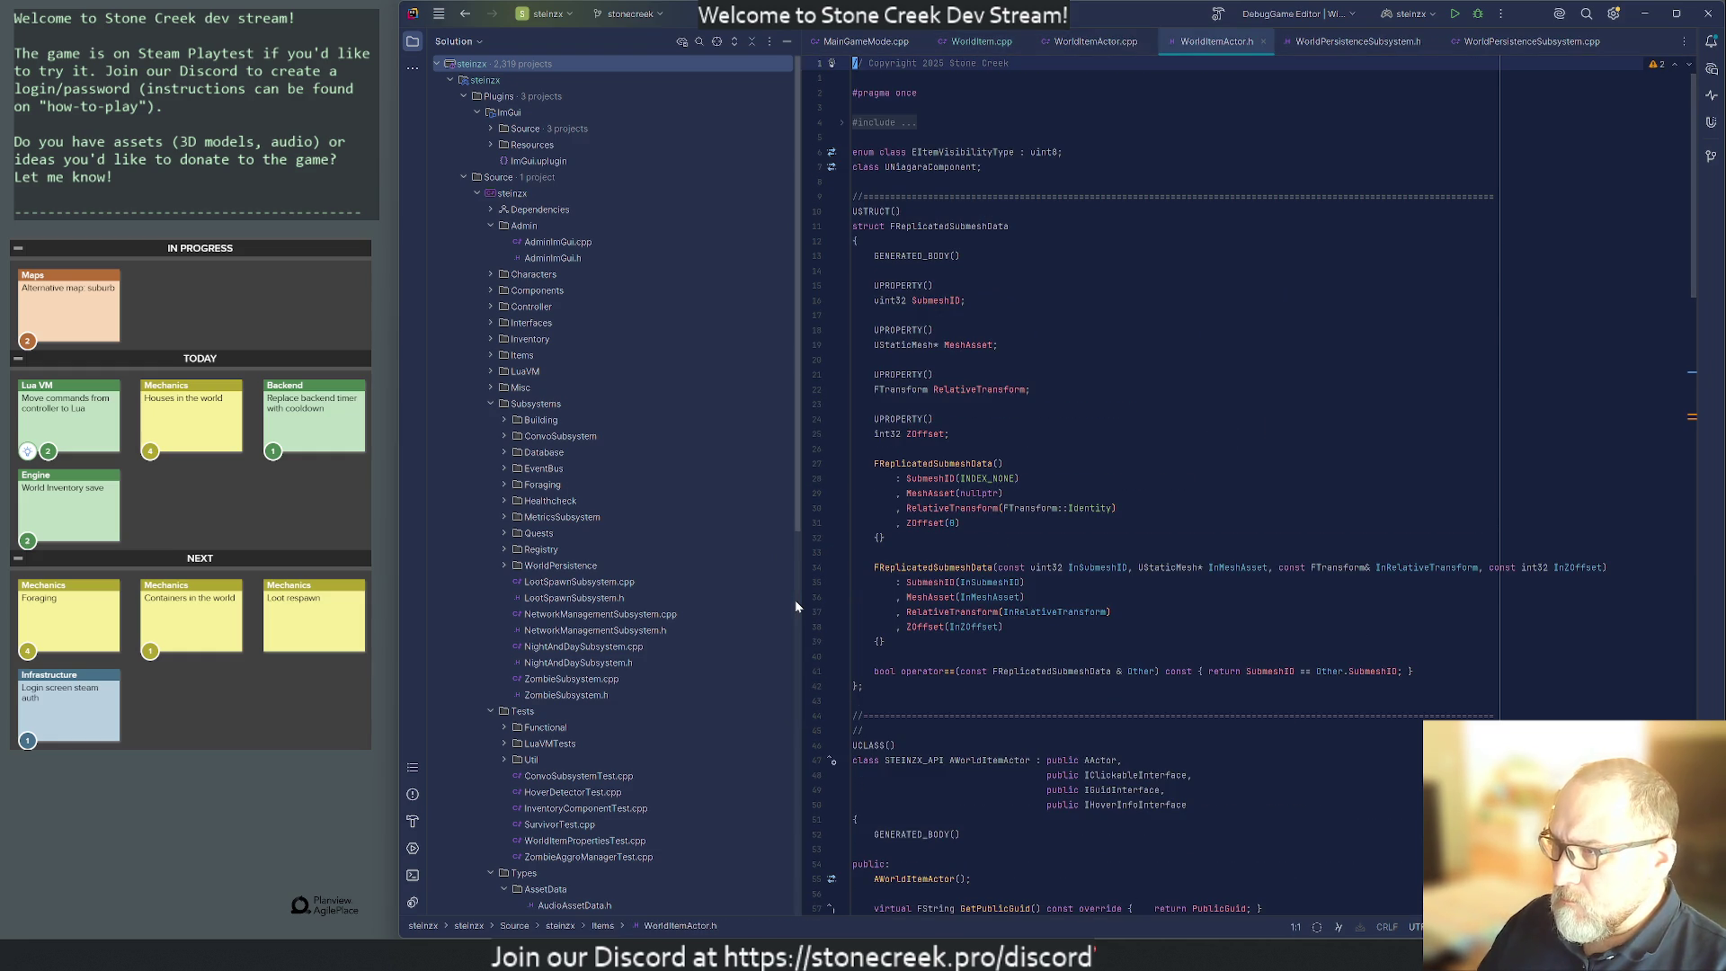
key("j")
key("j")
key("j")
key("j")
key("j")
key("j")
key("j")
key("j")
key("j")
key("j")
key("j")
scroll(1146, 540, "down", 2)
scroll(1146, 540, "down", 5)
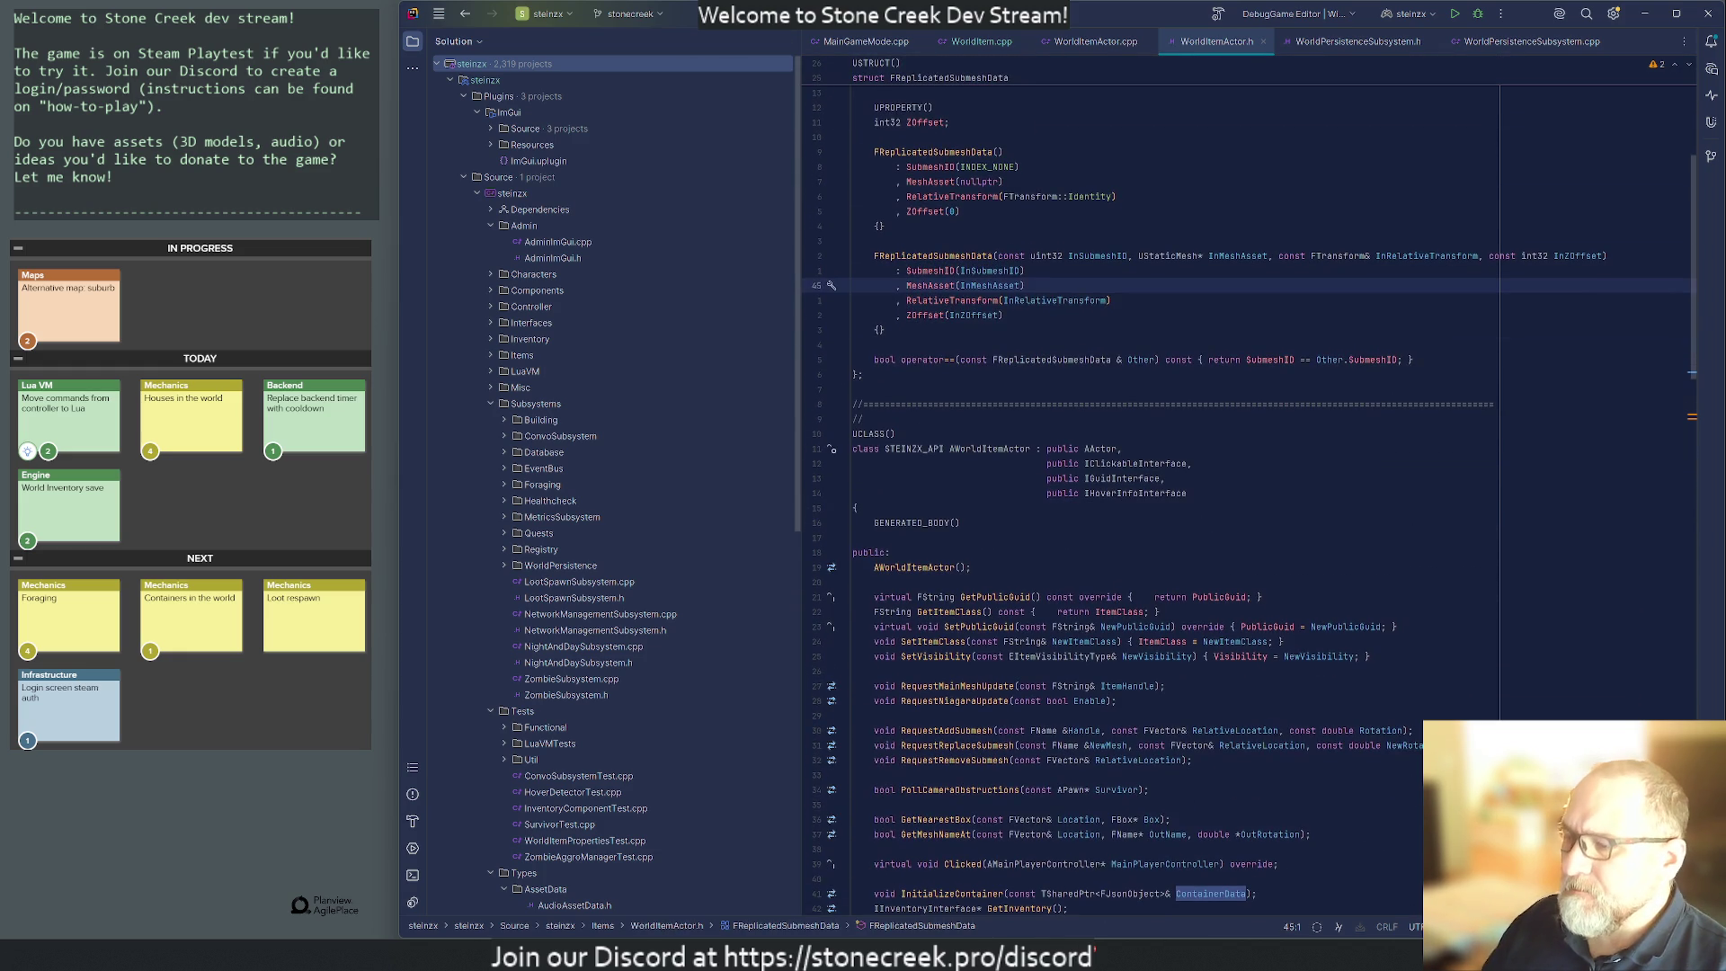
scroll(1147, 540, "down", 5)
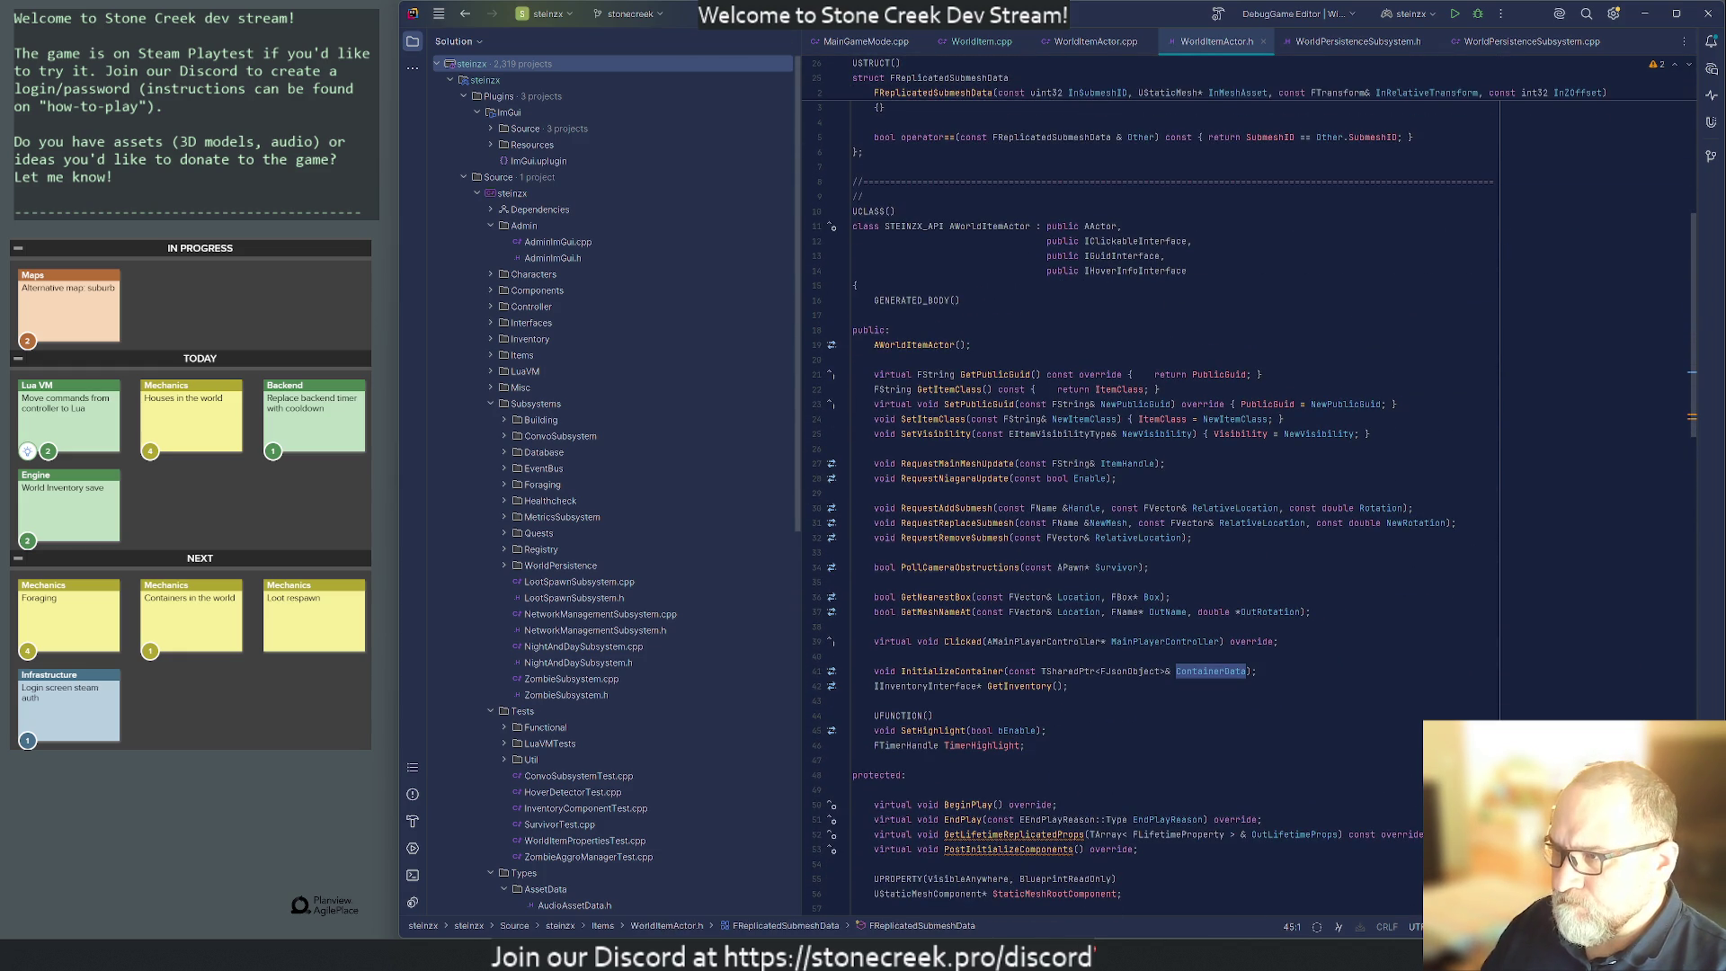
scroll(1146, 540, "down", 4)
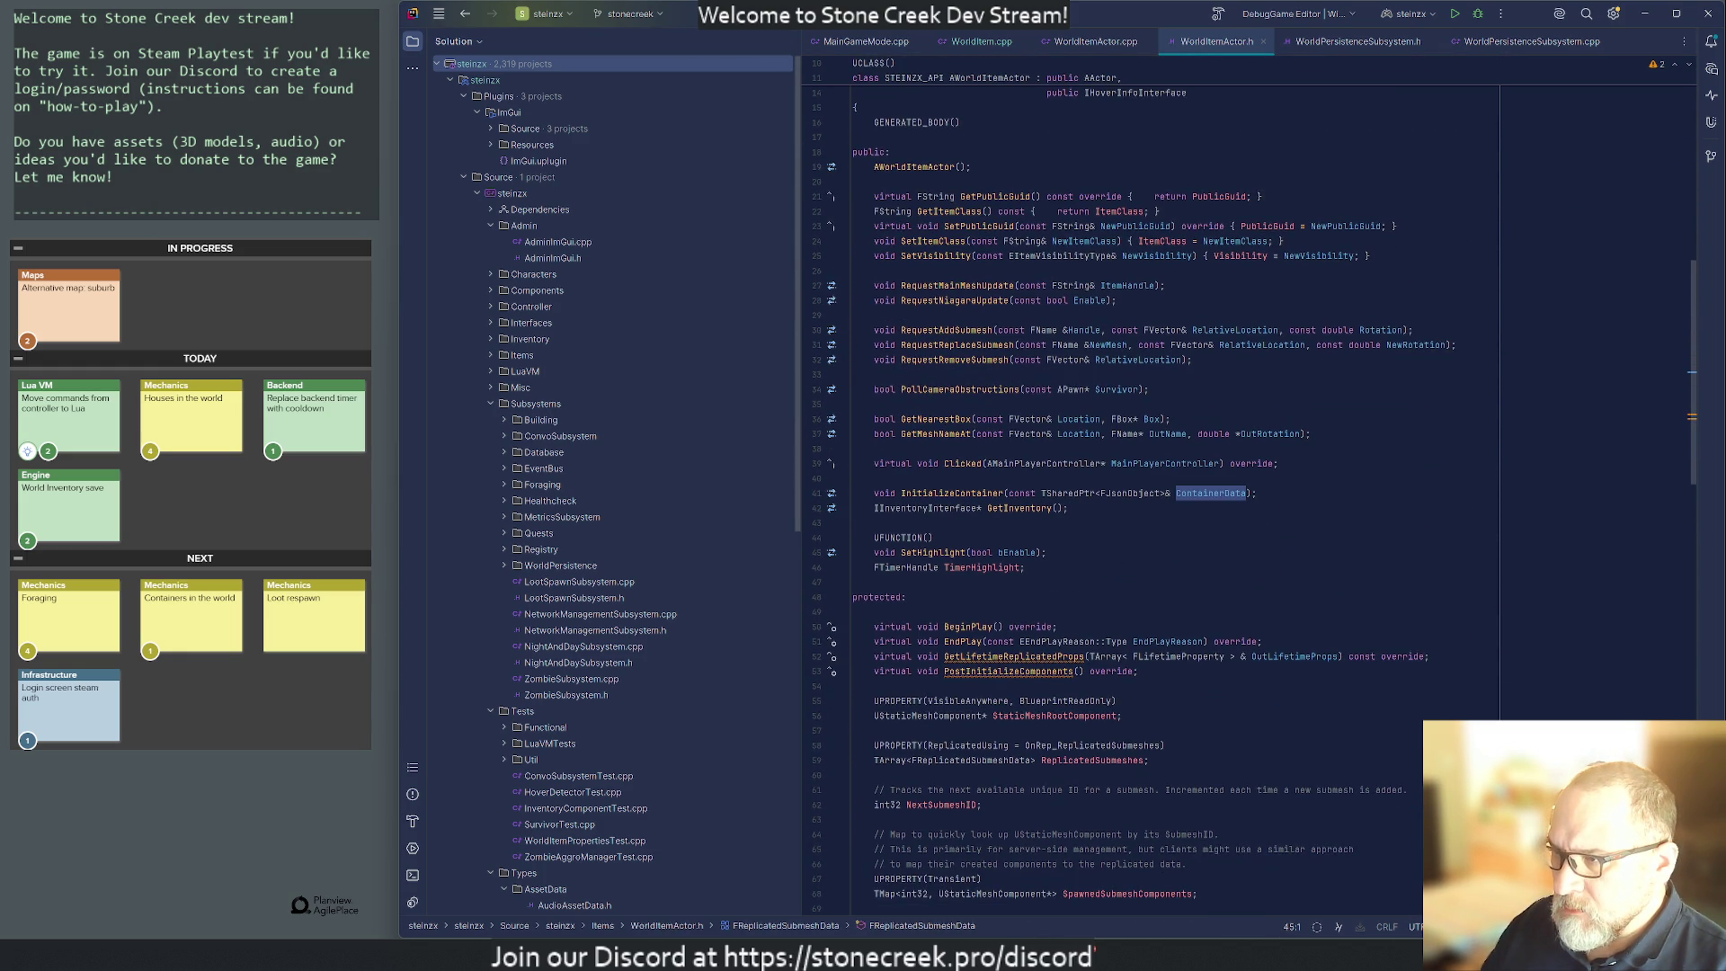
scroll(1146, 539, "down", 5)
scroll(1146, 539, "down", 2)
scroll(1146, 539, "down", 2)
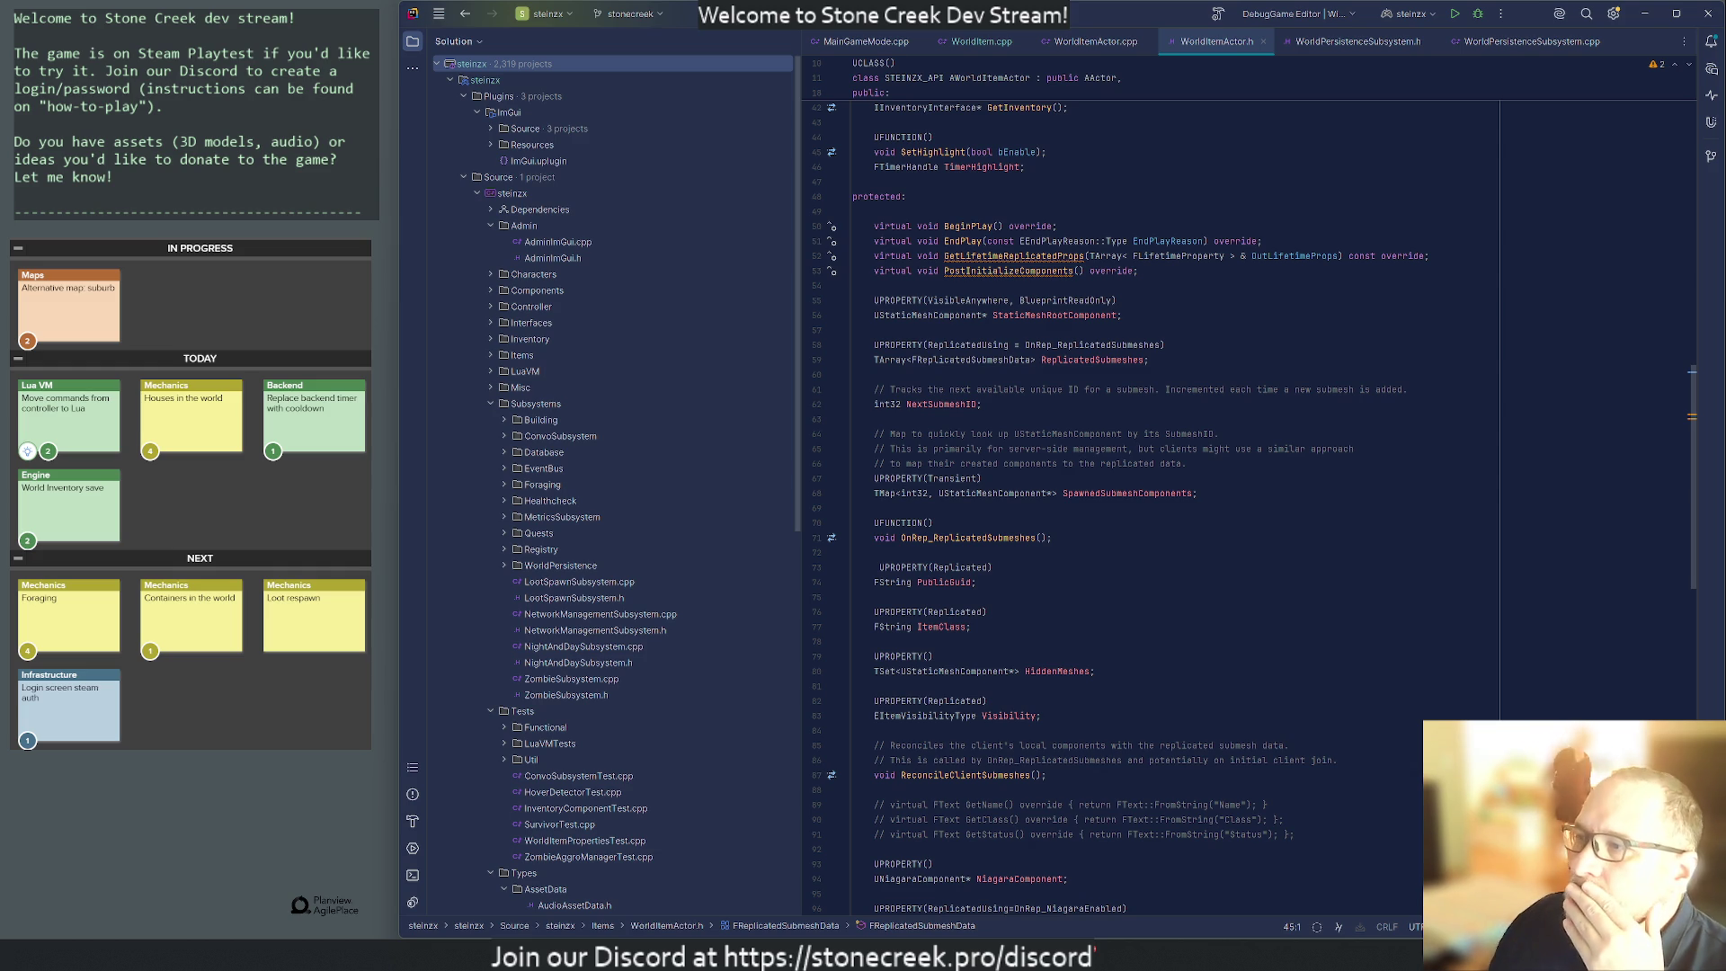
scroll(1132, 499, "down", 1)
scroll(1132, 499, "down", 3)
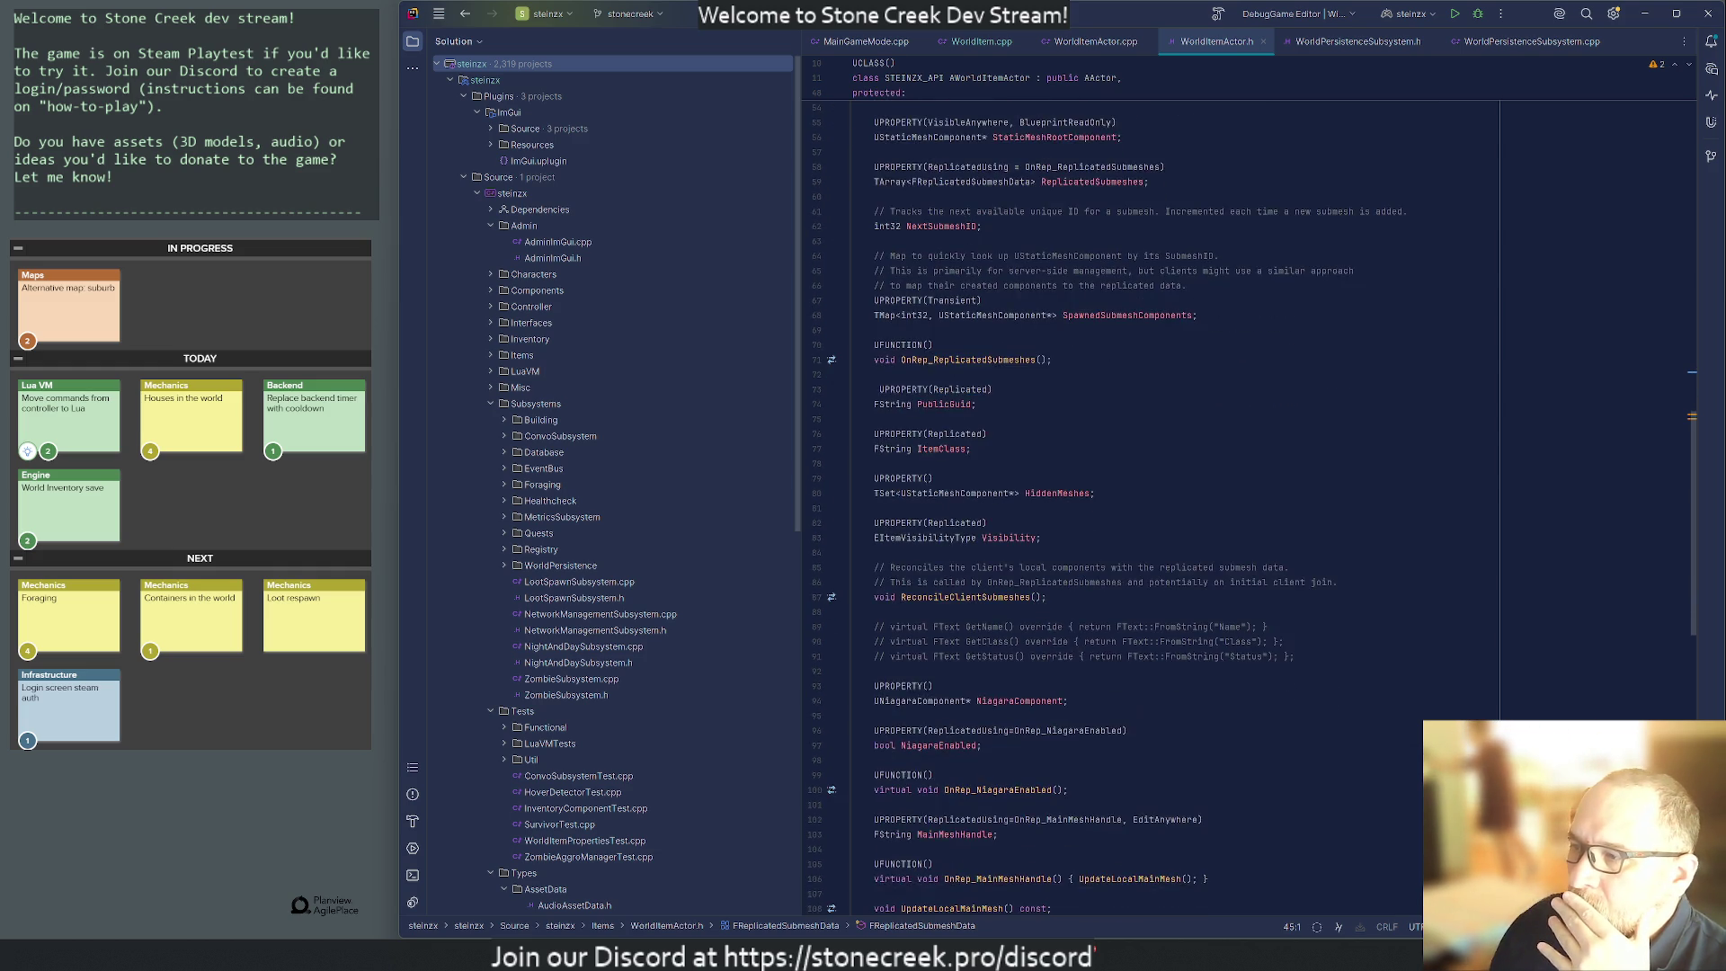
scroll(1133, 500, "down", 4)
scroll(1132, 500, "down", 3)
scroll(1133, 500, "down", 1)
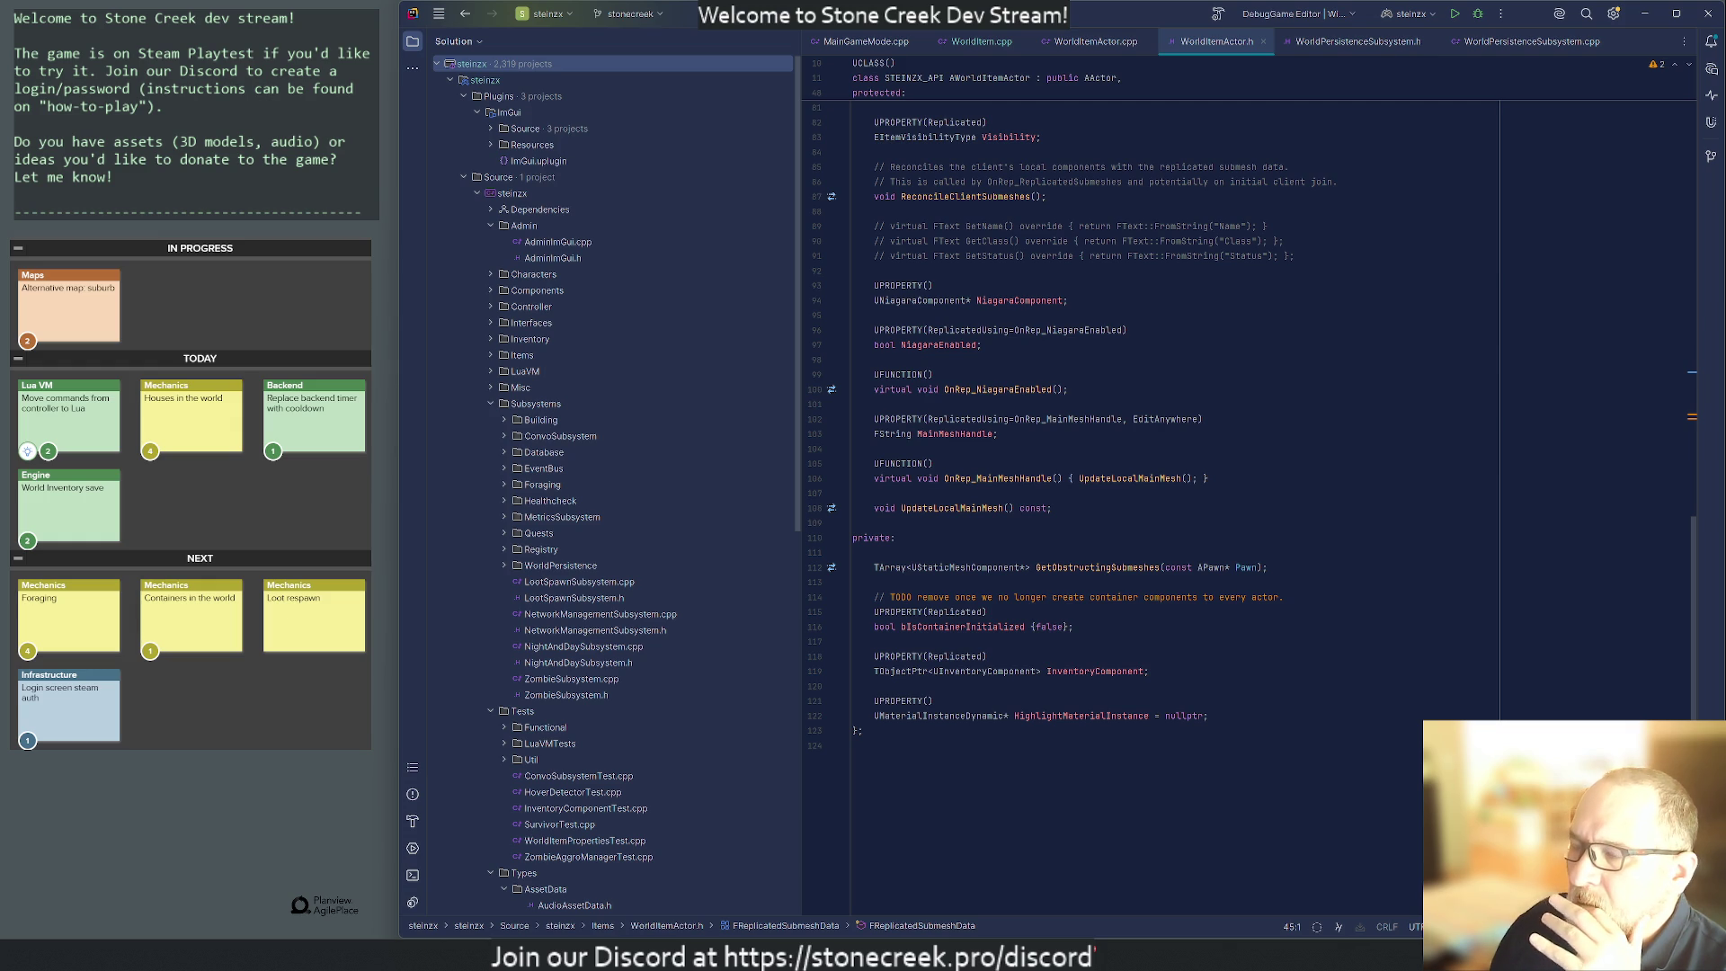
scroll(1134, 499, "up", 2)
scroll(1133, 500, "up", 2)
scroll(1095, 508, "up", 2)
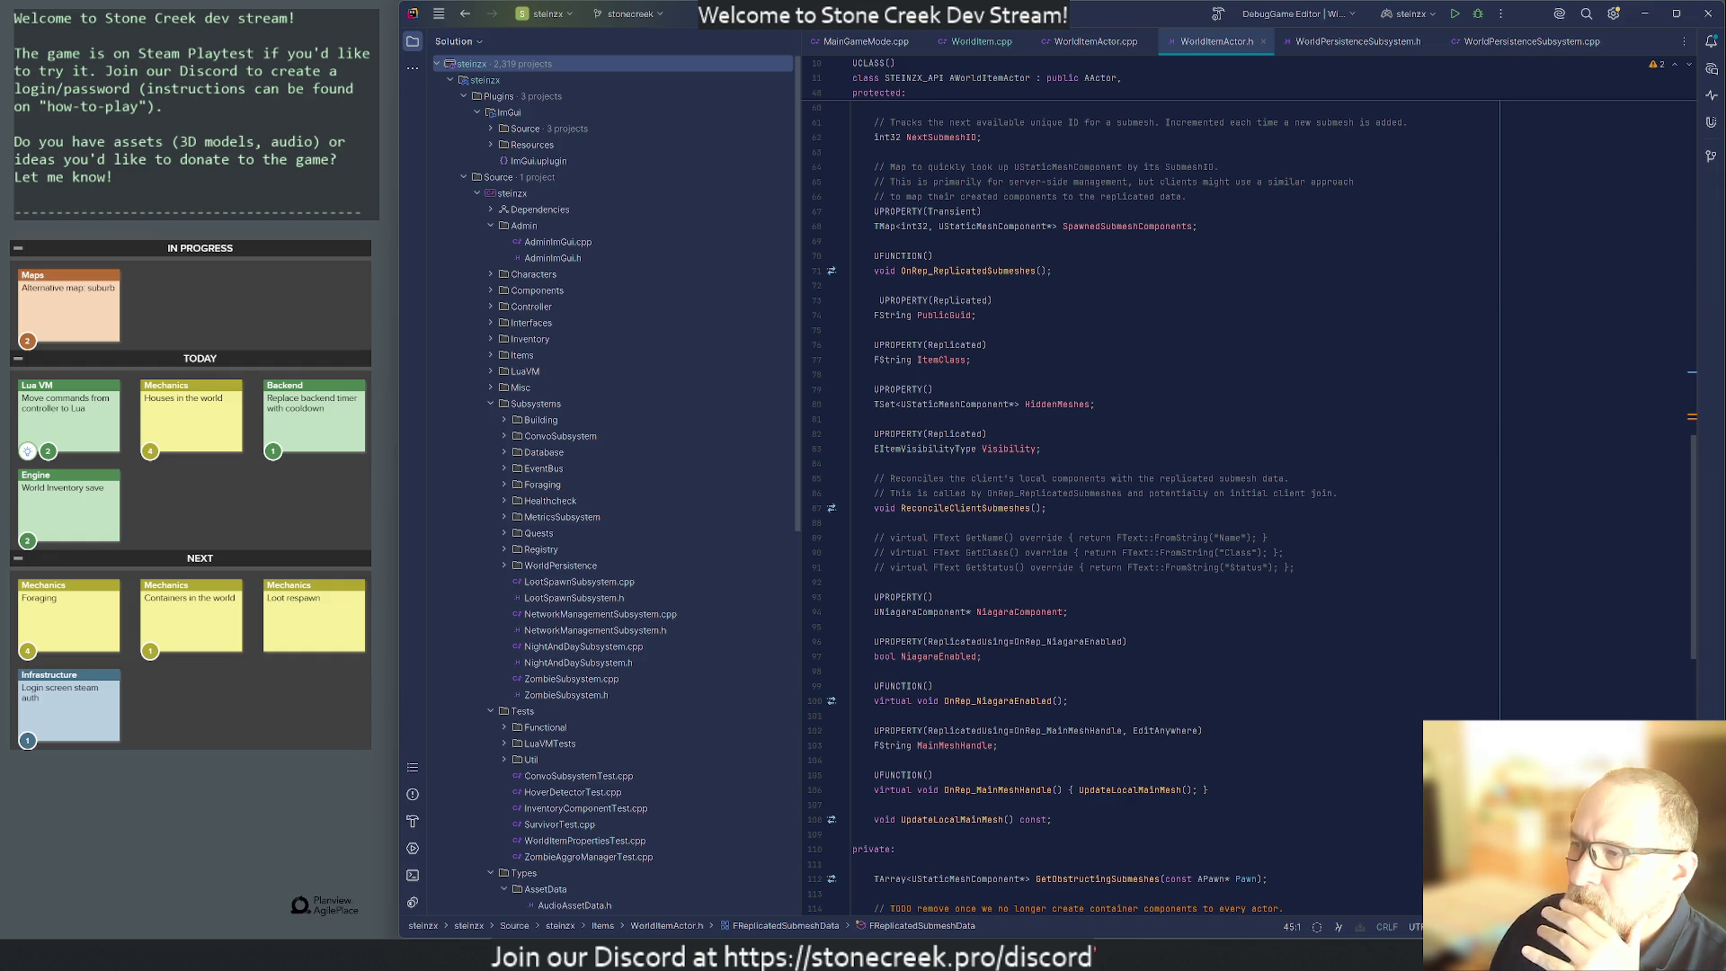
scroll(1119, 509, "up", 3)
scroll(1120, 508, "up", 2)
scroll(1119, 509, "up", 2)
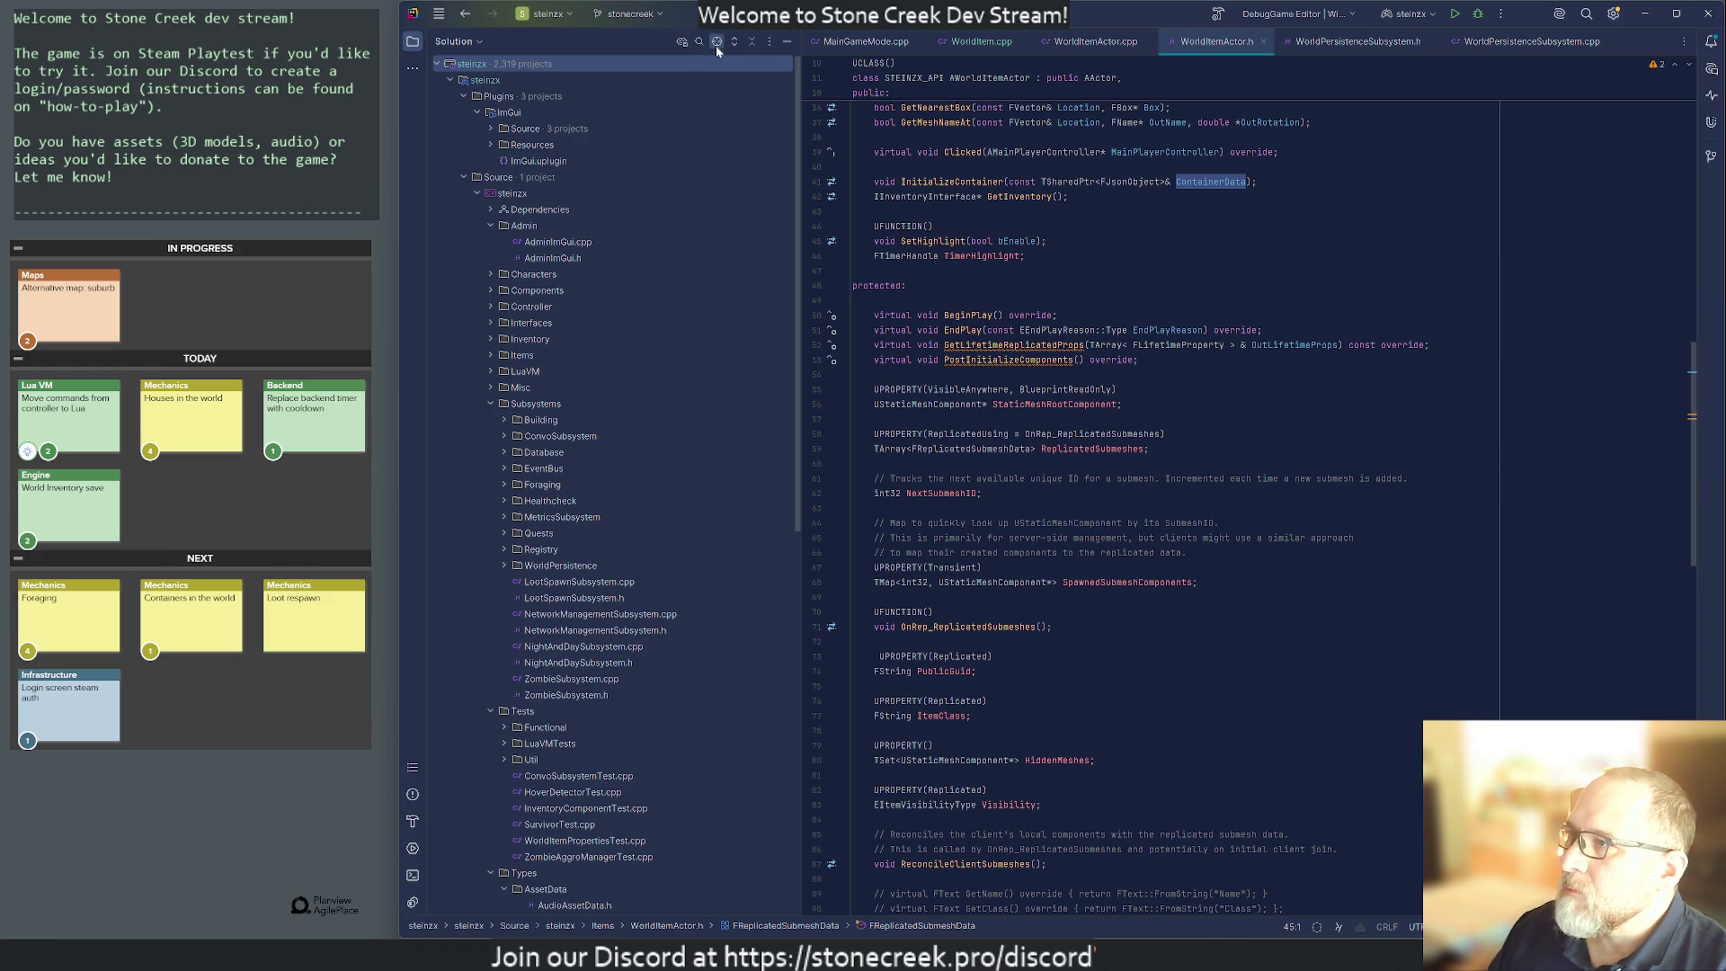
Step: Open CompositeLabActor.h and CompositeLabActor.cpp from Items, then start debugging the game project
left_click(717, 41)
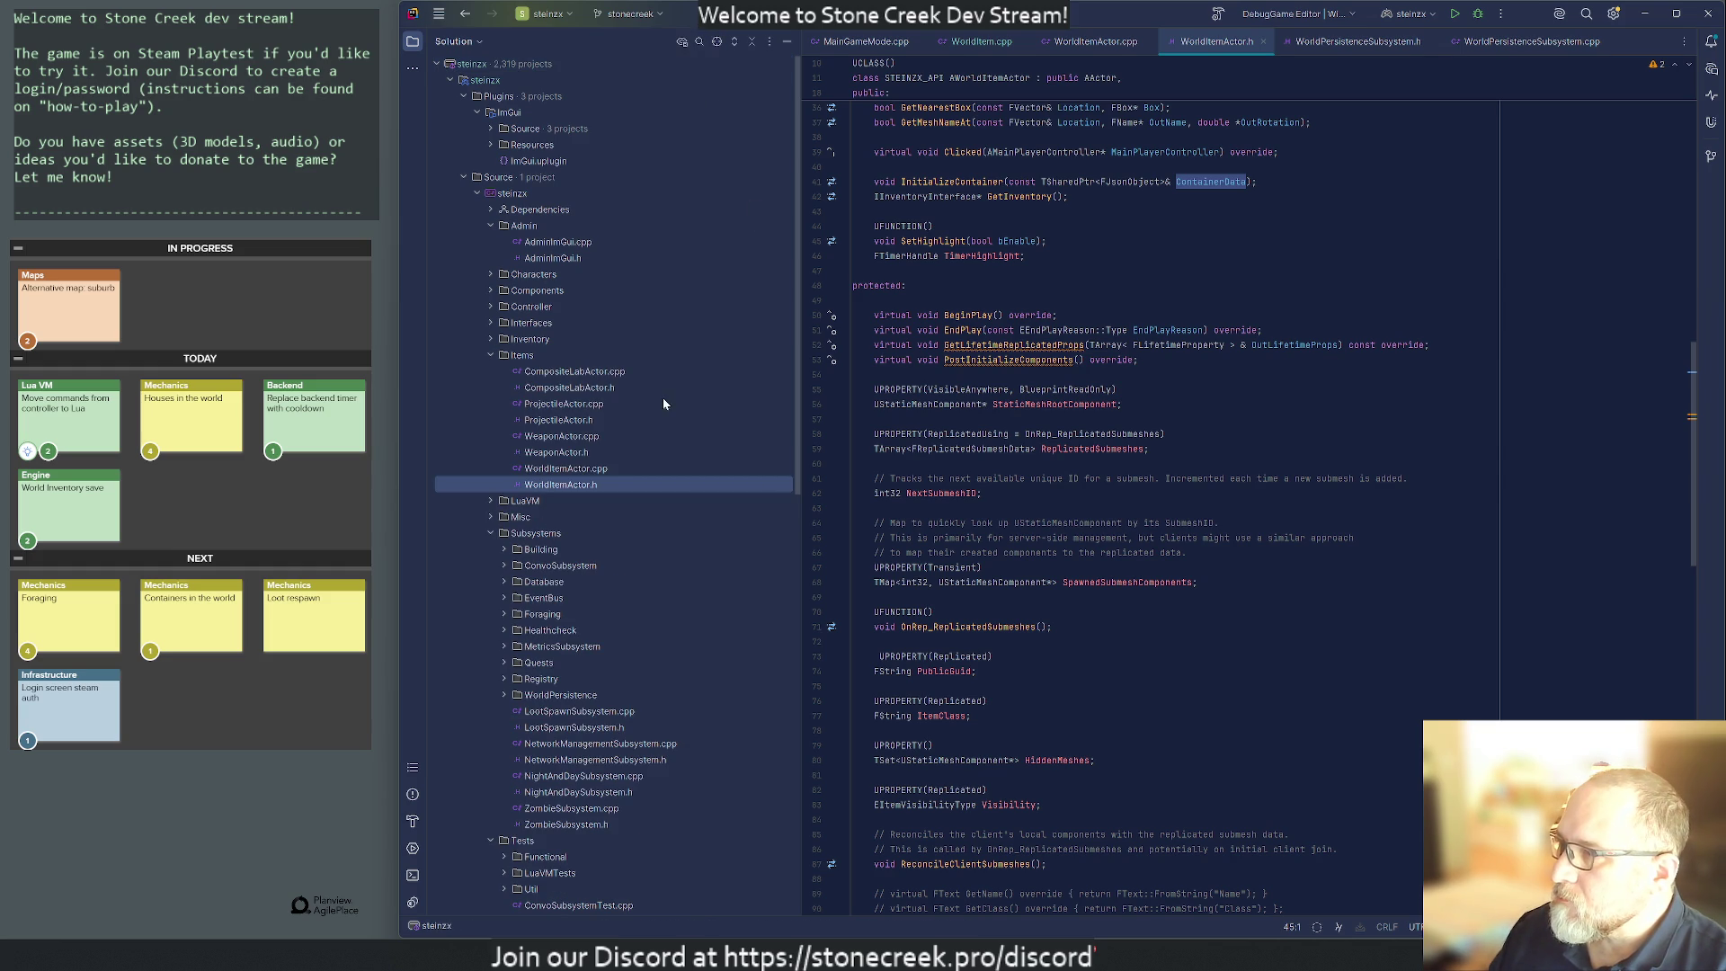
double_click(580, 387)
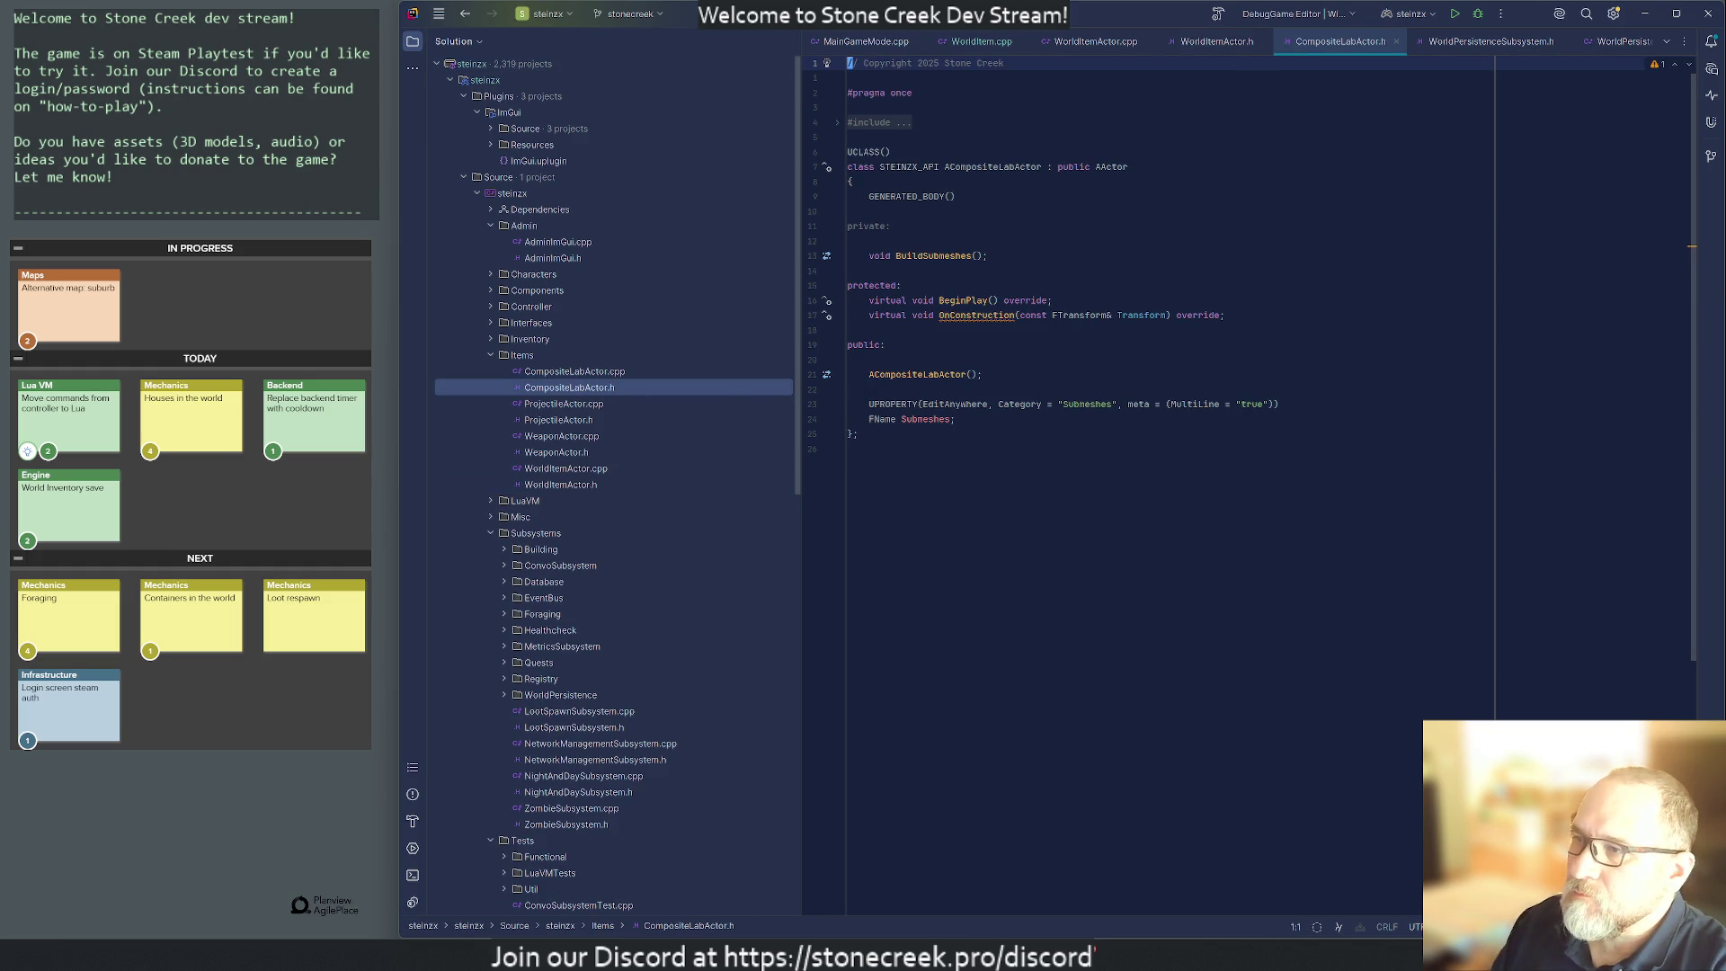
double_click(567, 371)
scroll(1213, 512, "down", 5)
scroll(1213, 514, "down", 3)
scroll(1214, 513, "up", 3)
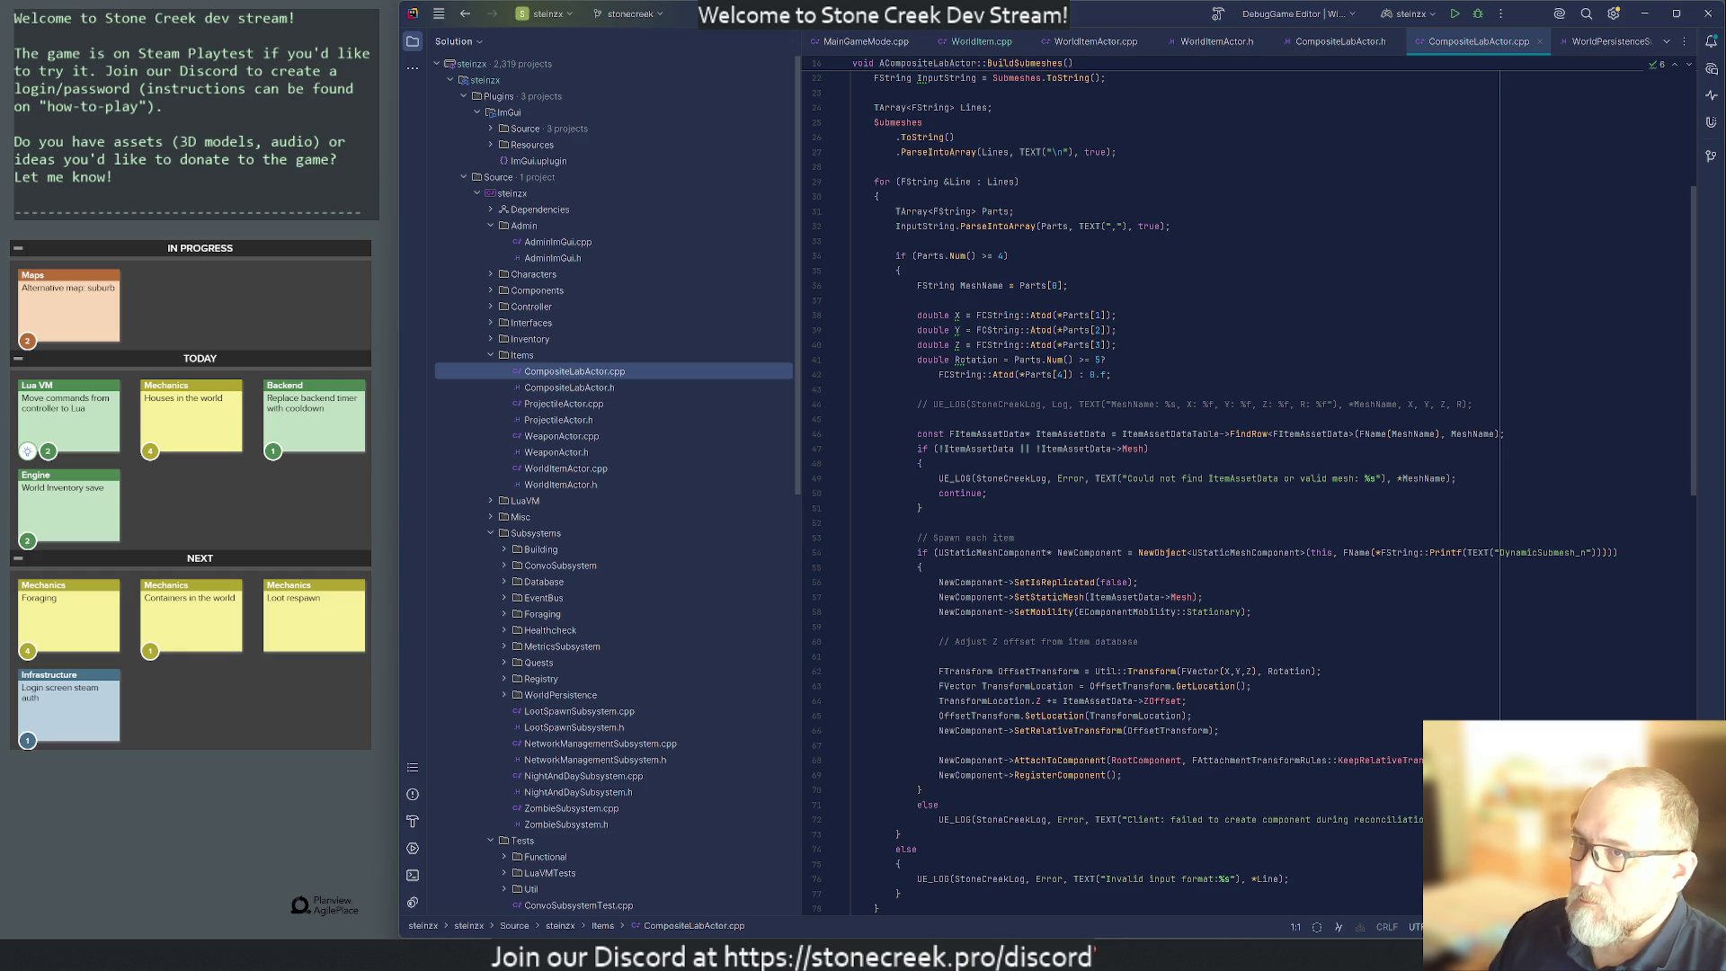
left_click(1479, 17)
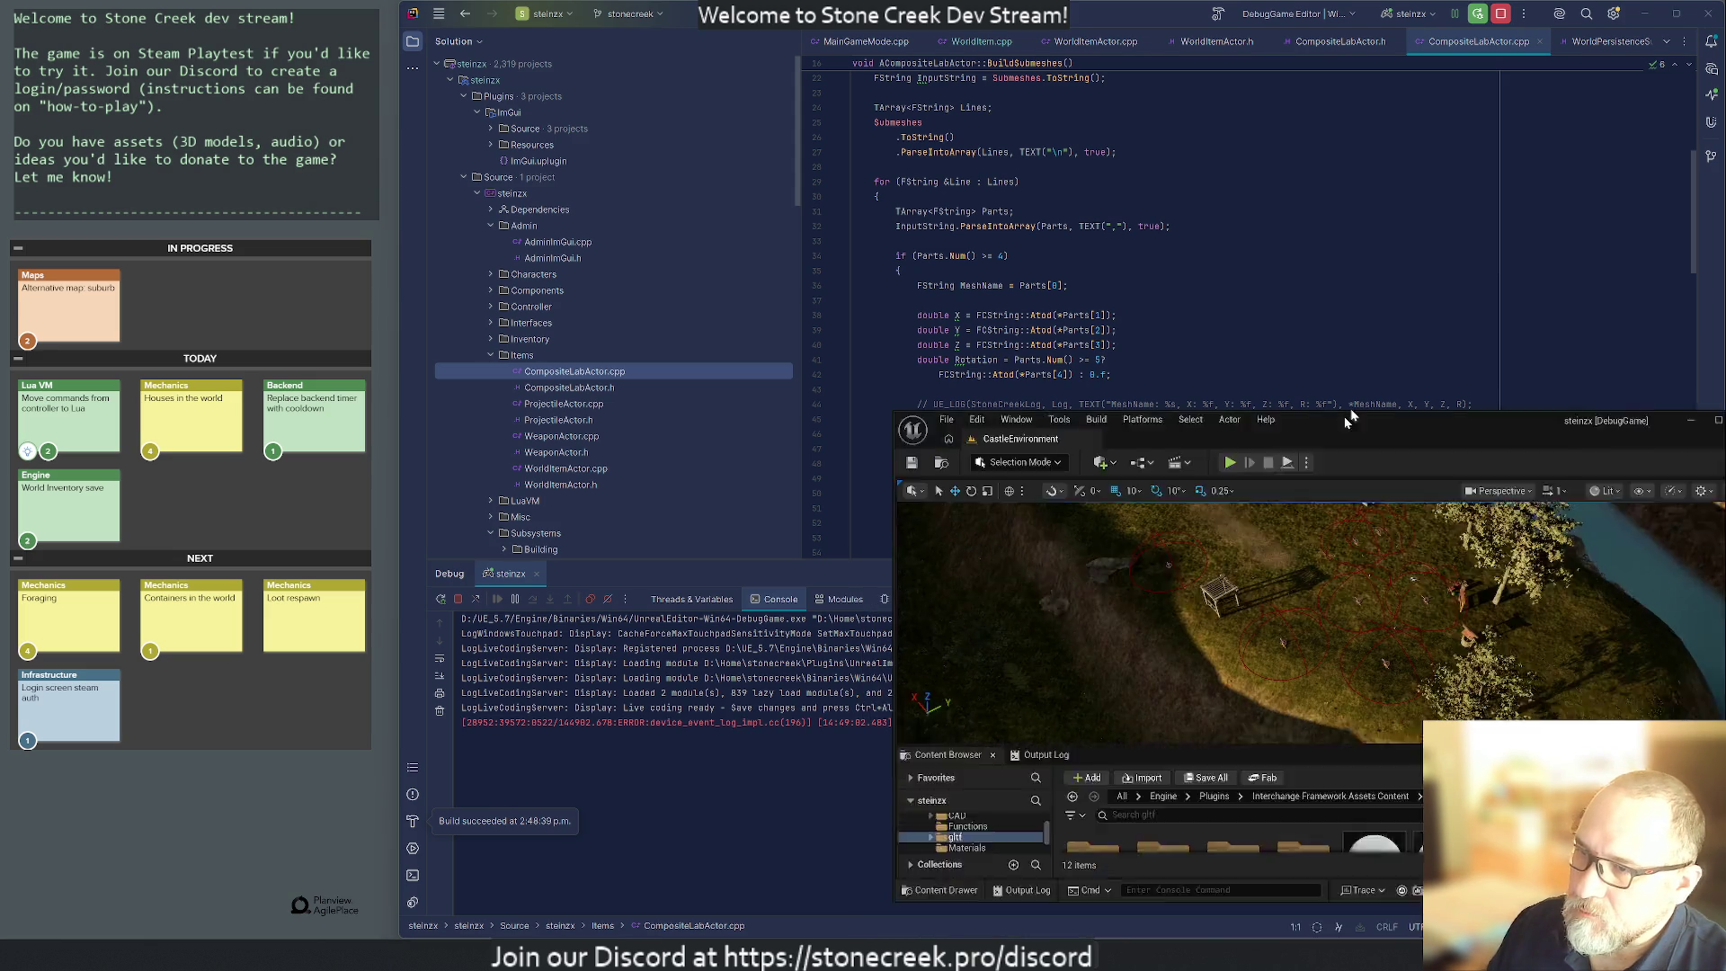
Step: Arrange Unreal Editor and Rider side by side on the screen
left_click_drag(1325, 449, 1724, 271)
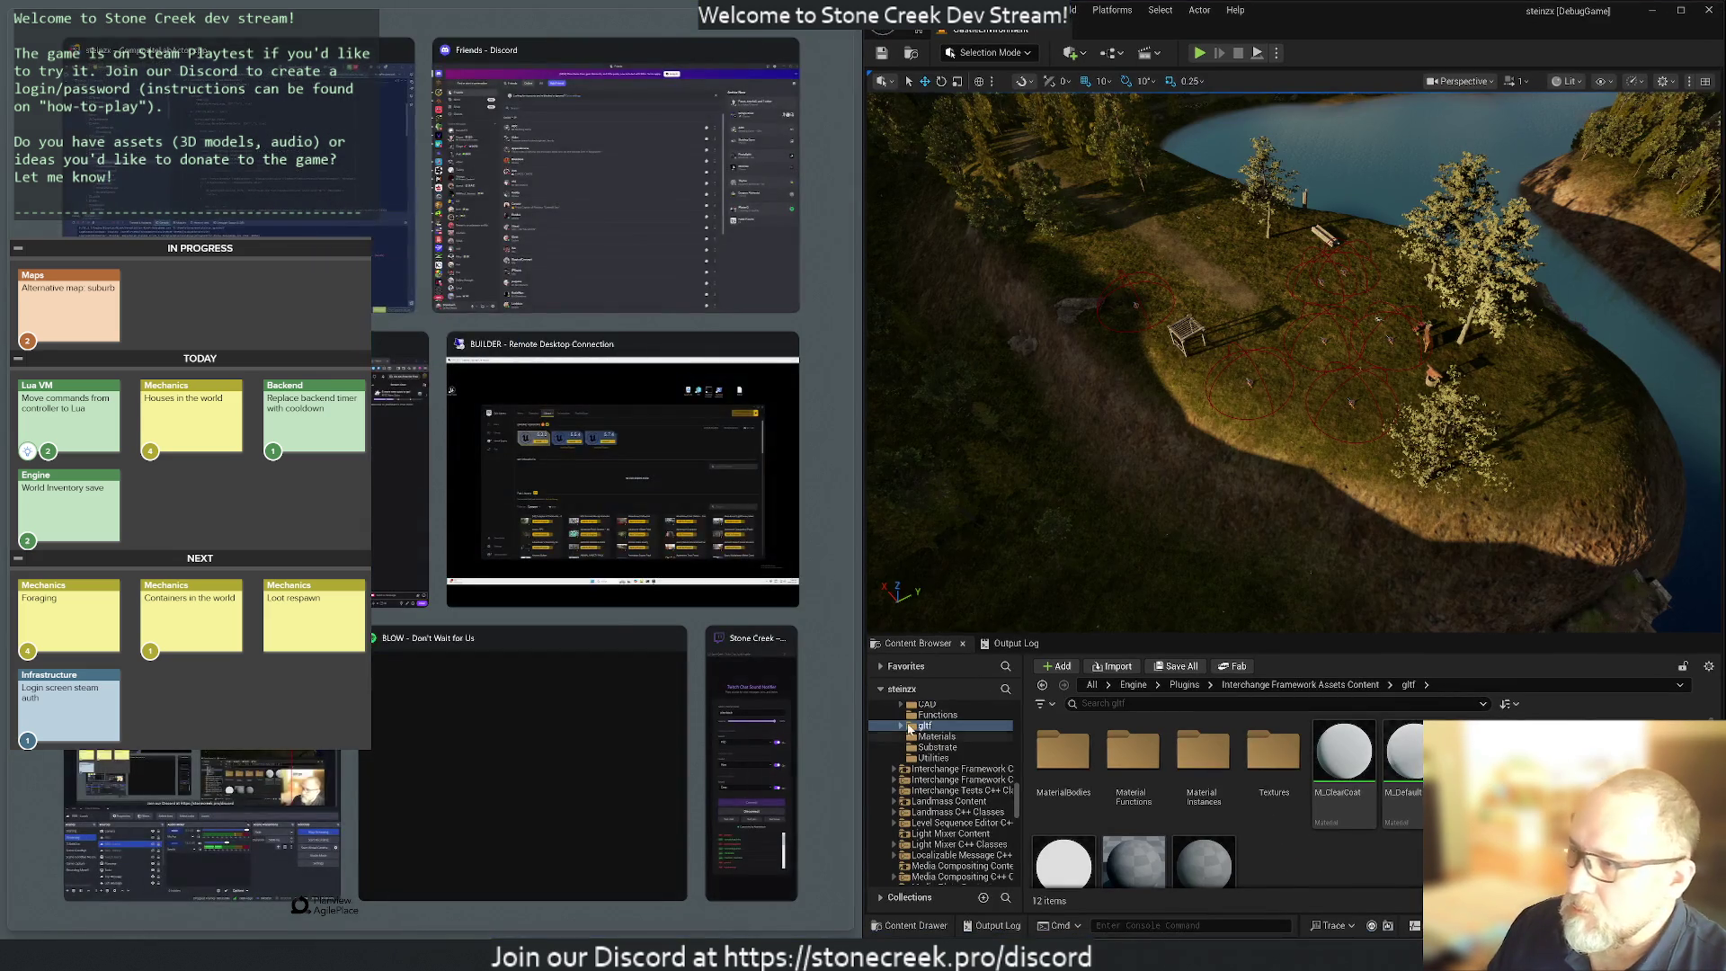
left_click(843, 674)
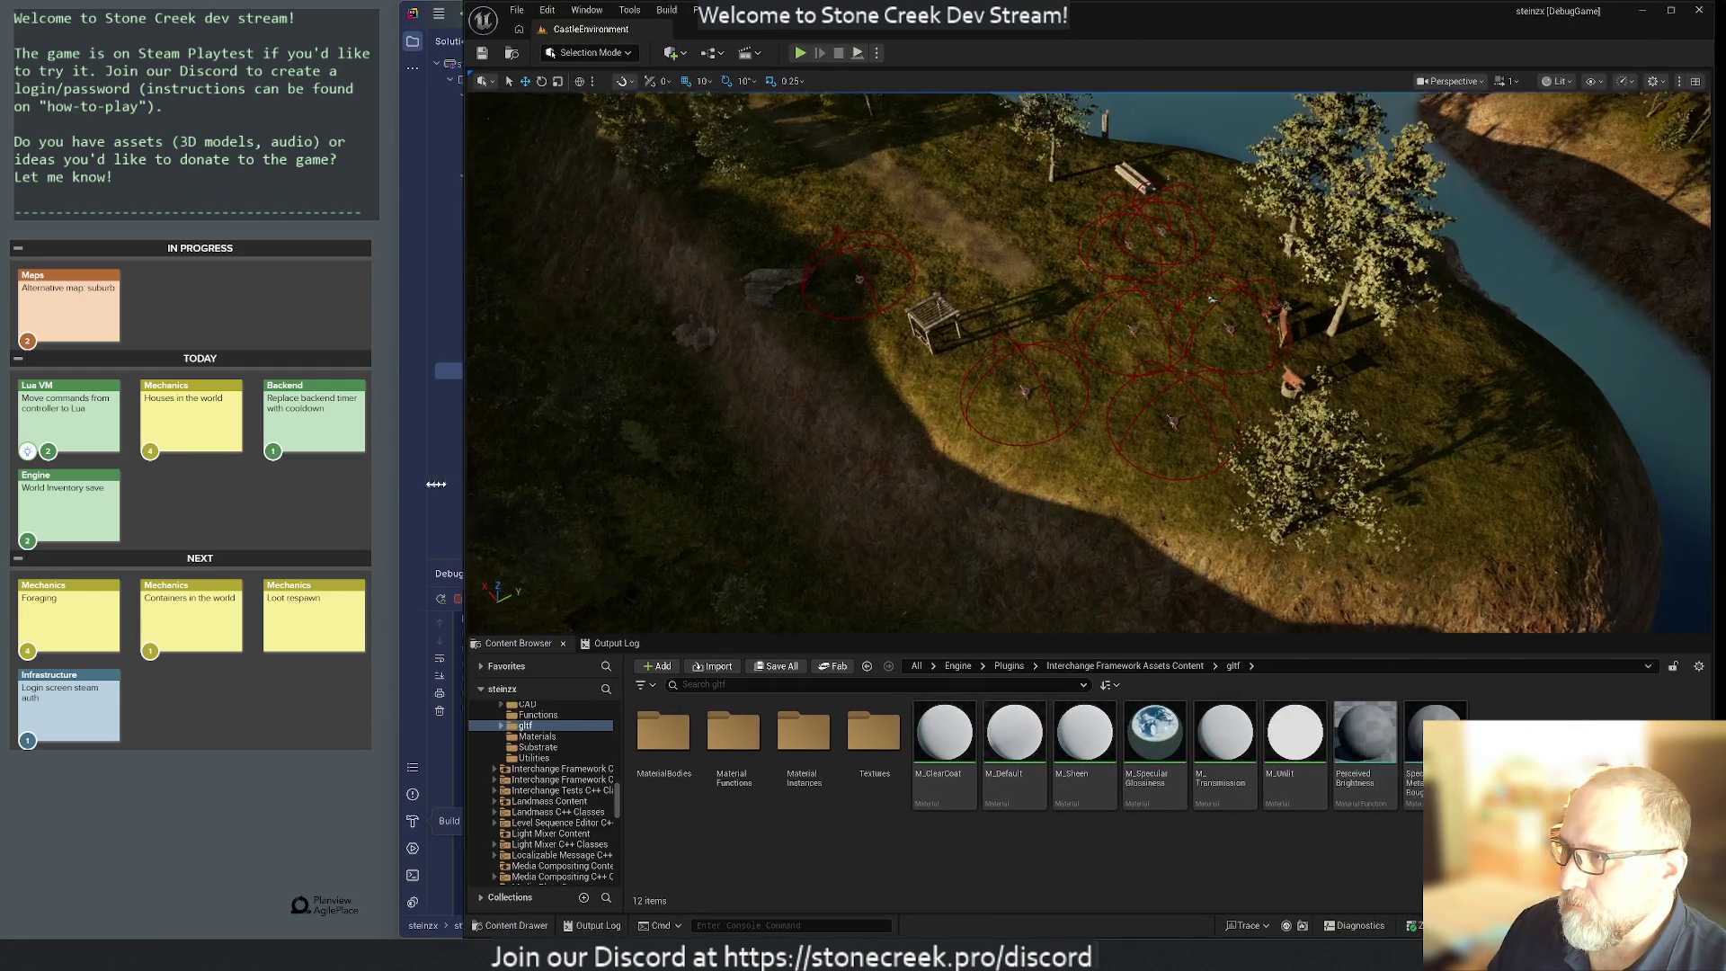
left_click_drag(860, 469, 405, 469)
scroll(482, 787, "up", 5)
scroll(483, 787, "up", 5)
scroll(484, 786, "up", 5)
scroll(483, 787, "up", 5)
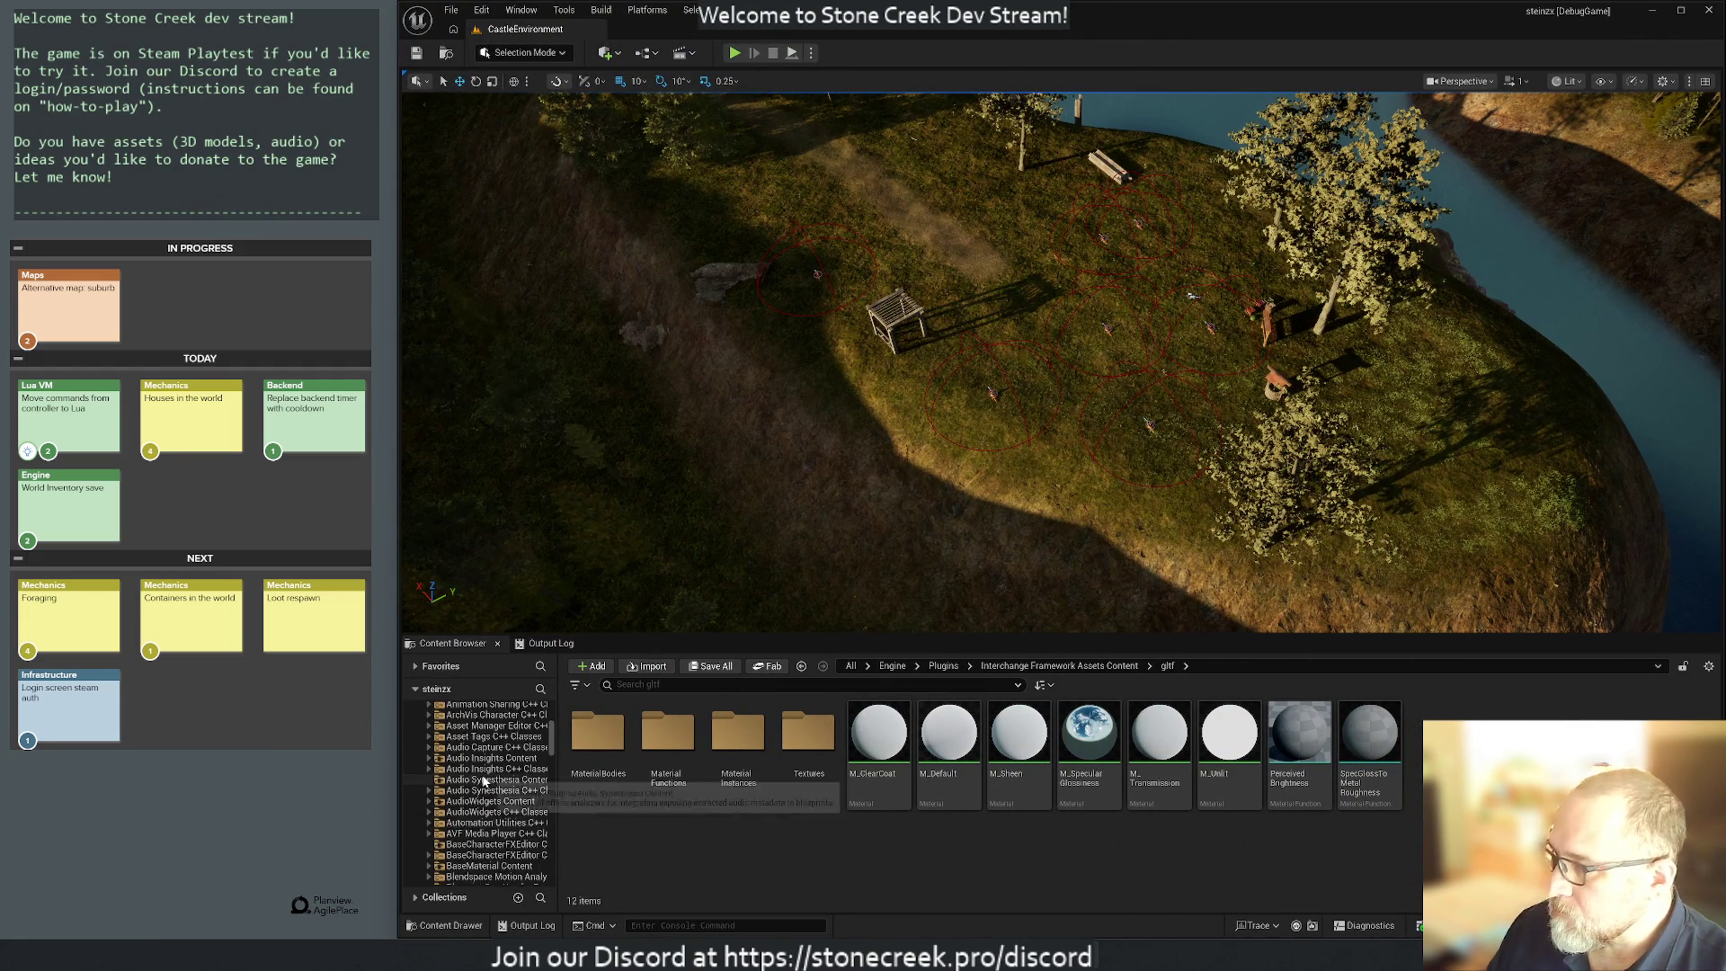
scroll(483, 782, "up", 10)
Step: Browse into Content > BluePrints and clear the content search filter
left_click(429, 708)
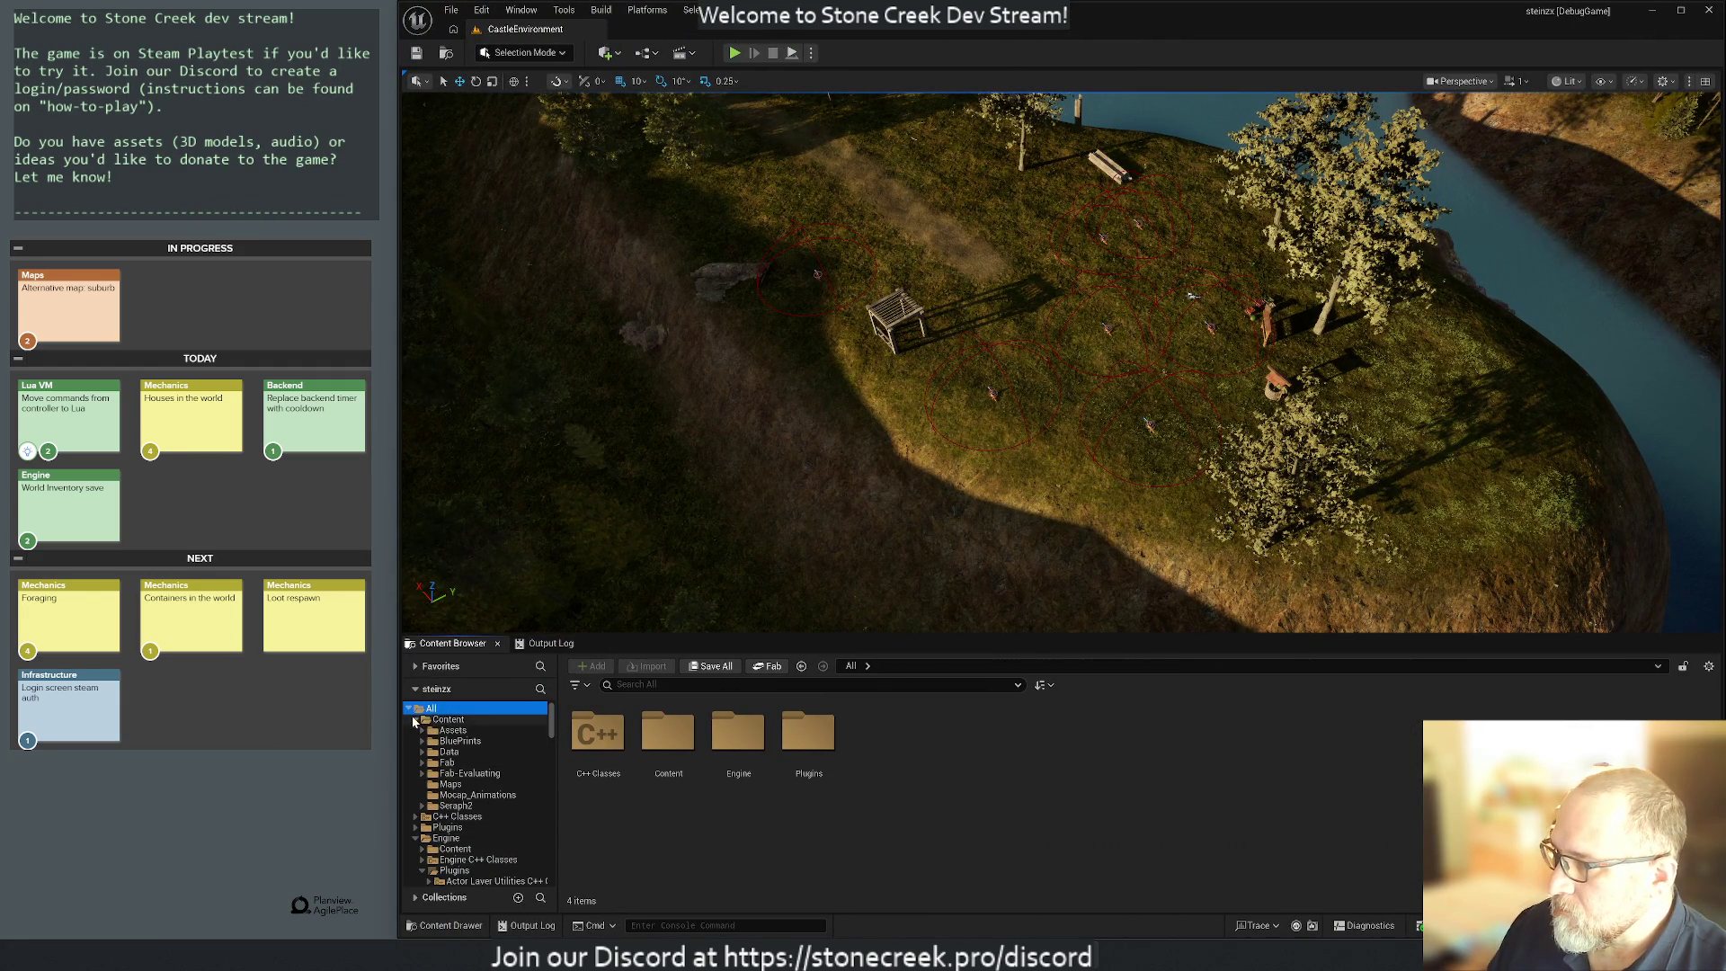
left_click(414, 721)
left_click(620, 684)
type("somposite")
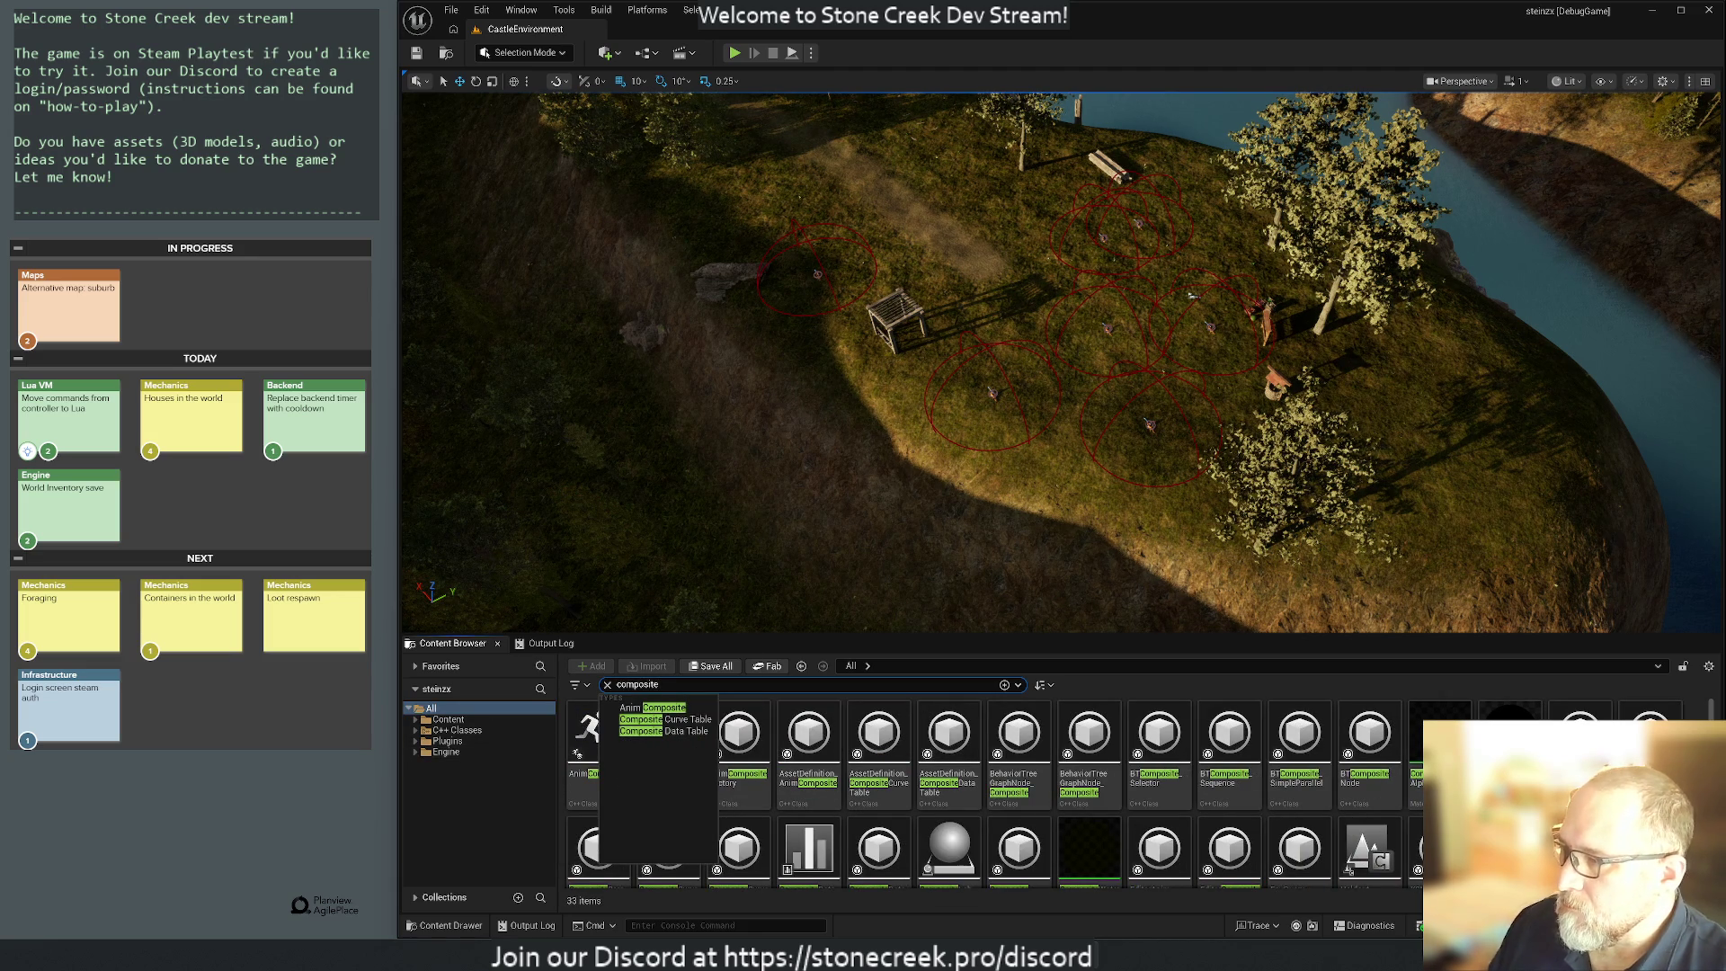
type("b")
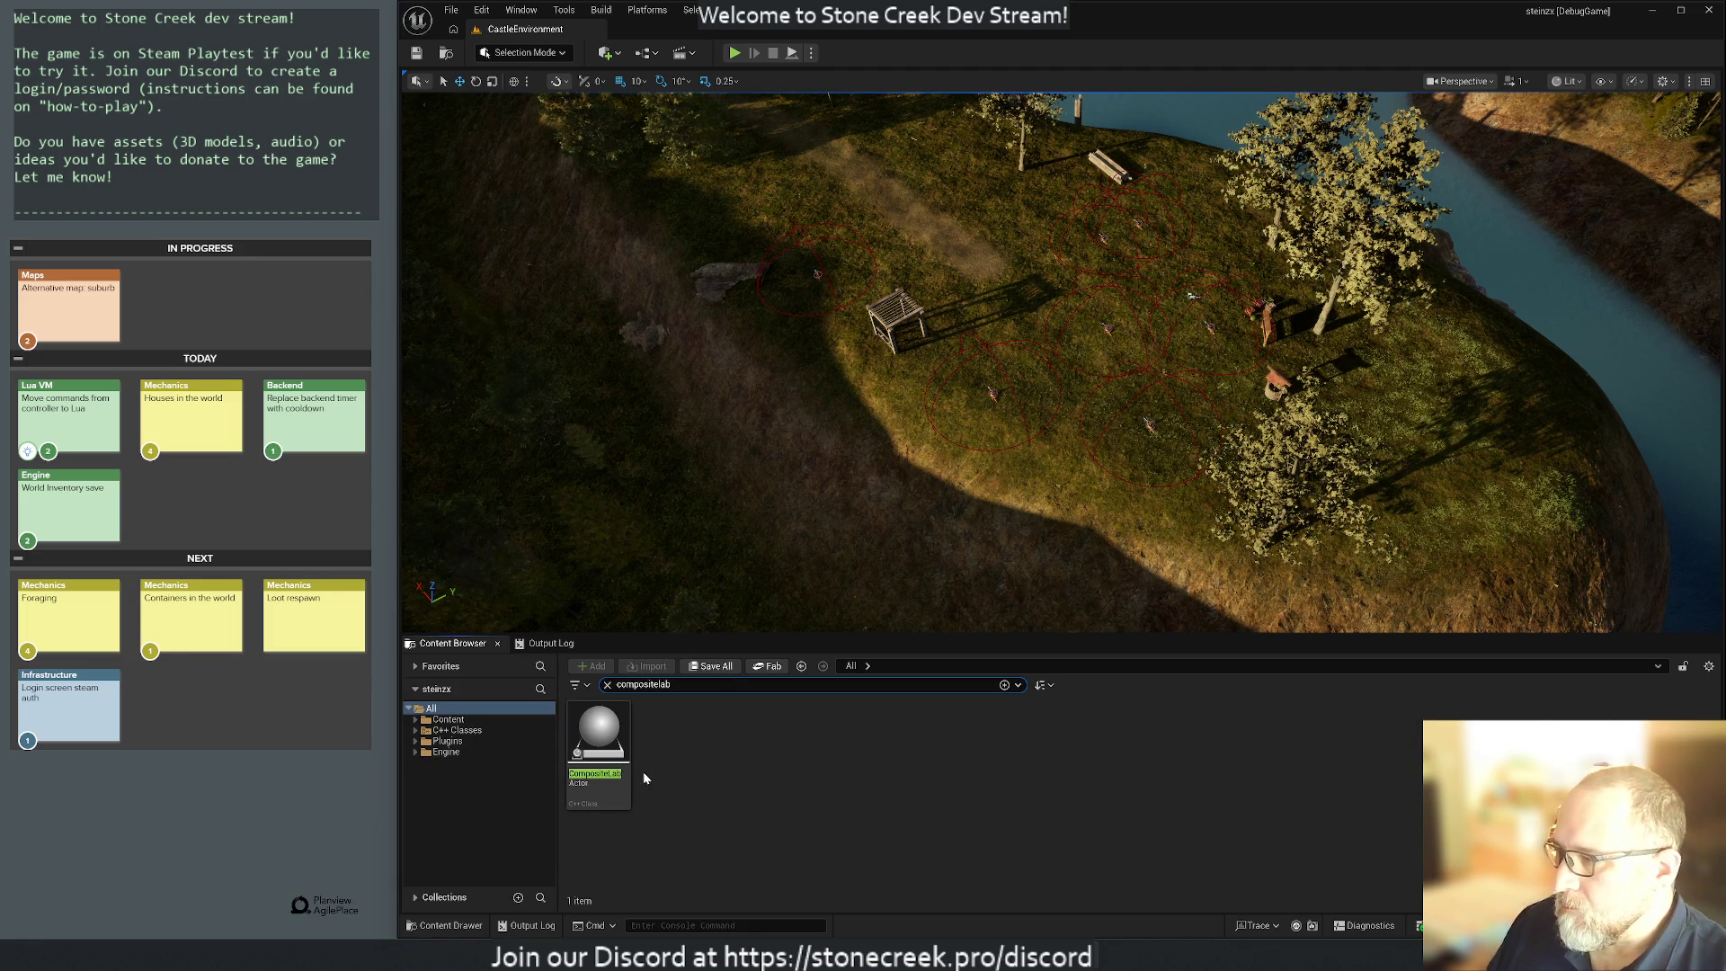
left_click(416, 722)
left_click(422, 742)
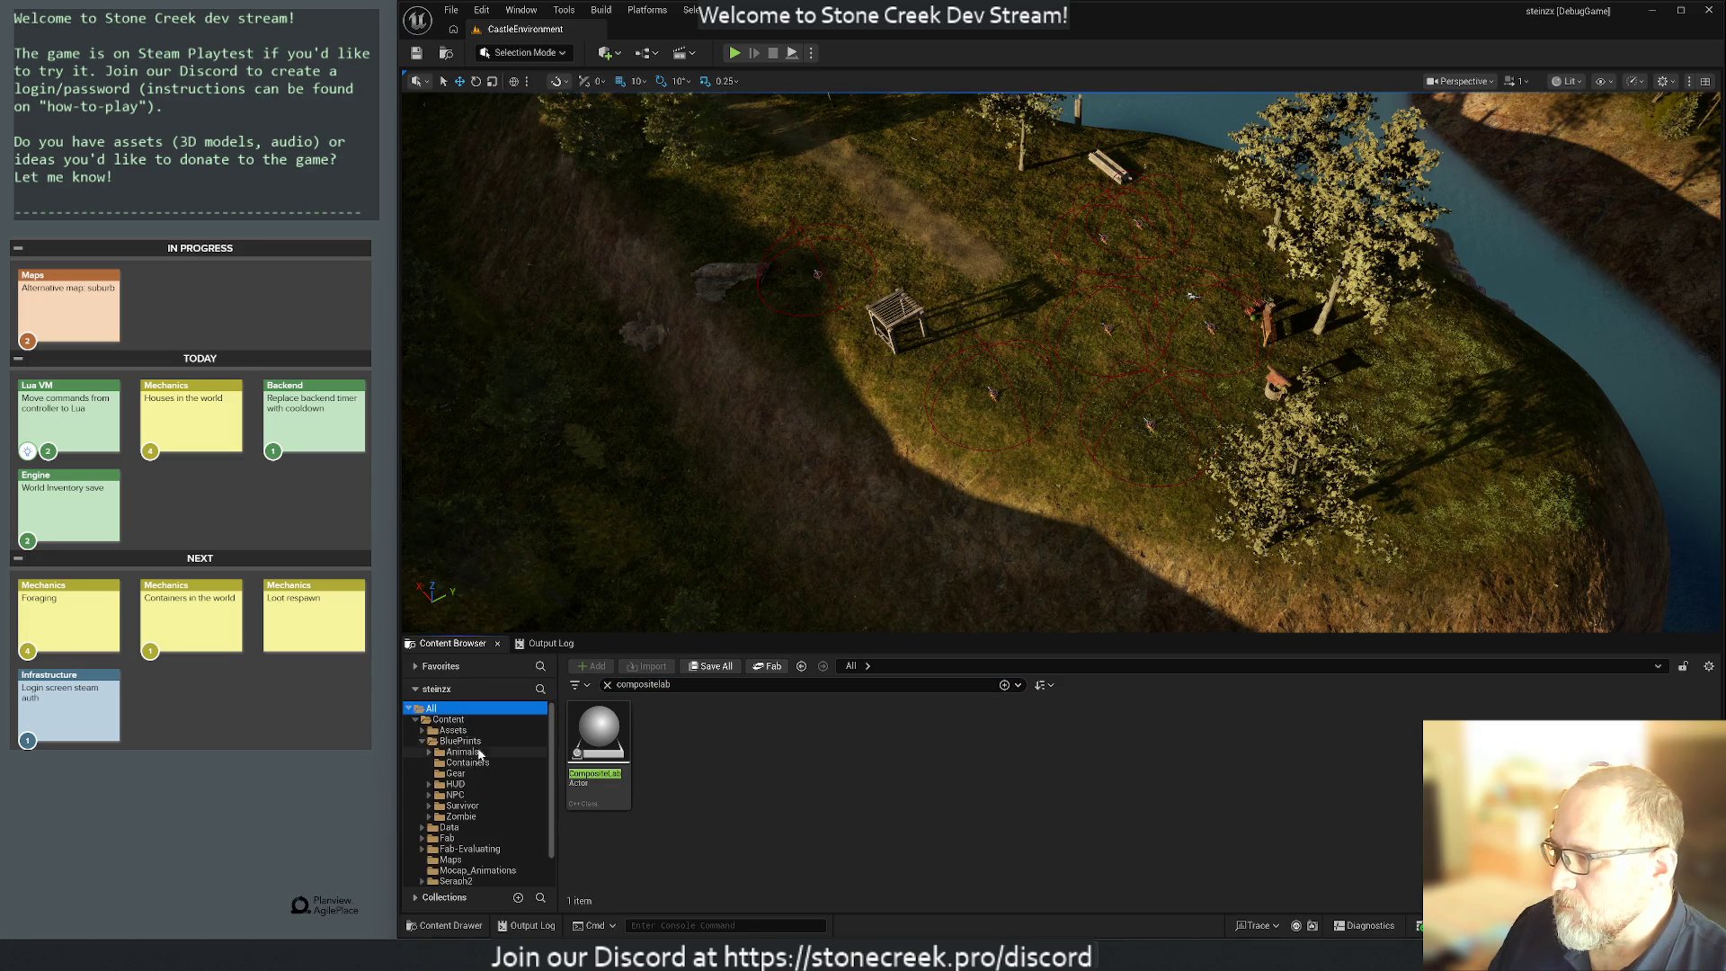
left_click(455, 742)
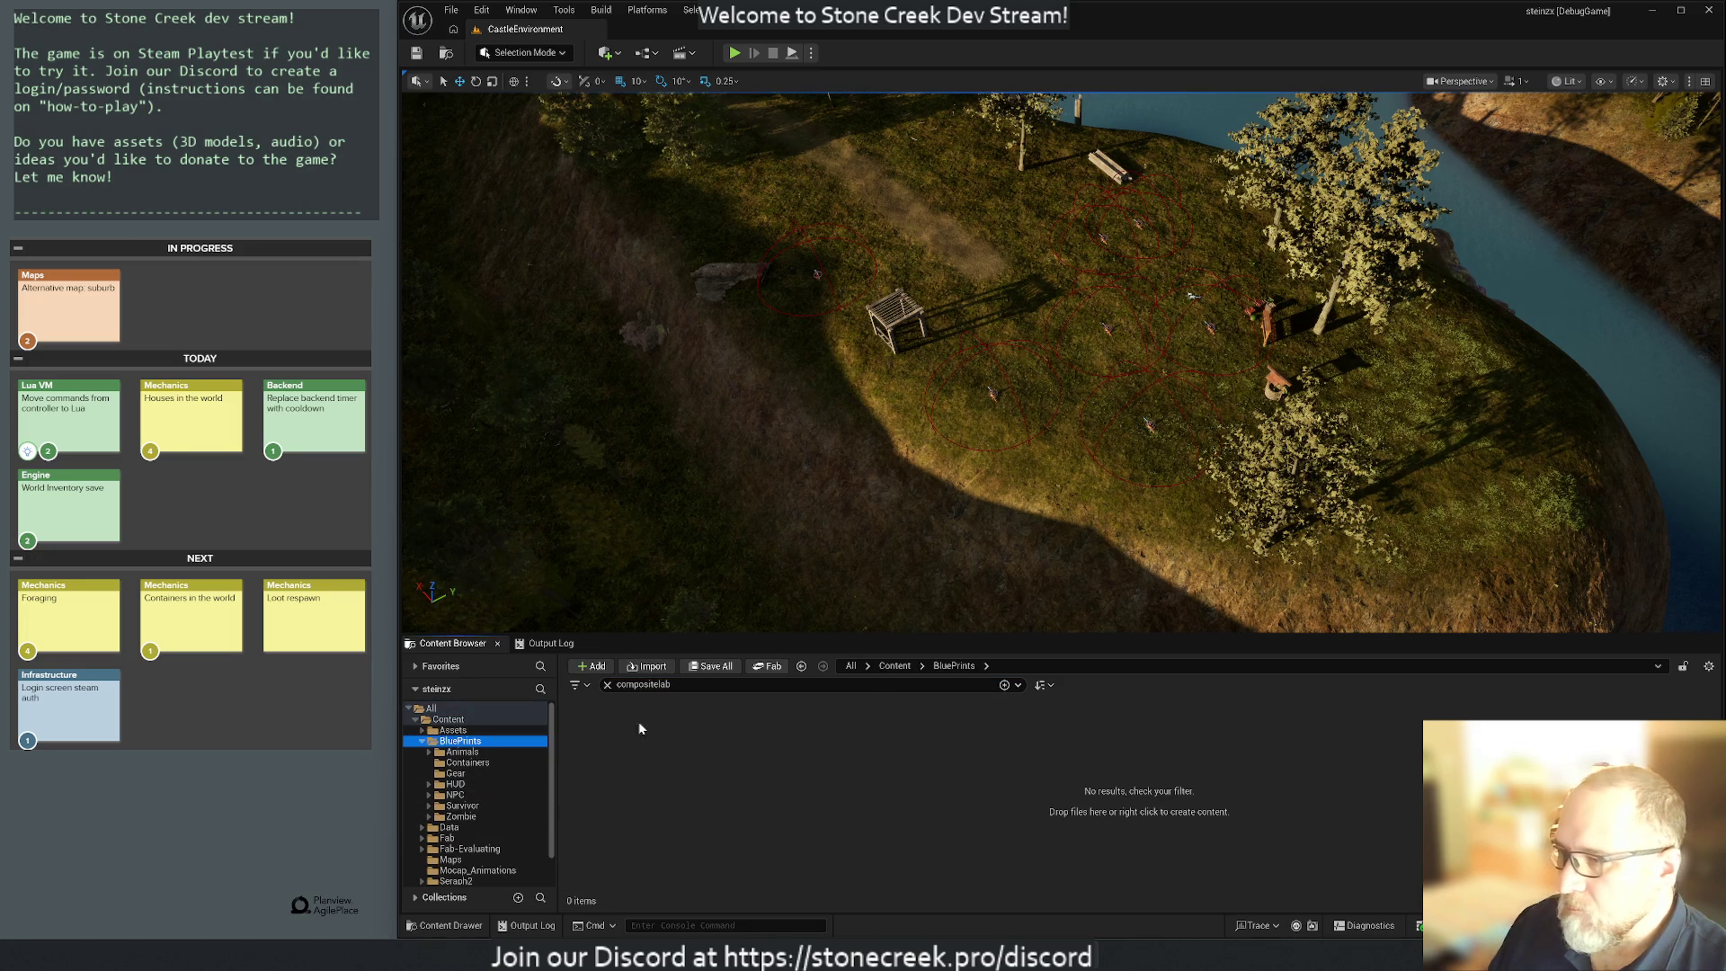
left_click(608, 685)
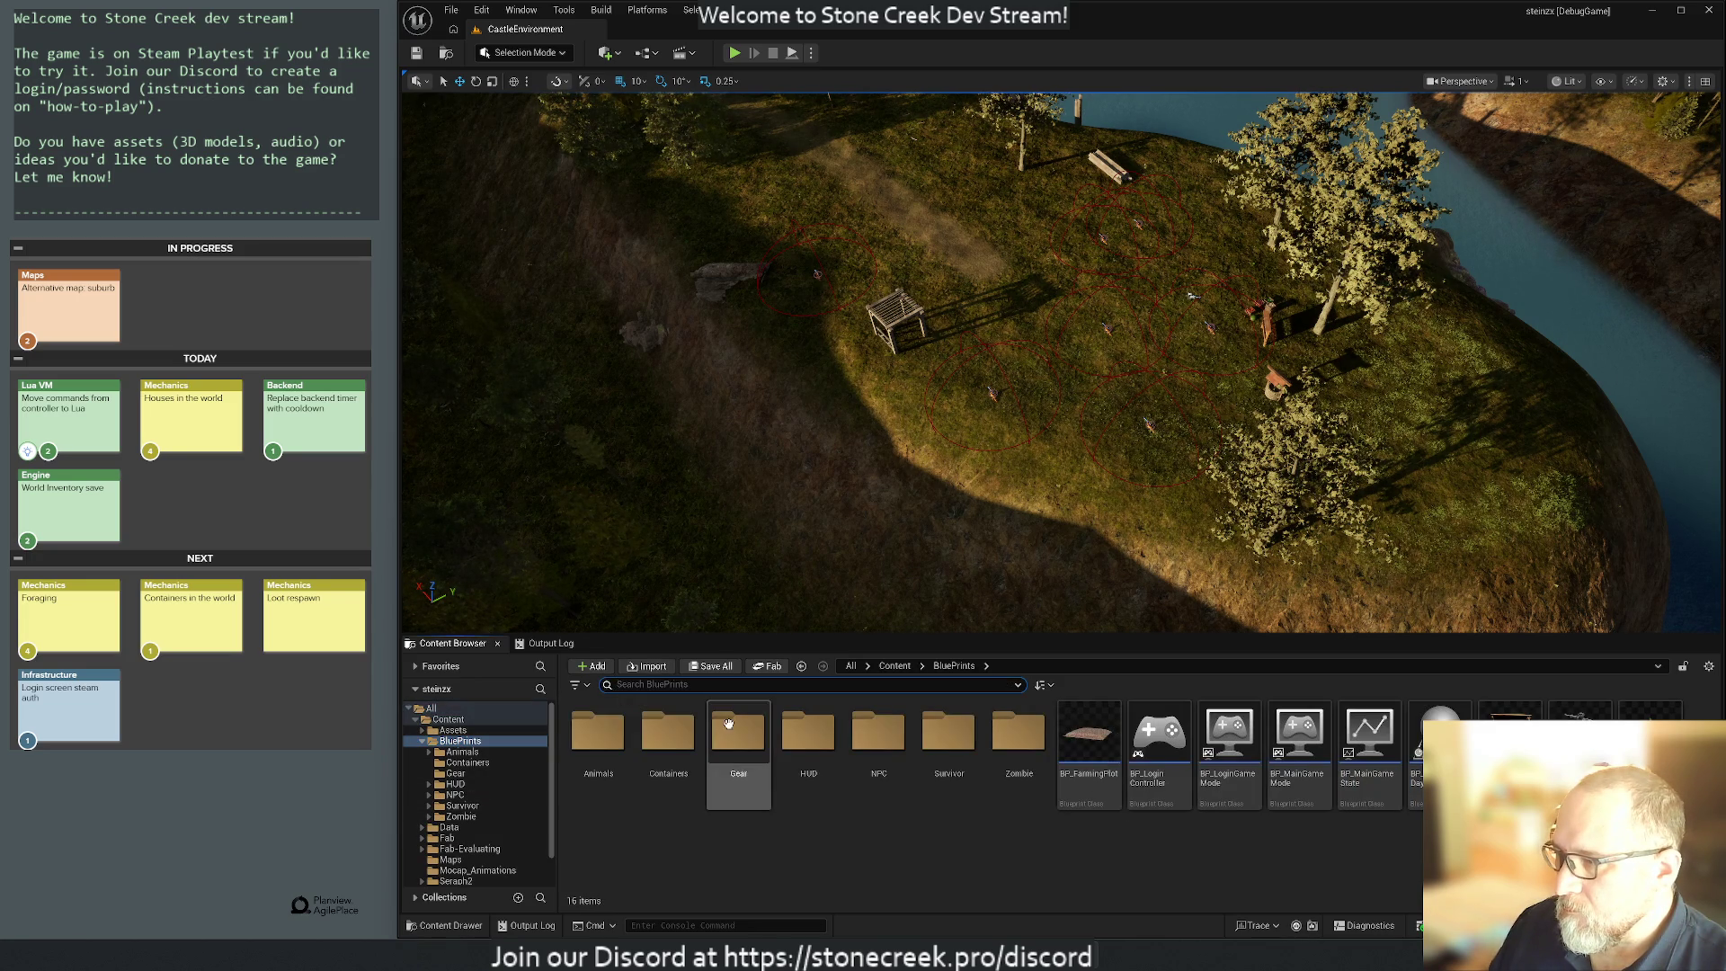
Step: Create a Blueprint Class with CompositeLabActor selected as its parent class
right_click(806, 850)
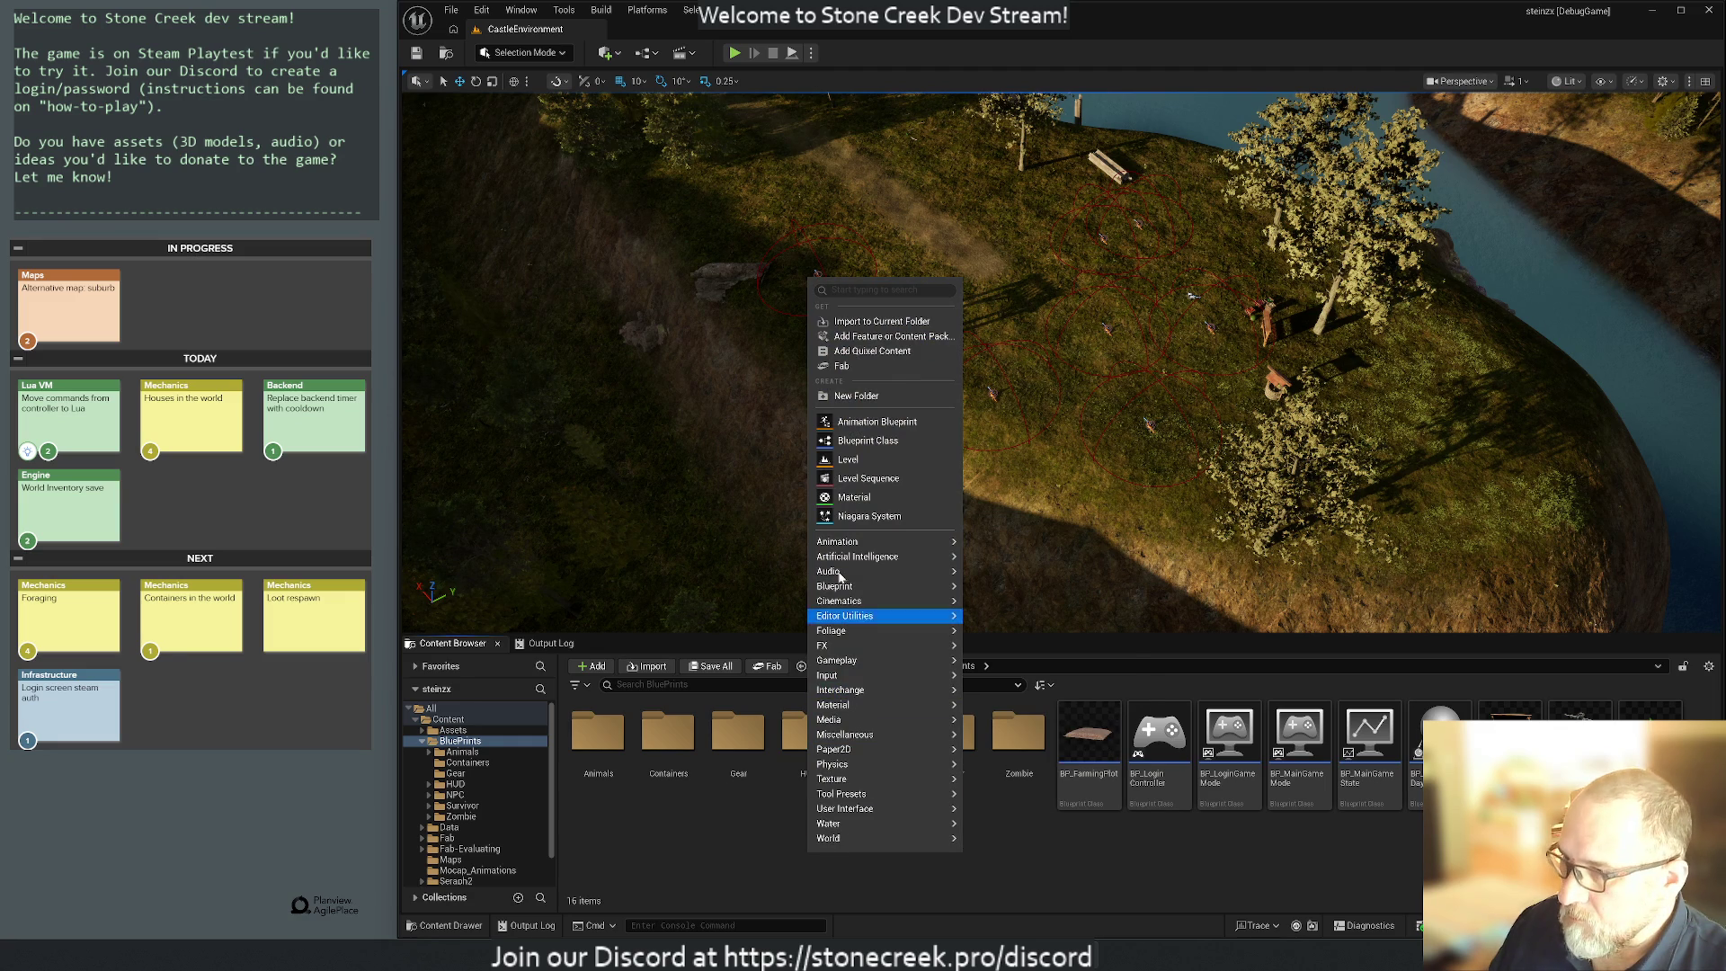
left_click(847, 446)
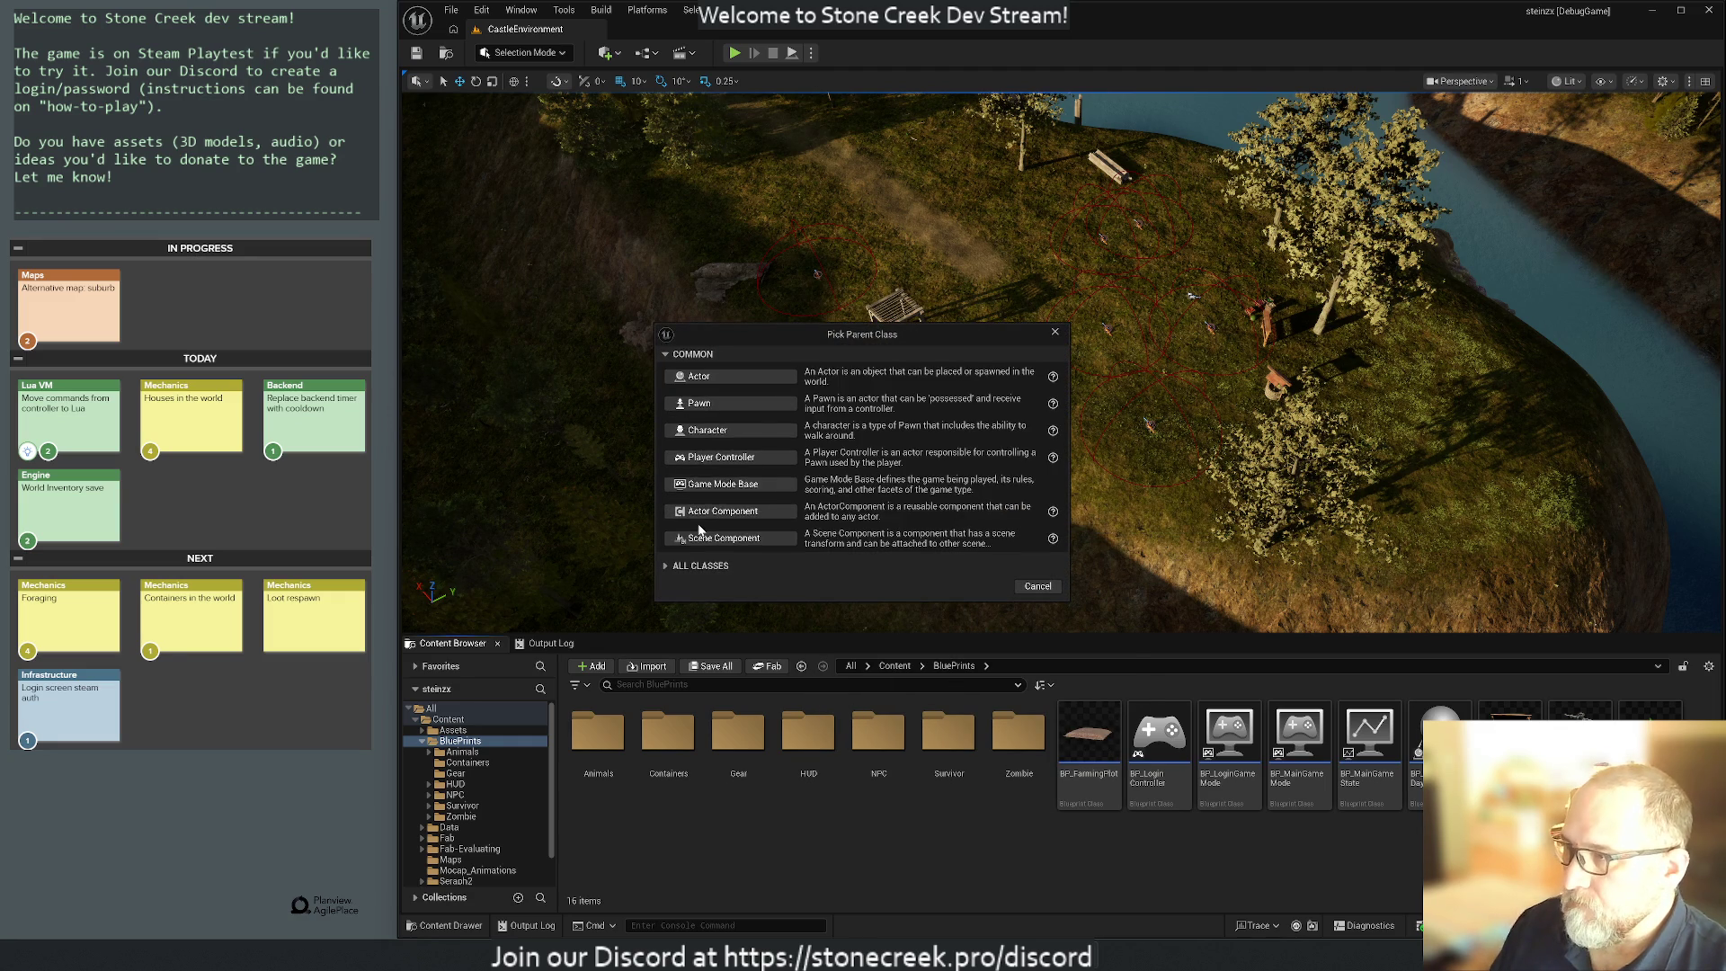
left_click(699, 565)
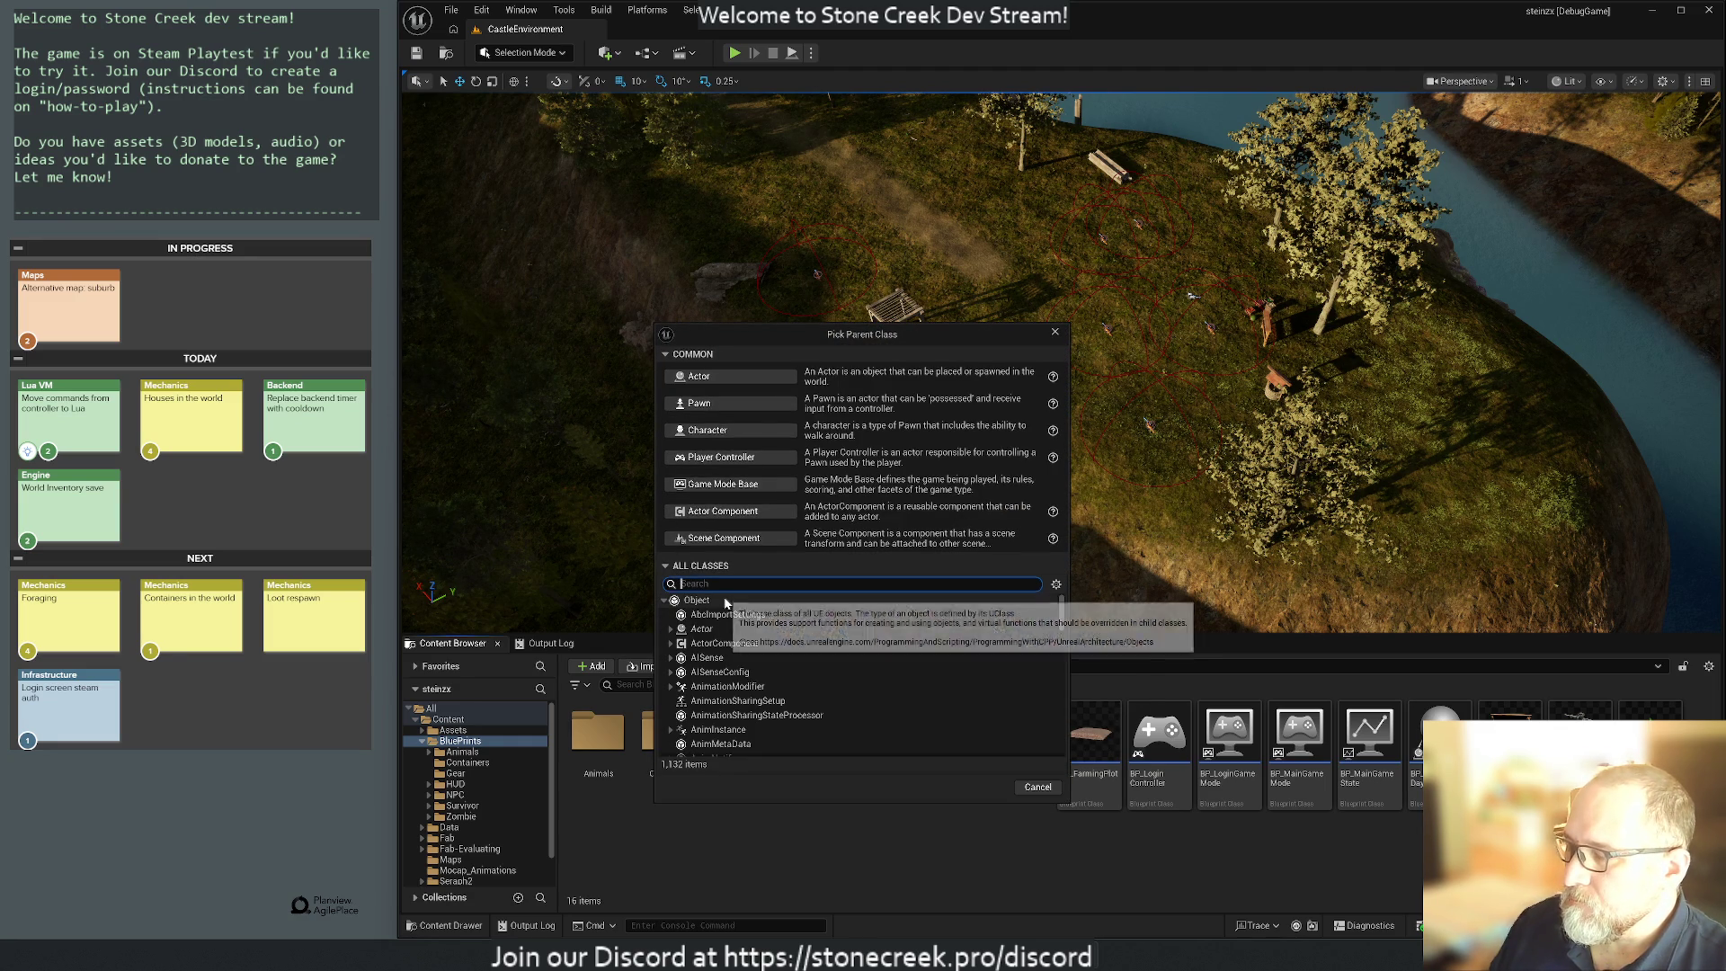
type("compositelab")
left_click(745, 630)
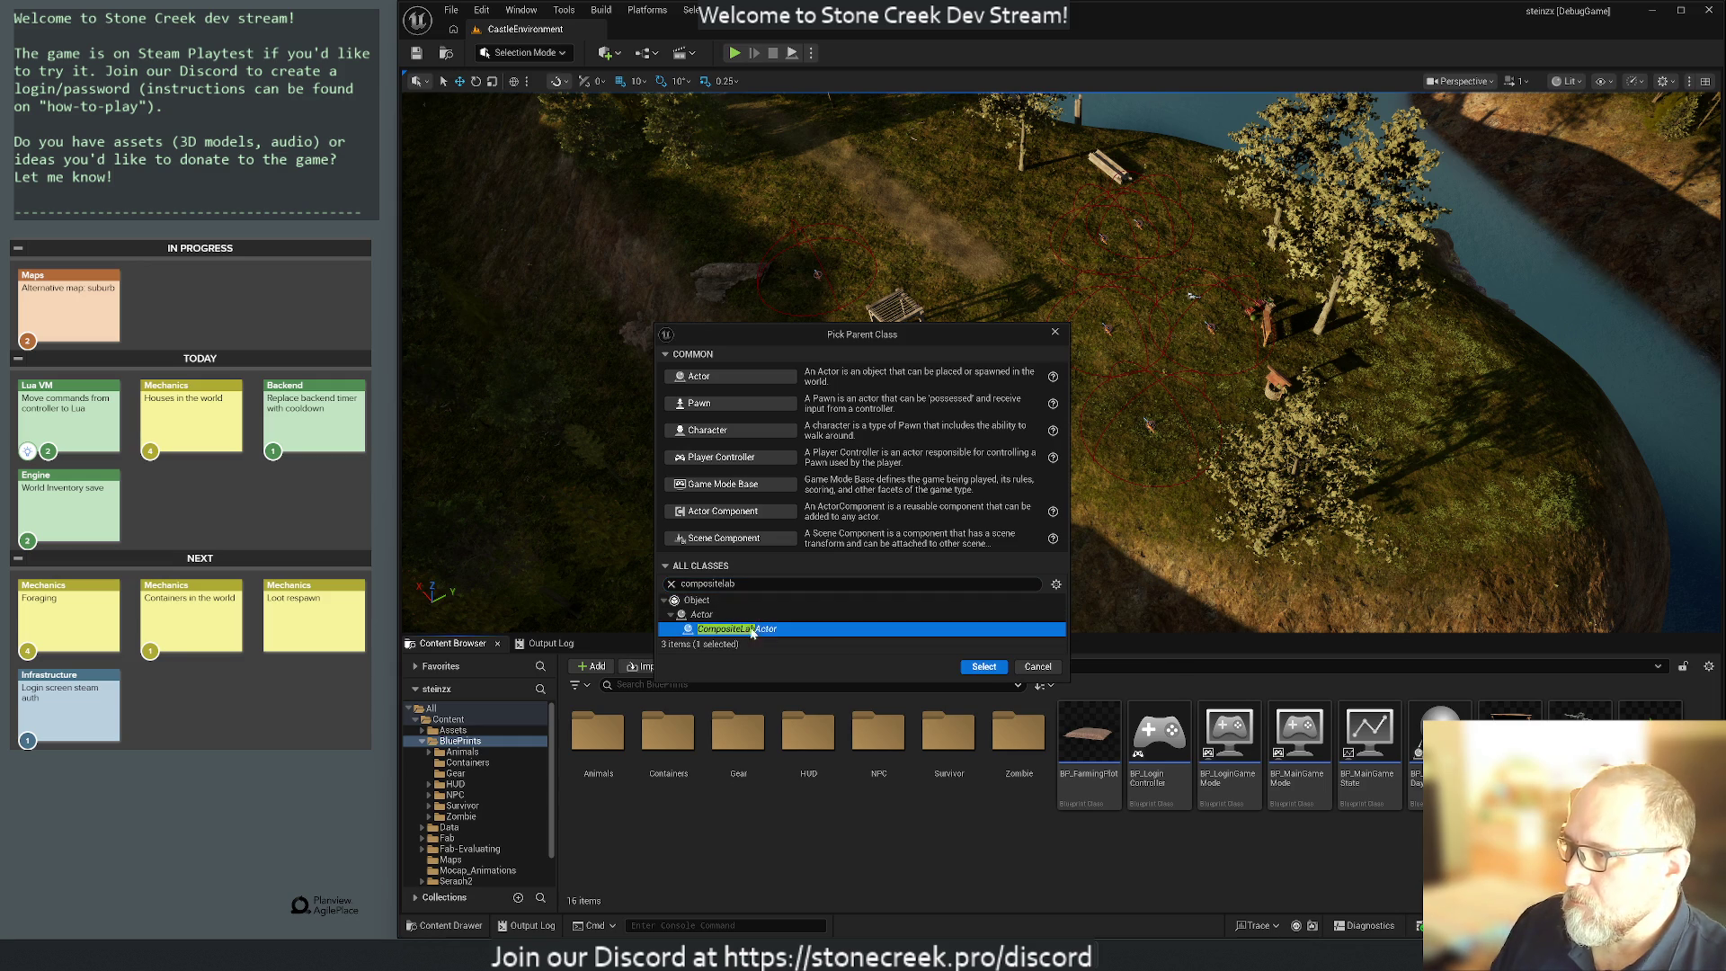
left_click(984, 668)
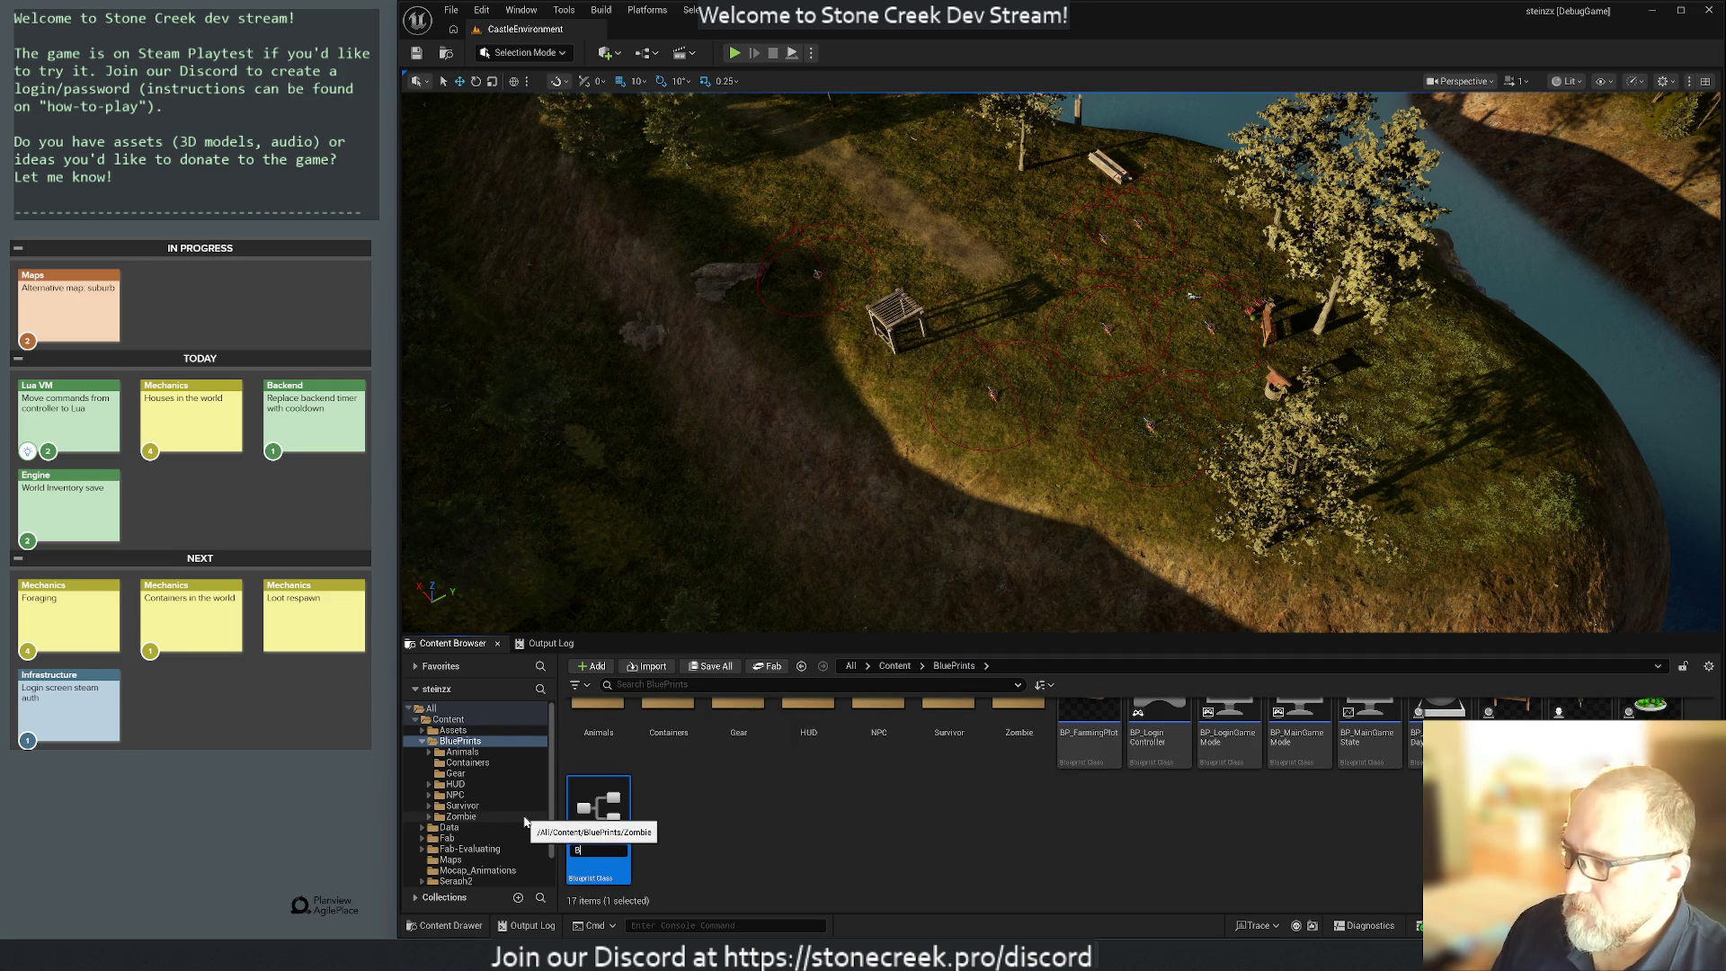
type("iteLabActor")
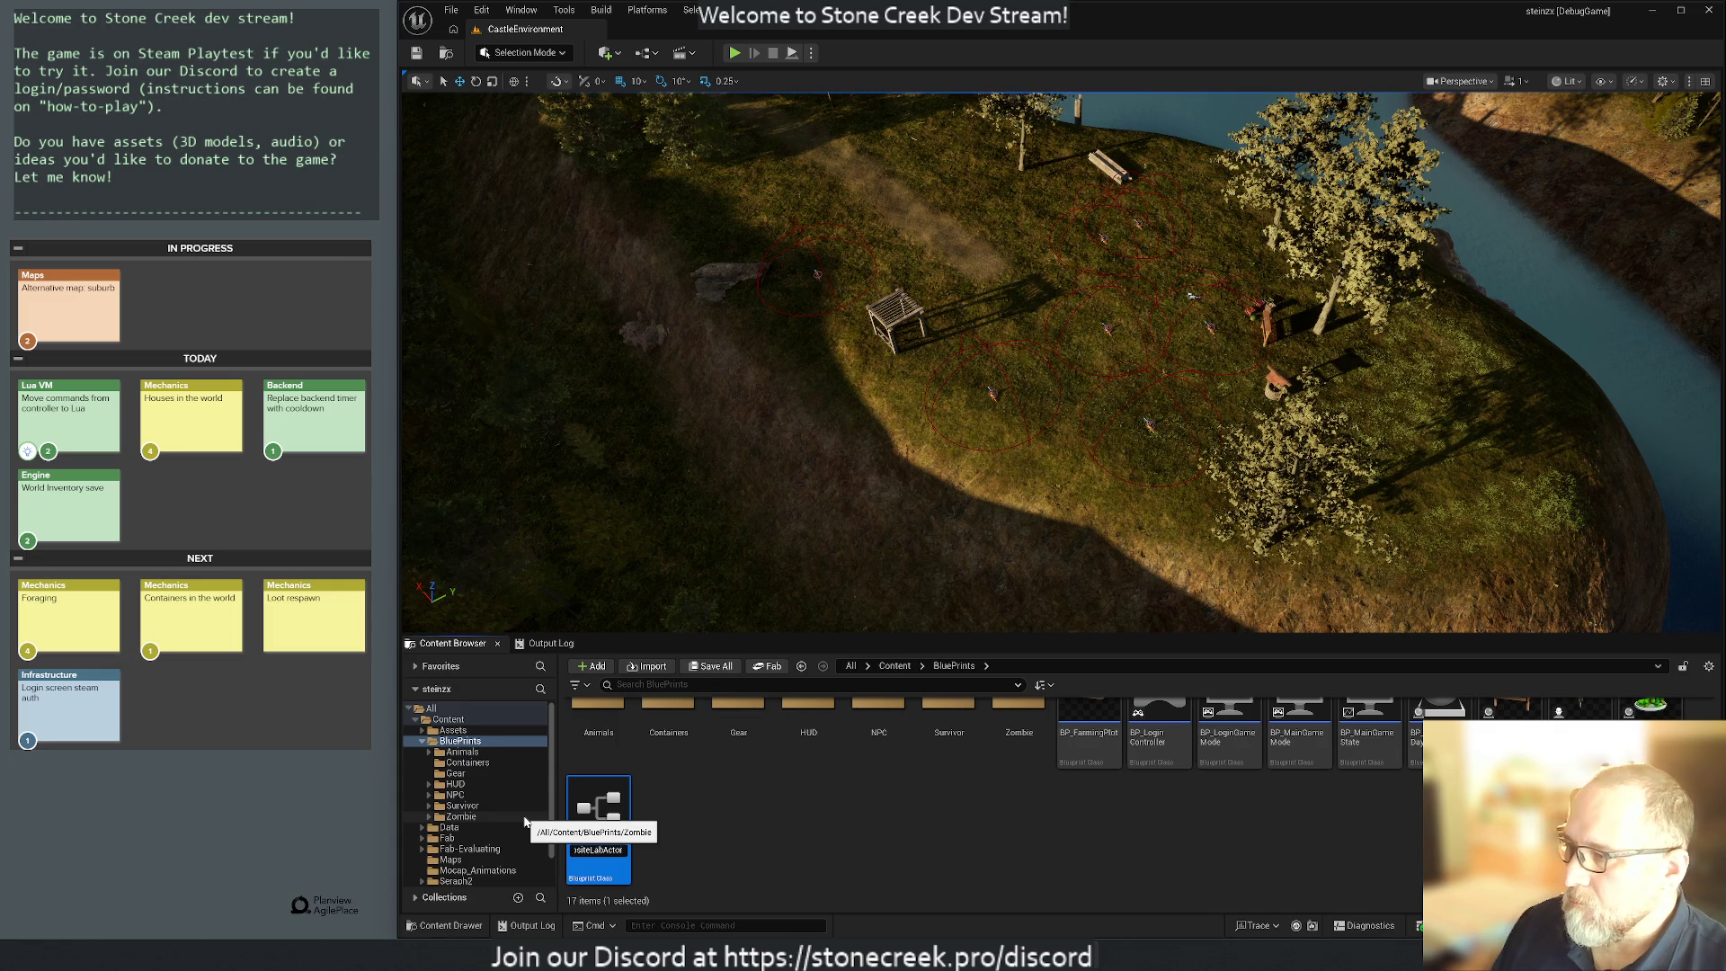
Step: Commit the name BP_CompositeLabActor for the new Blueprint
key("Return")
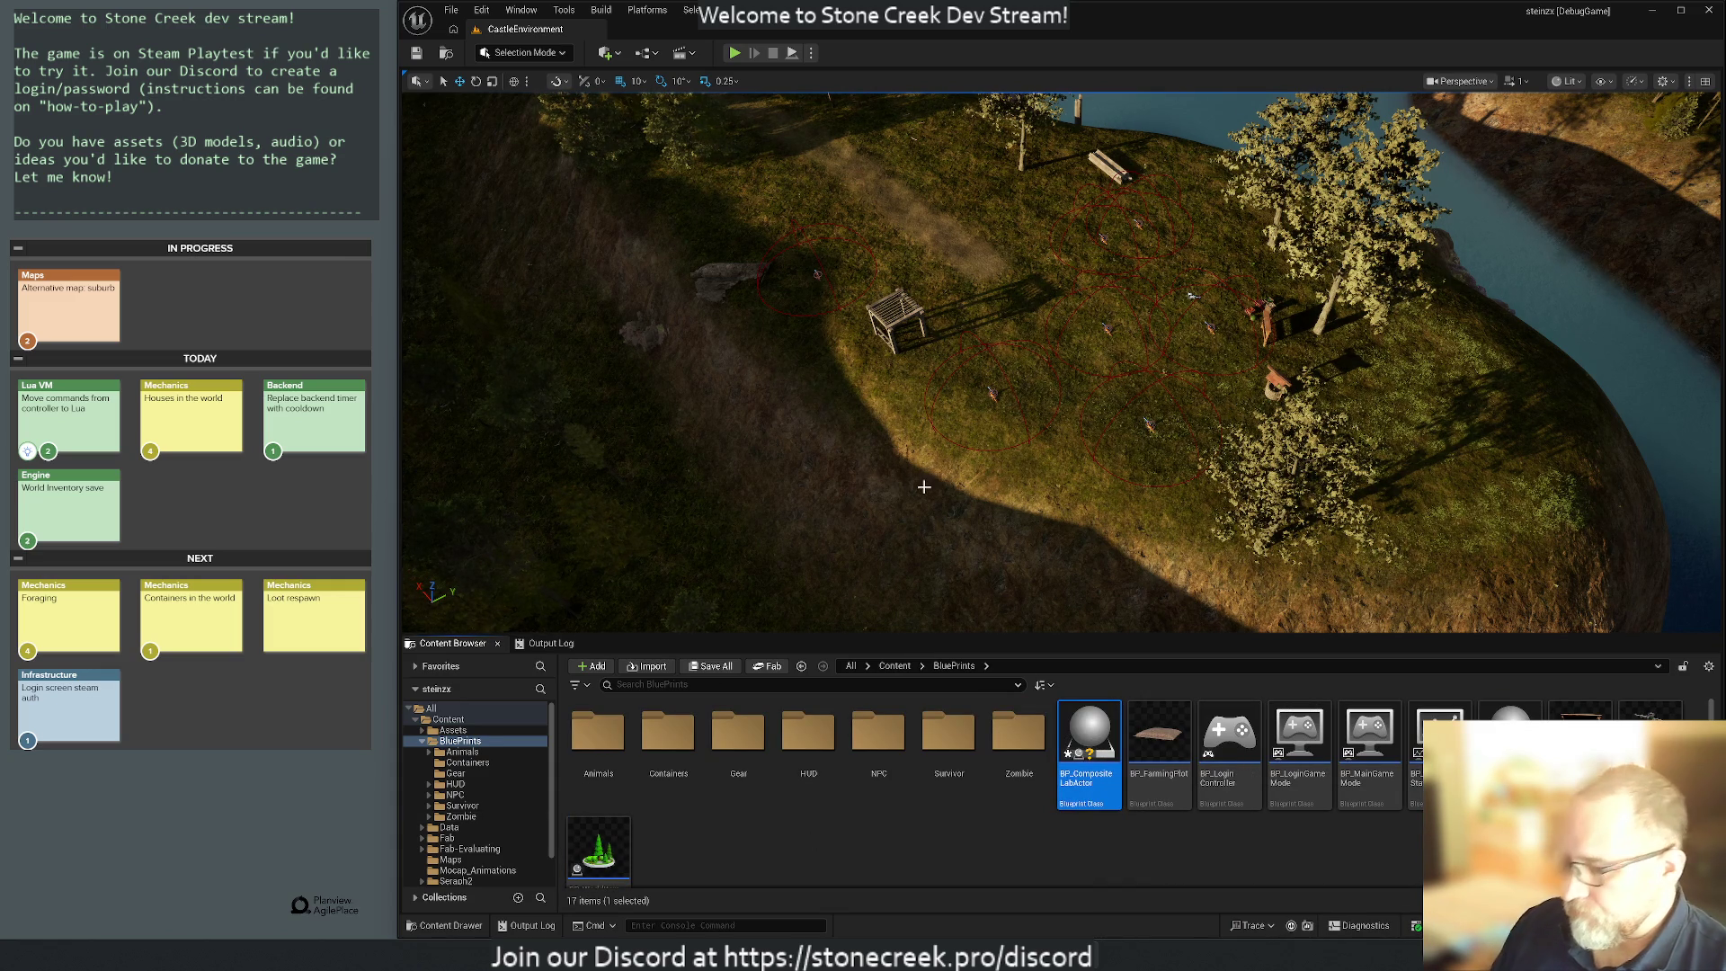
left_click_drag(925, 475, 924, 271)
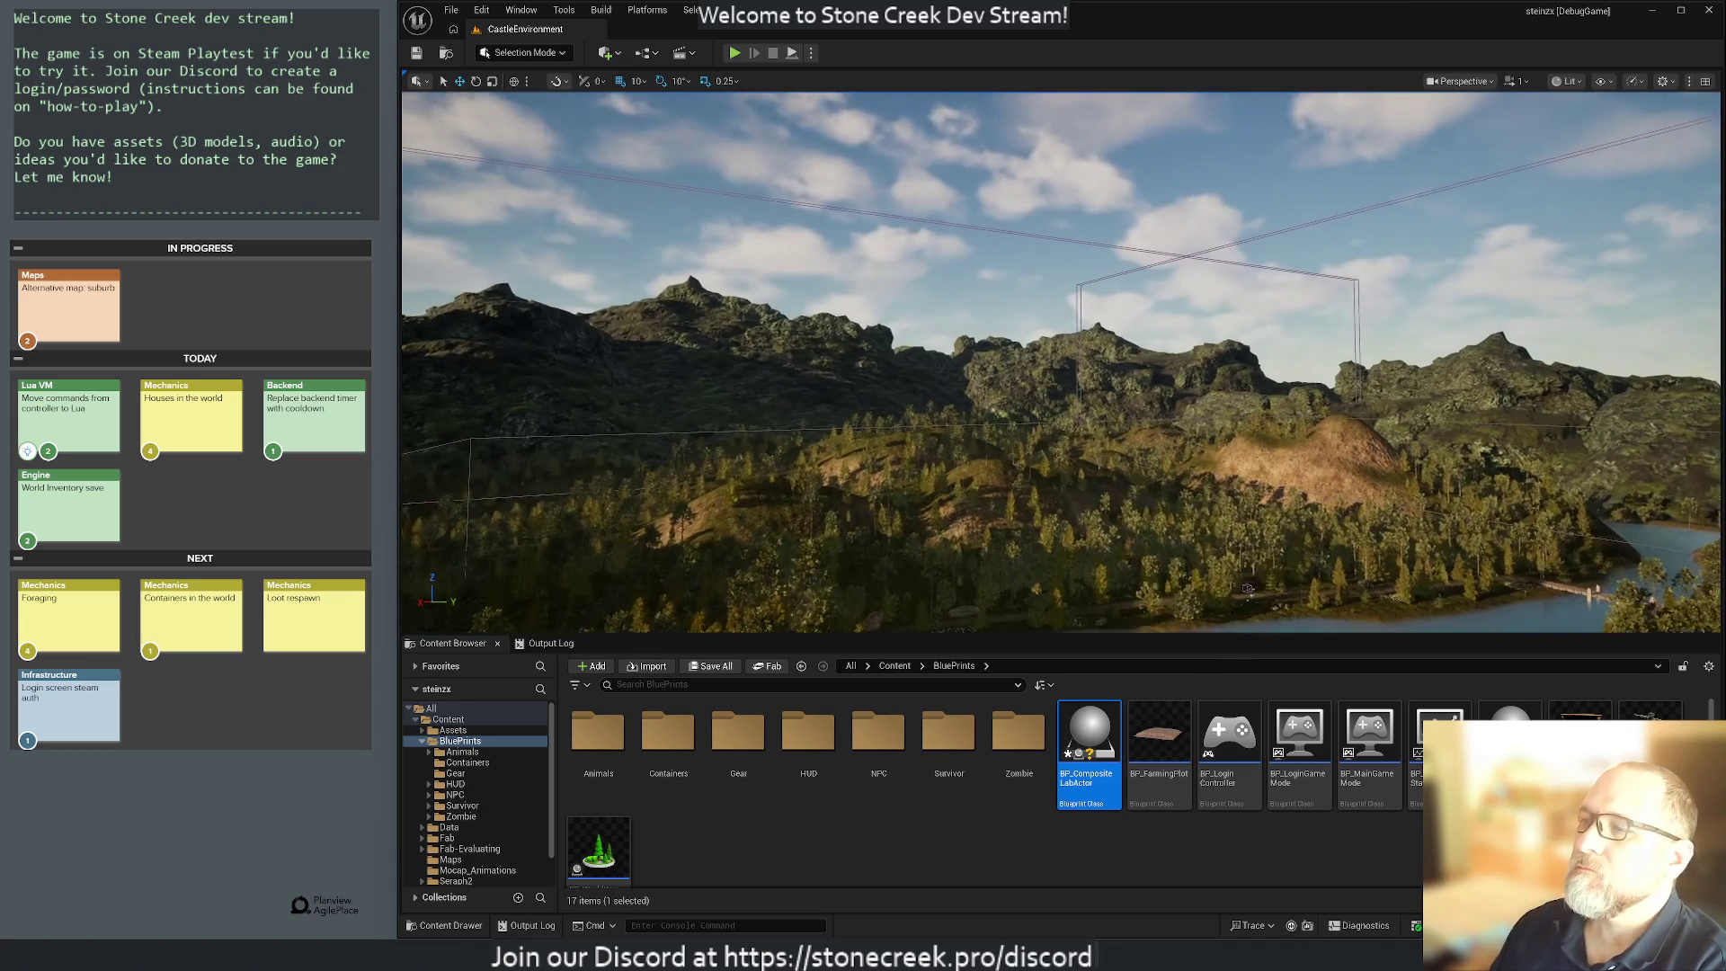
Step: Fly down to the forest floor and drop BP_CompositeLabActor onto it
left_click_drag(1247, 589, 1284, 458)
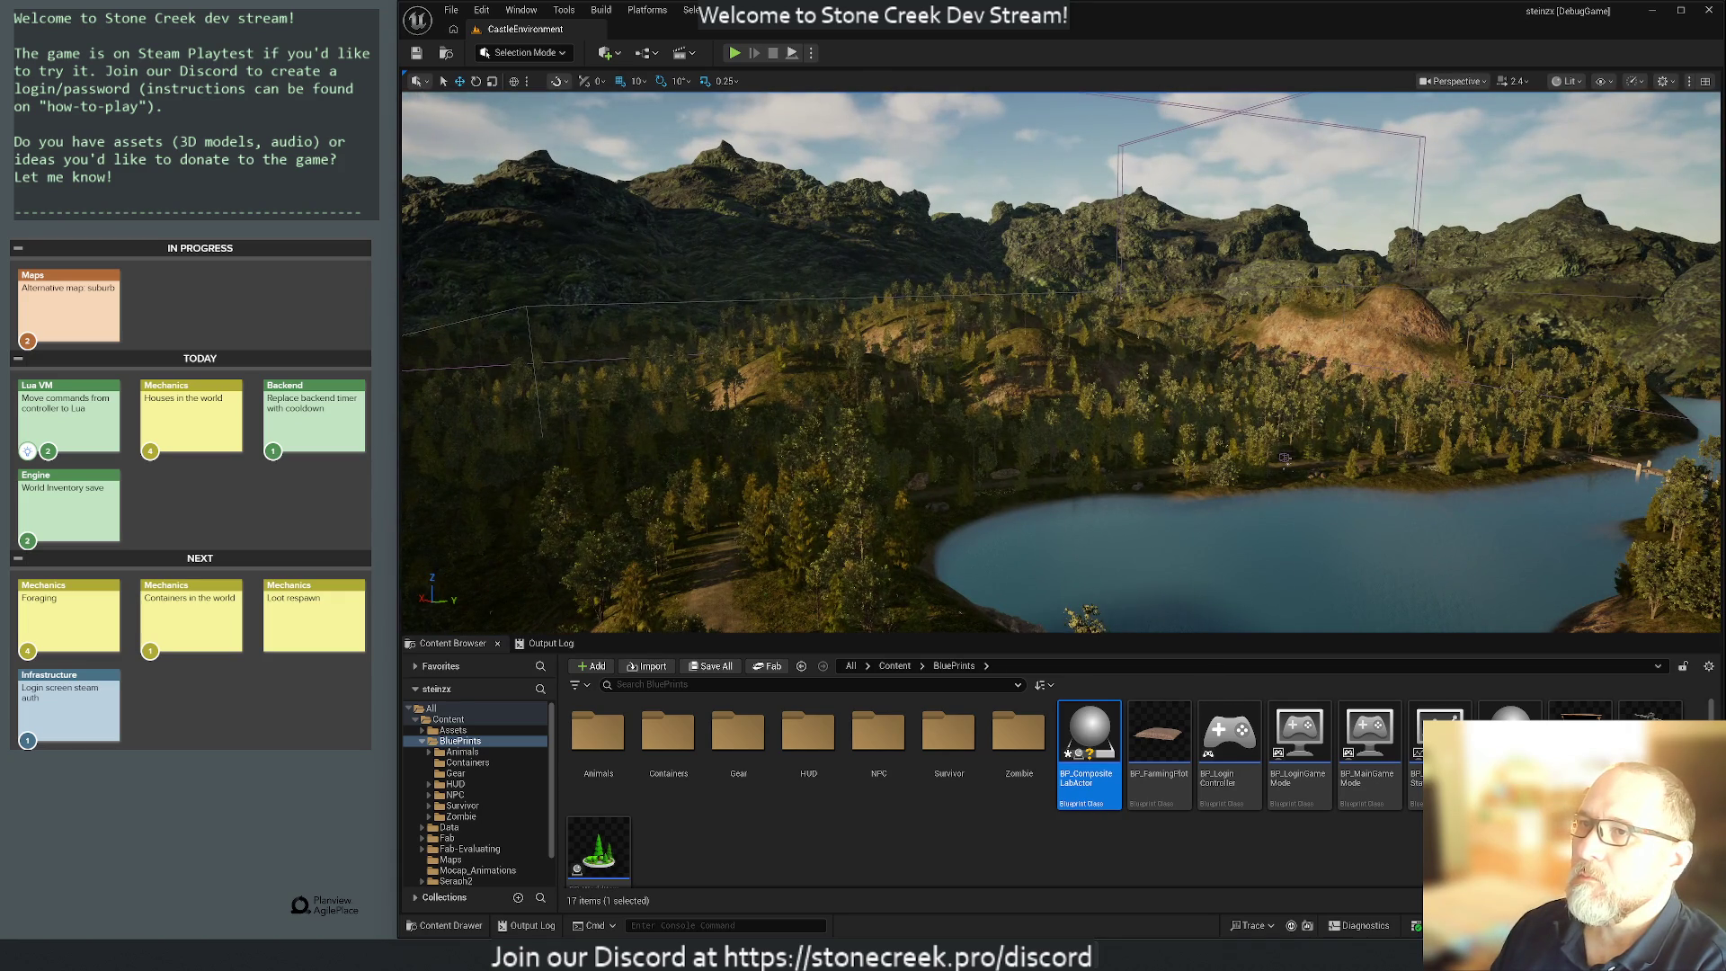
scroll(1060, 362, "up", 5)
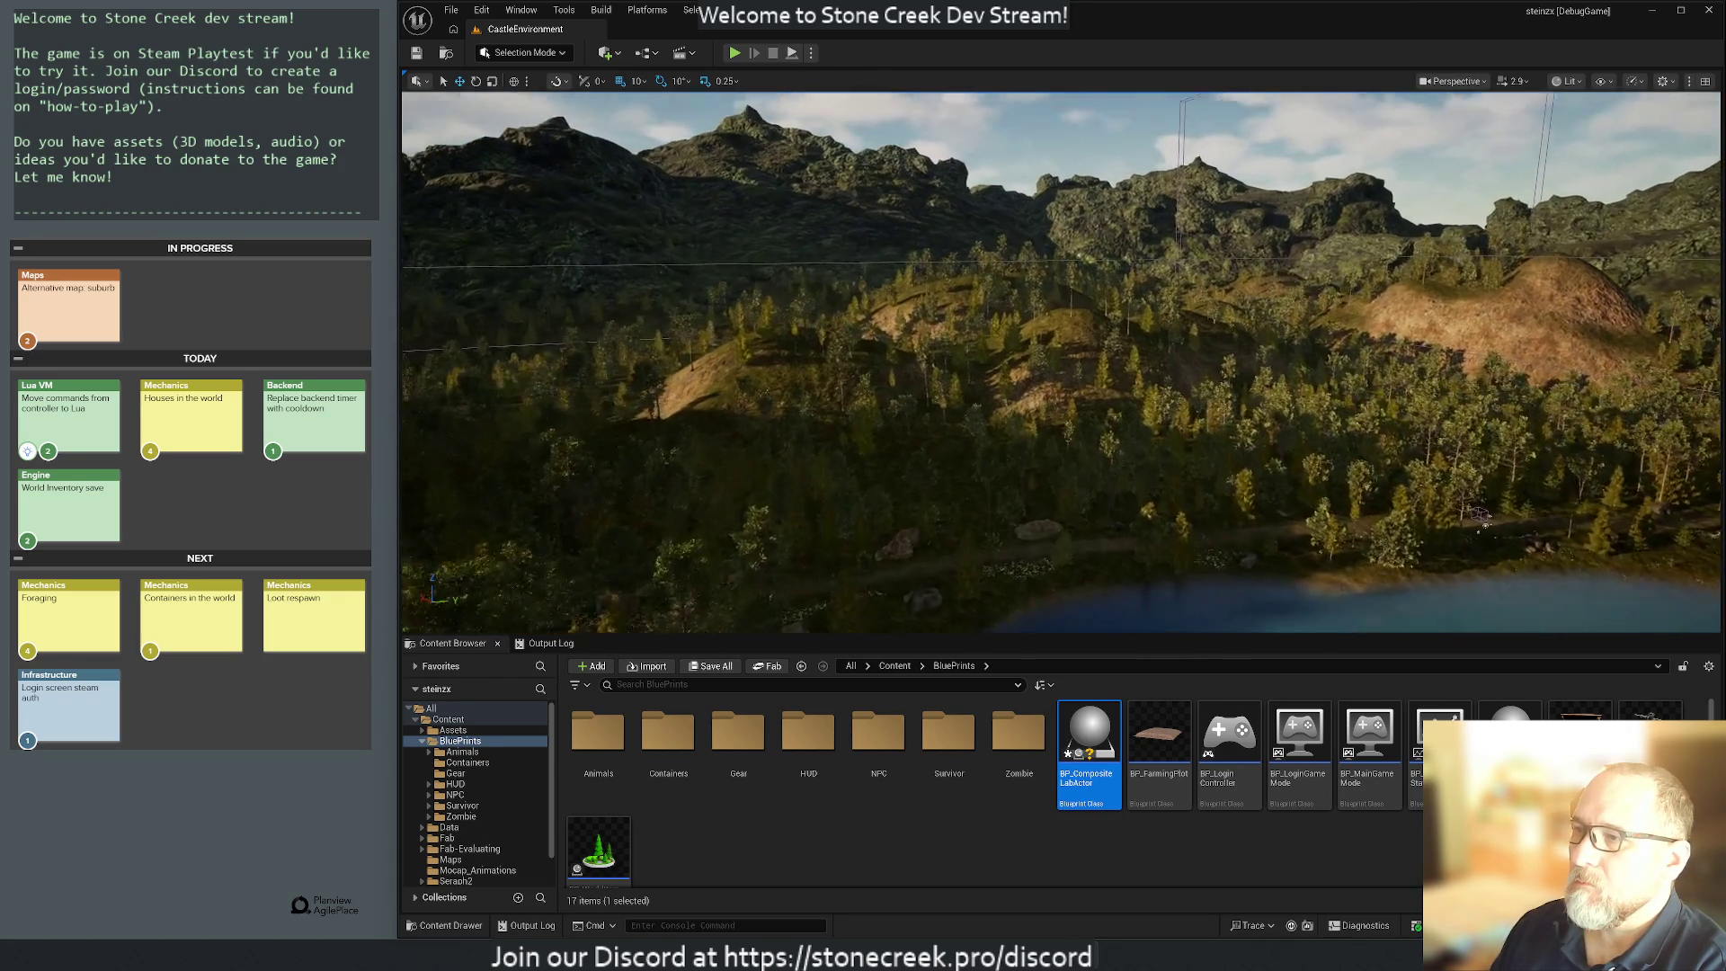
left_click_drag(1060, 269, 1060, 513)
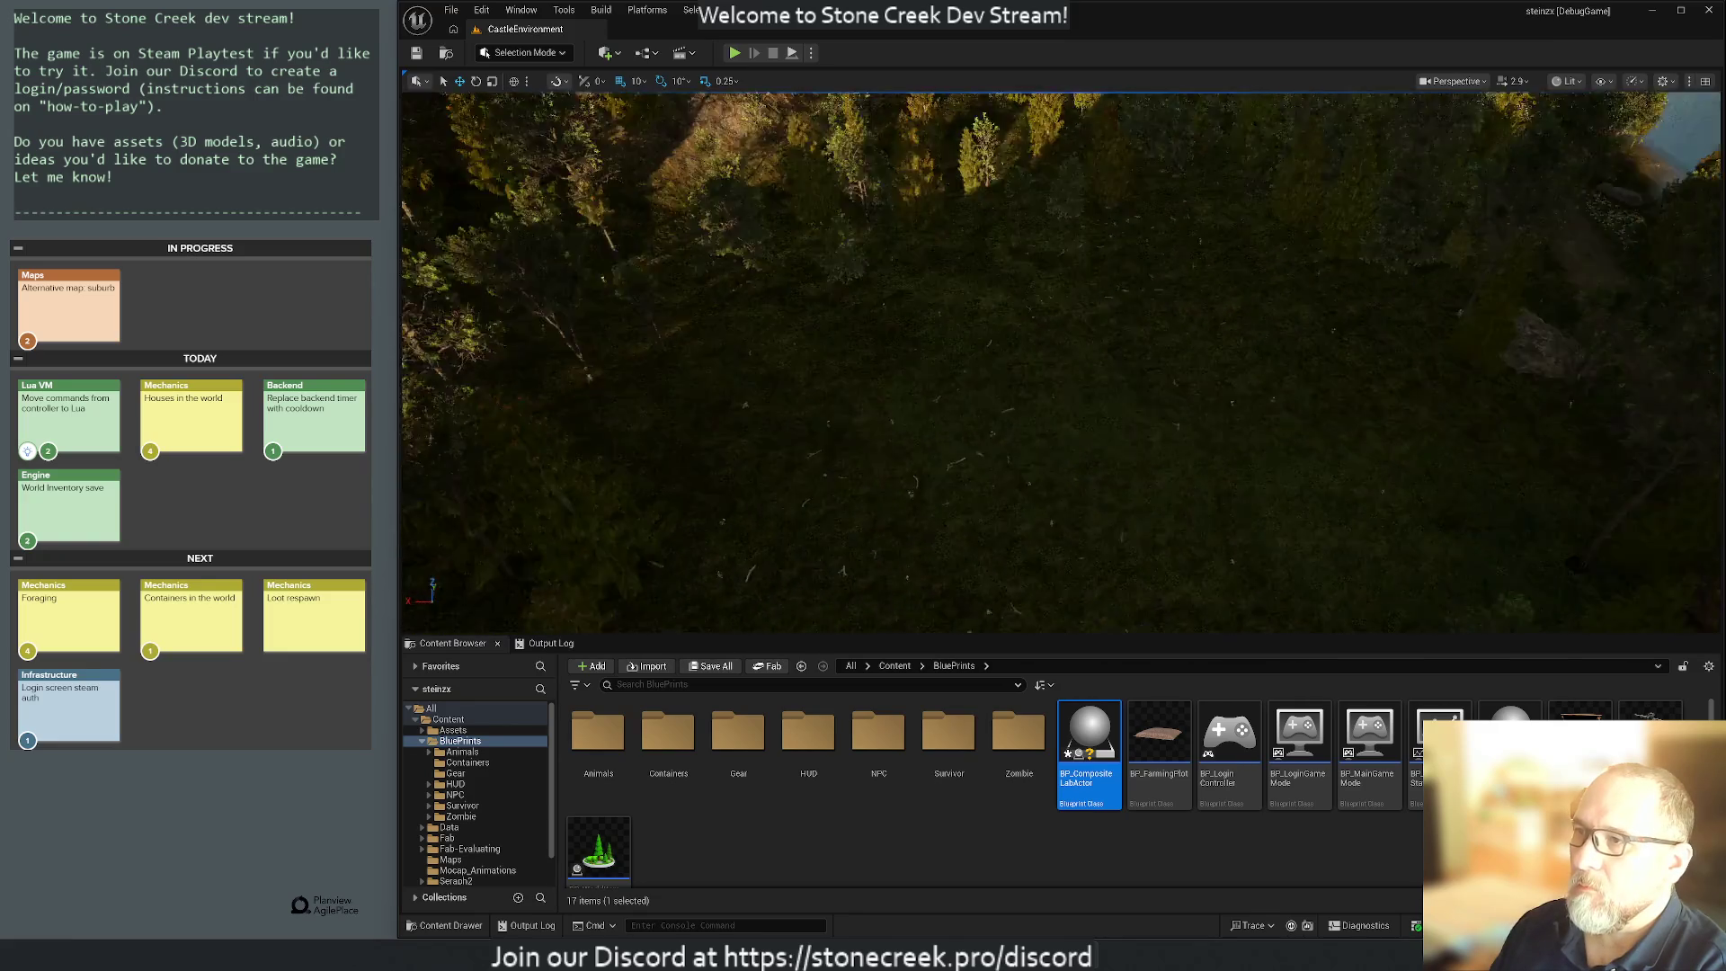
mouse_move(1060, 365)
left_mouse_down()
mouse_move(773, 615)
mouse_move(760, 420)
left_mouse_up()
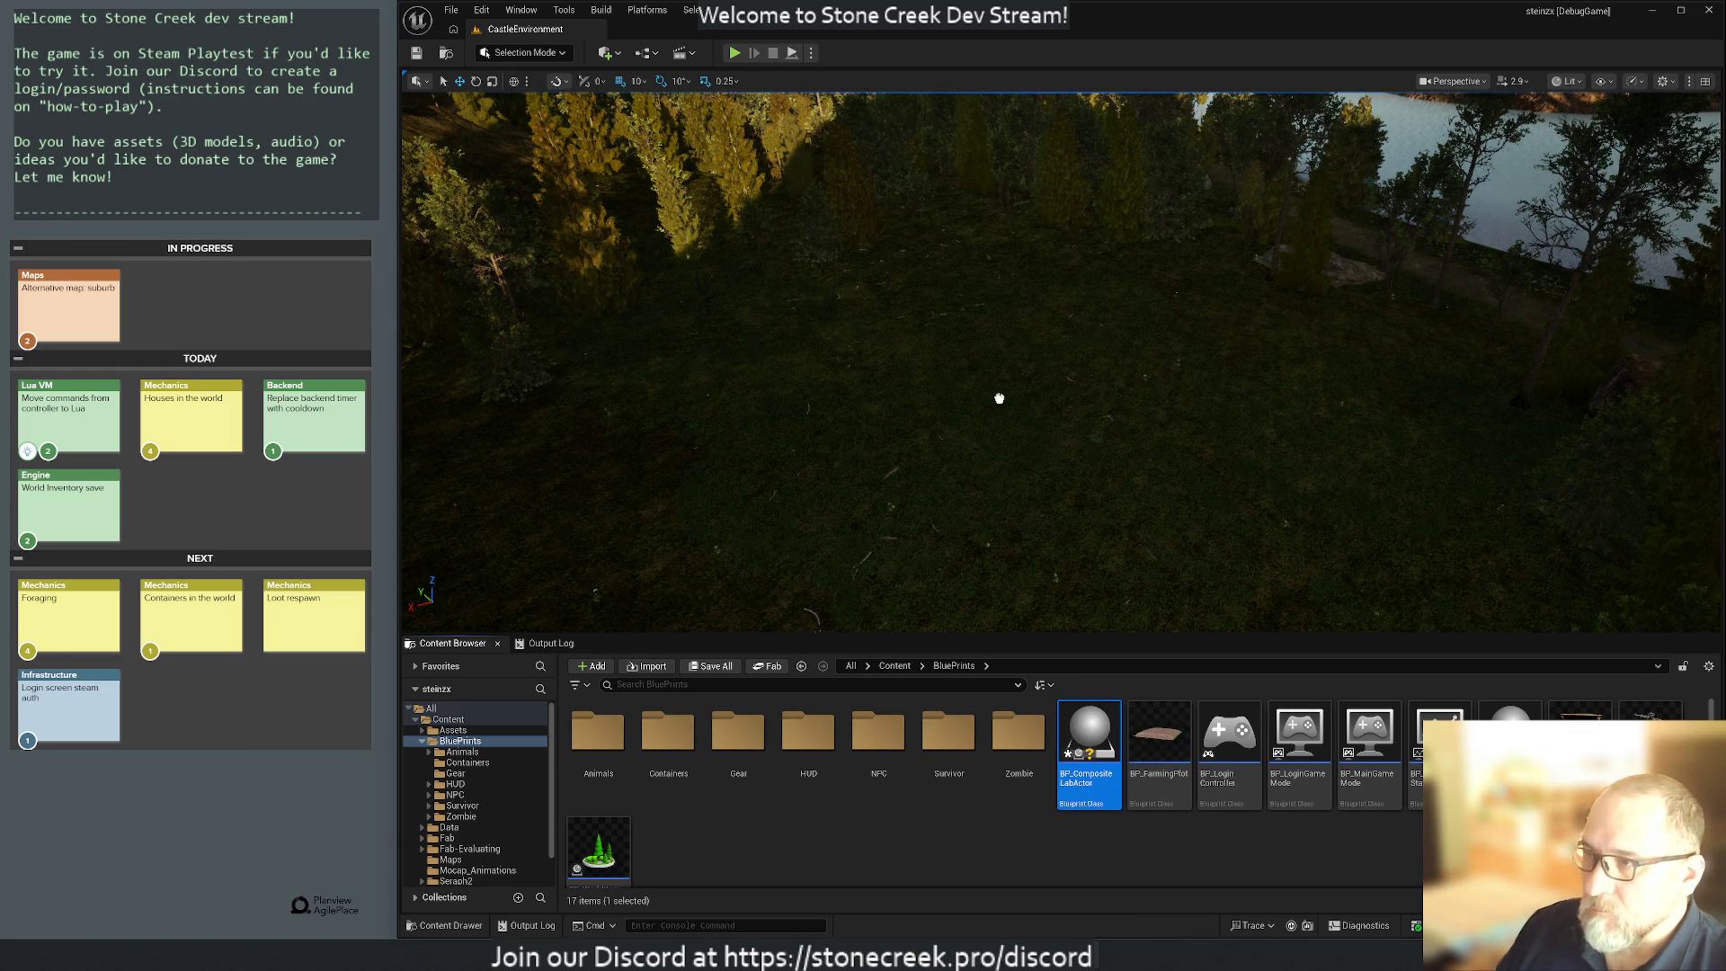
left_click_drag(964, 352, 961, 358)
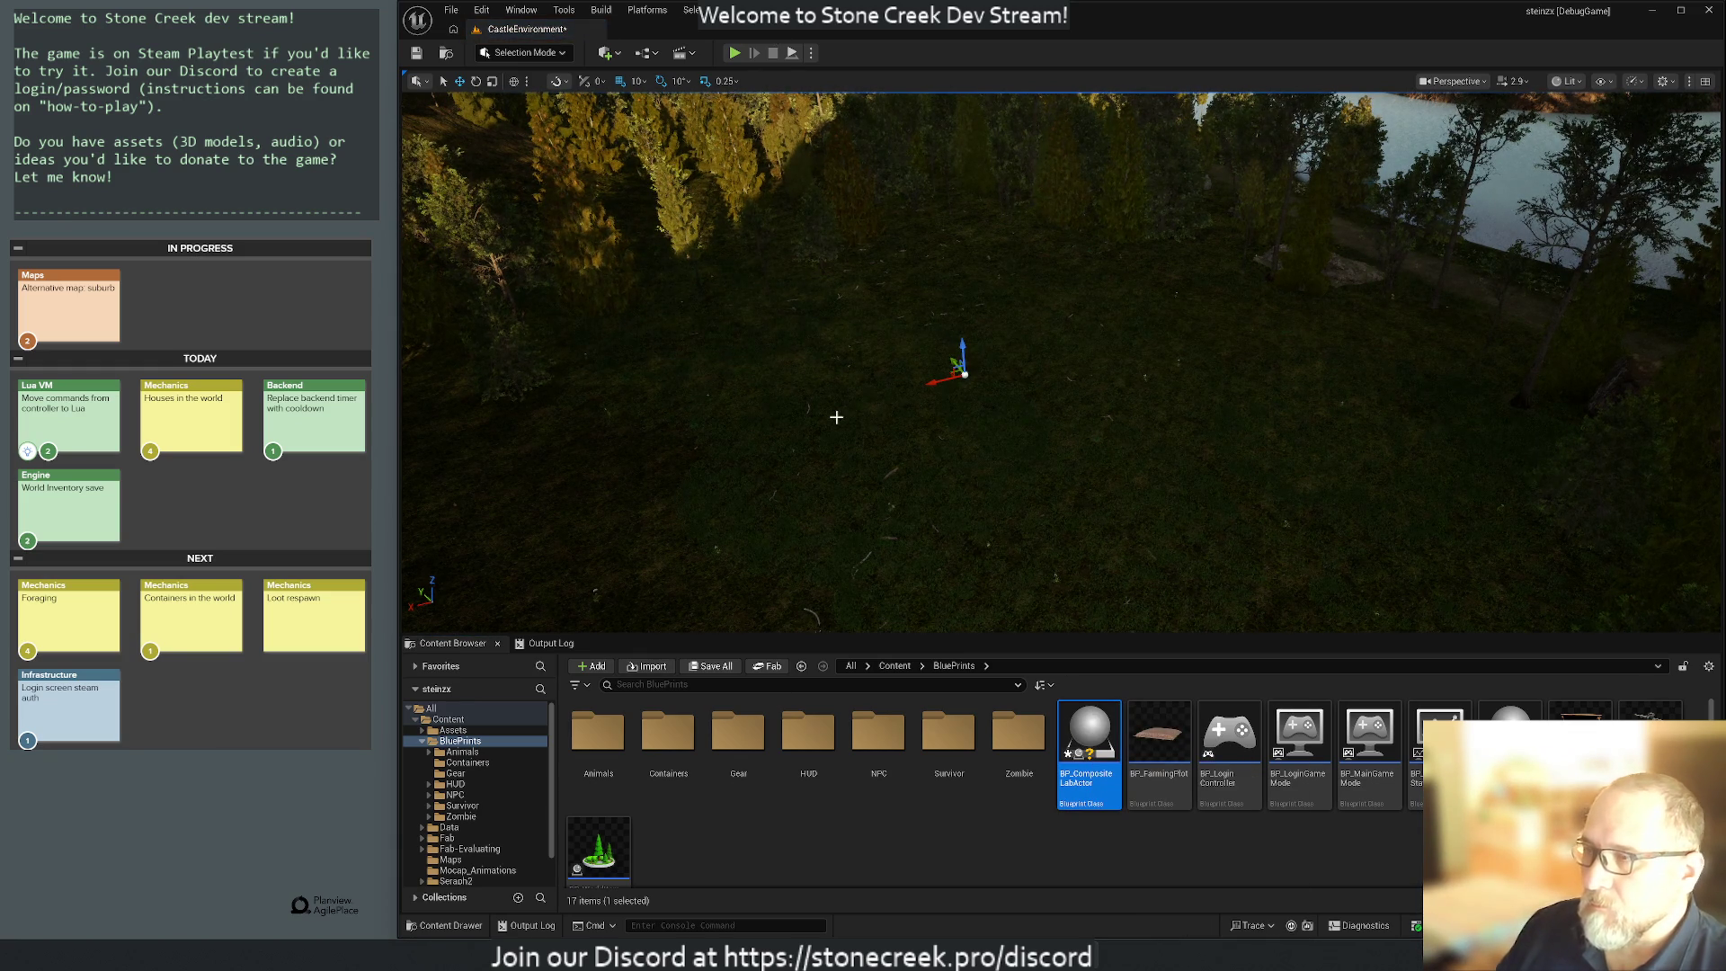
mouse_move(899, 477)
left_mouse_down()
mouse_move(756, 476)
mouse_move(755, 580)
mouse_move(755, 446)
mouse_move(756, 606)
mouse_move(849, 464)
left_mouse_up()
Step: Deselect the actor and save the level changes
left_click(898, 398)
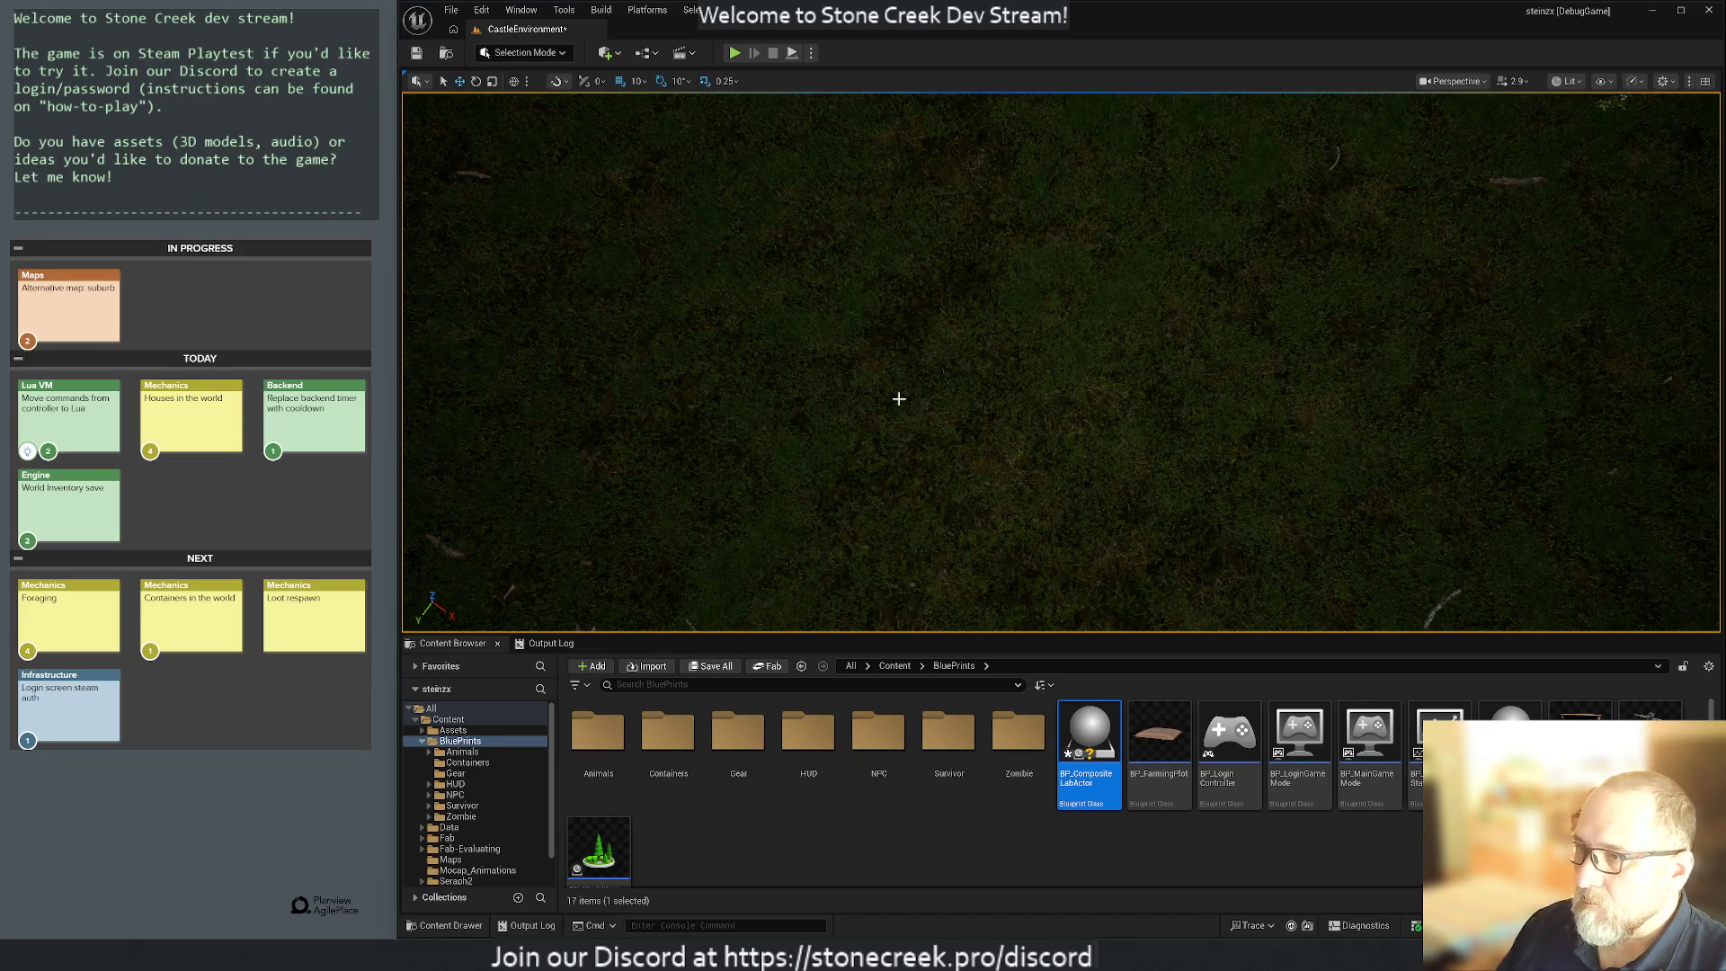
right_click(904, 466)
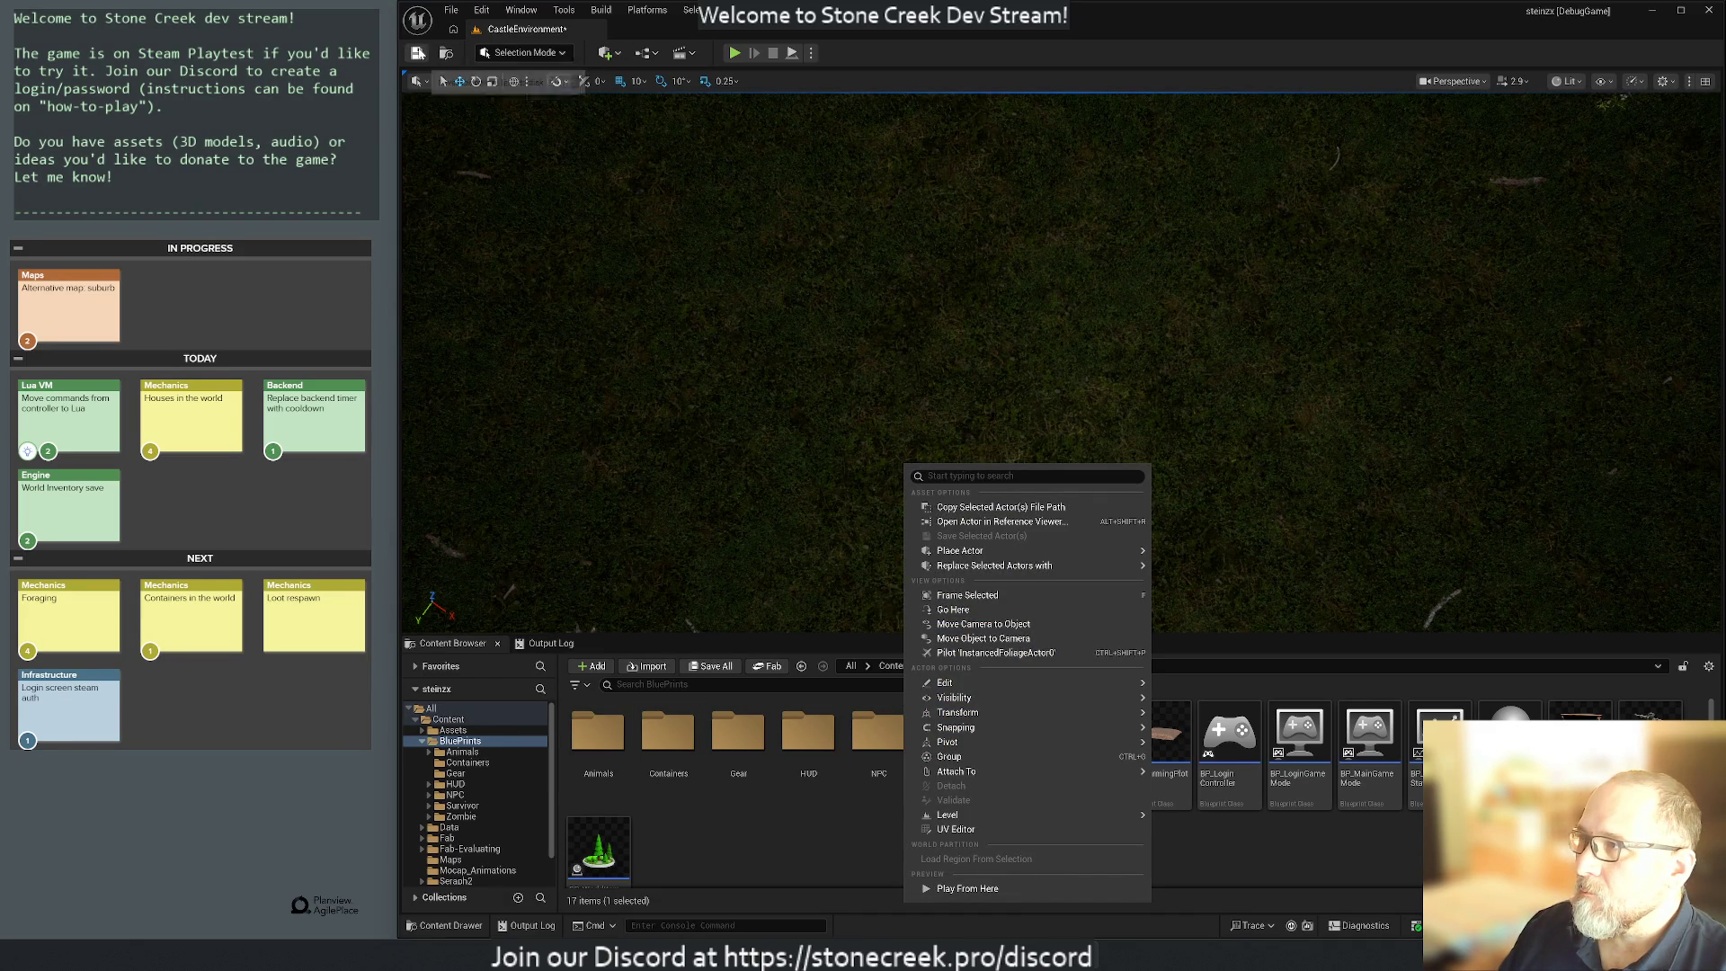
left_click(418, 51)
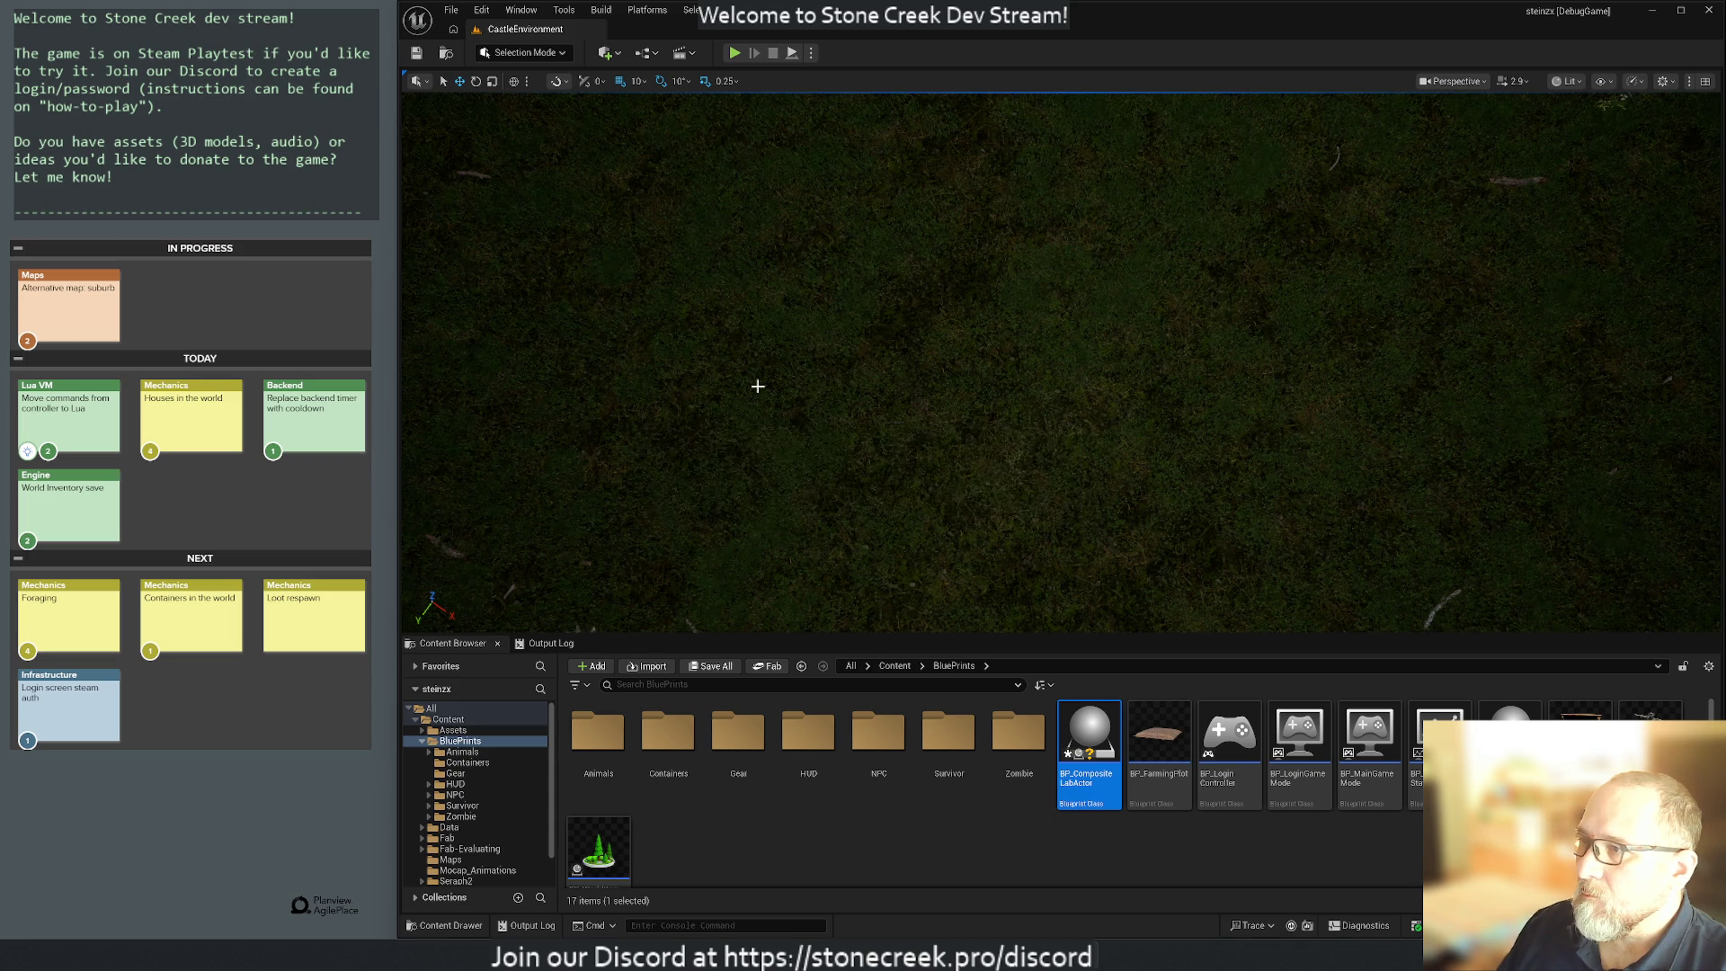
Step: Show the Outliner from the Window menu
left_click_drag(720, 408, 724, 408)
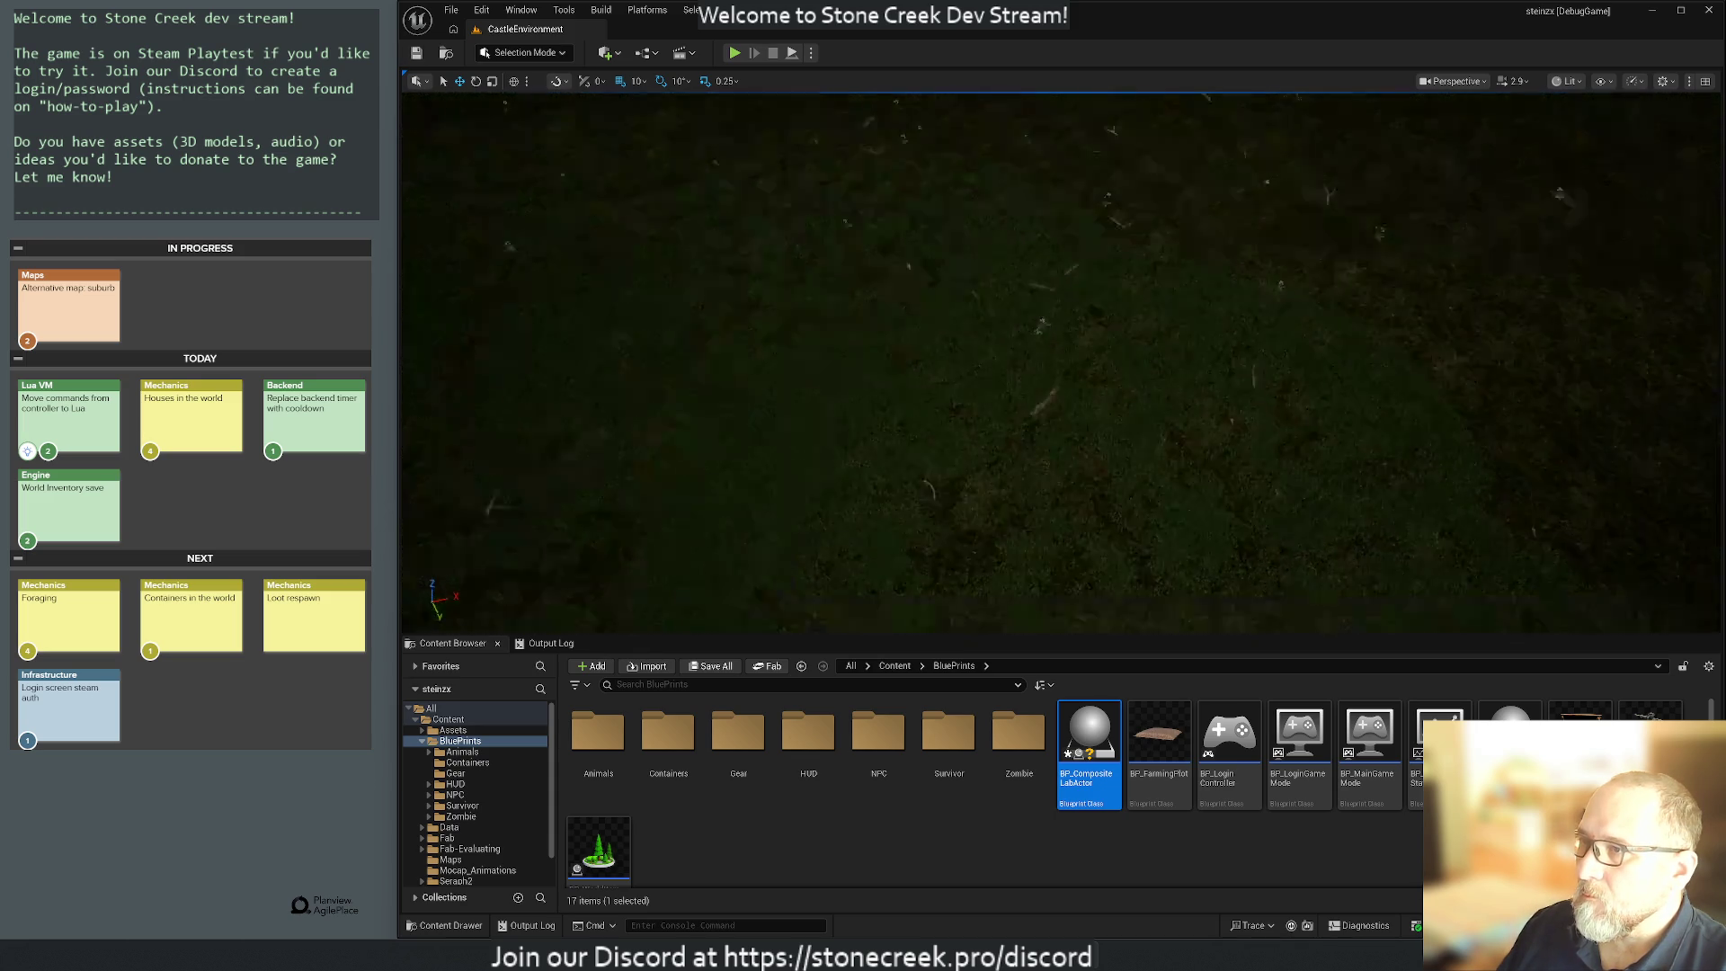
left_click(524, 13)
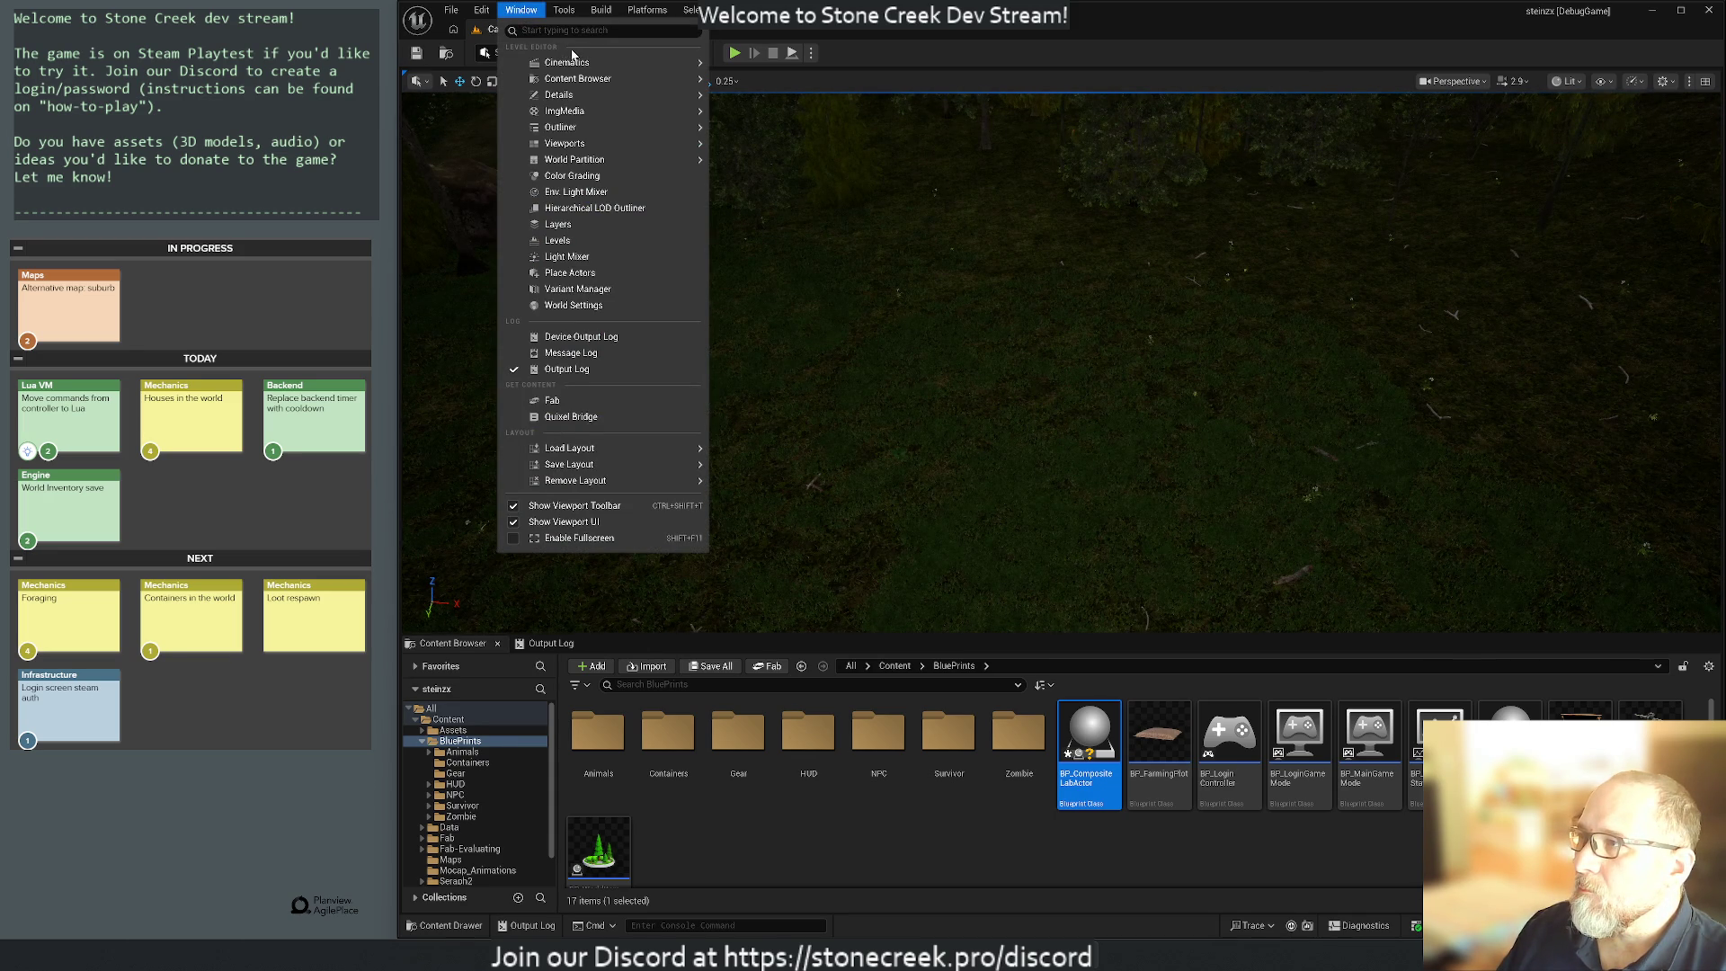
mouse_move(580, 159)
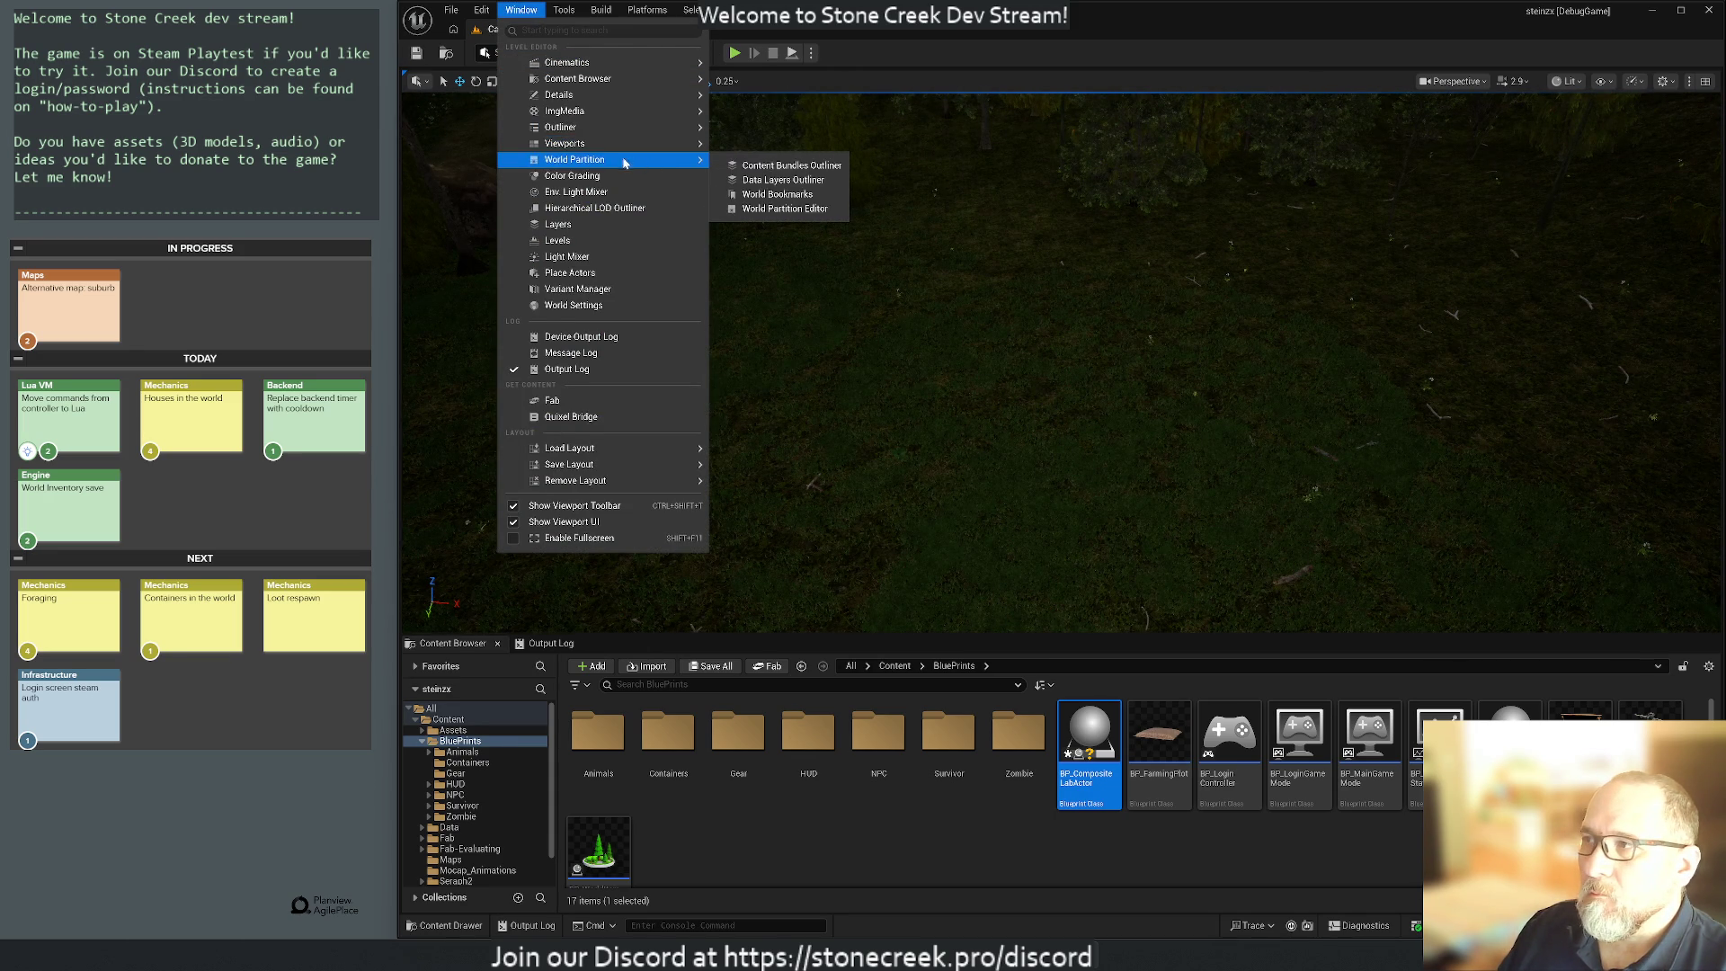
left_click(750, 132)
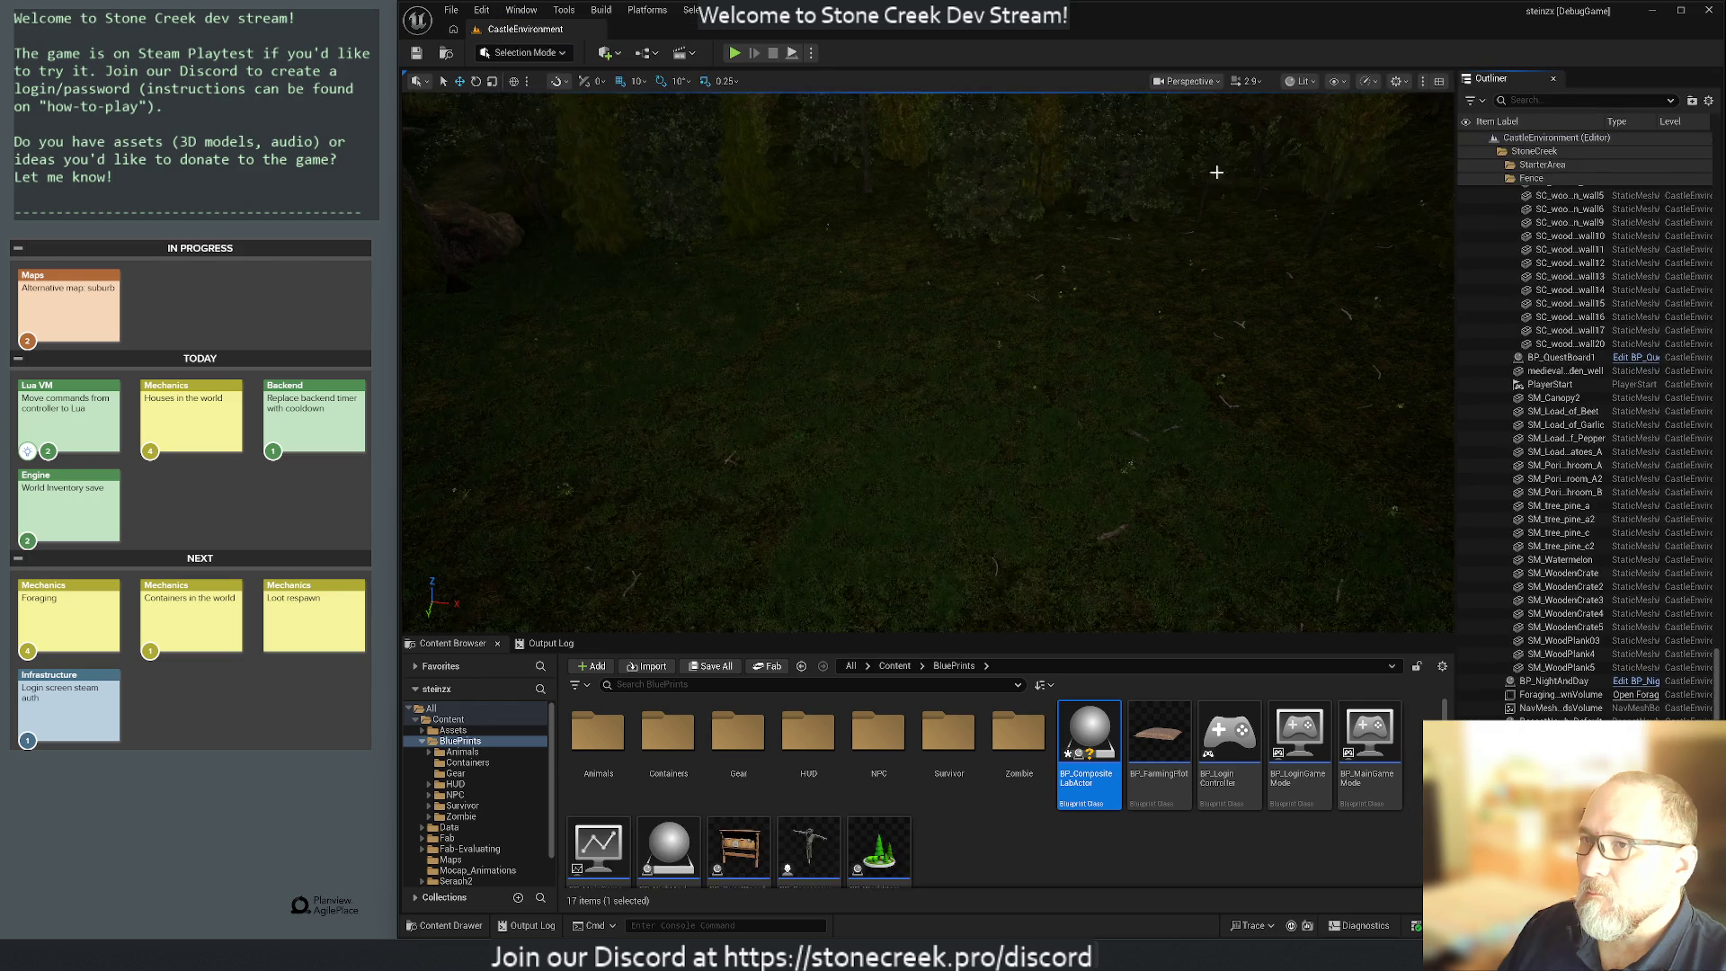
scroll(1568, 339, "up", 5)
scroll(1568, 339, "up", 5)
scroll(1567, 341, "up", 5)
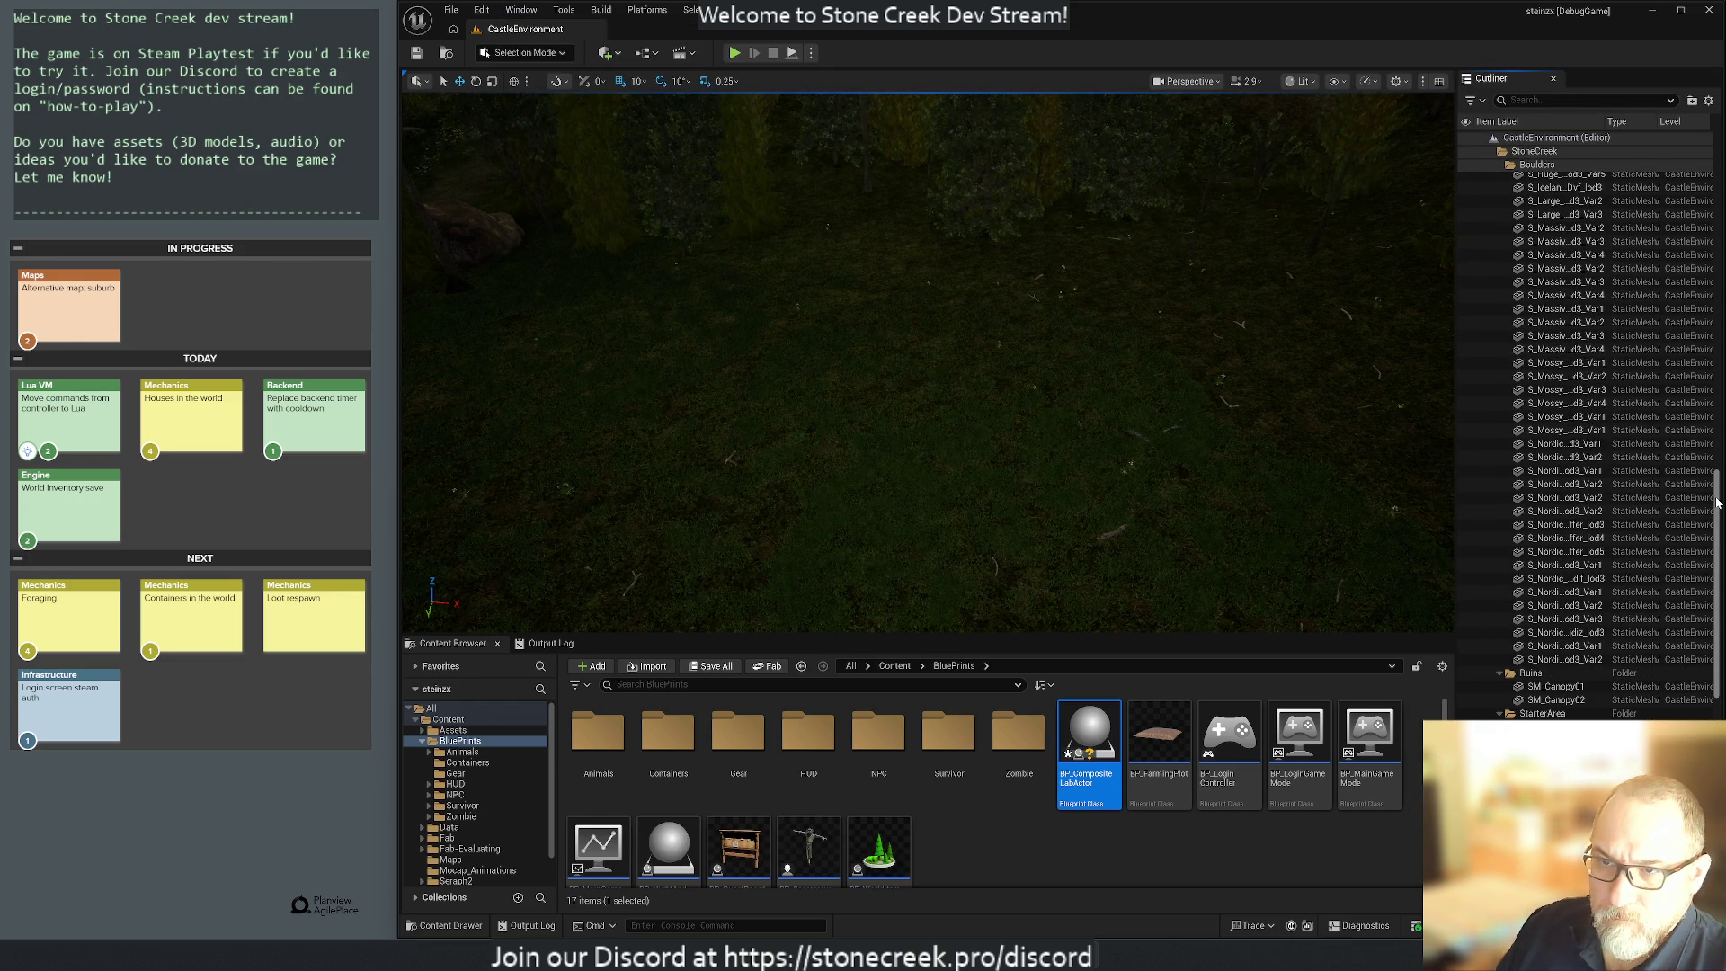
scroll(1716, 501, "up", 10)
scroll(1717, 502, "up", 5)
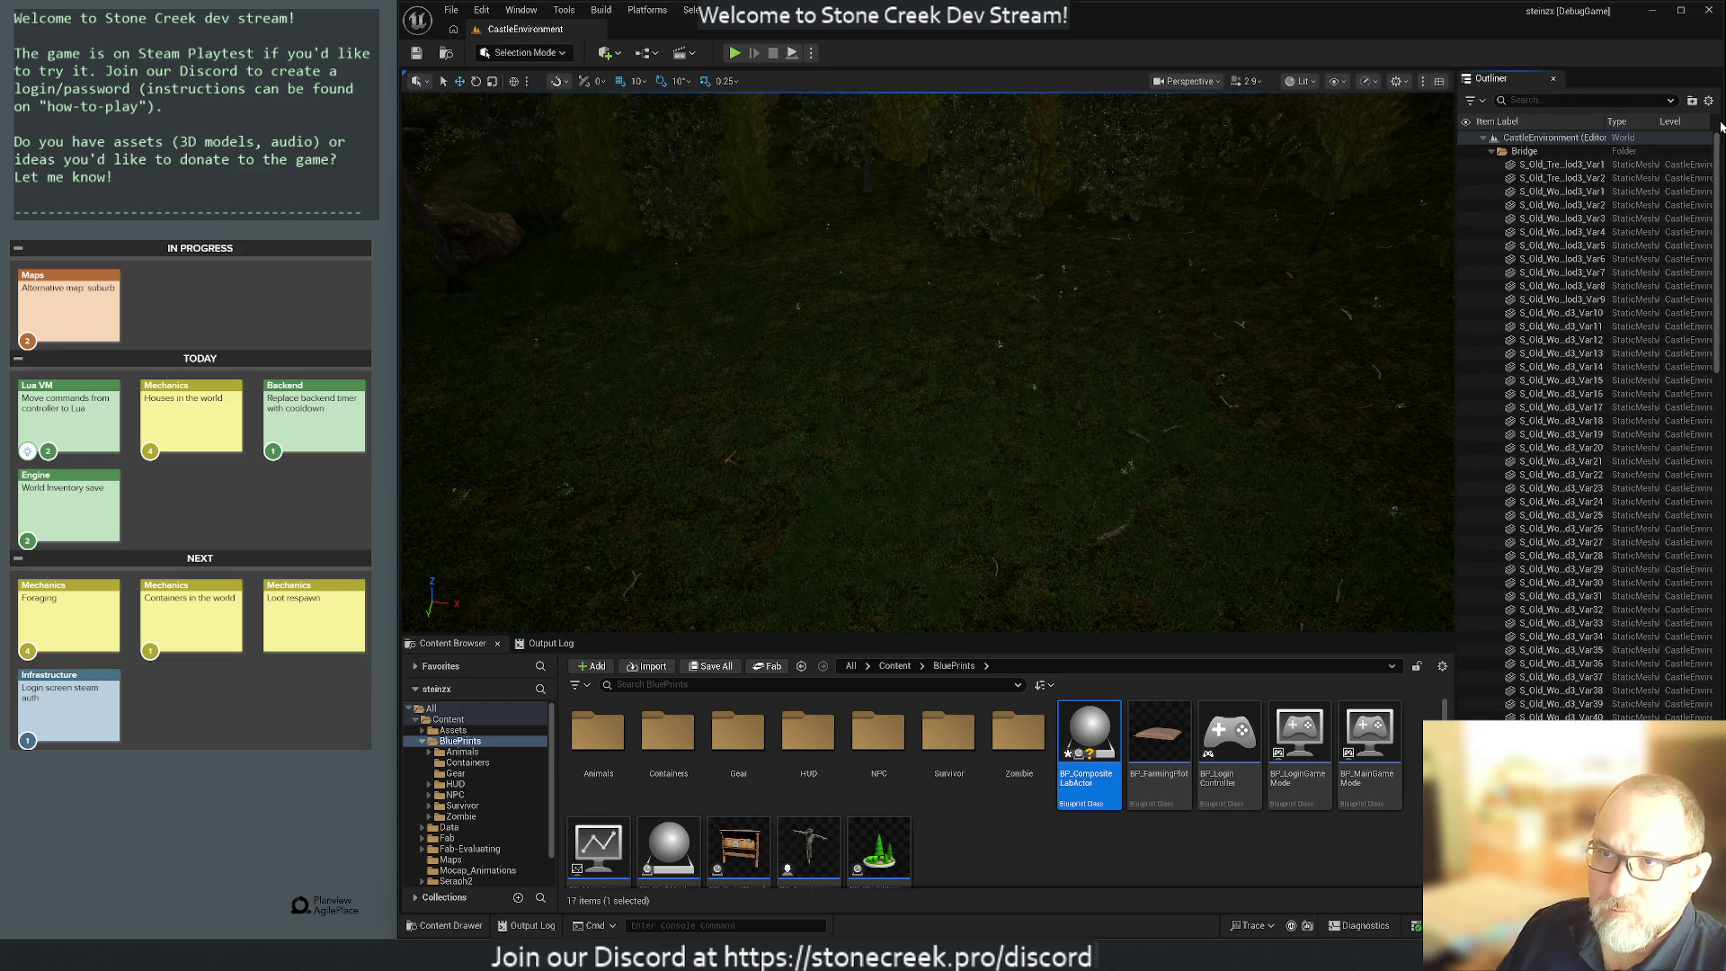
Step: Collapse the Bridge, Lighting, Mountains and StoneCreek folders in the Outliner
left_click(1500, 151)
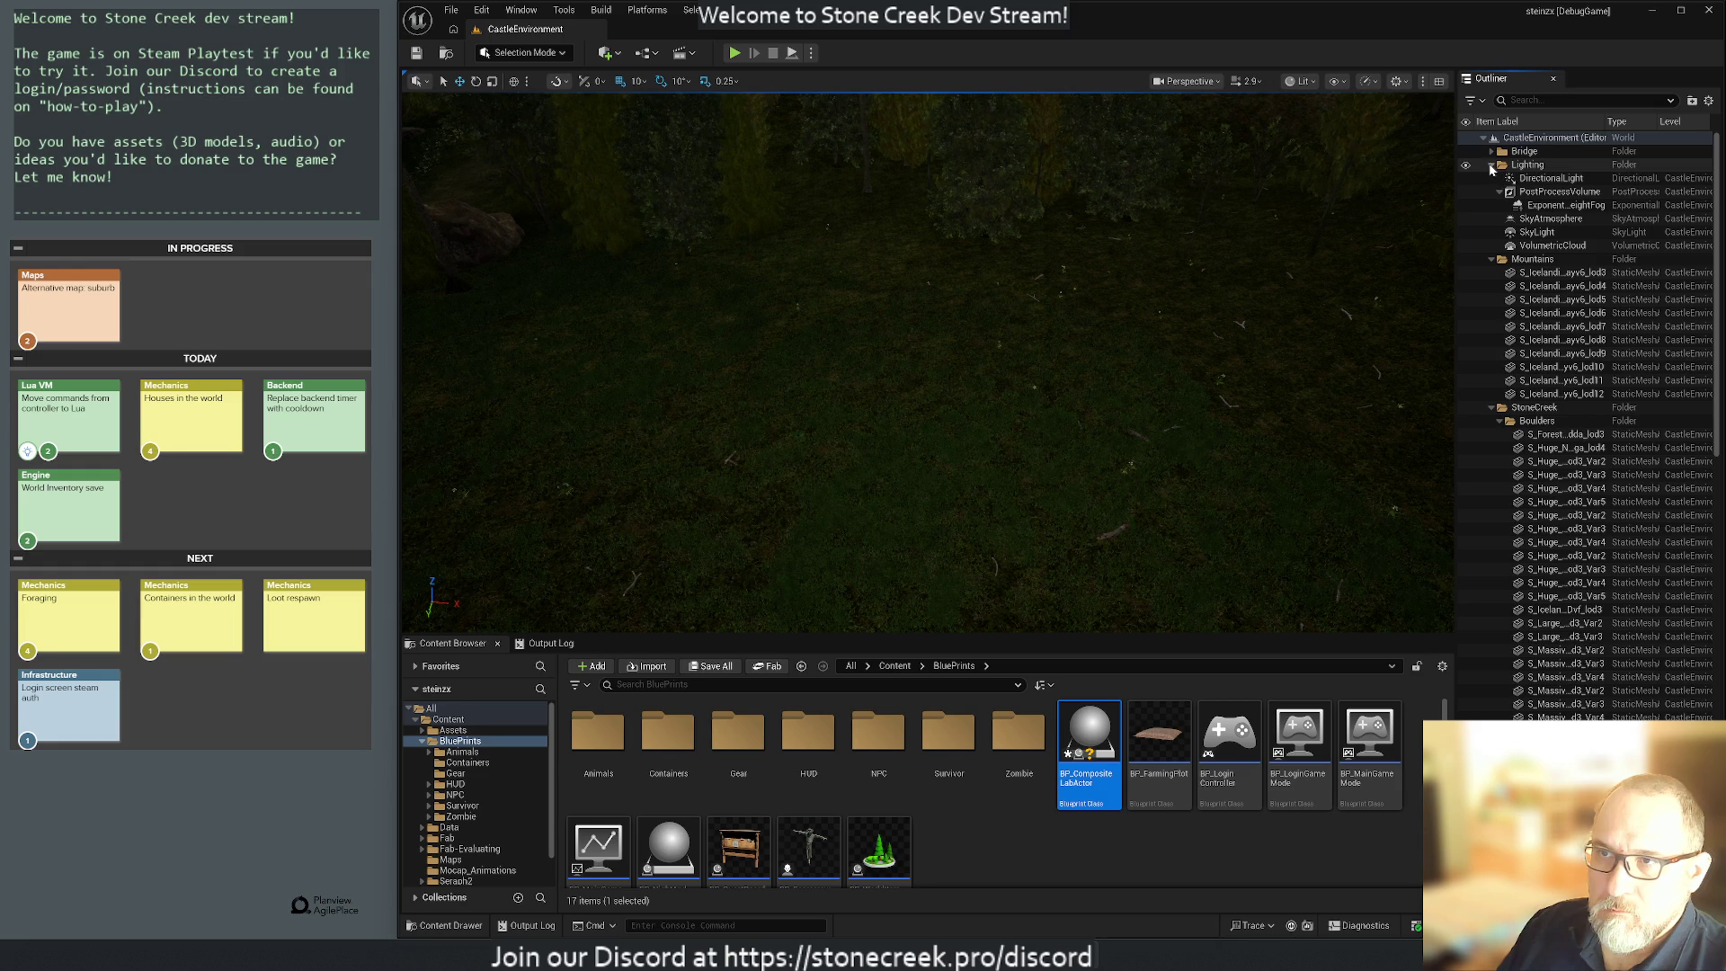
left_click(1491, 165)
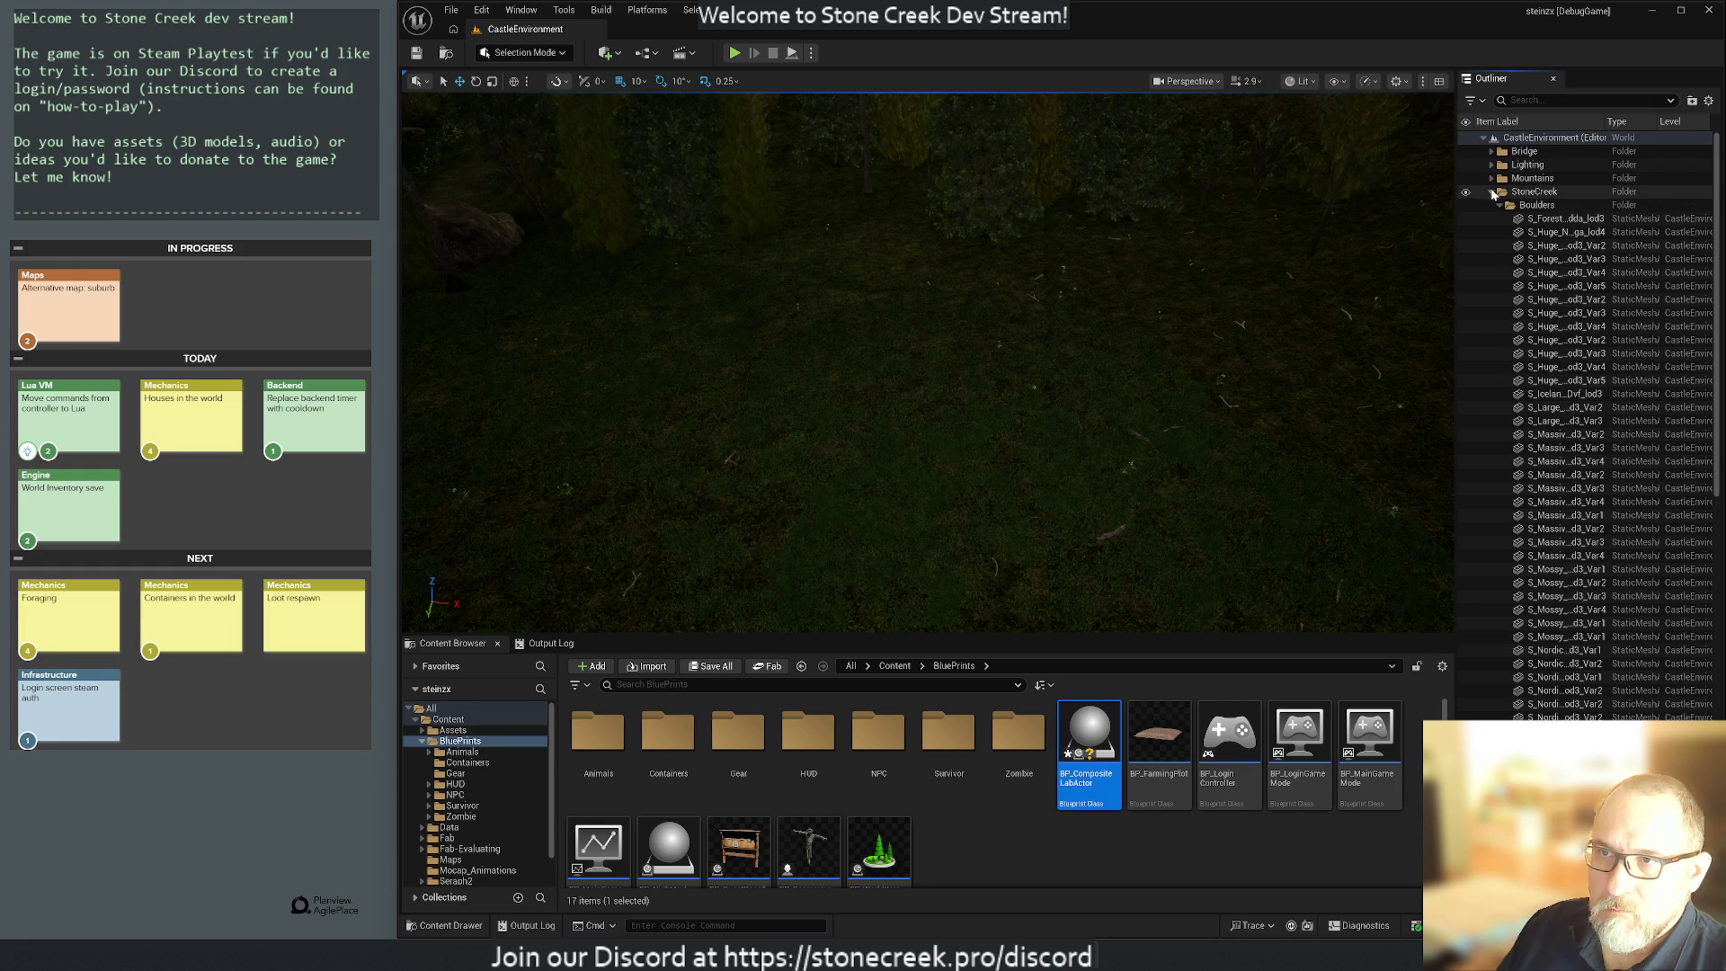
left_click(1492, 192)
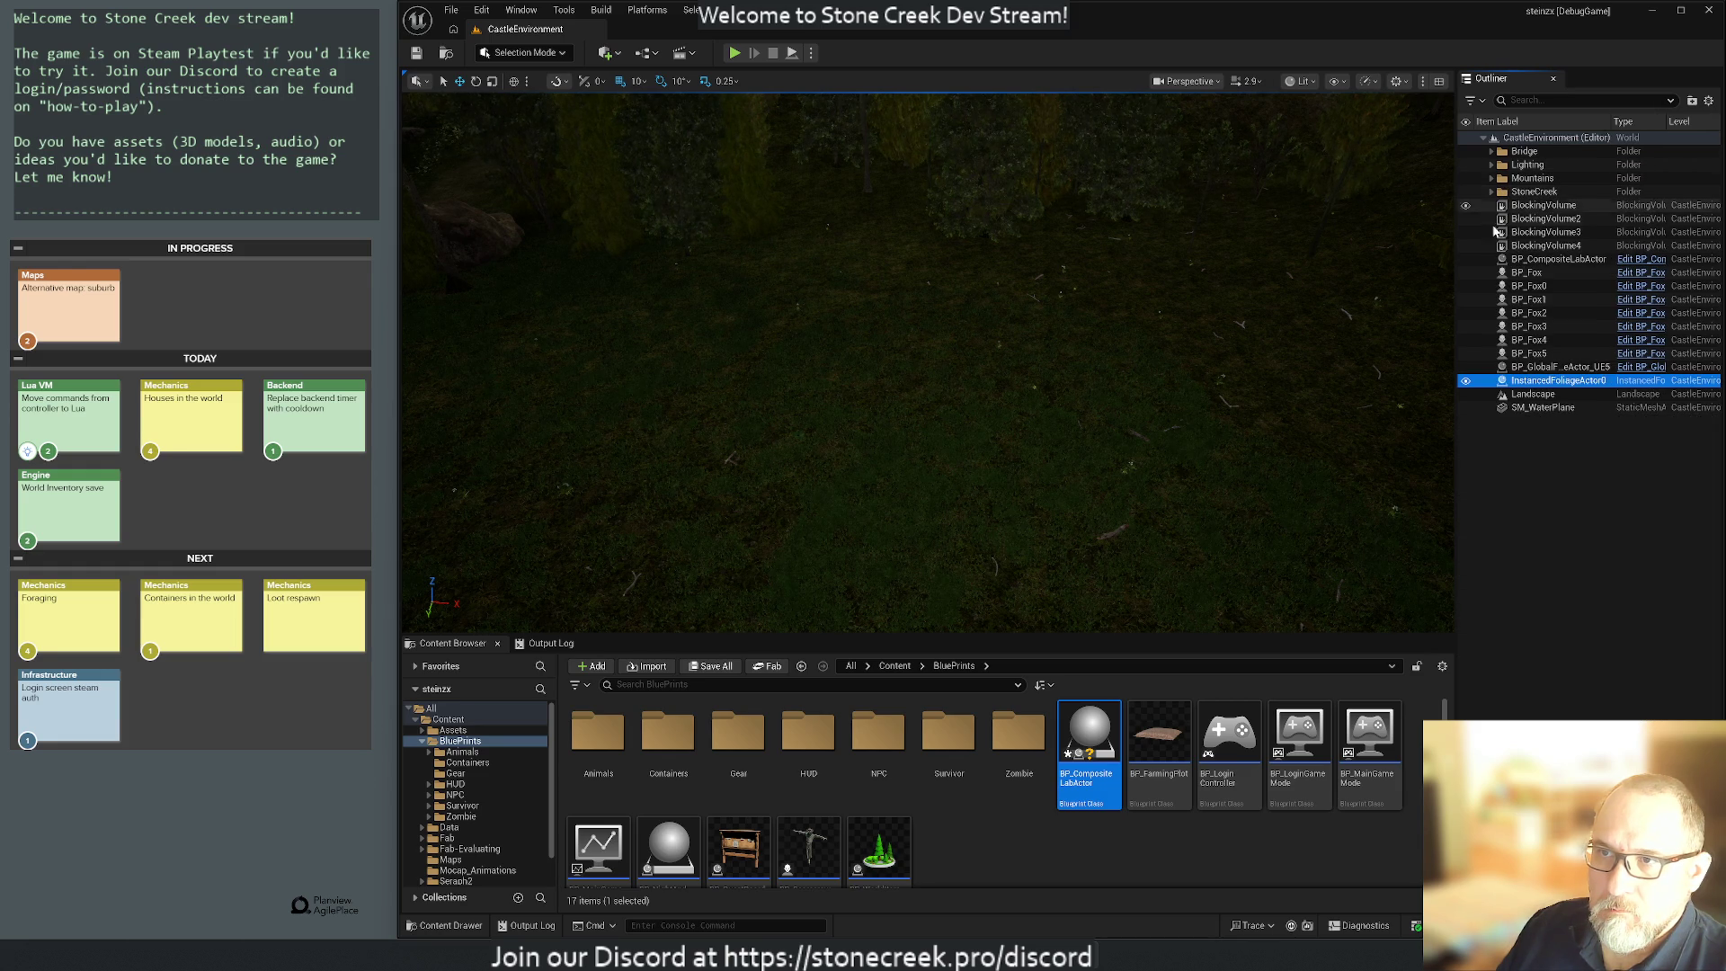
Step: Select BP_CompositeLabActor in the Outliner and centre the viewport on it
left_click(1591, 444)
left_click(1549, 260)
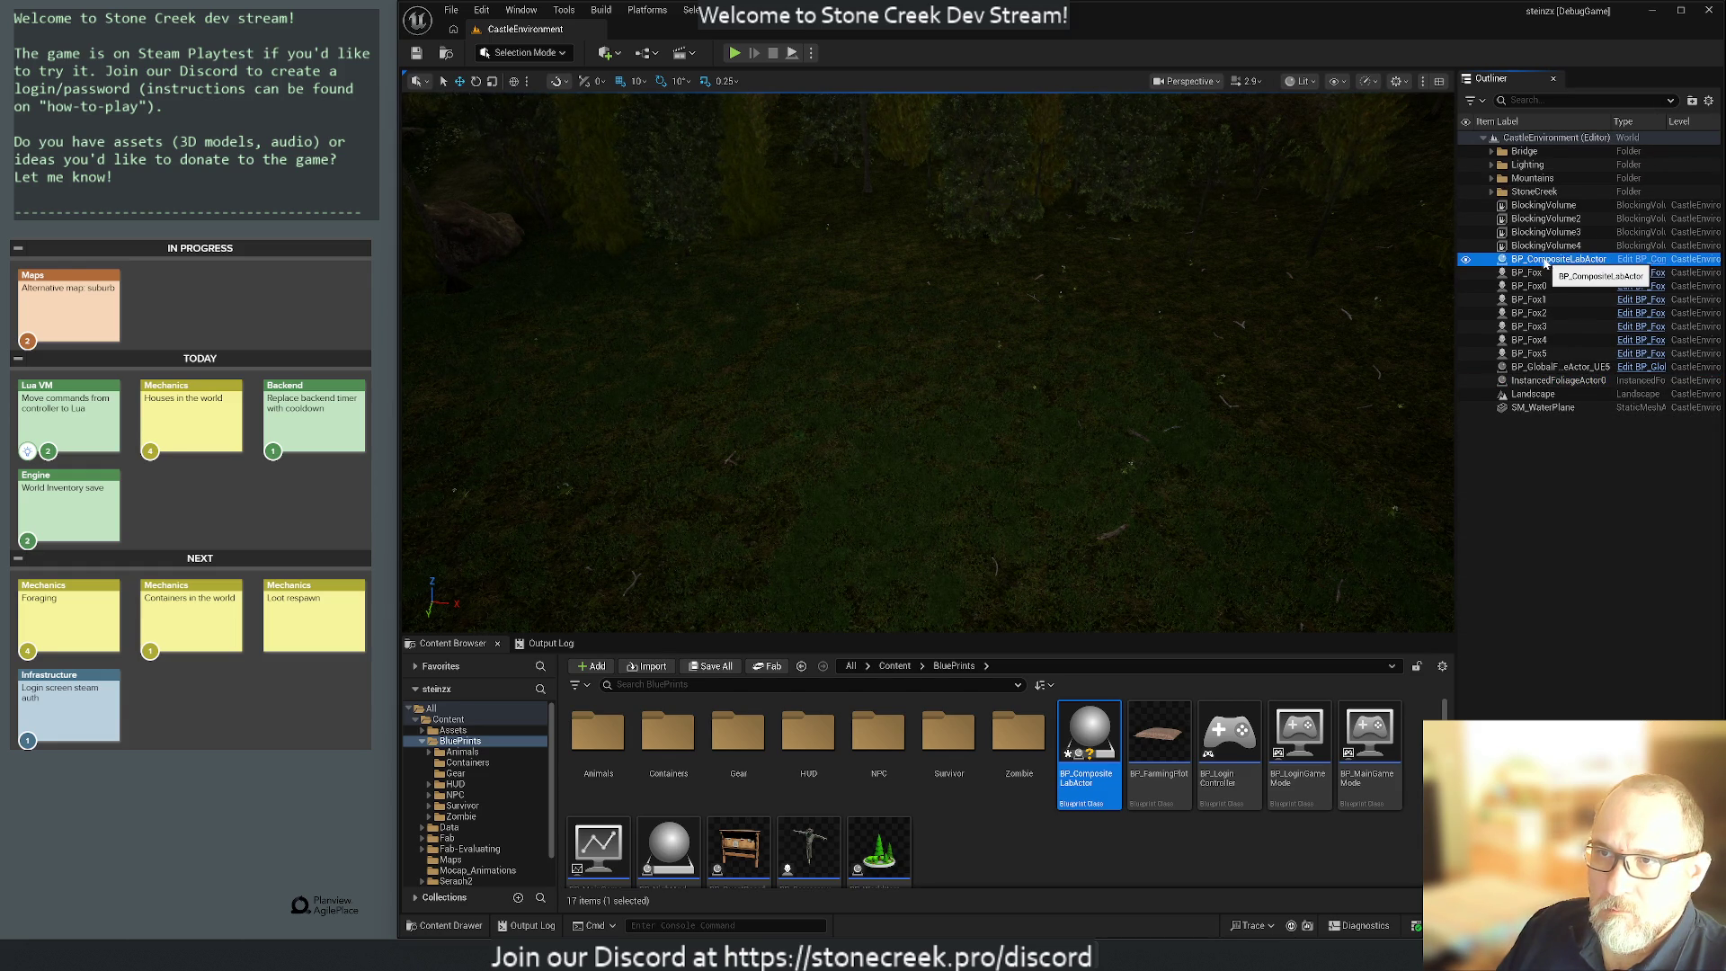
double_click(1549, 259)
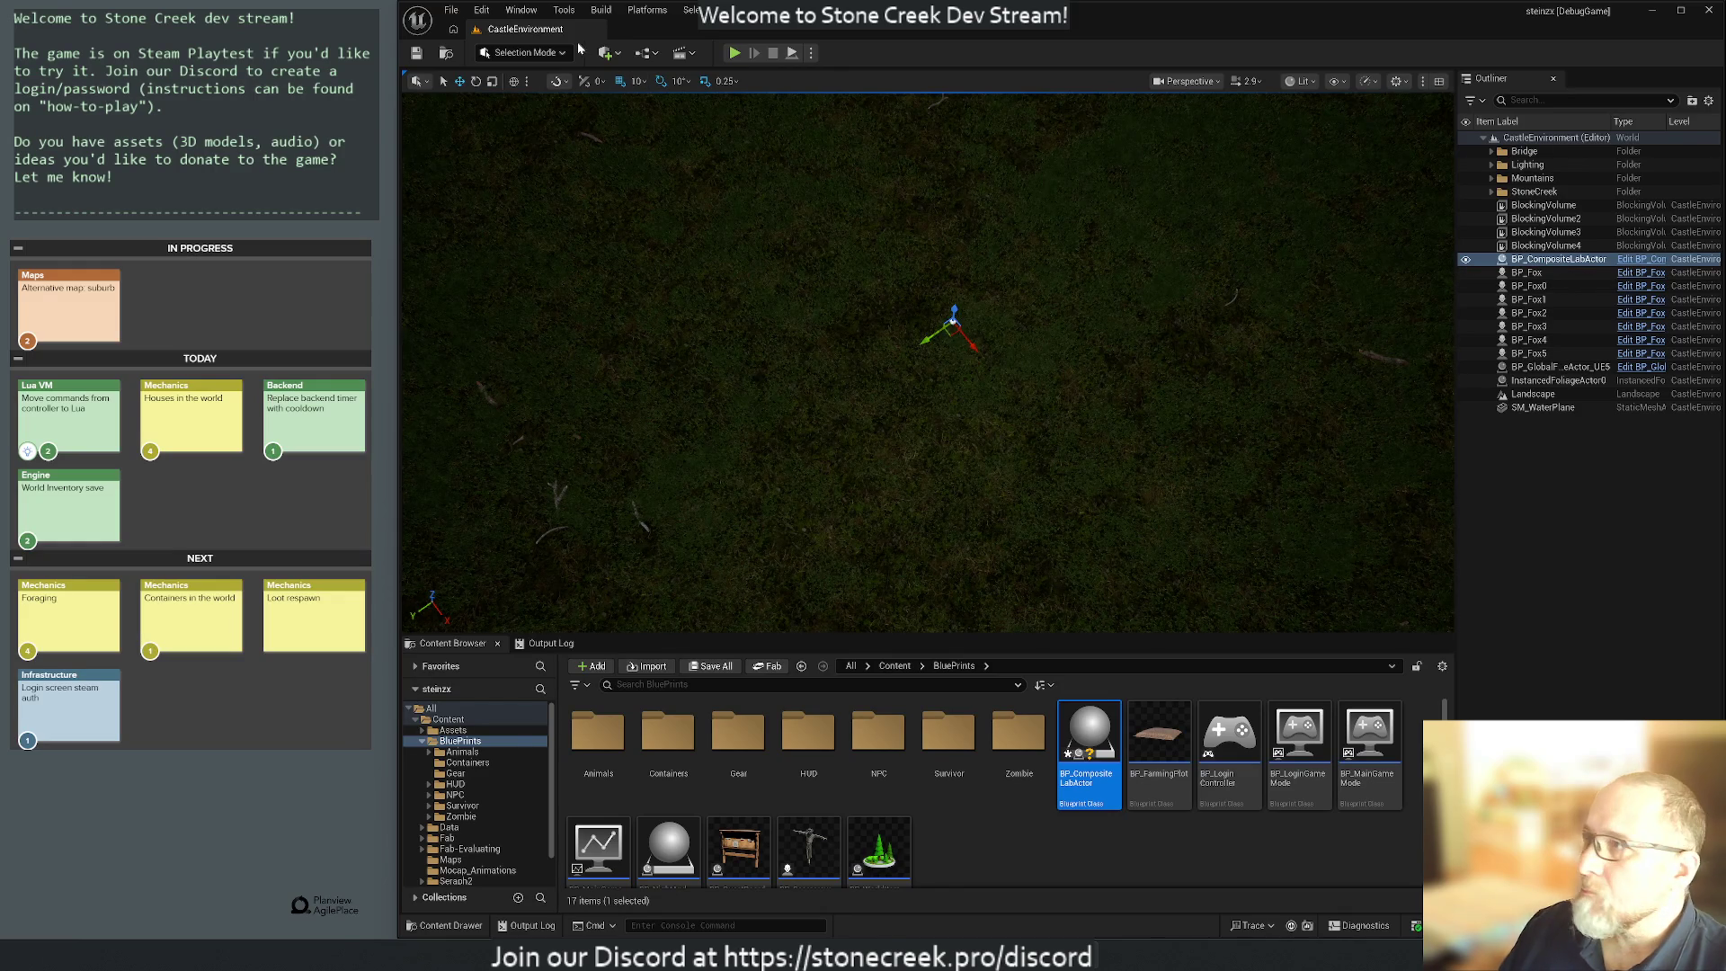
left_click(520, 11)
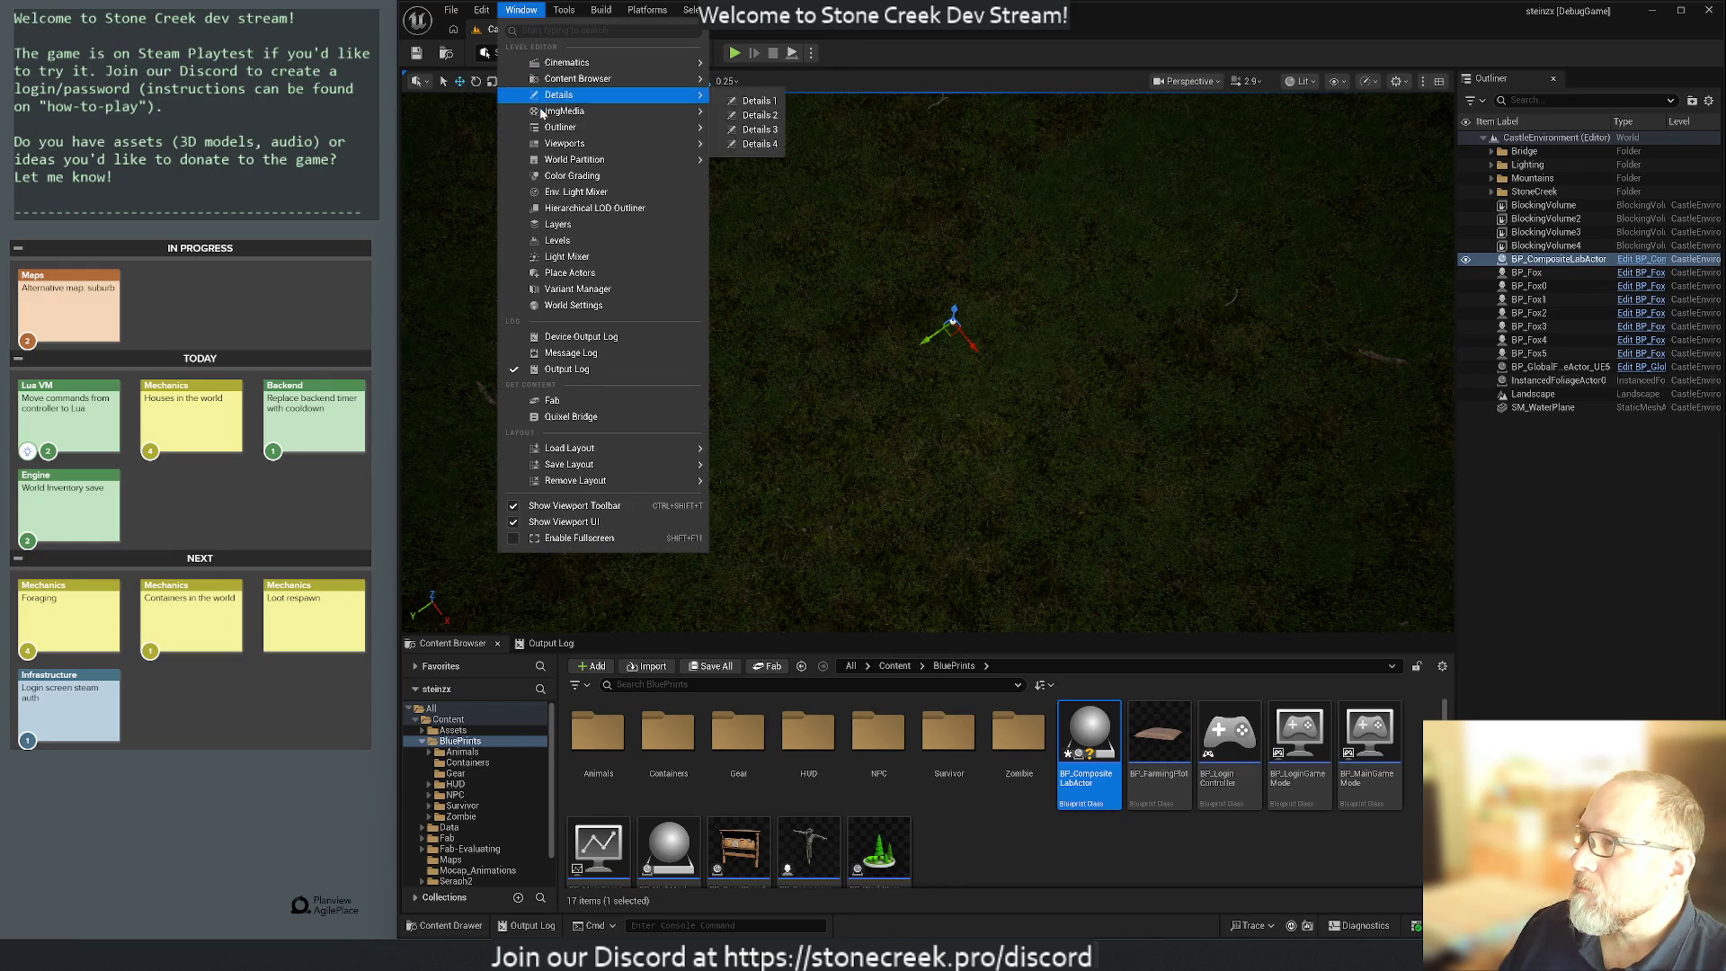
mouse_move(601, 111)
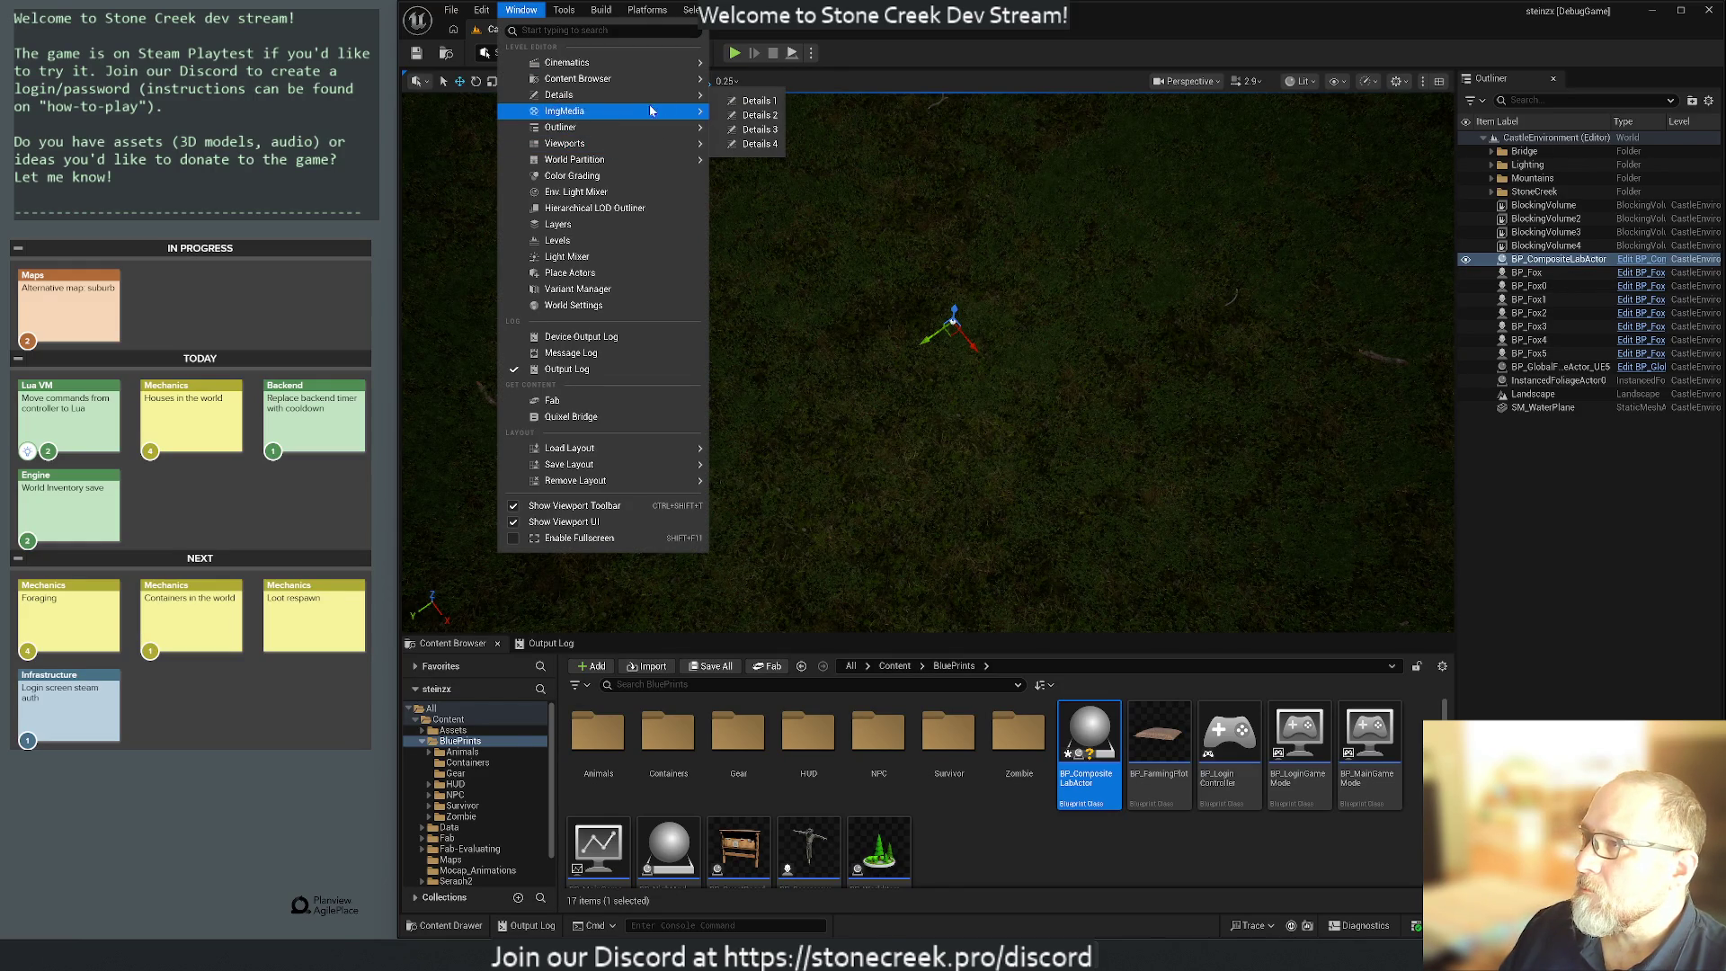
Step: Show the Details panel with BP_CompositeLabActor's transform properties
left_click(756, 103)
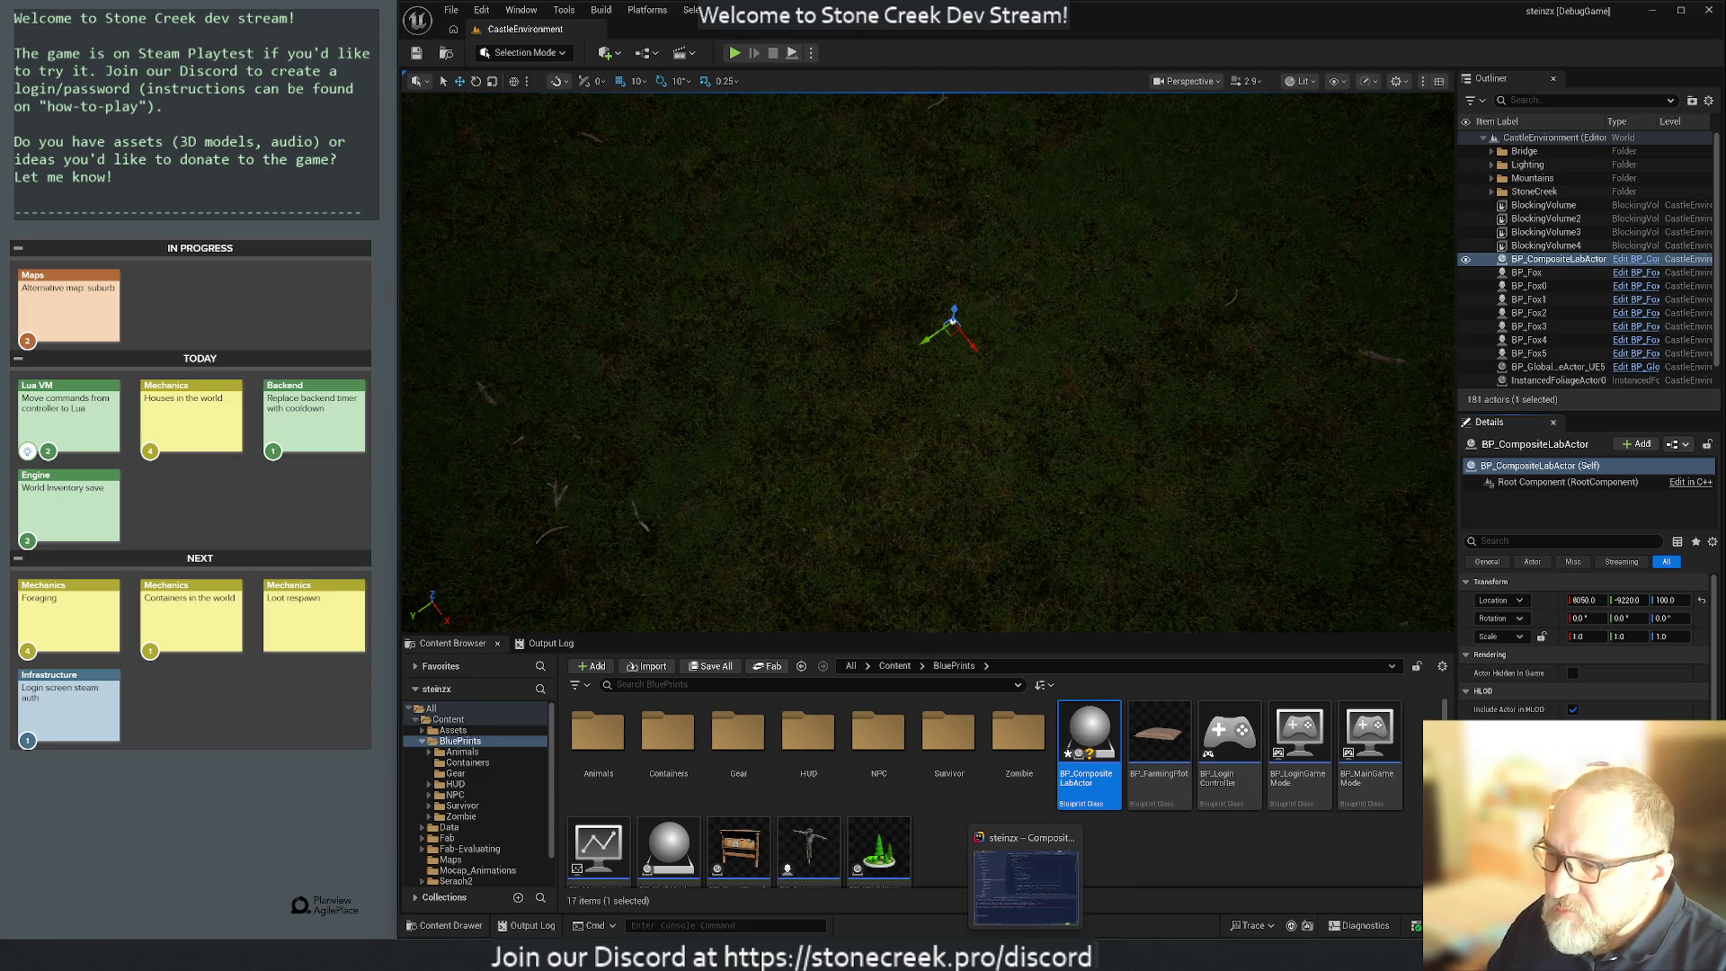
Step: Review BuildSubmeshes in CompositeLabActor.cpp in Rider, then launch Google Chrome from Start search
left_click(1026, 884)
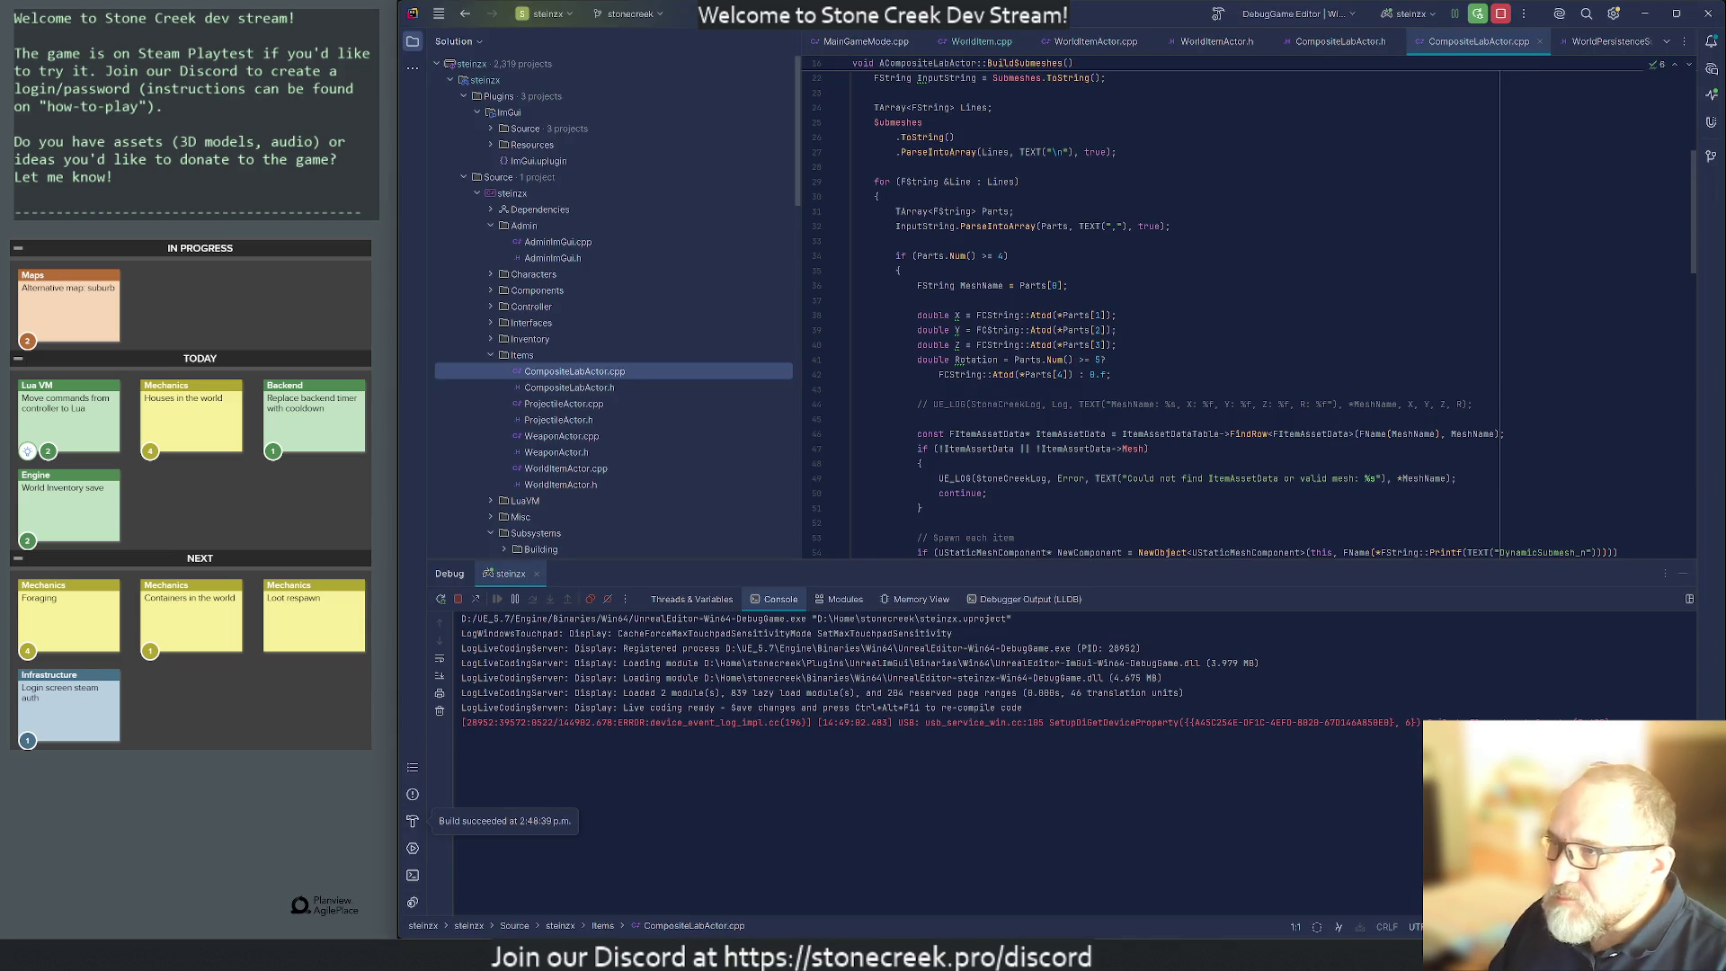
scroll(1184, 310, "up", 1)
scroll(1185, 311, "up", 1)
scroll(1185, 311, "up", 1)
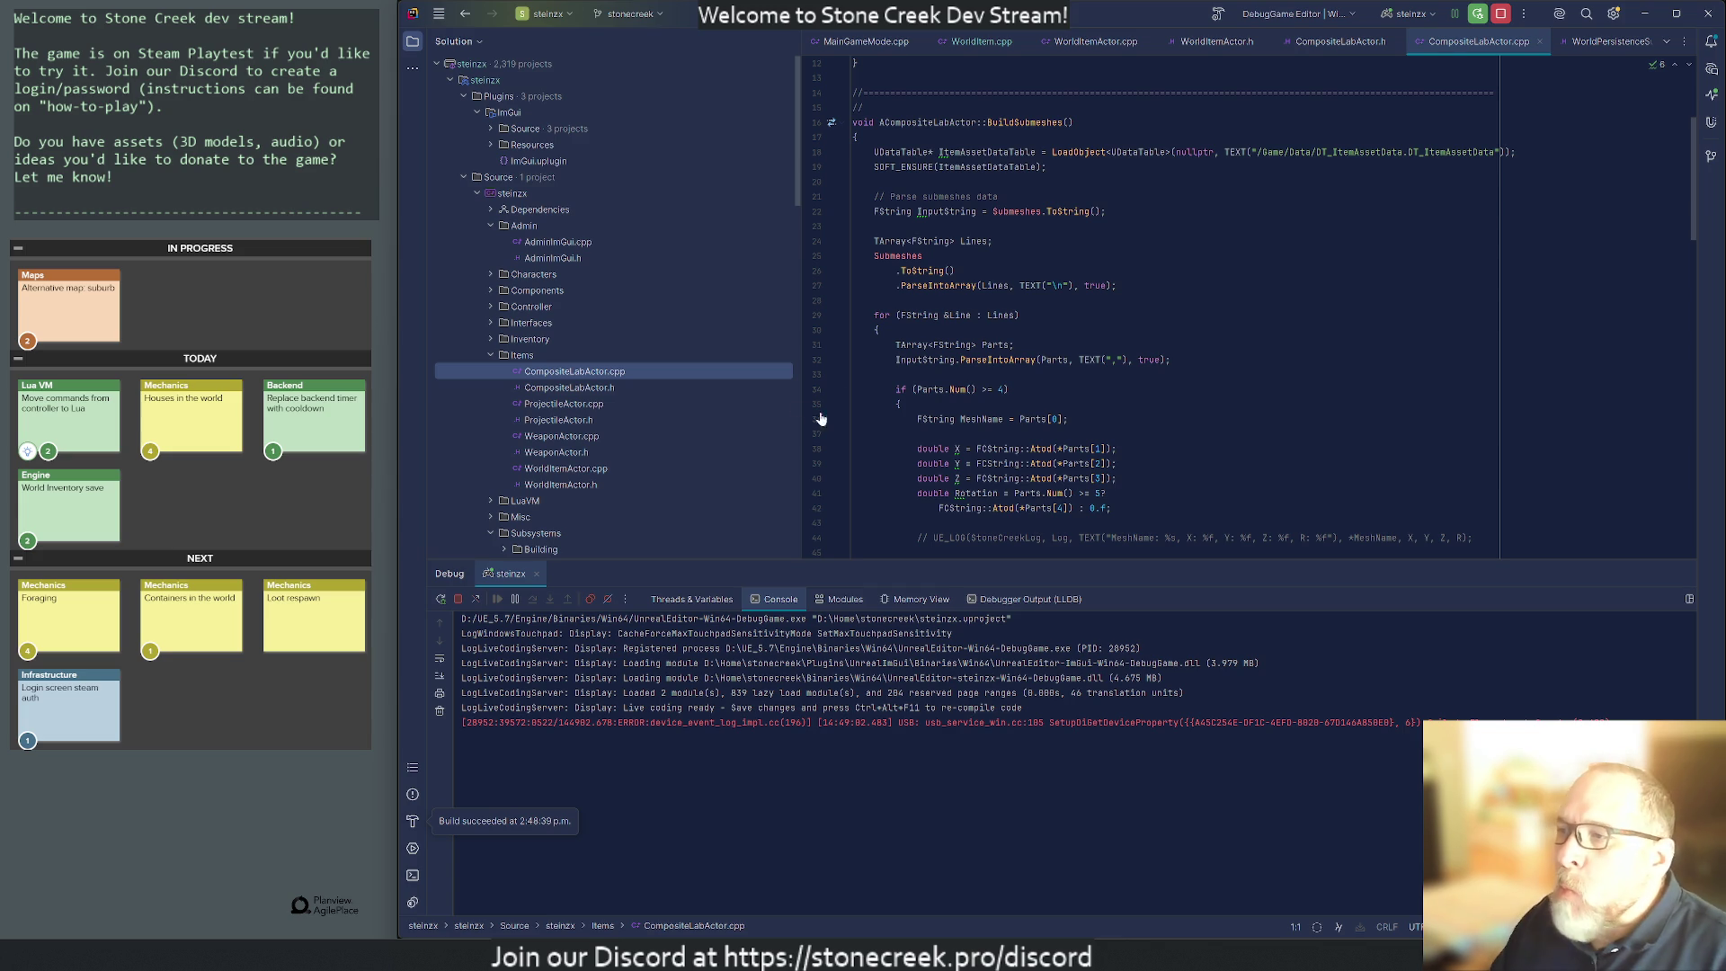
scroll(1247, 311, "down", 2)
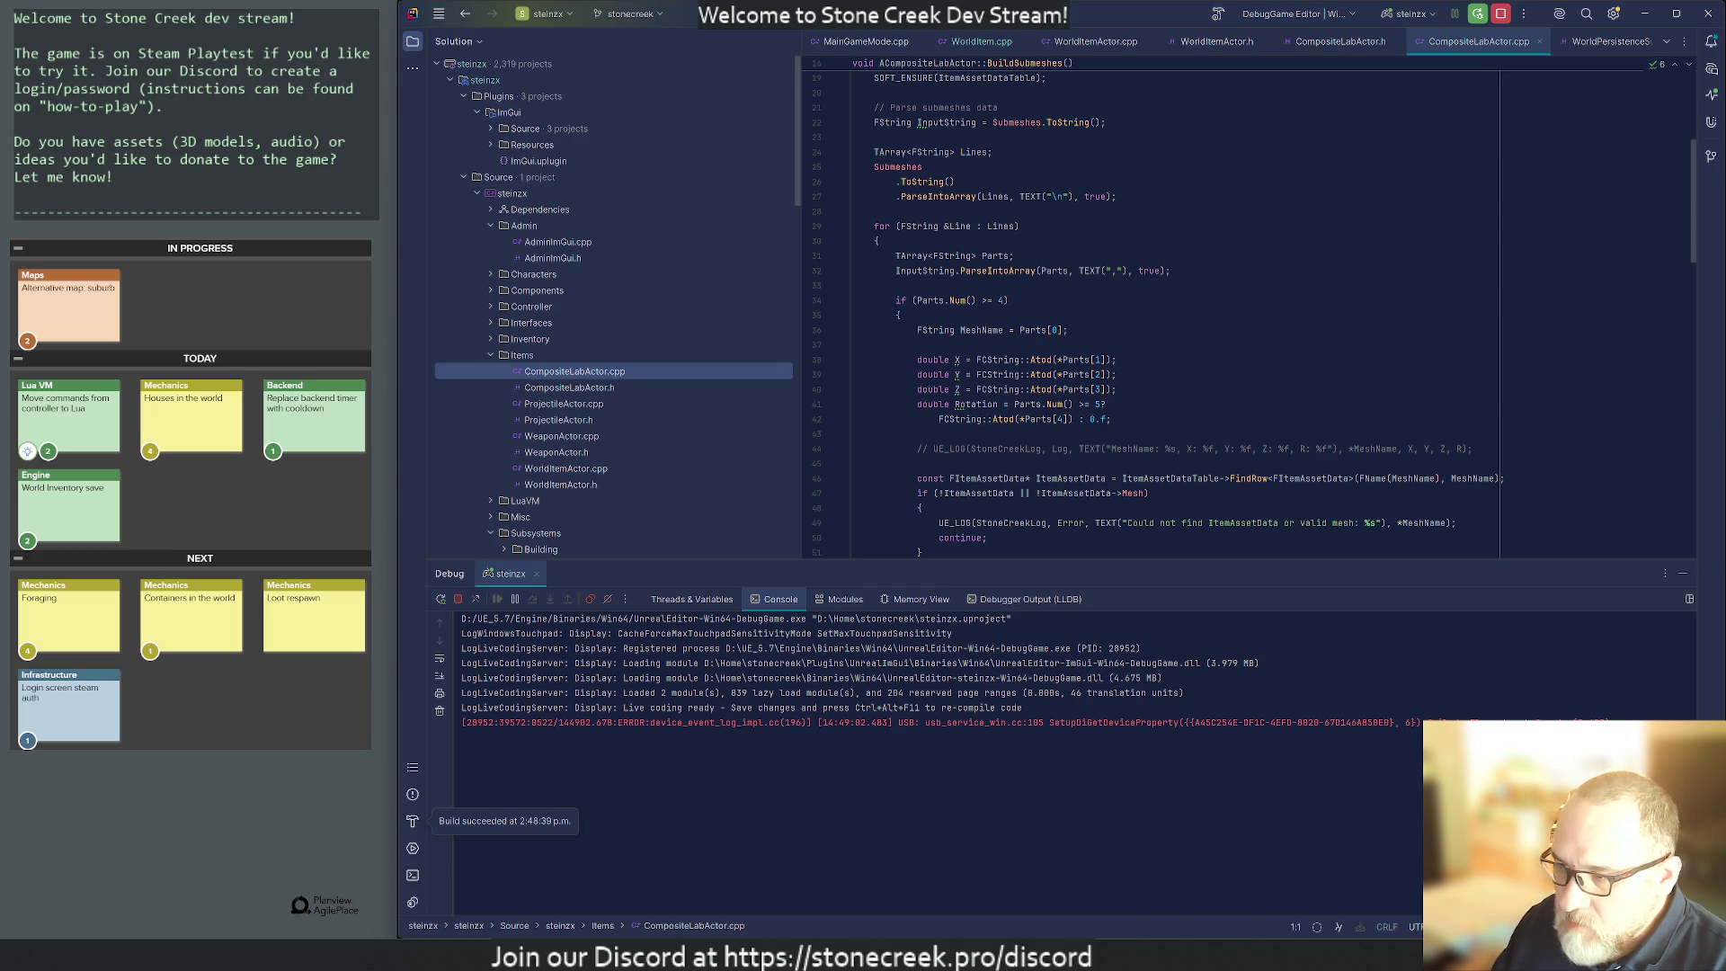
key("super")
type("chrome")
key("Return")
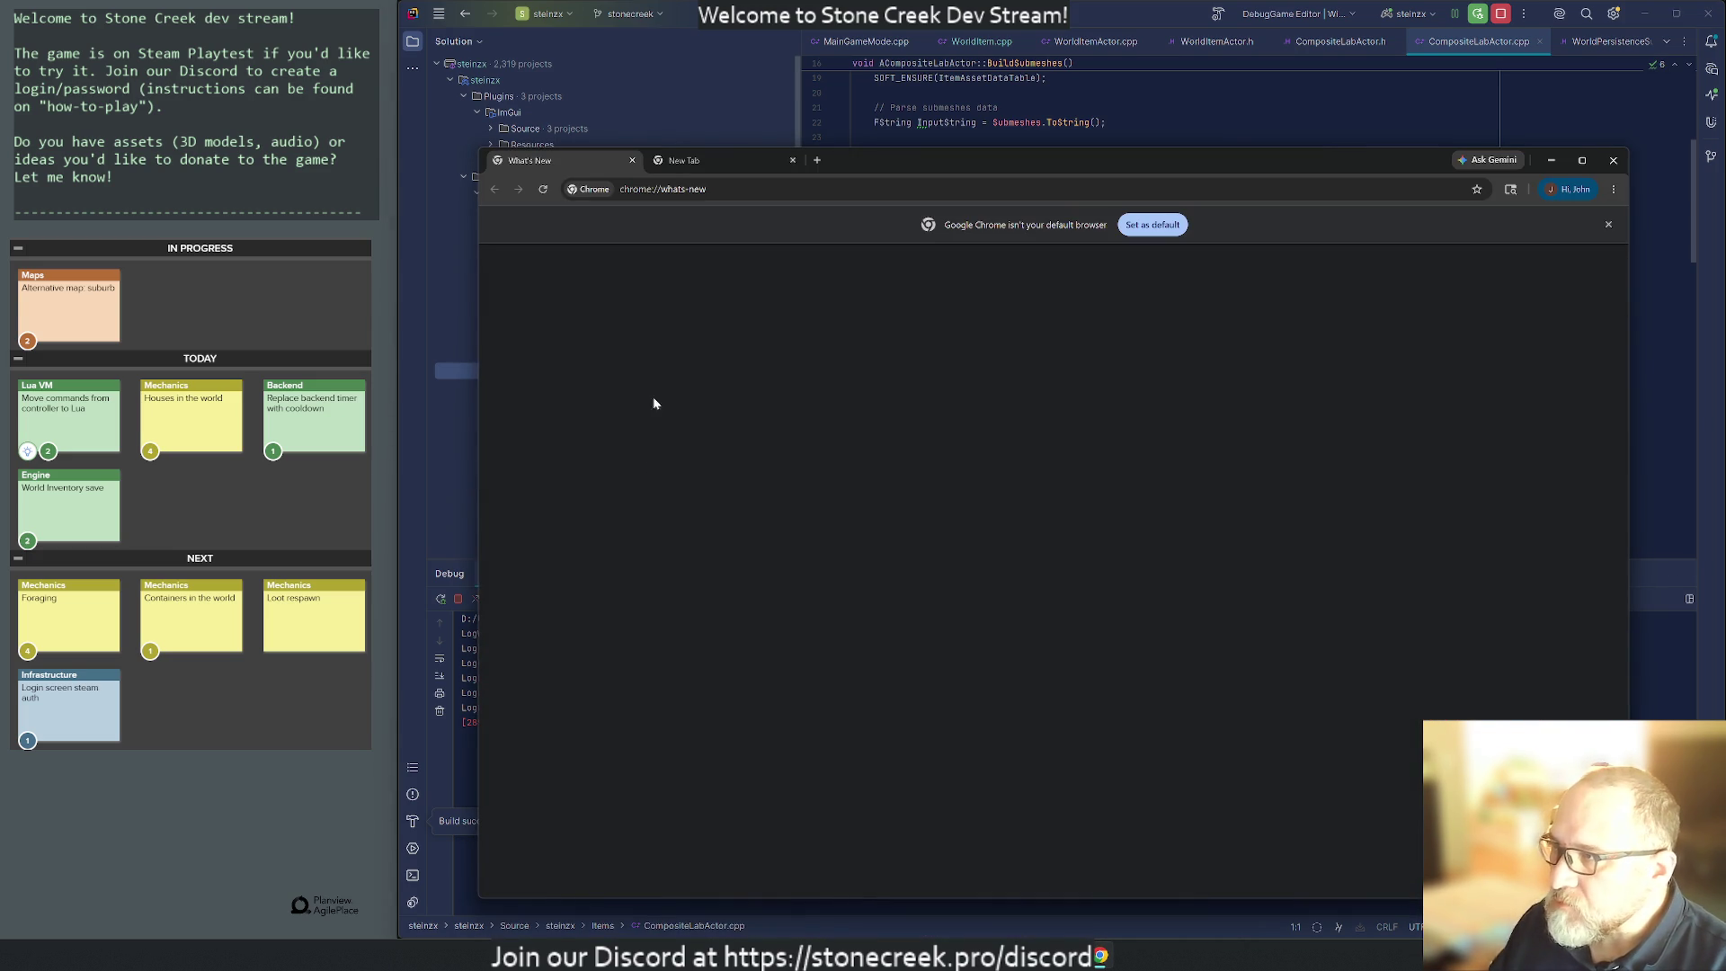
Step: Close the What's New tab and load stonecreek.pro in Chrome
left_click(631, 159)
key("ctrl+l")
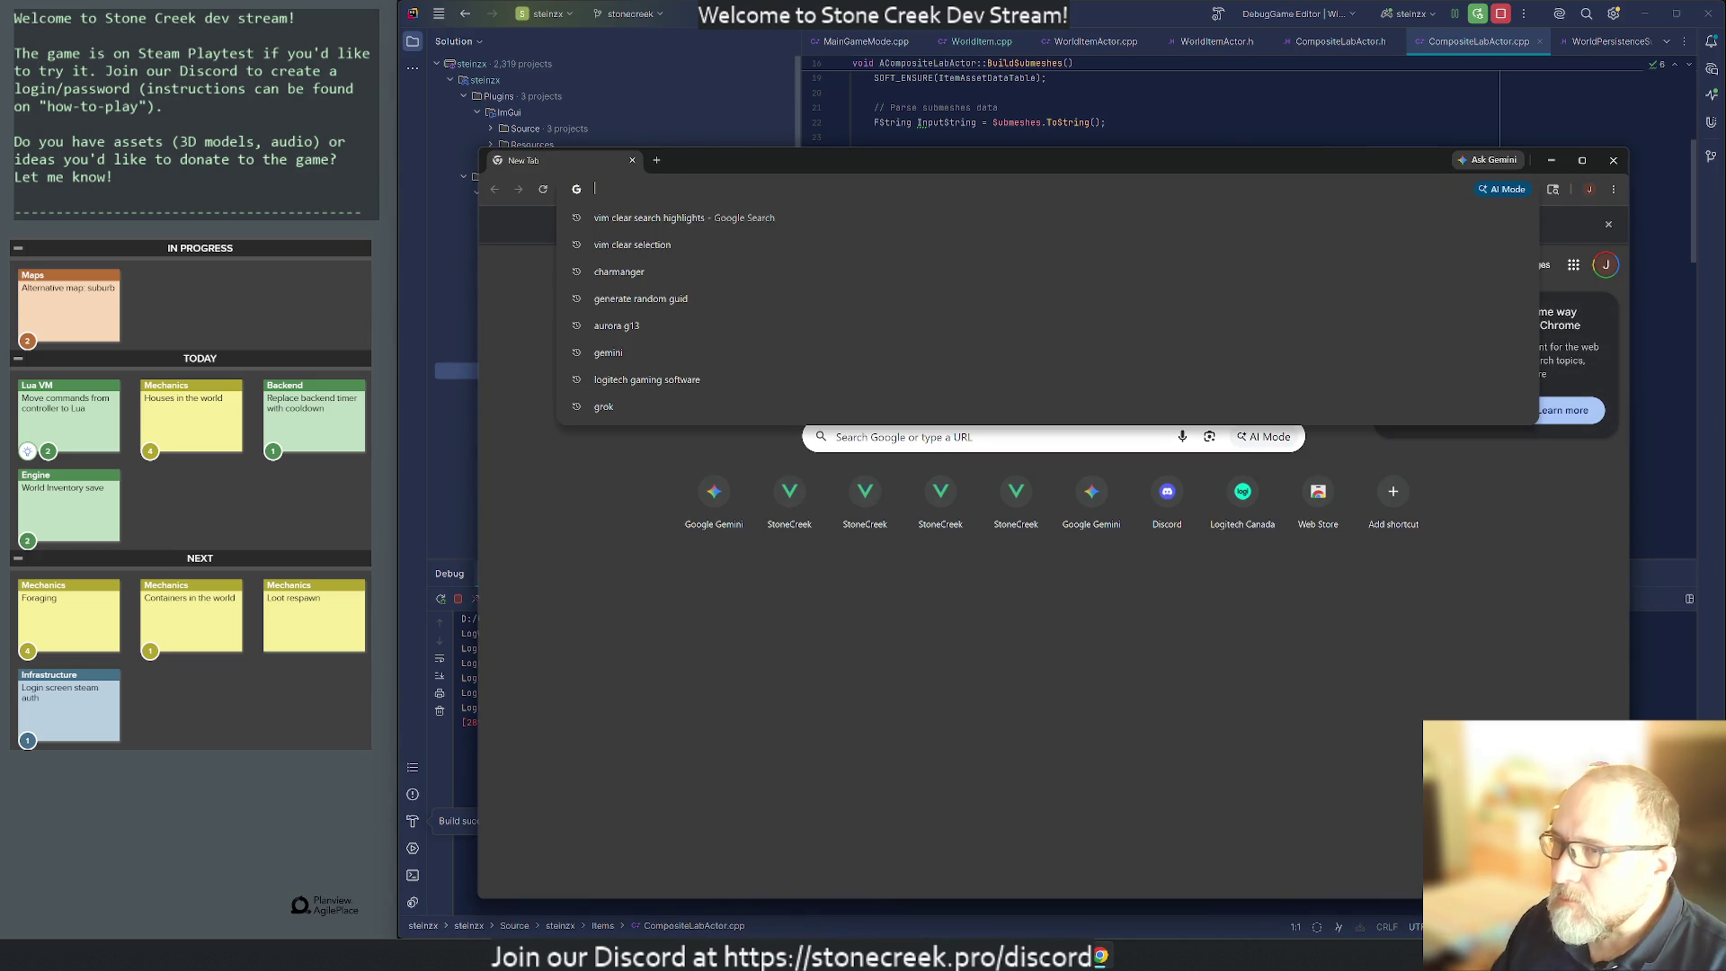
type("stonecreek.pro")
key("Return")
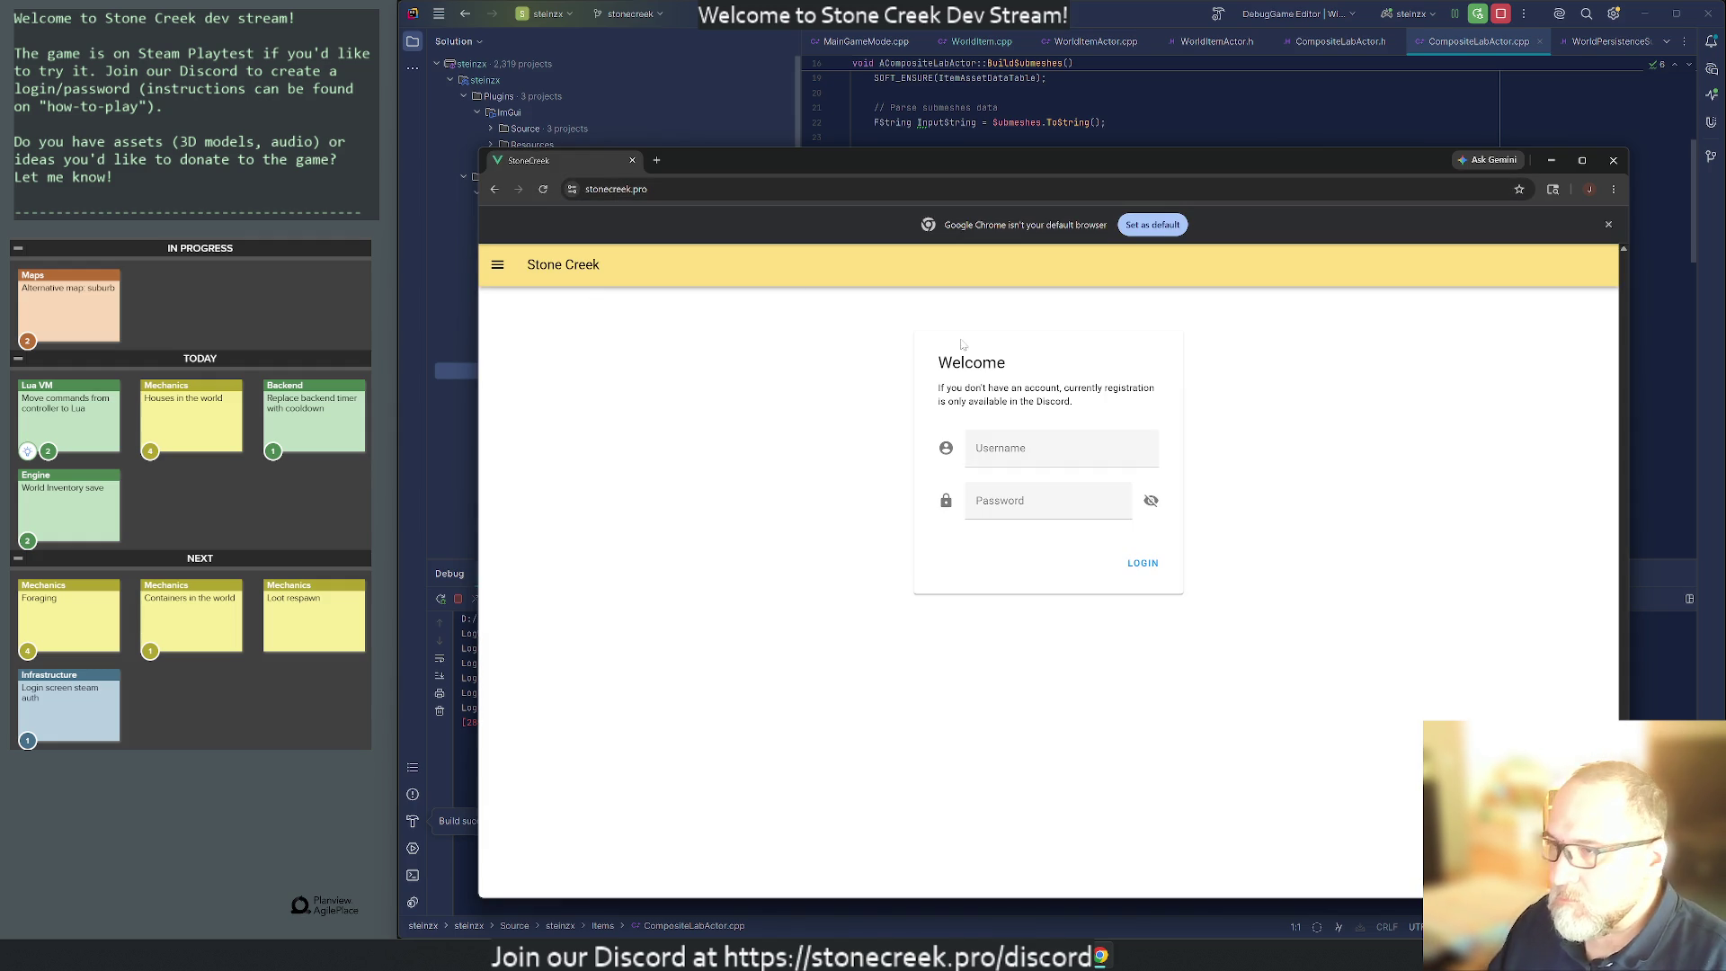
Step: Sign in to the Stone Creek web admin with username and password, declining to save the password
left_click(1024, 449)
key("BackSpace")
key("BackSpace")
key("BackSpace")
key("Tab")
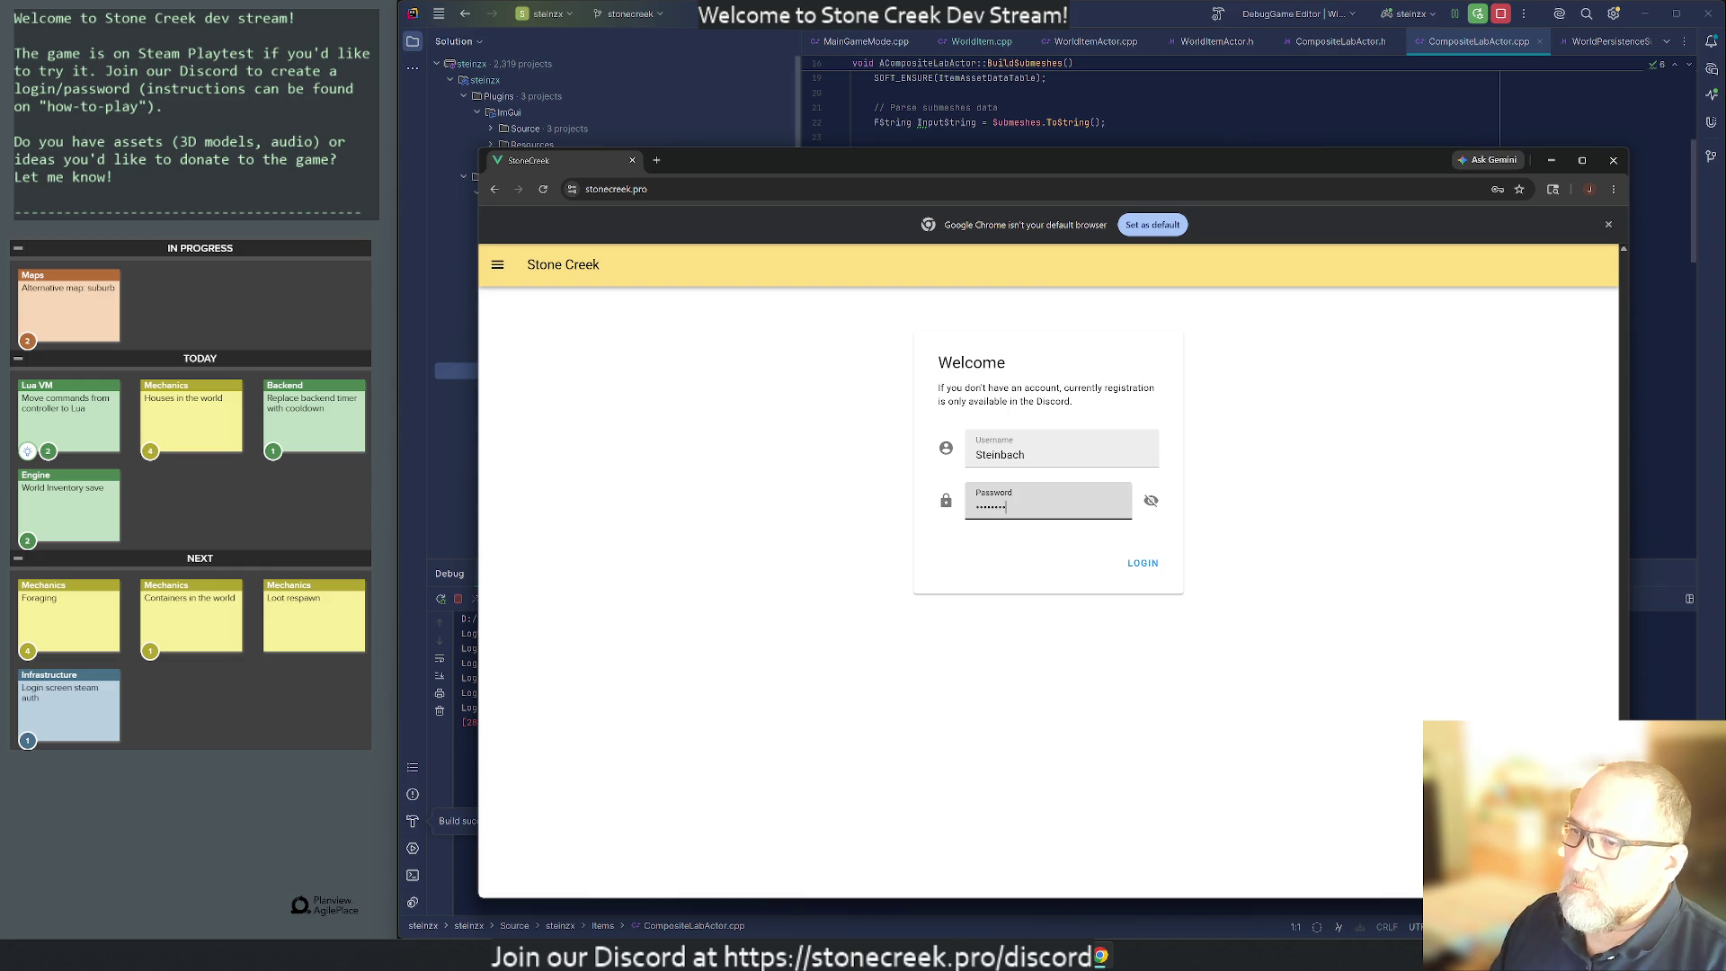
key("Return")
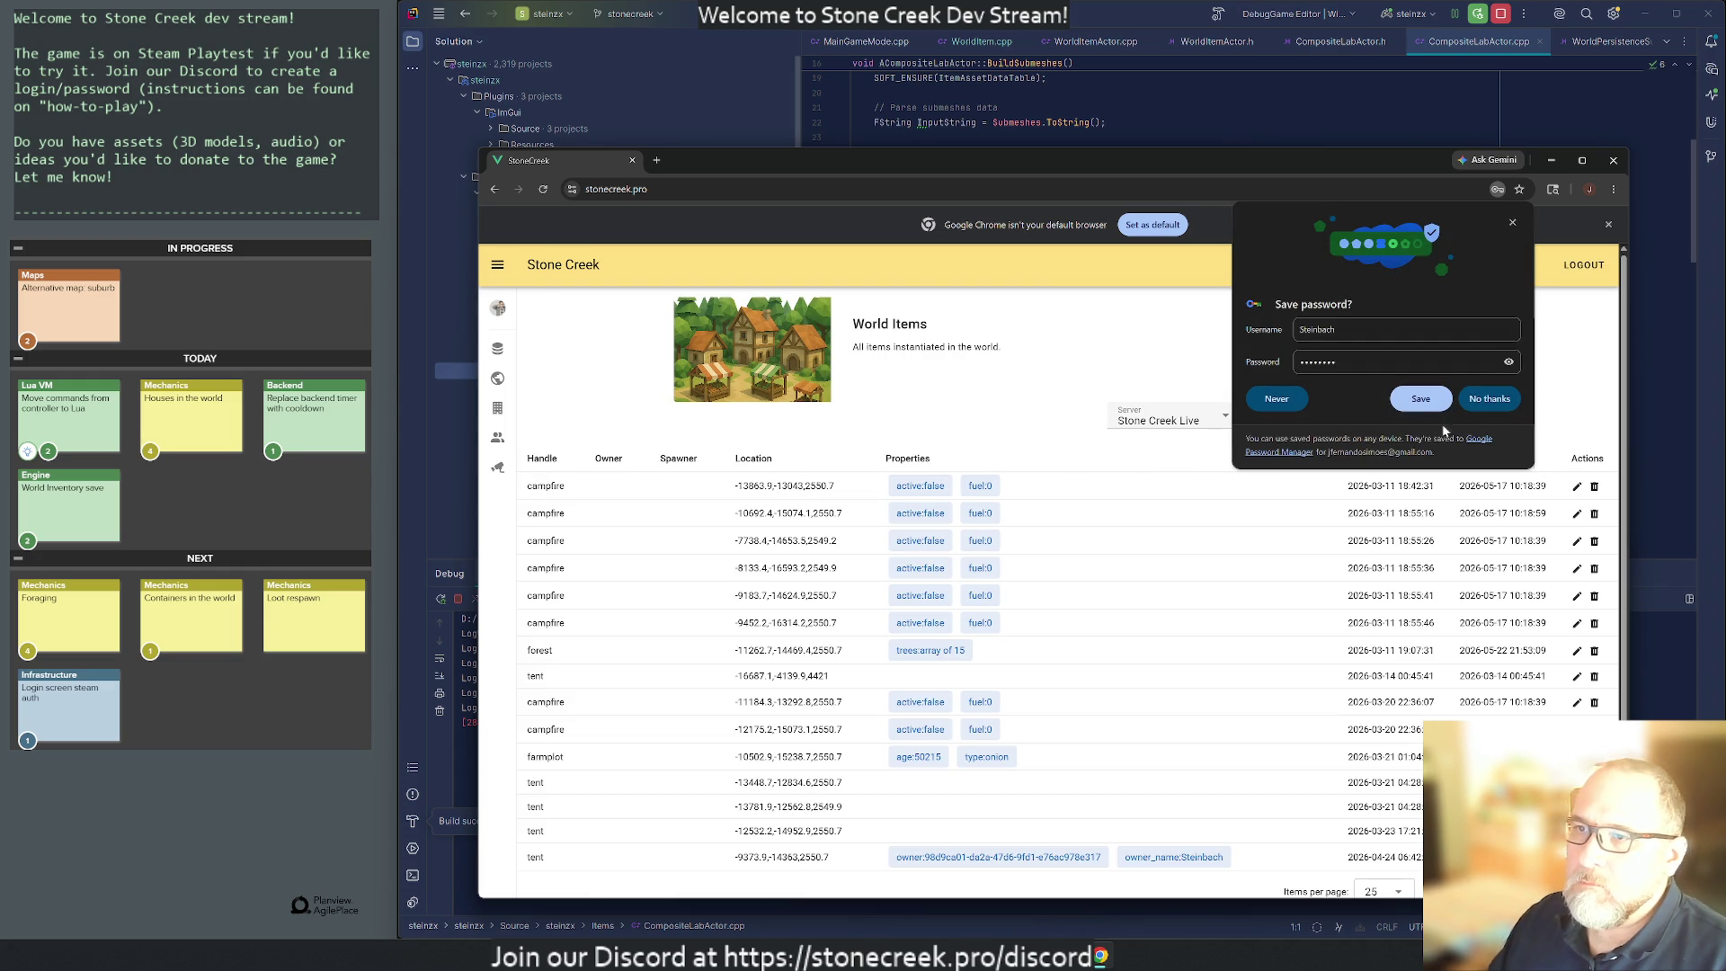
left_click(1419, 400)
scroll(913, 634, "down", 1)
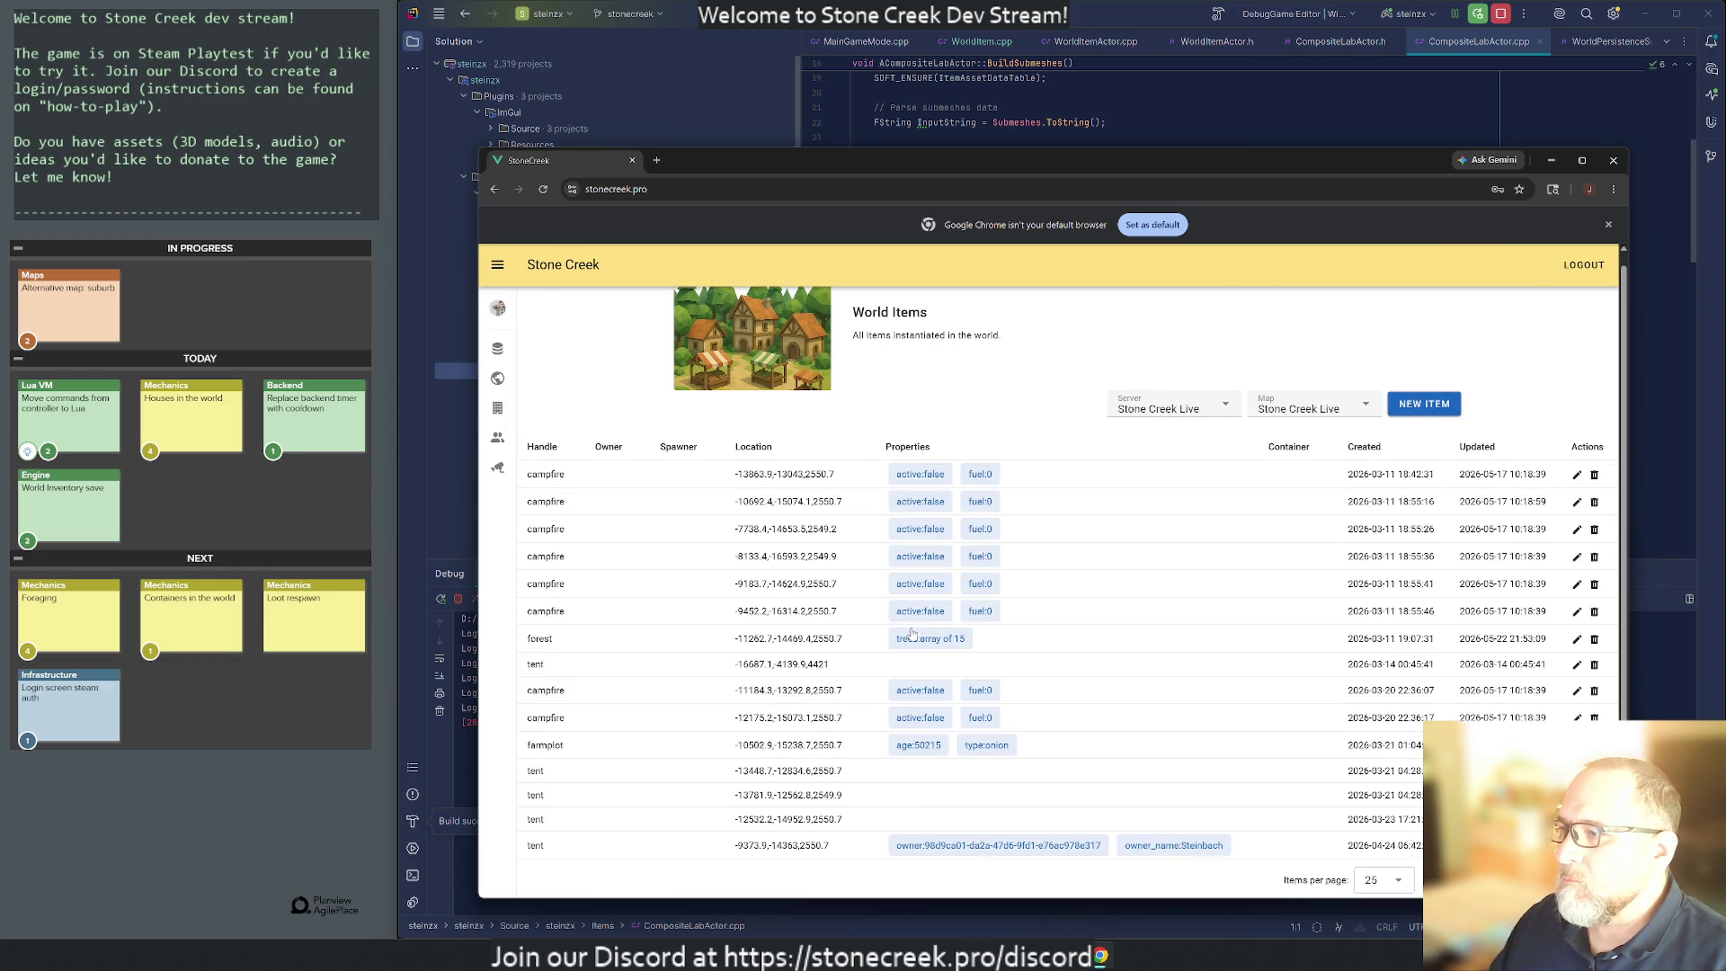
left_click(1147, 398)
left_click(1153, 466)
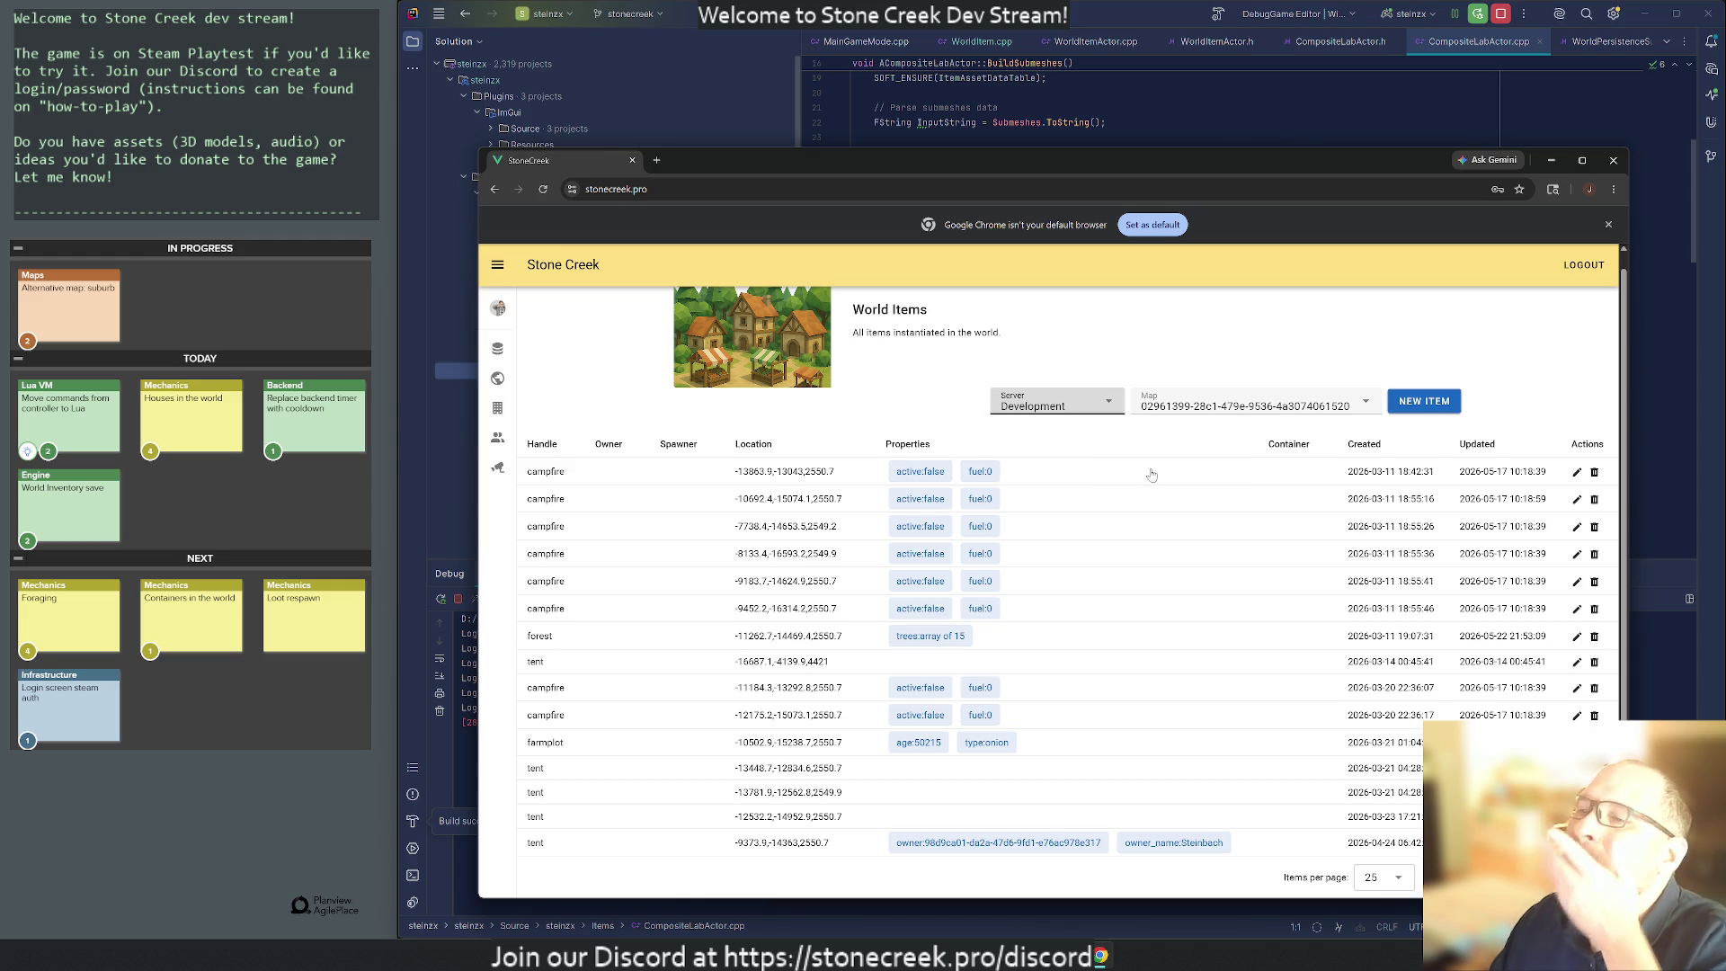
left_click(1230, 396)
left_click(1204, 439)
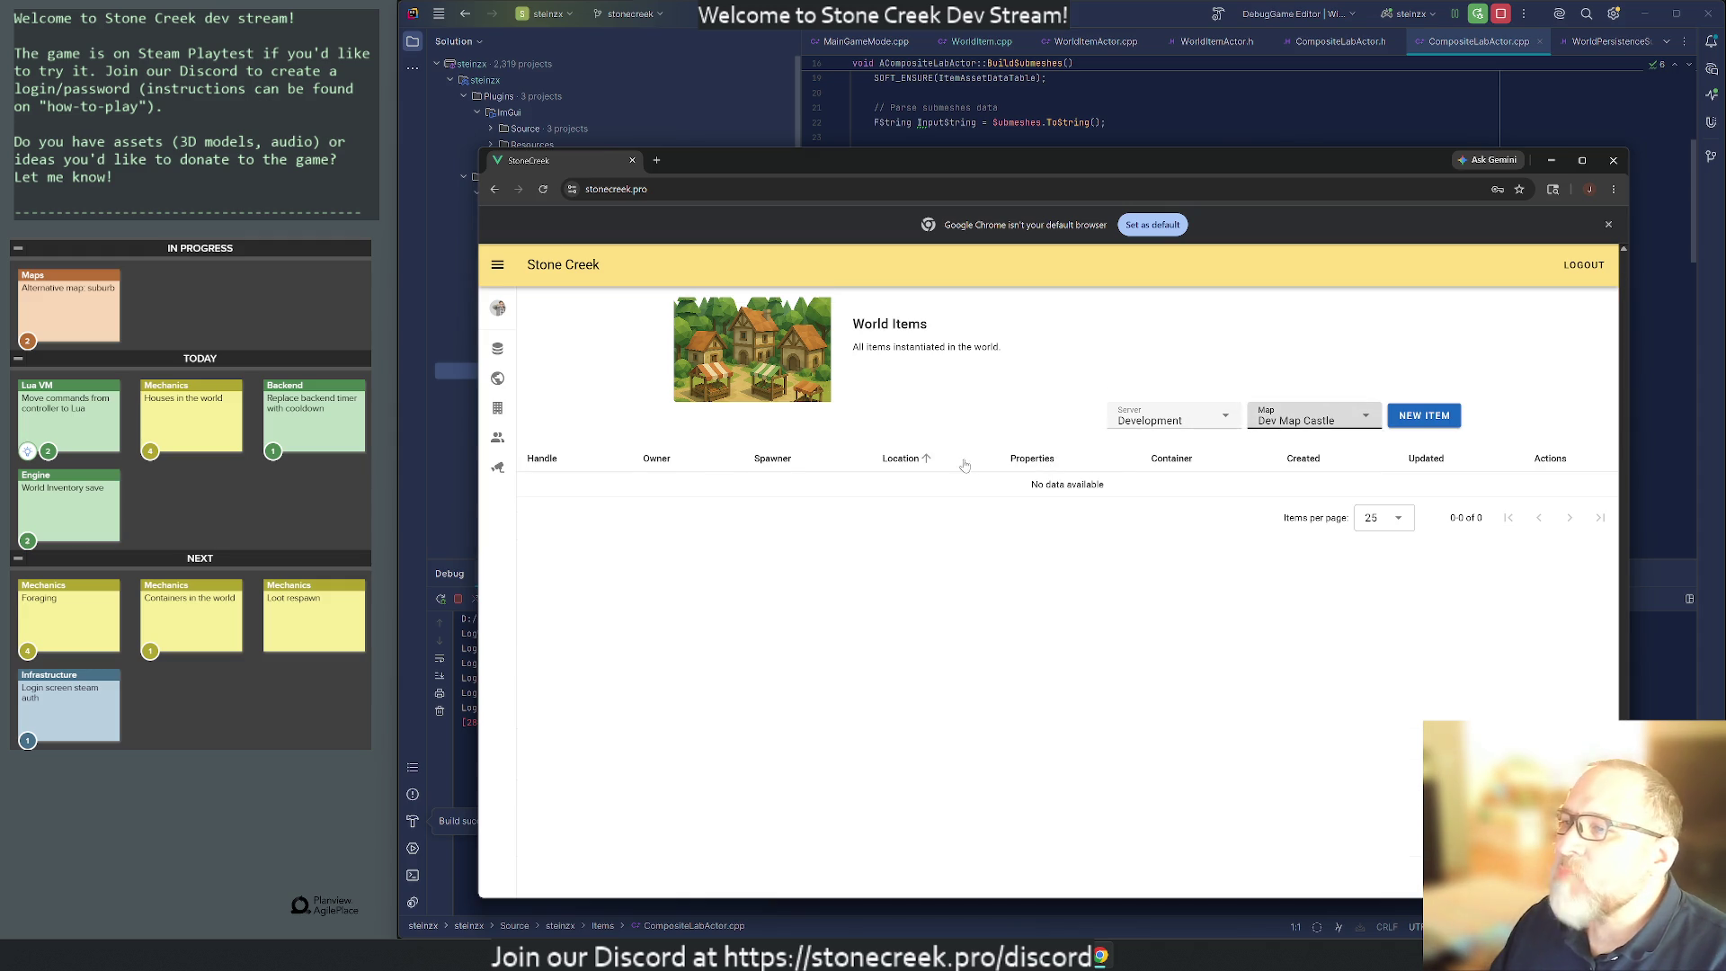
left_click(1187, 414)
left_click(1159, 451)
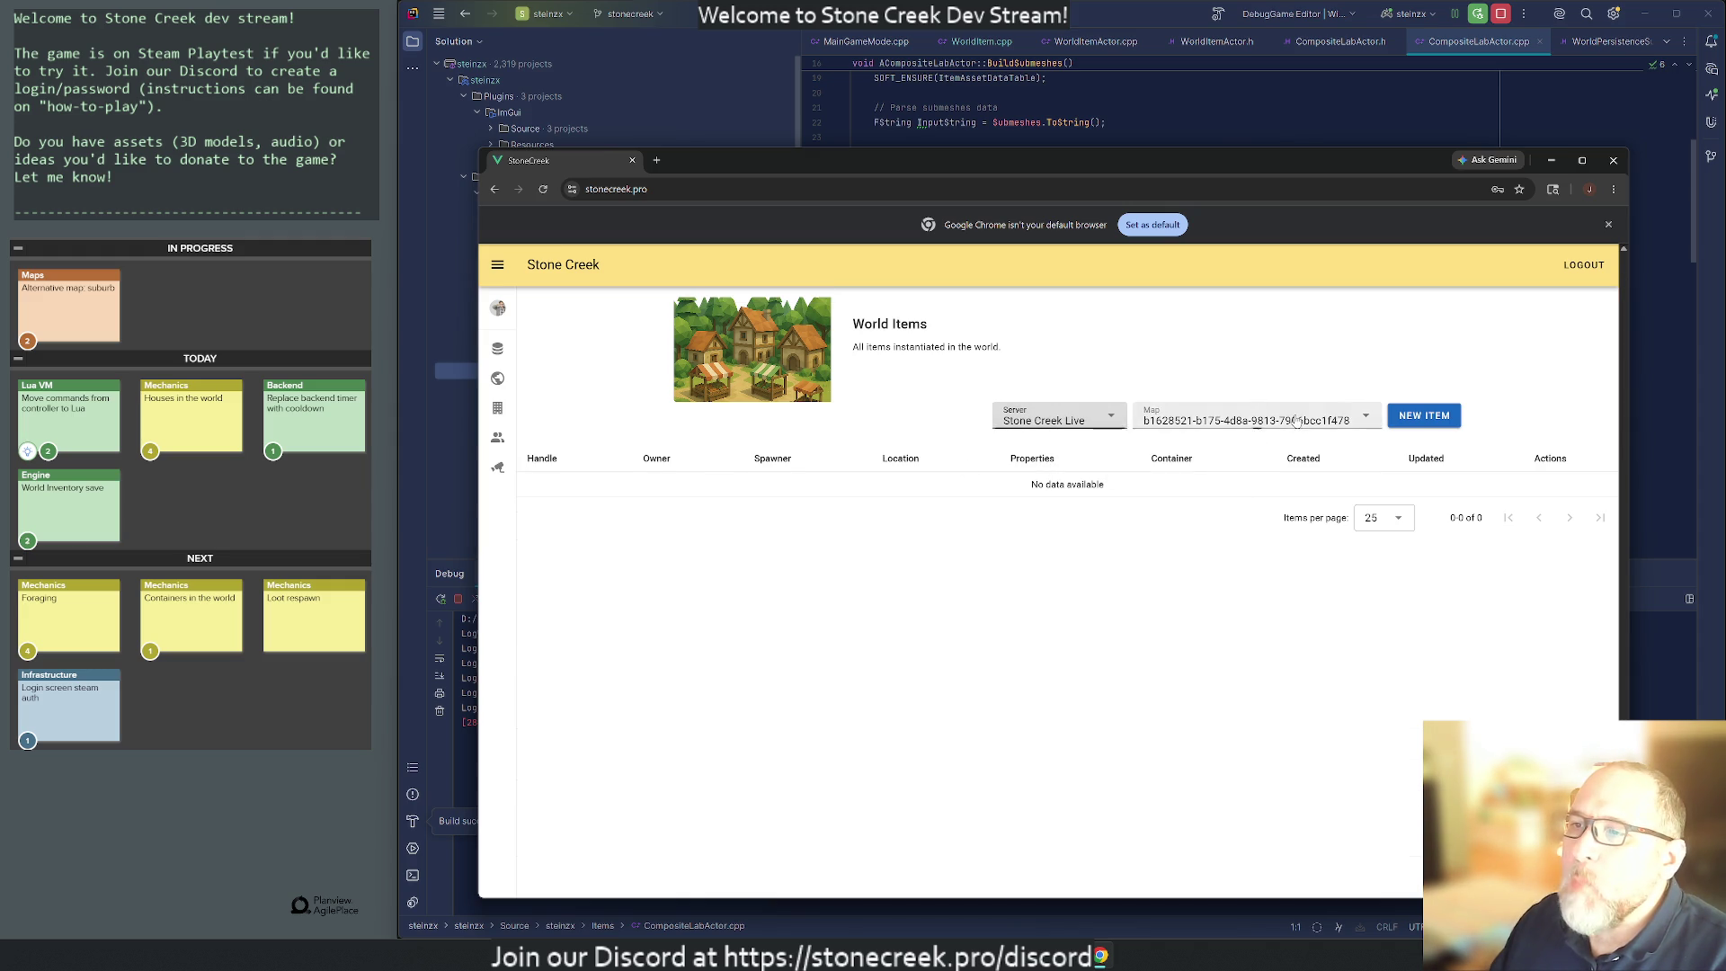
left_click(1204, 421)
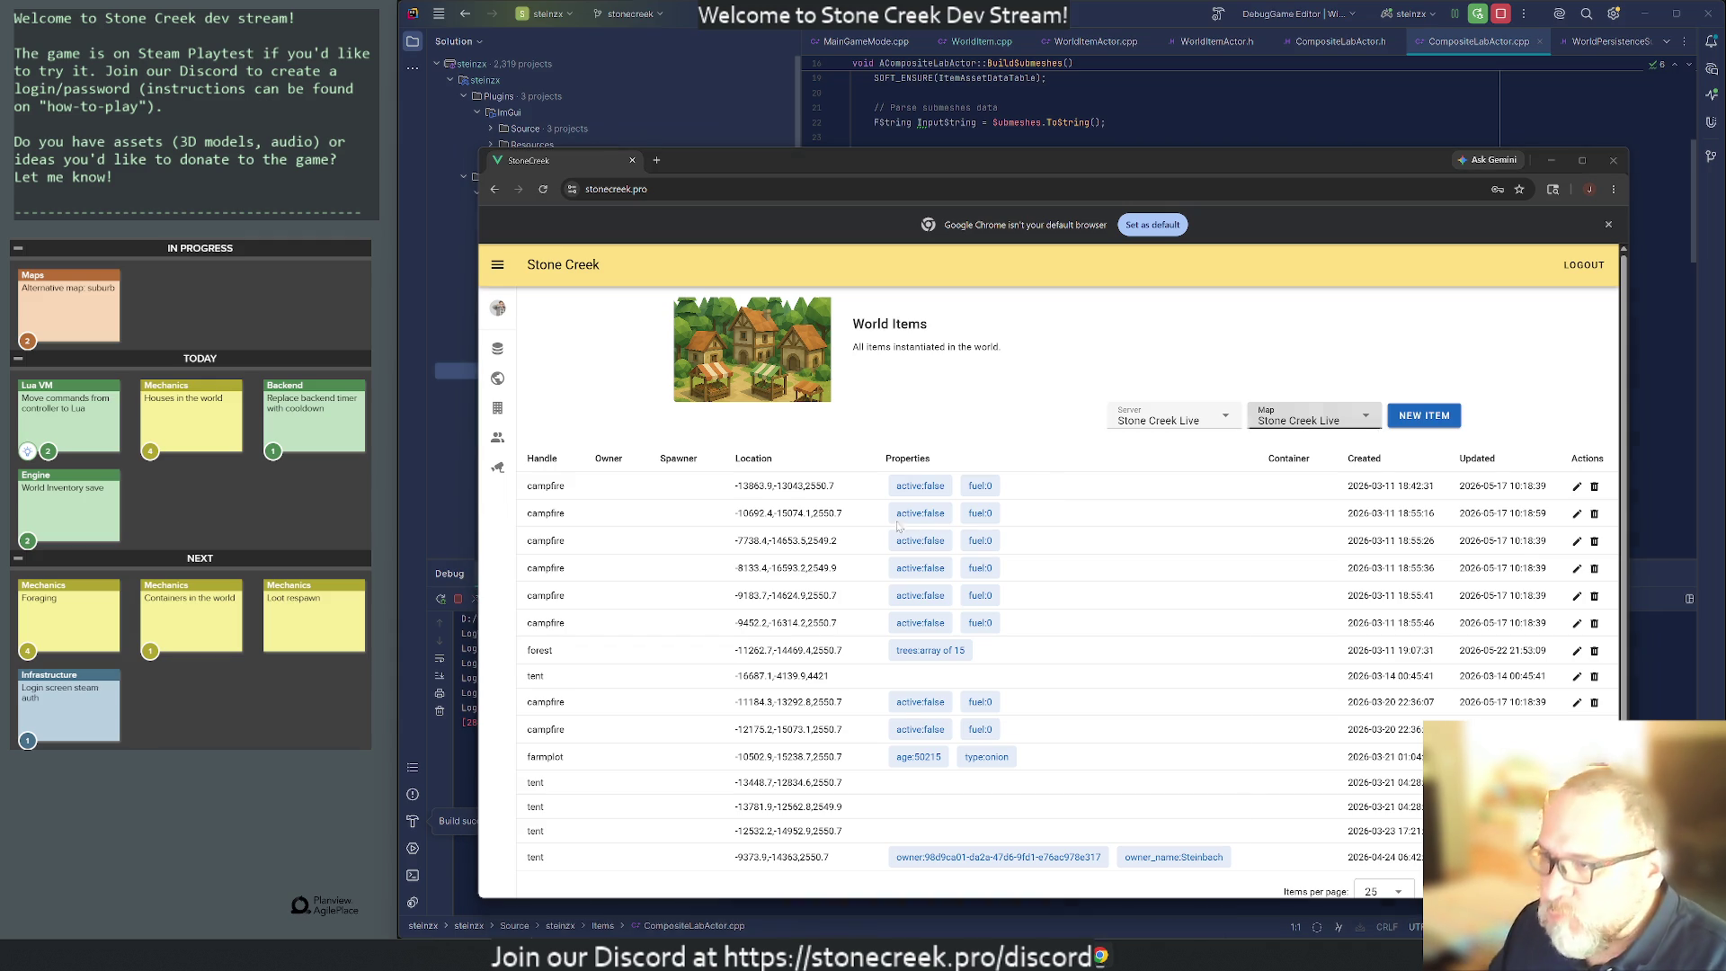
Step: Launch Windows Terminal and log in over SSH to the Debian game server with the key passphrase
key("super")
type("terminal")
key("Return")
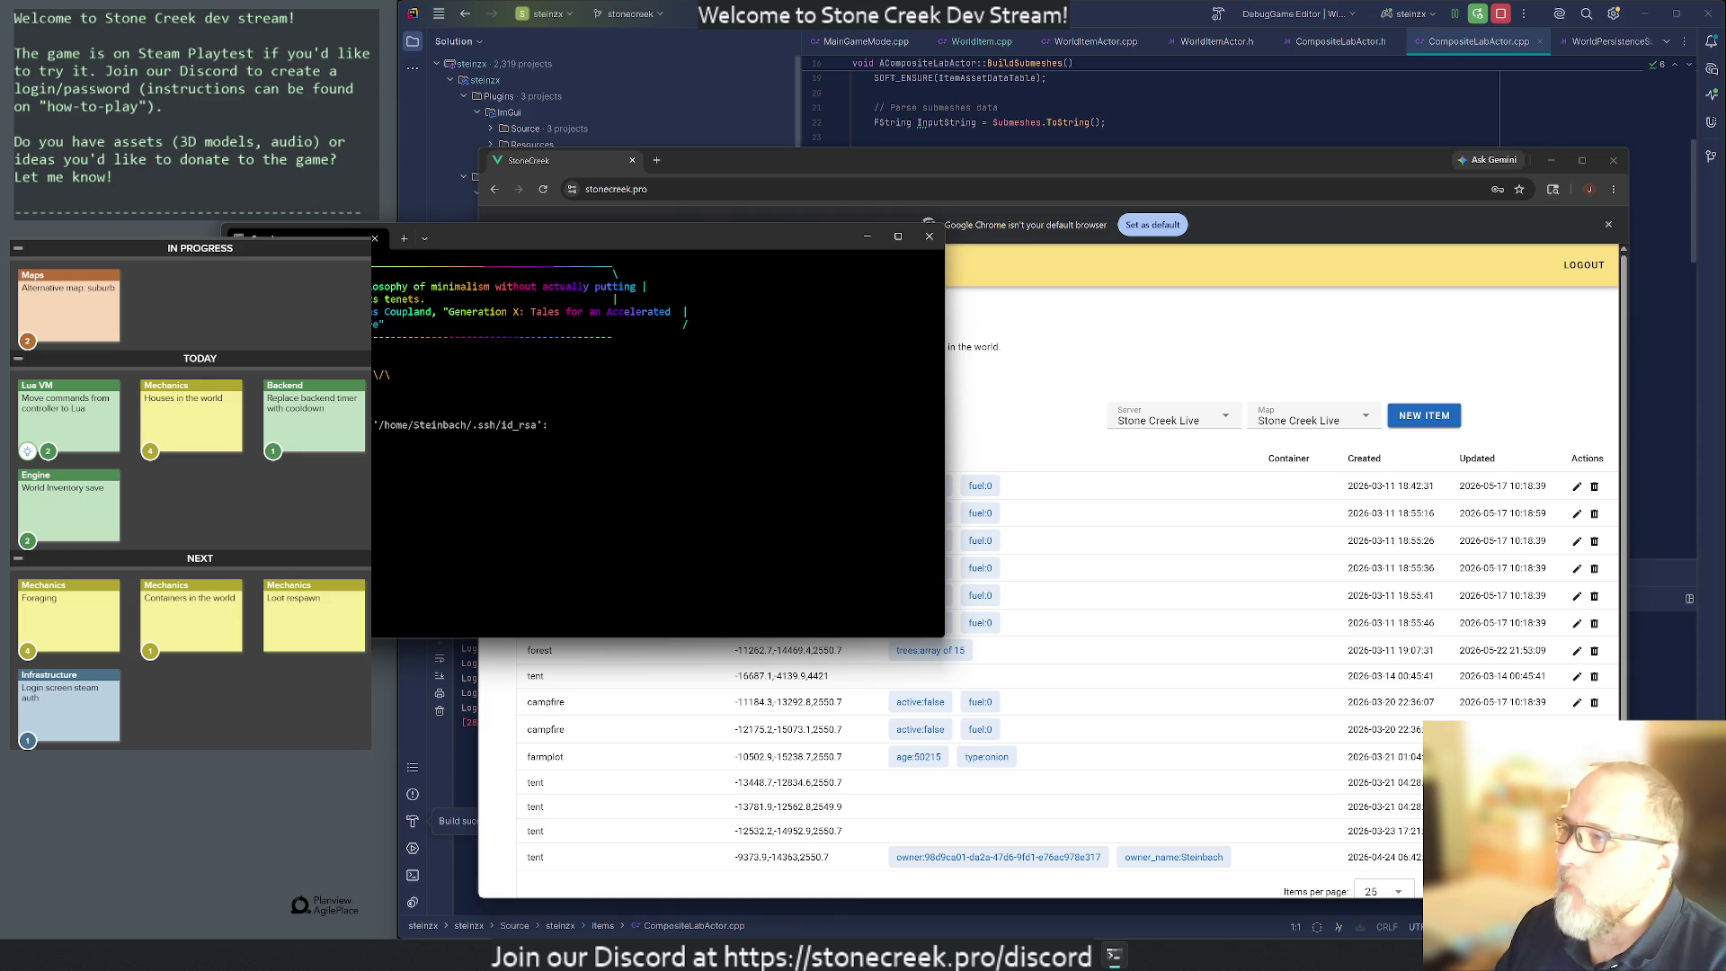
key("Return")
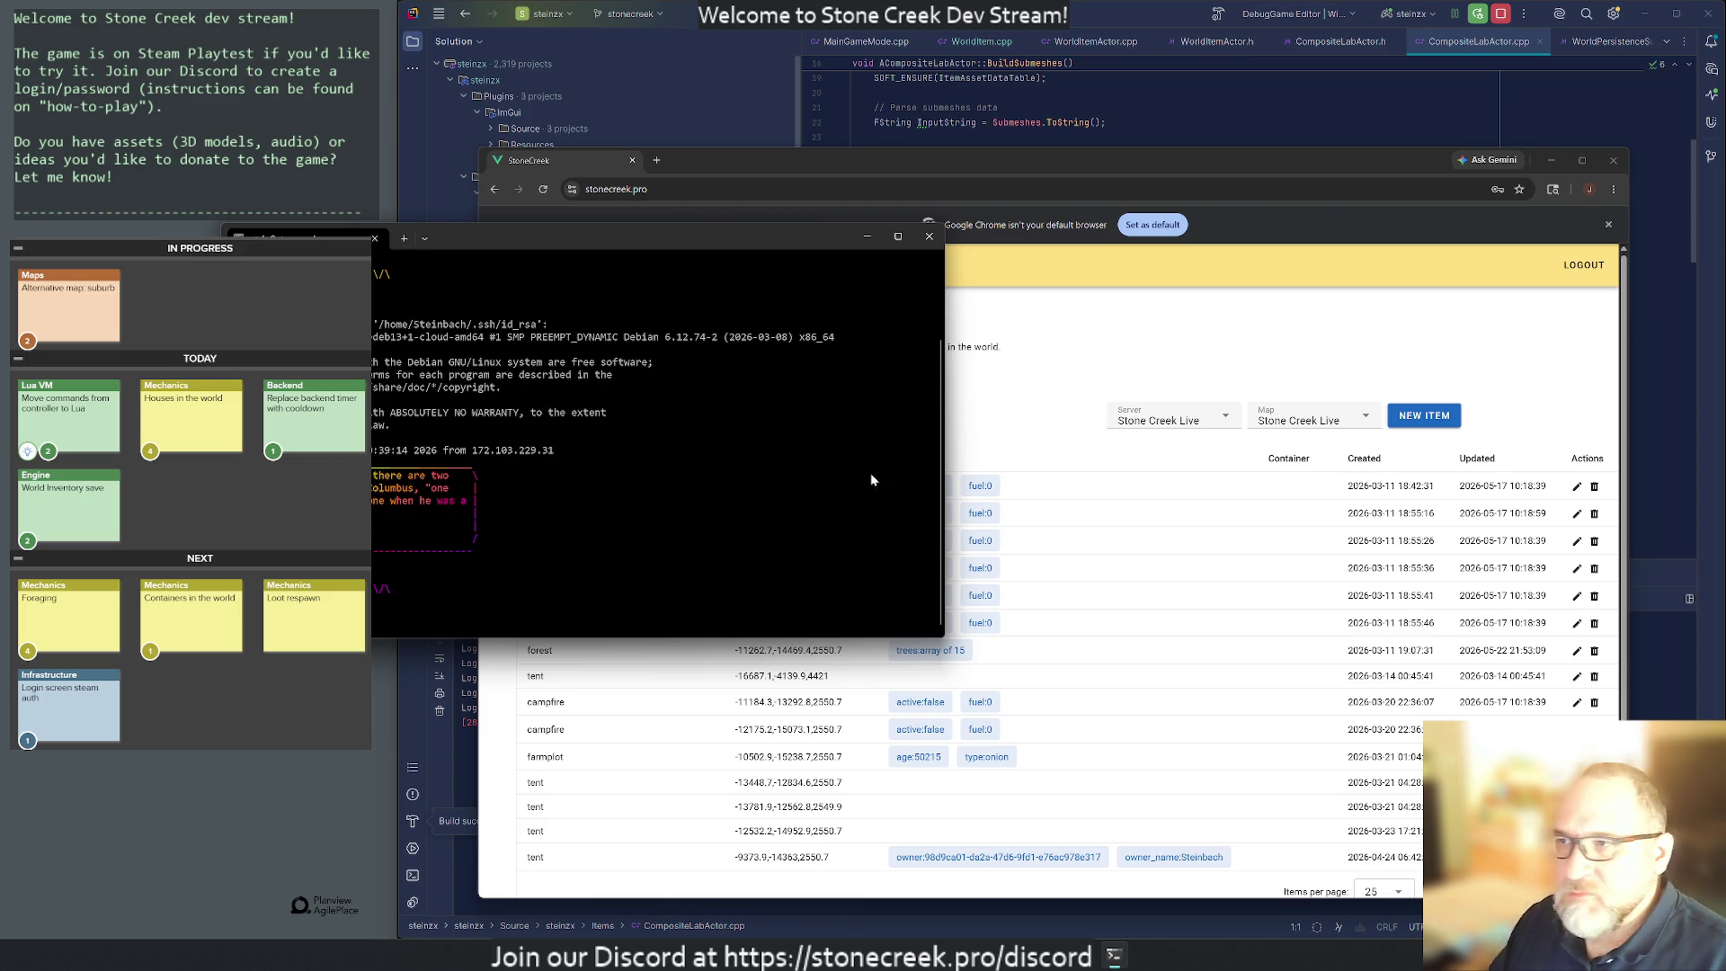
left_click_drag(589, 237, 785, 106)
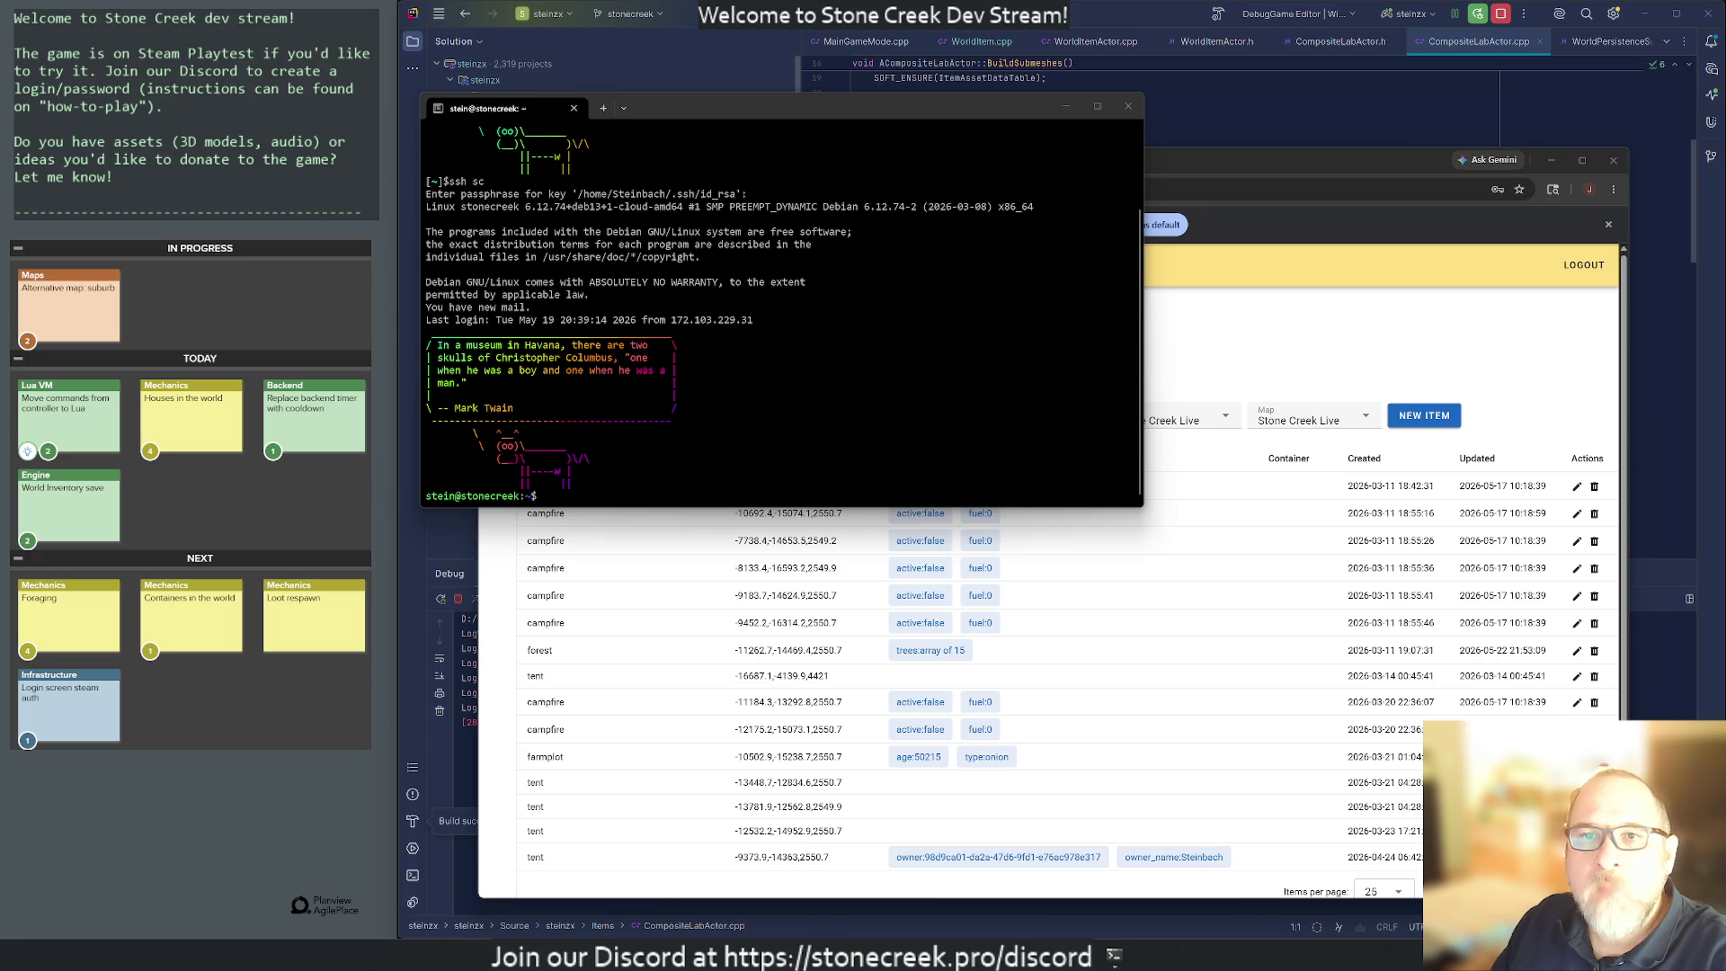
left_click(1113, 955)
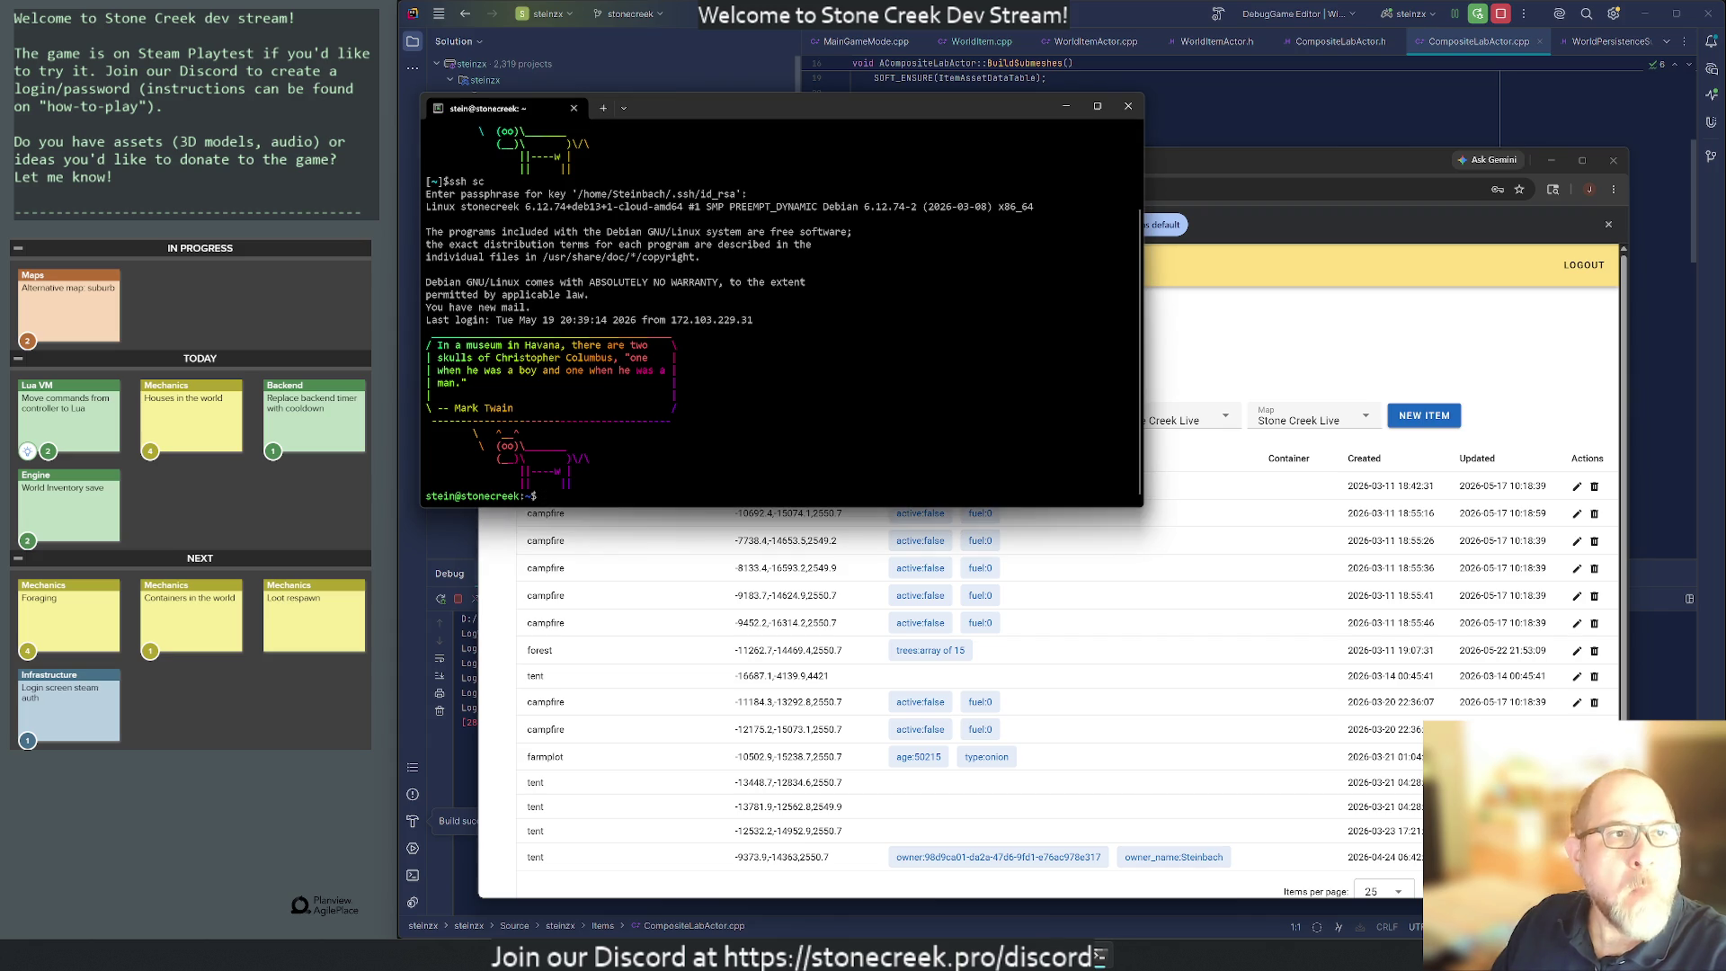
left_click(1102, 955)
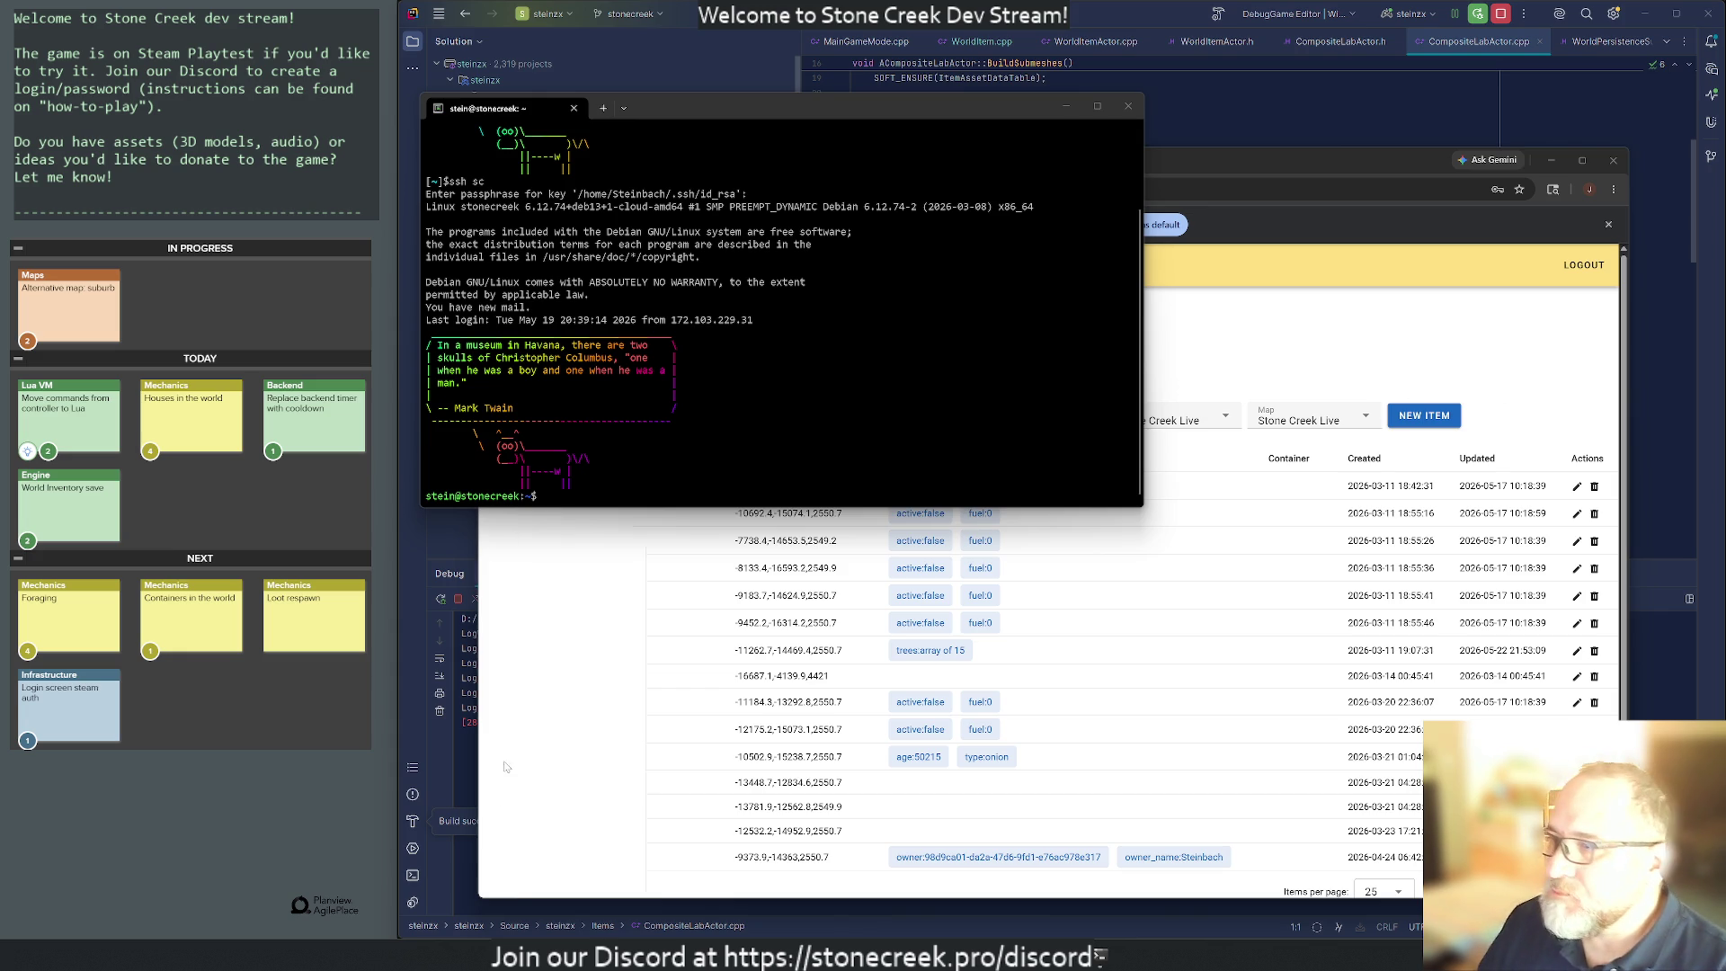
left_click(854, 413)
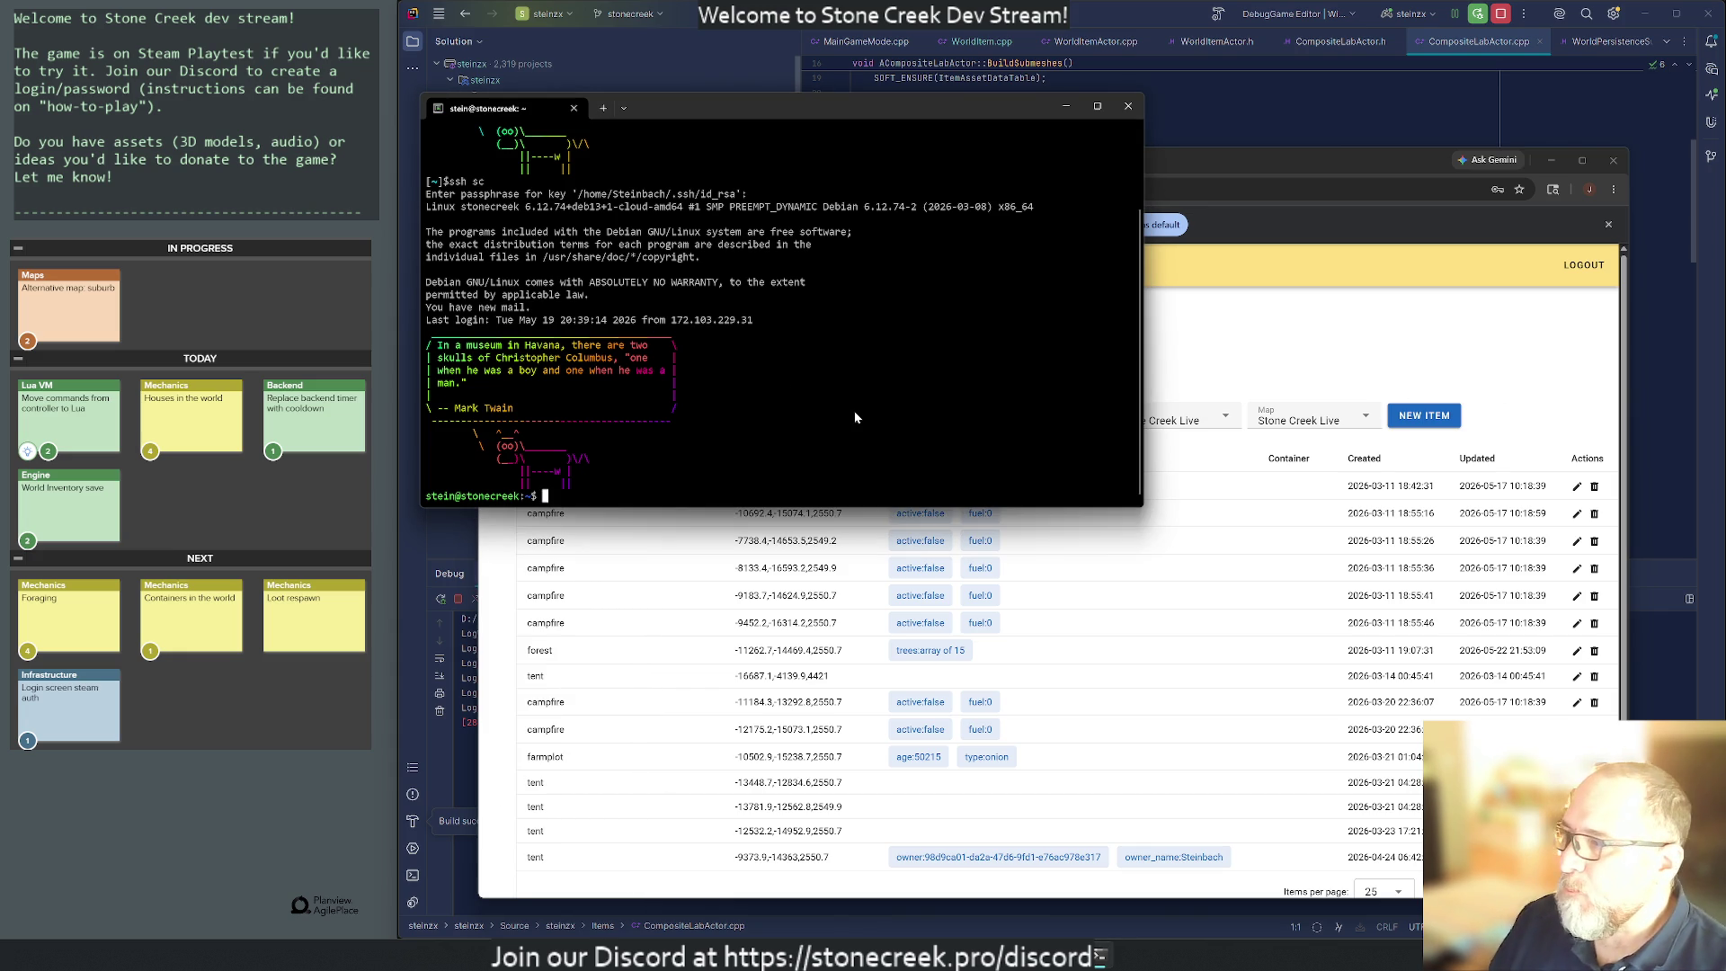
type("tmux la")
Step: Reattach to the running tmux session and snap the terminal to the right, widened leftward
key("Return")
type("tmux attach")
key("Return")
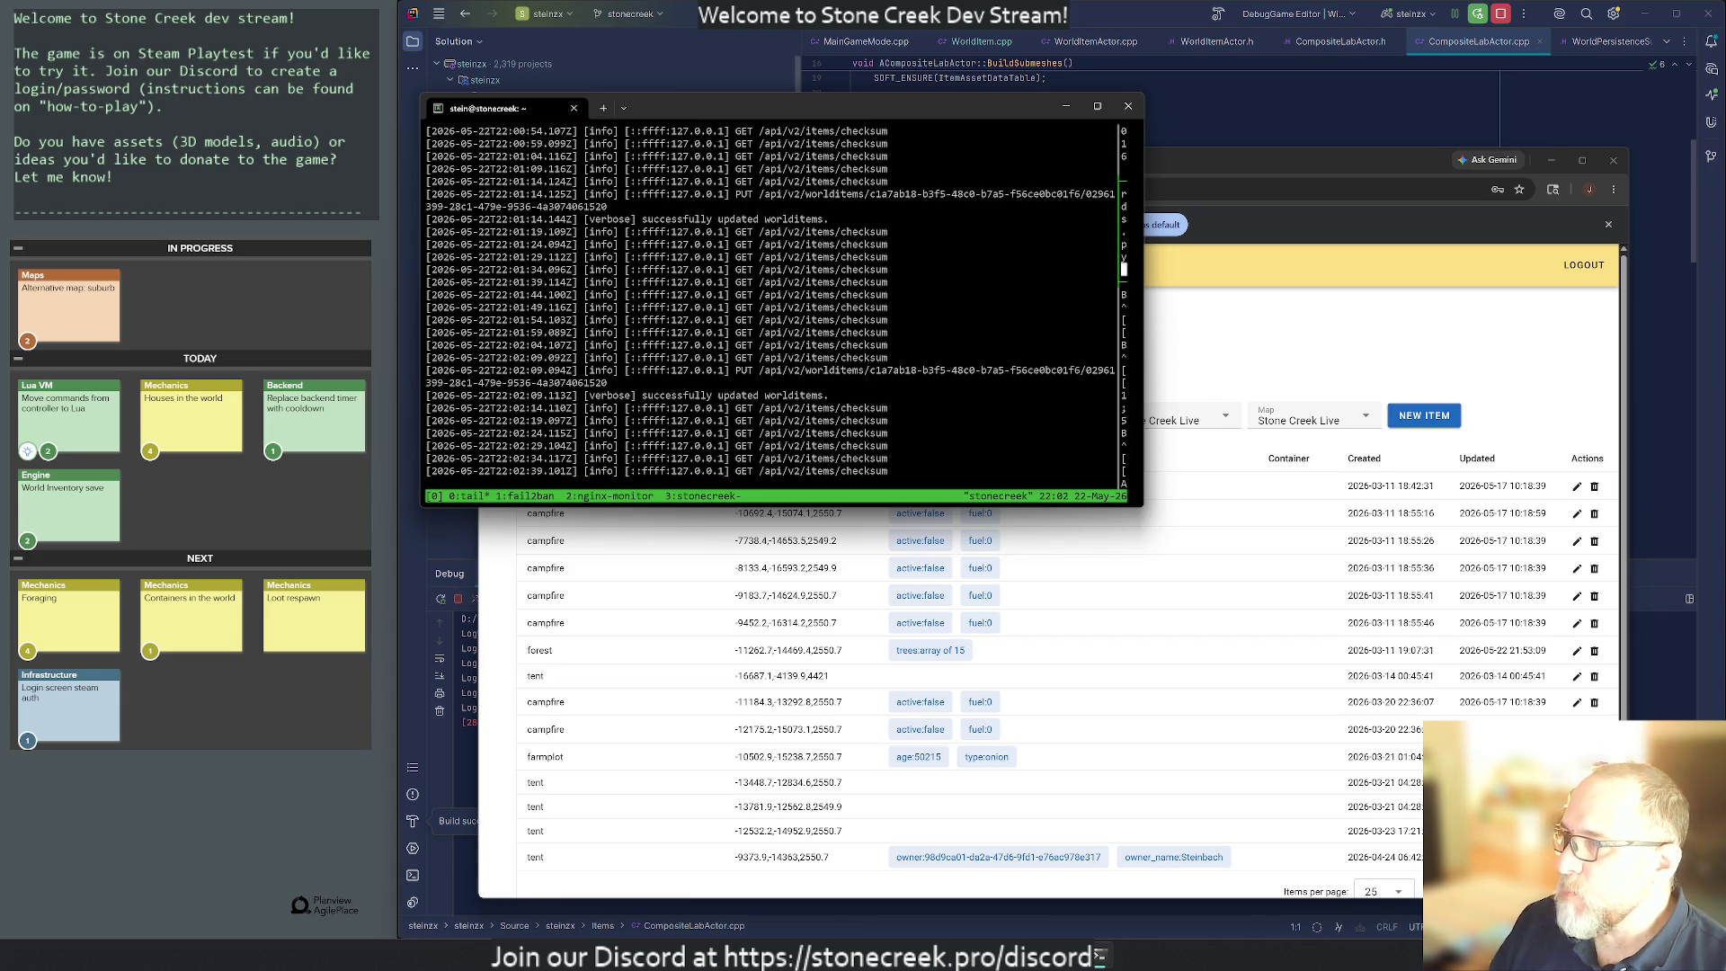
left_click_drag(680, 110, 1672, 193)
left_click_drag(1706, 195, 1725, 197)
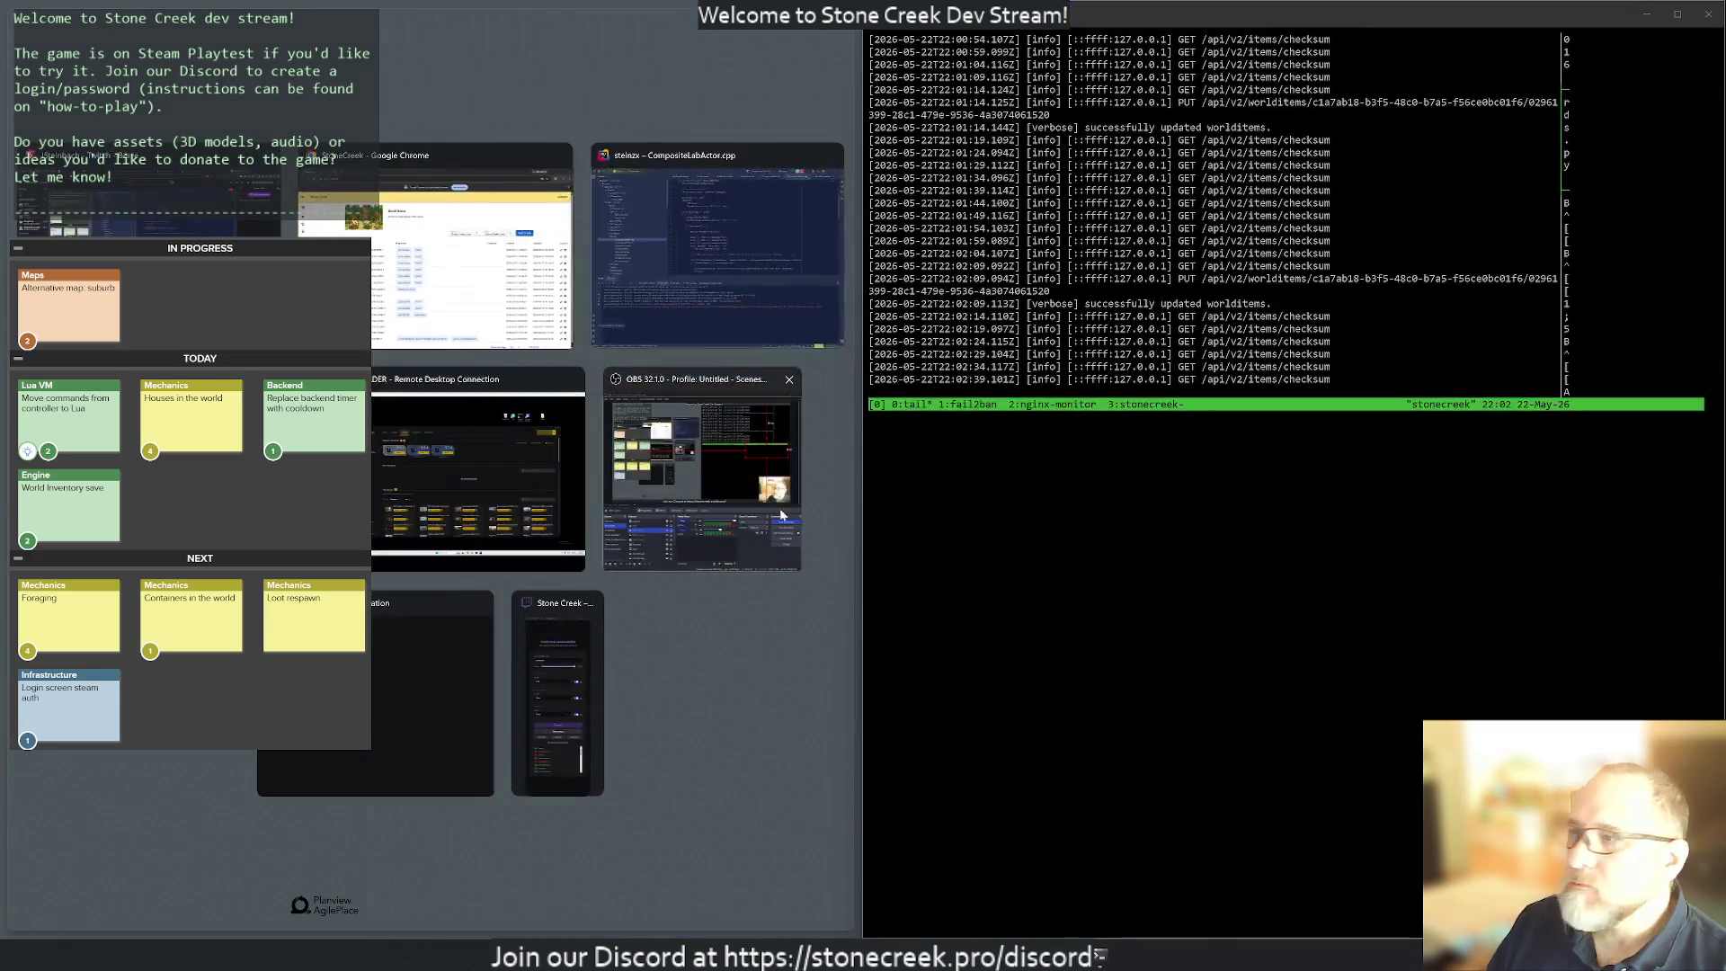
mouse_move(862, 565)
left_mouse_down()
mouse_move(809, 557)
mouse_move(944, 489)
left_mouse_up()
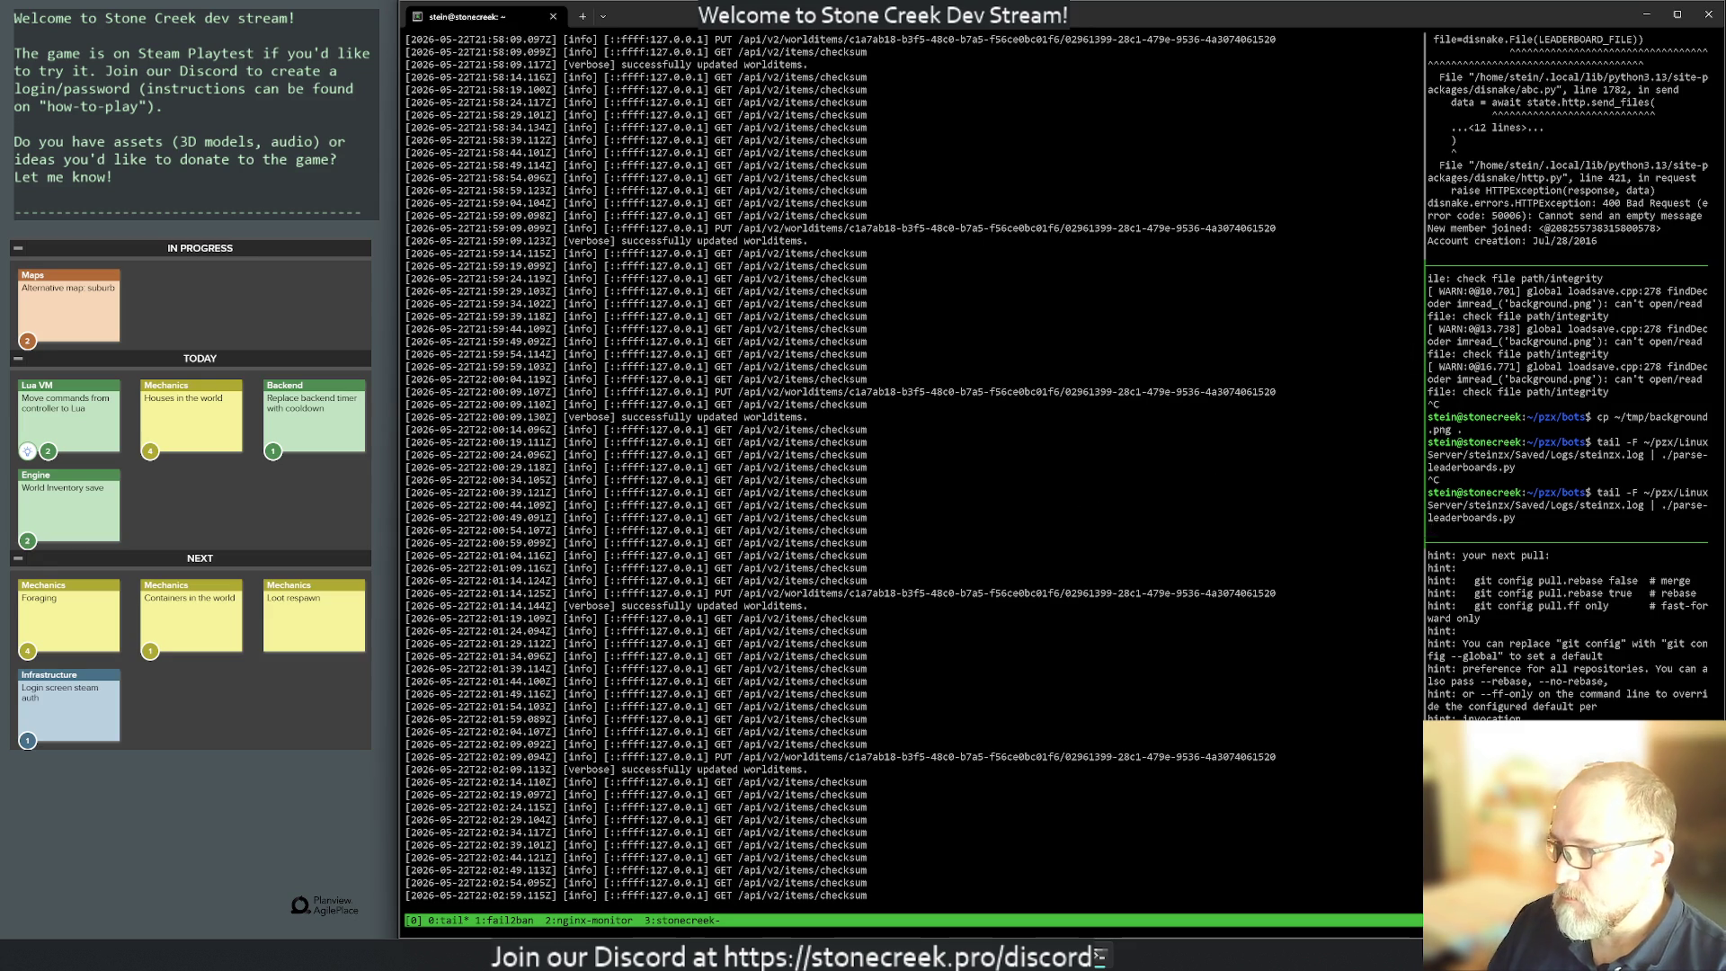
Step: Switch to tmux window 3 (stonecreek), stop its log tail with Ctrl+C, and return to the admin page
key("ctrl+b")
key("3")
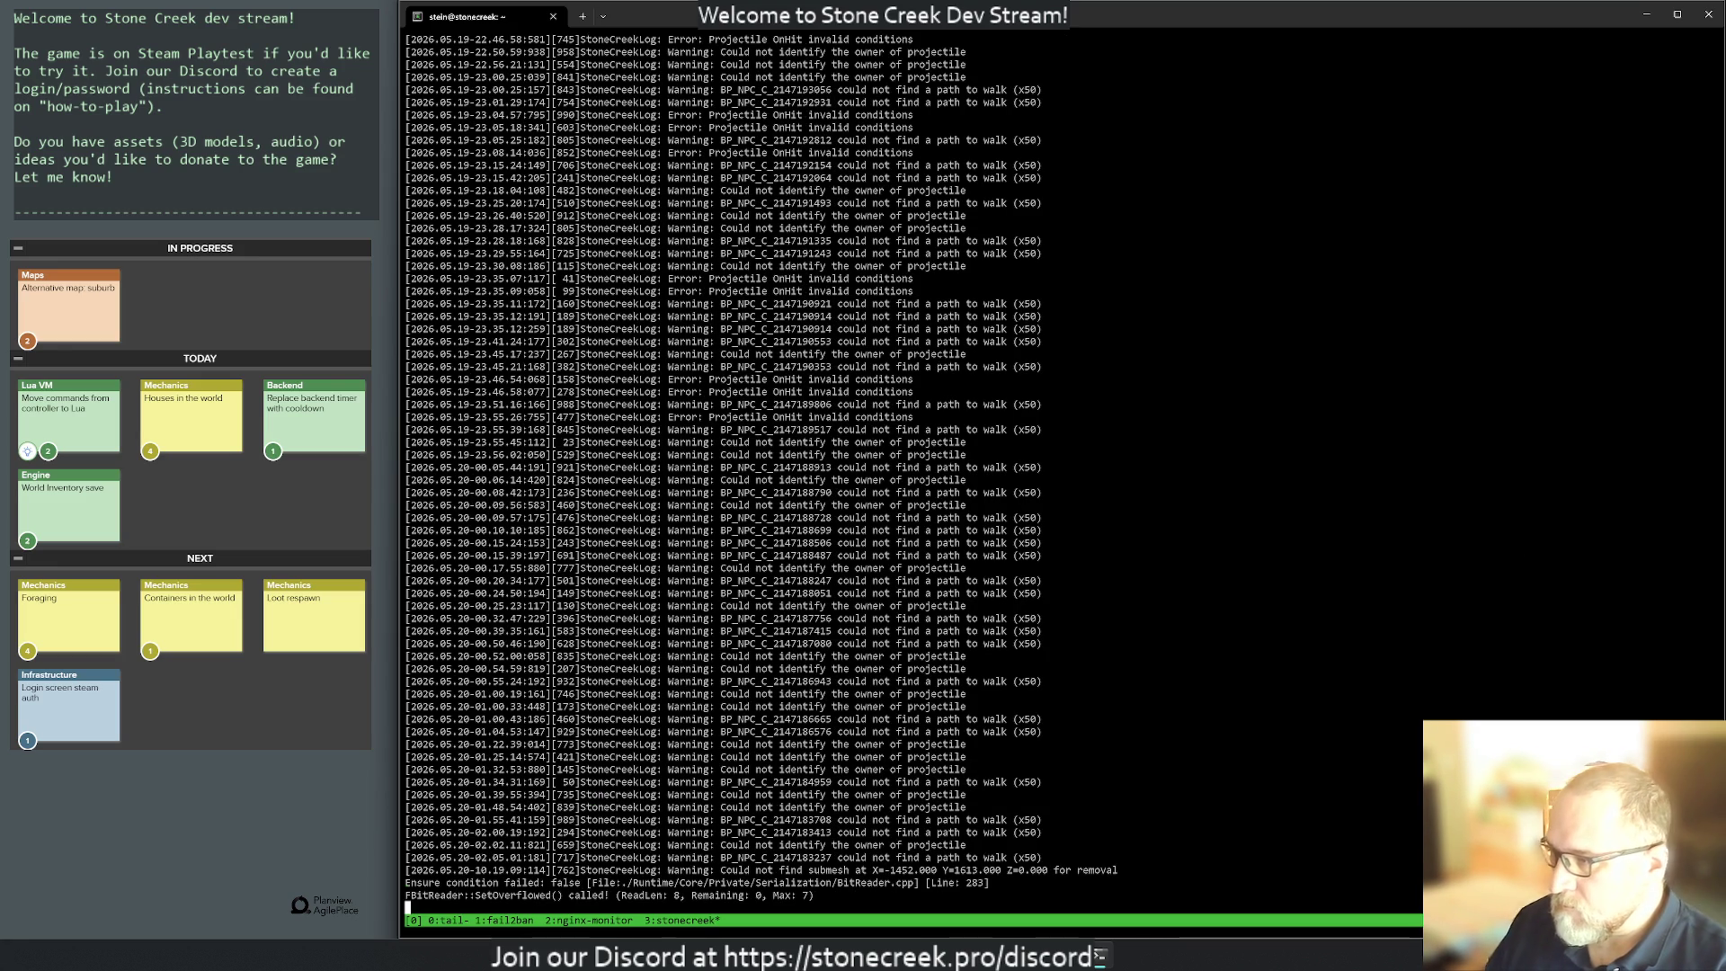
key("ctrl+c")
key("Return")
key("Return")
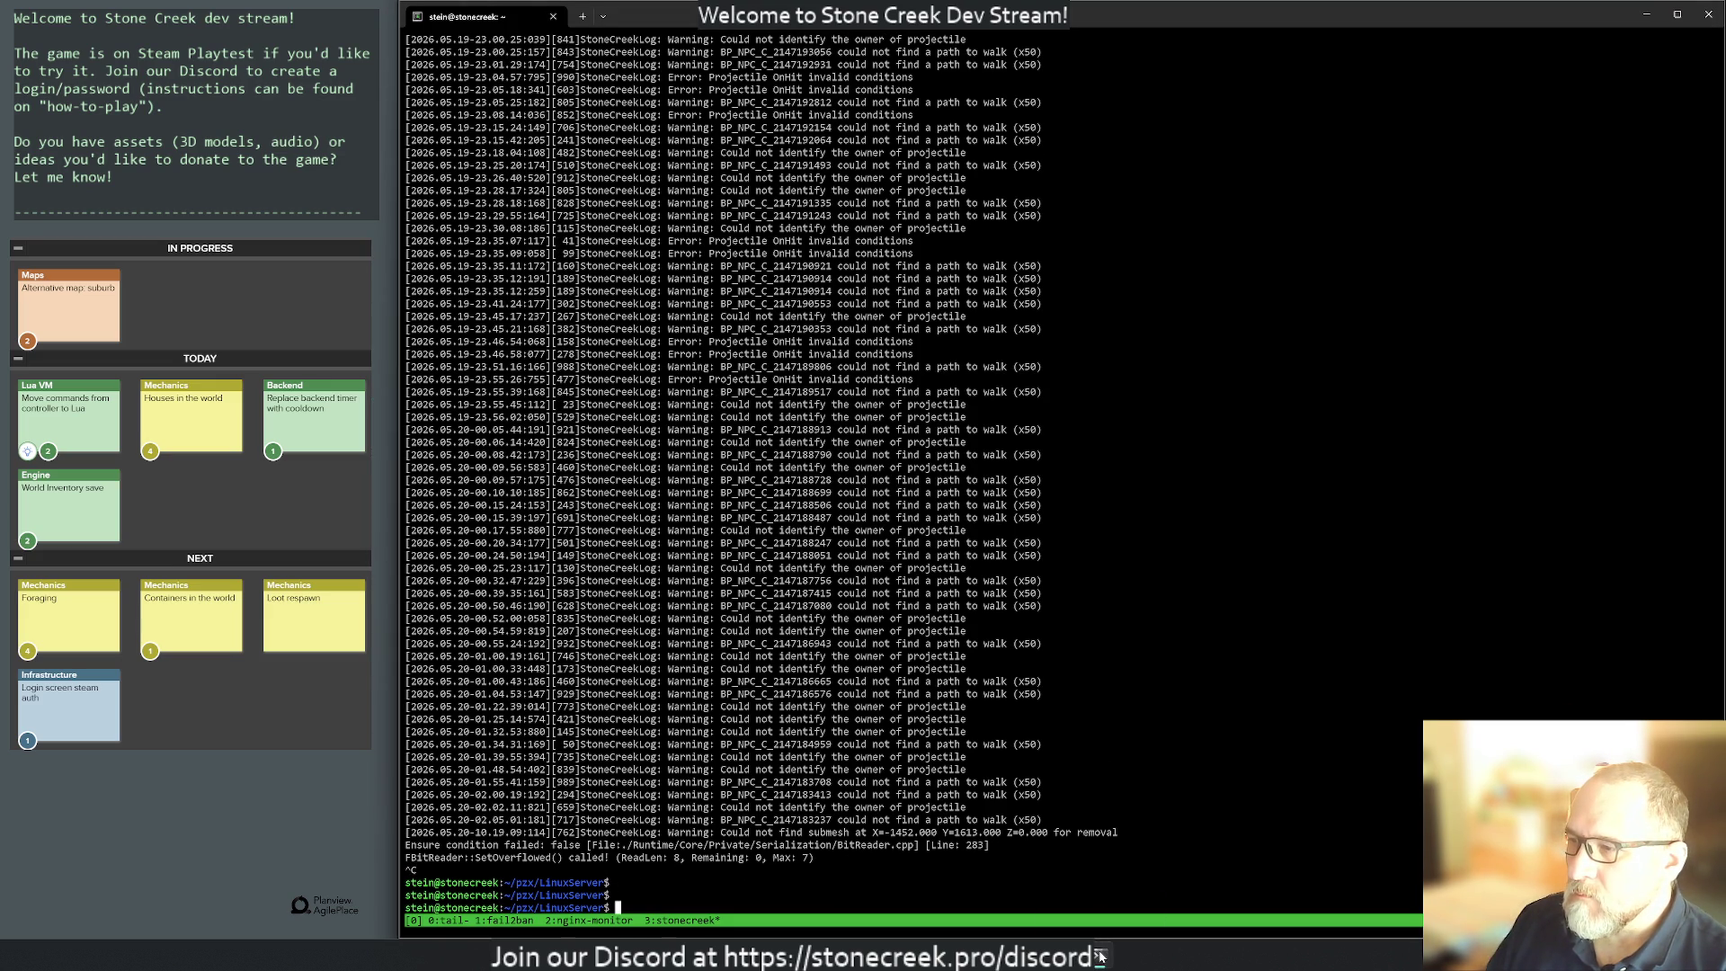
key("alt+Tab")
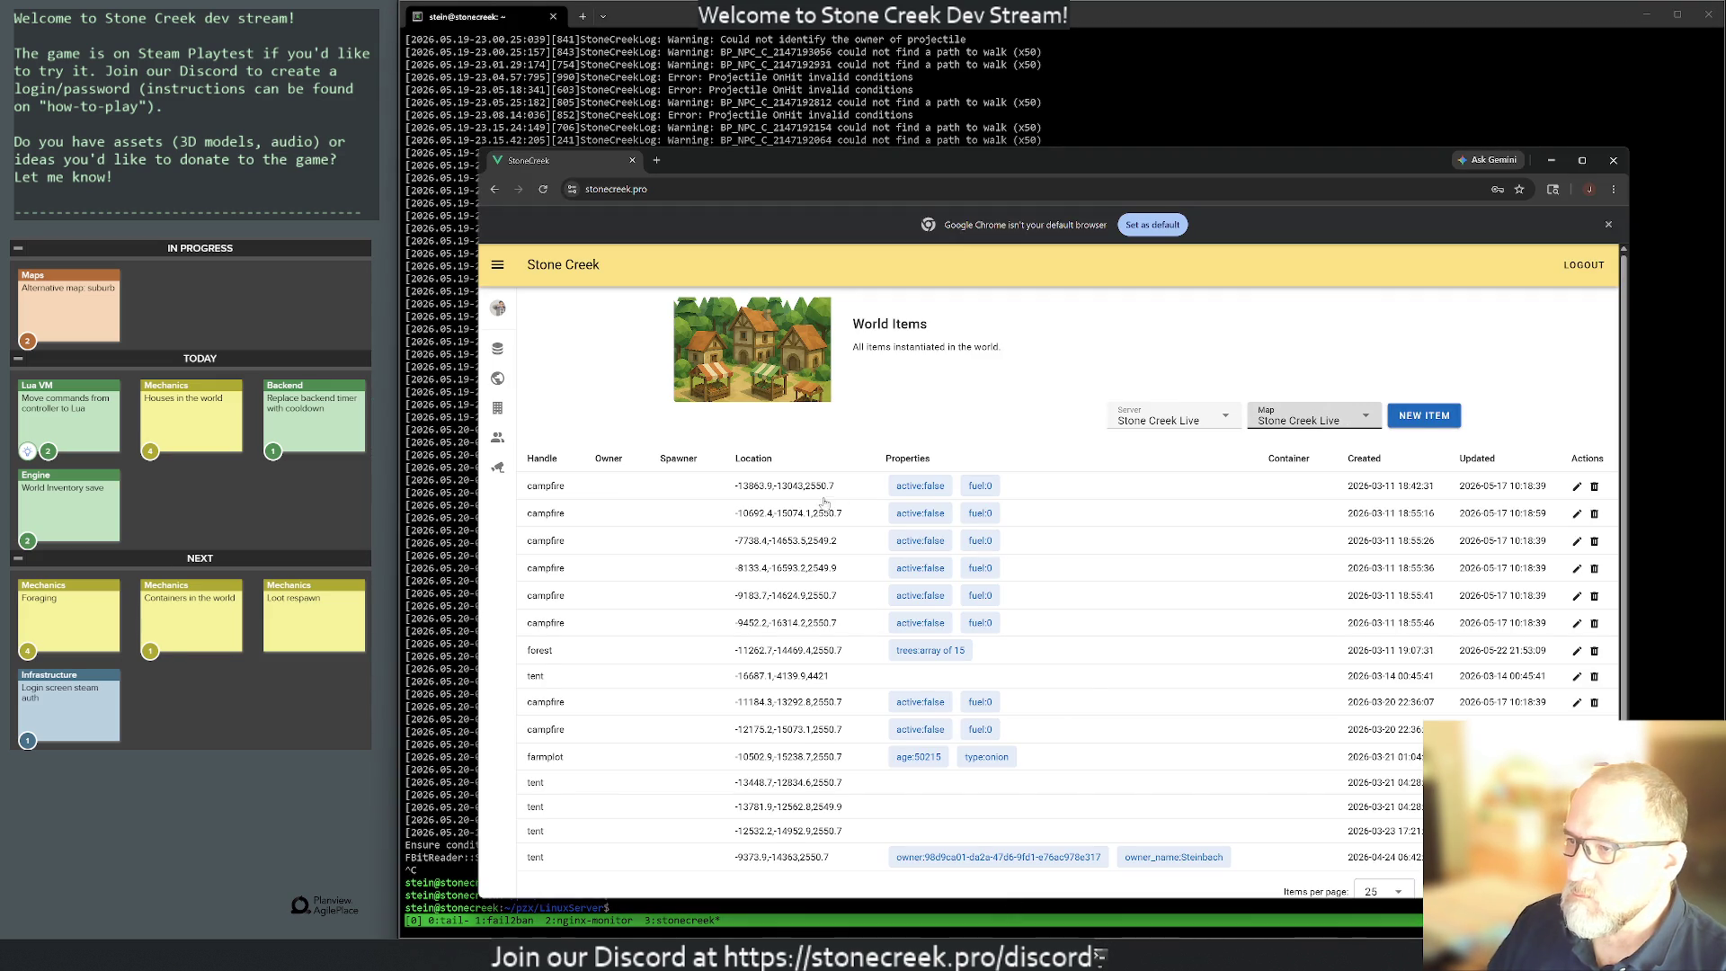
Step: Edit the first campfire's variables to active true and fuel 2000000, copy the JSON, and save
left_click(568, 488)
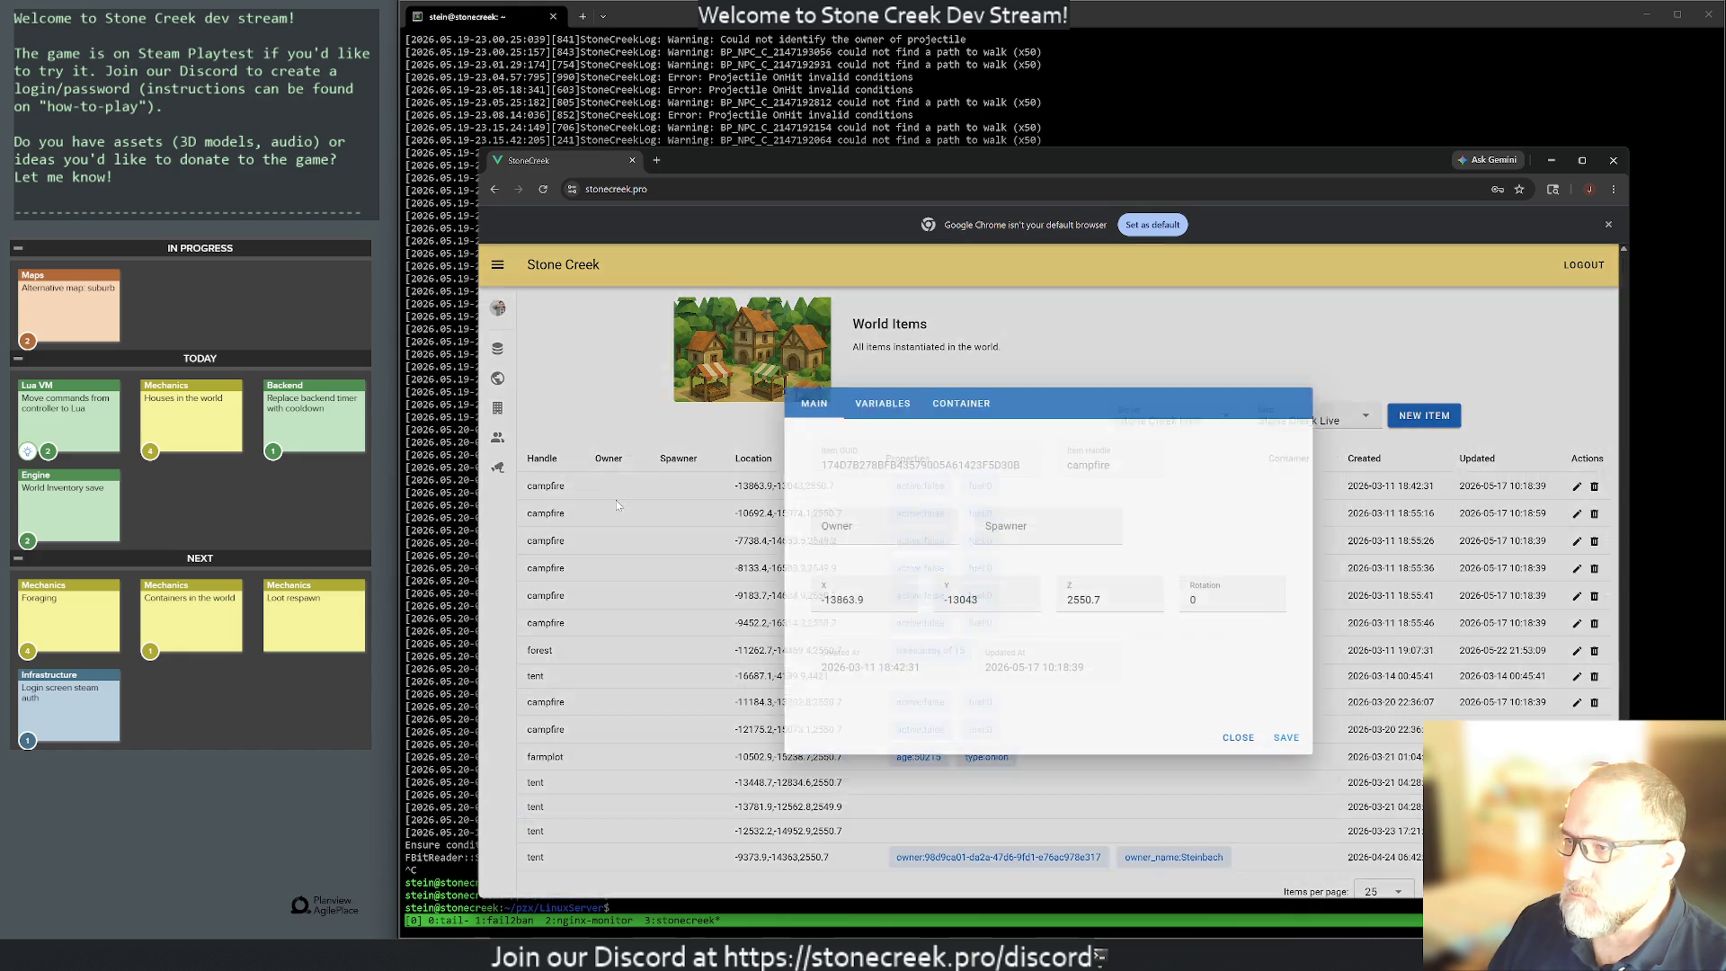
left_click(878, 401)
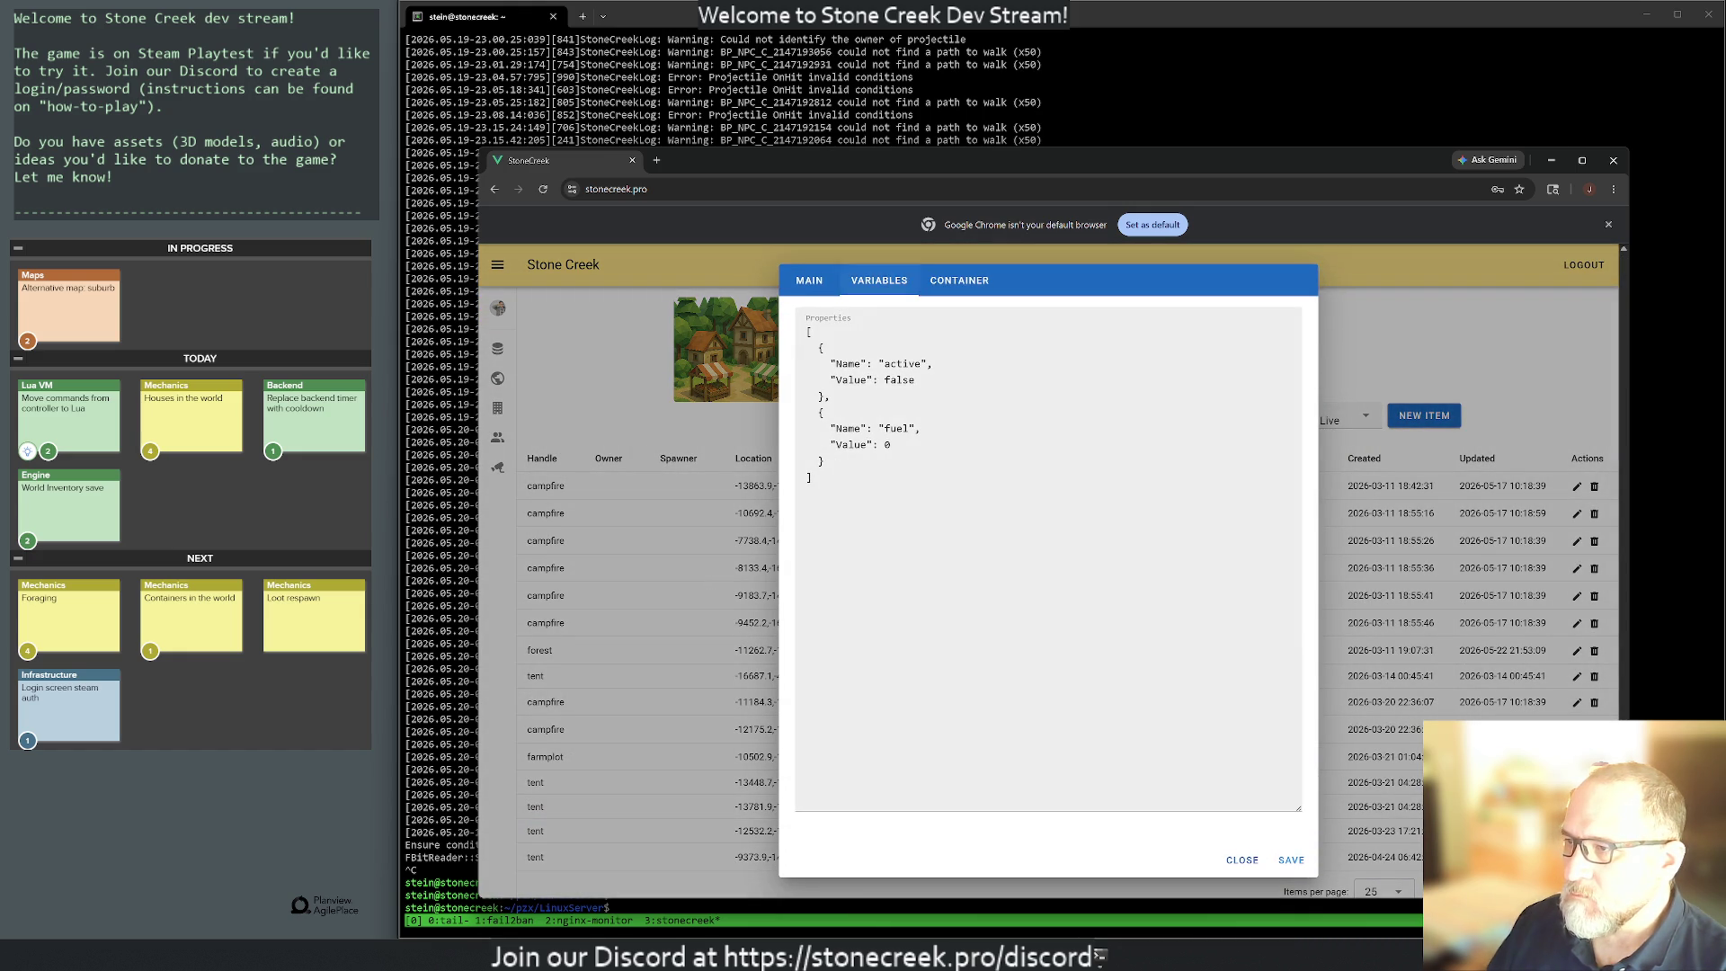
double_click(899, 379)
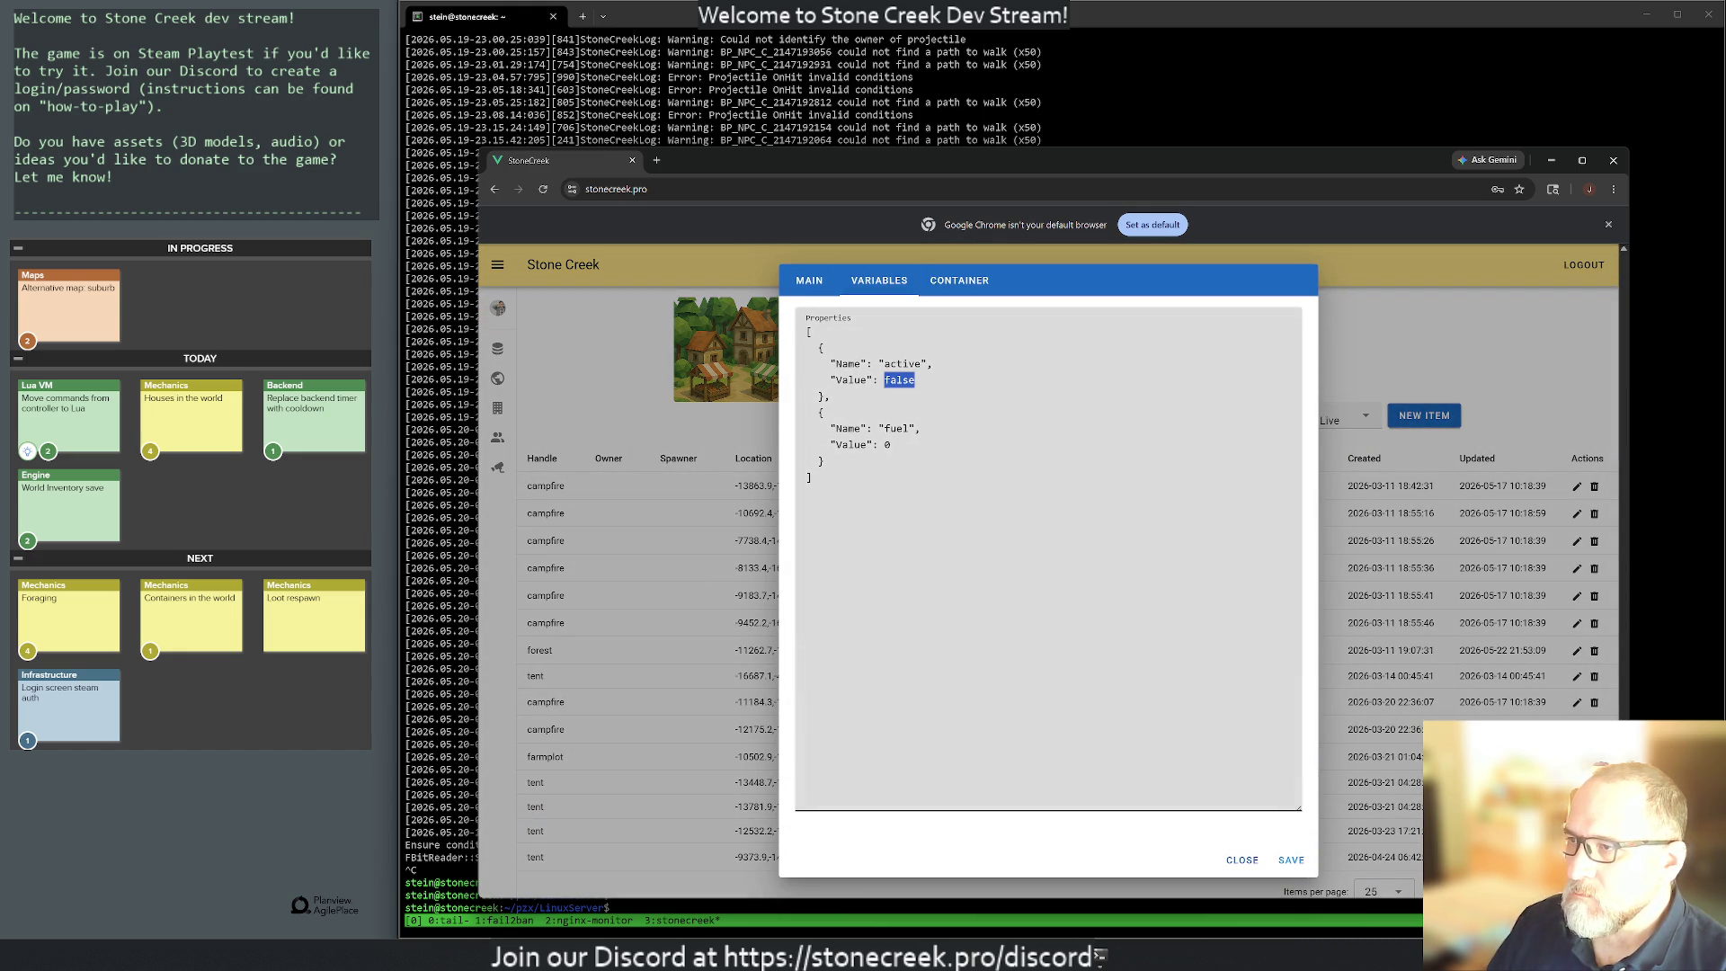
type("tru")
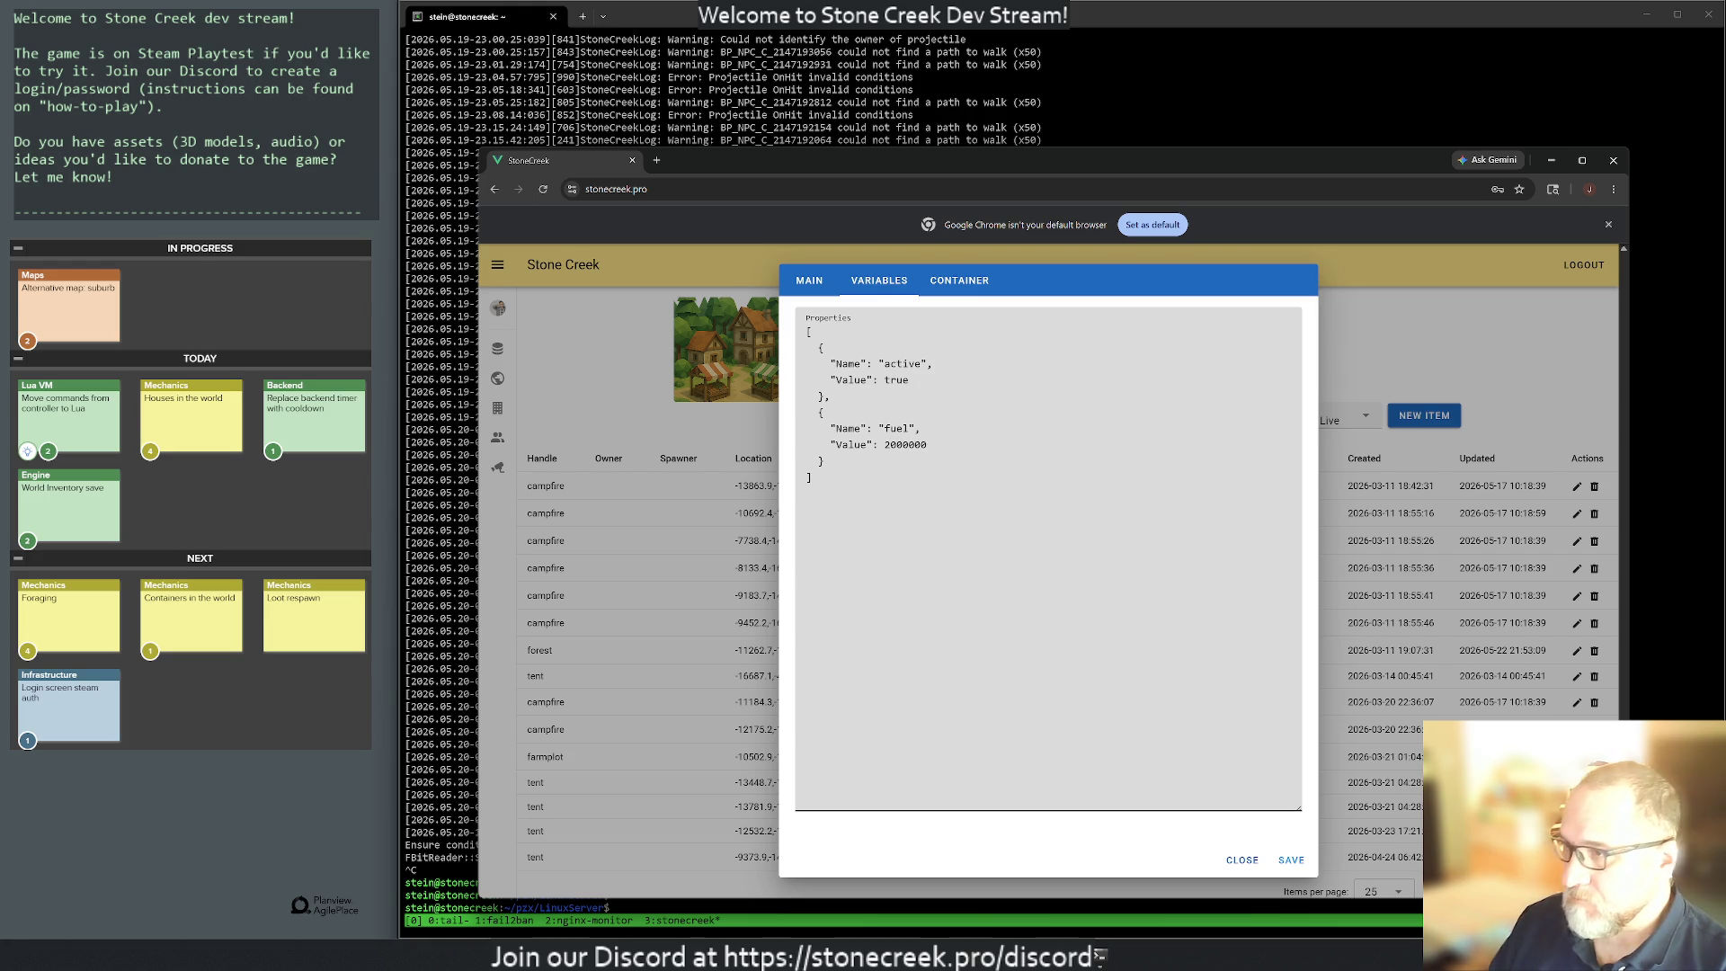
left_click_drag(813, 480, 739, 303)
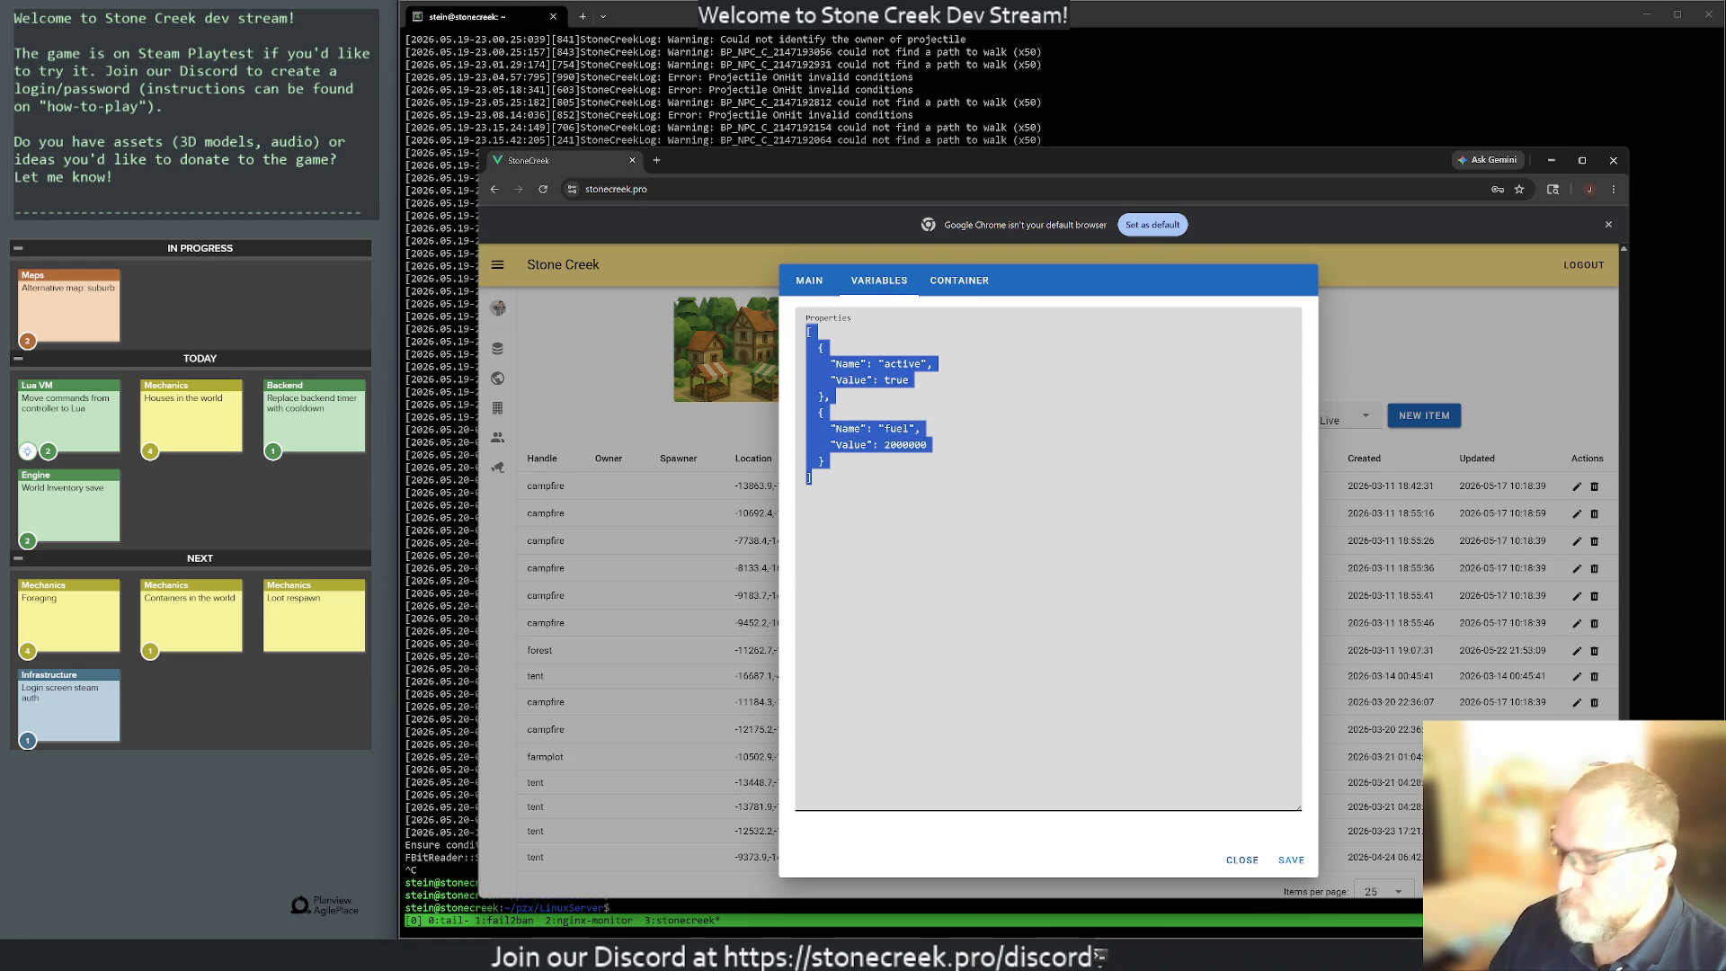
left_click(1292, 861)
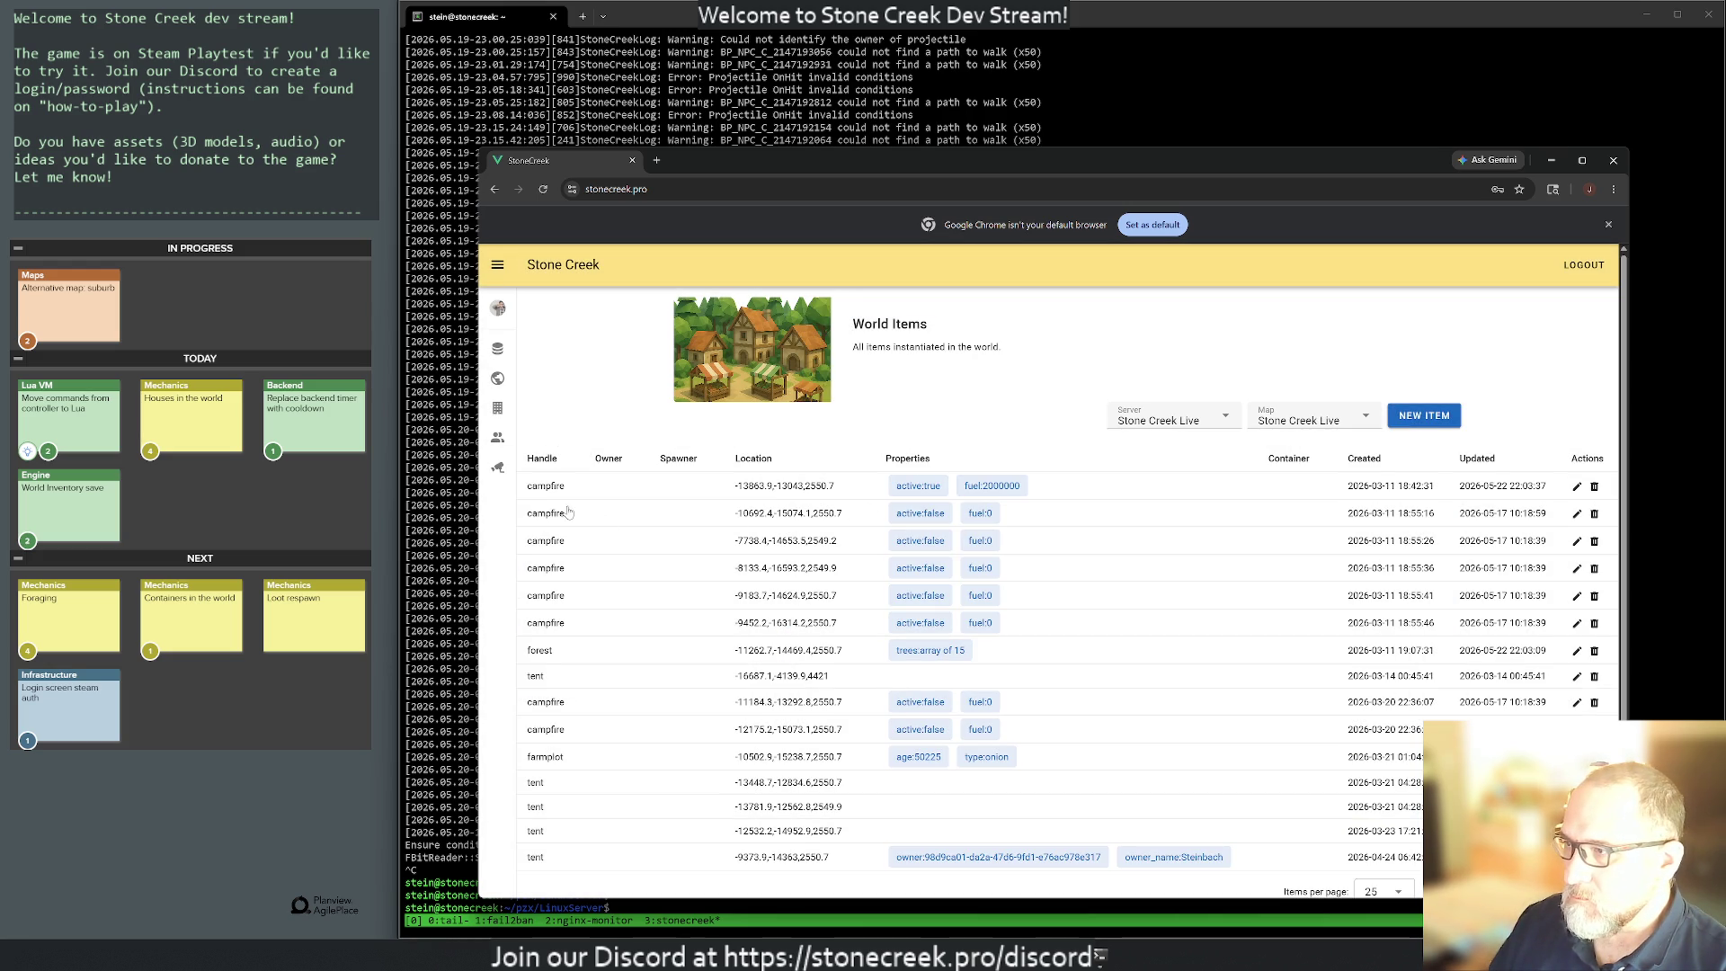
Step: Paste the active true / fuel 2000000 properties into the second, third and fourth campfires and save each
left_click(564, 512)
left_click_drag(812, 477, 746, 331)
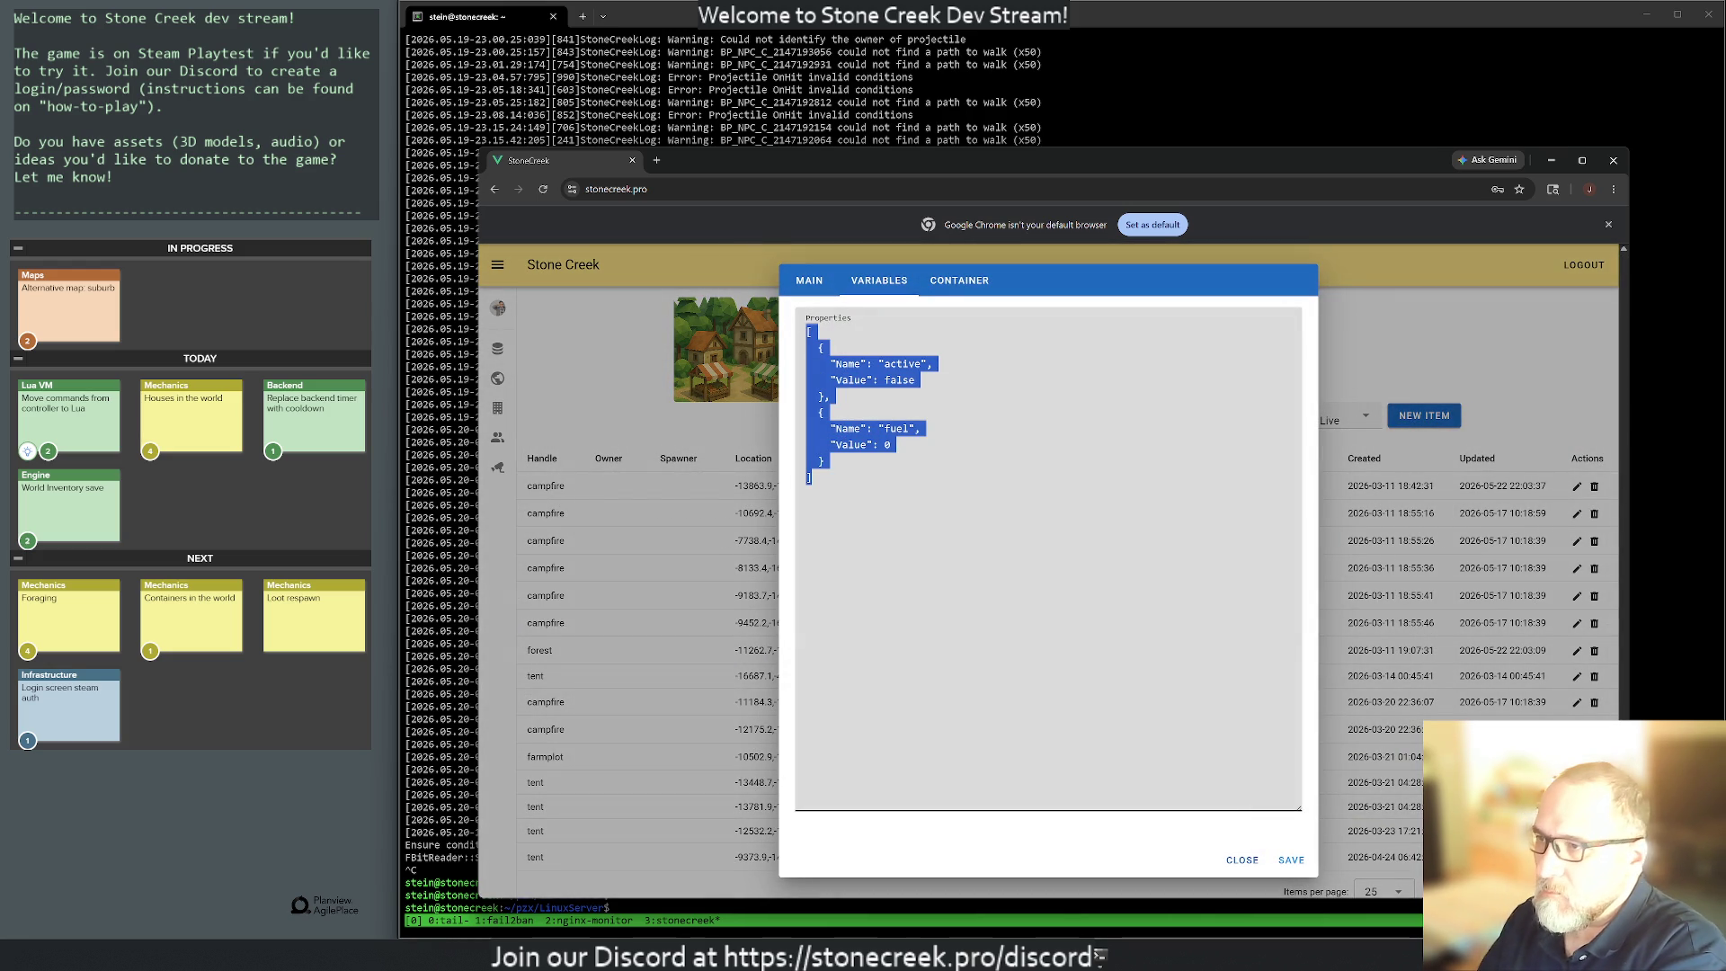
type("[   {     \"Name\": \"active\",     \"Value\": true   },   {     \"Name\": \"fuel\",     \"Value\": 2000000   } ]")
left_click(1290, 859)
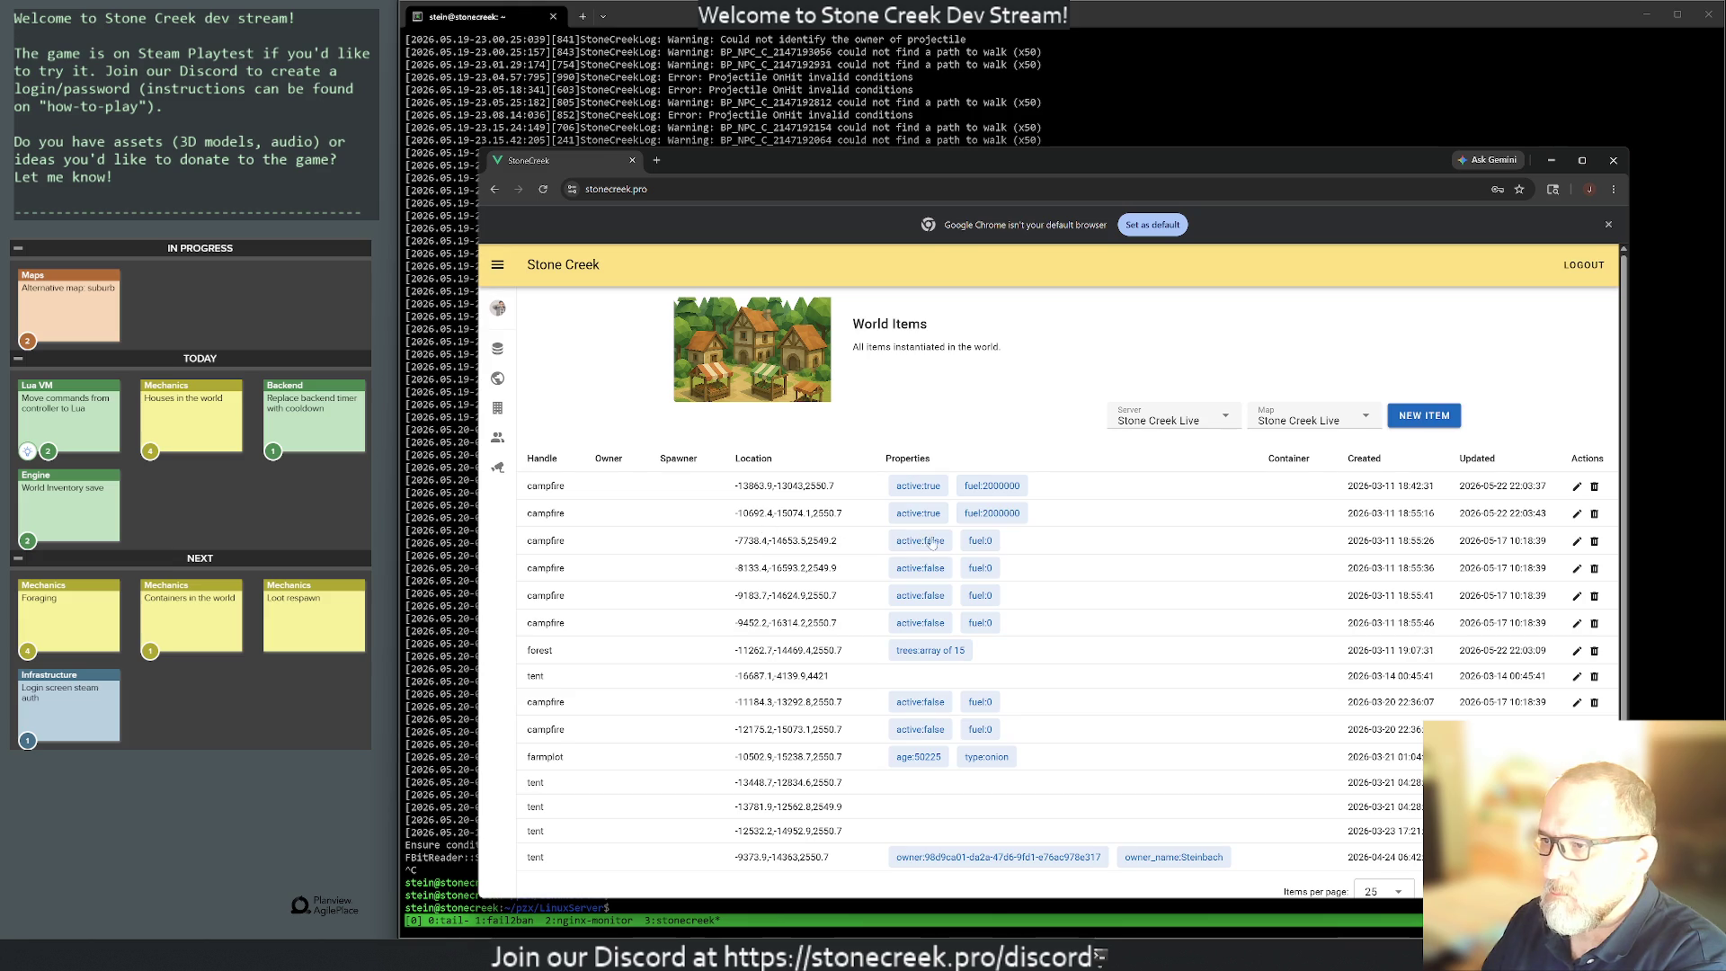
left_click(631, 539)
left_click_drag(812, 477, 742, 337)
type("[   {     \"Name\": \"active\",     \"Value\": true   },   {     \"Name\": \"fuel\",     \"Value\": 2000000   } ]")
left_click(1288, 860)
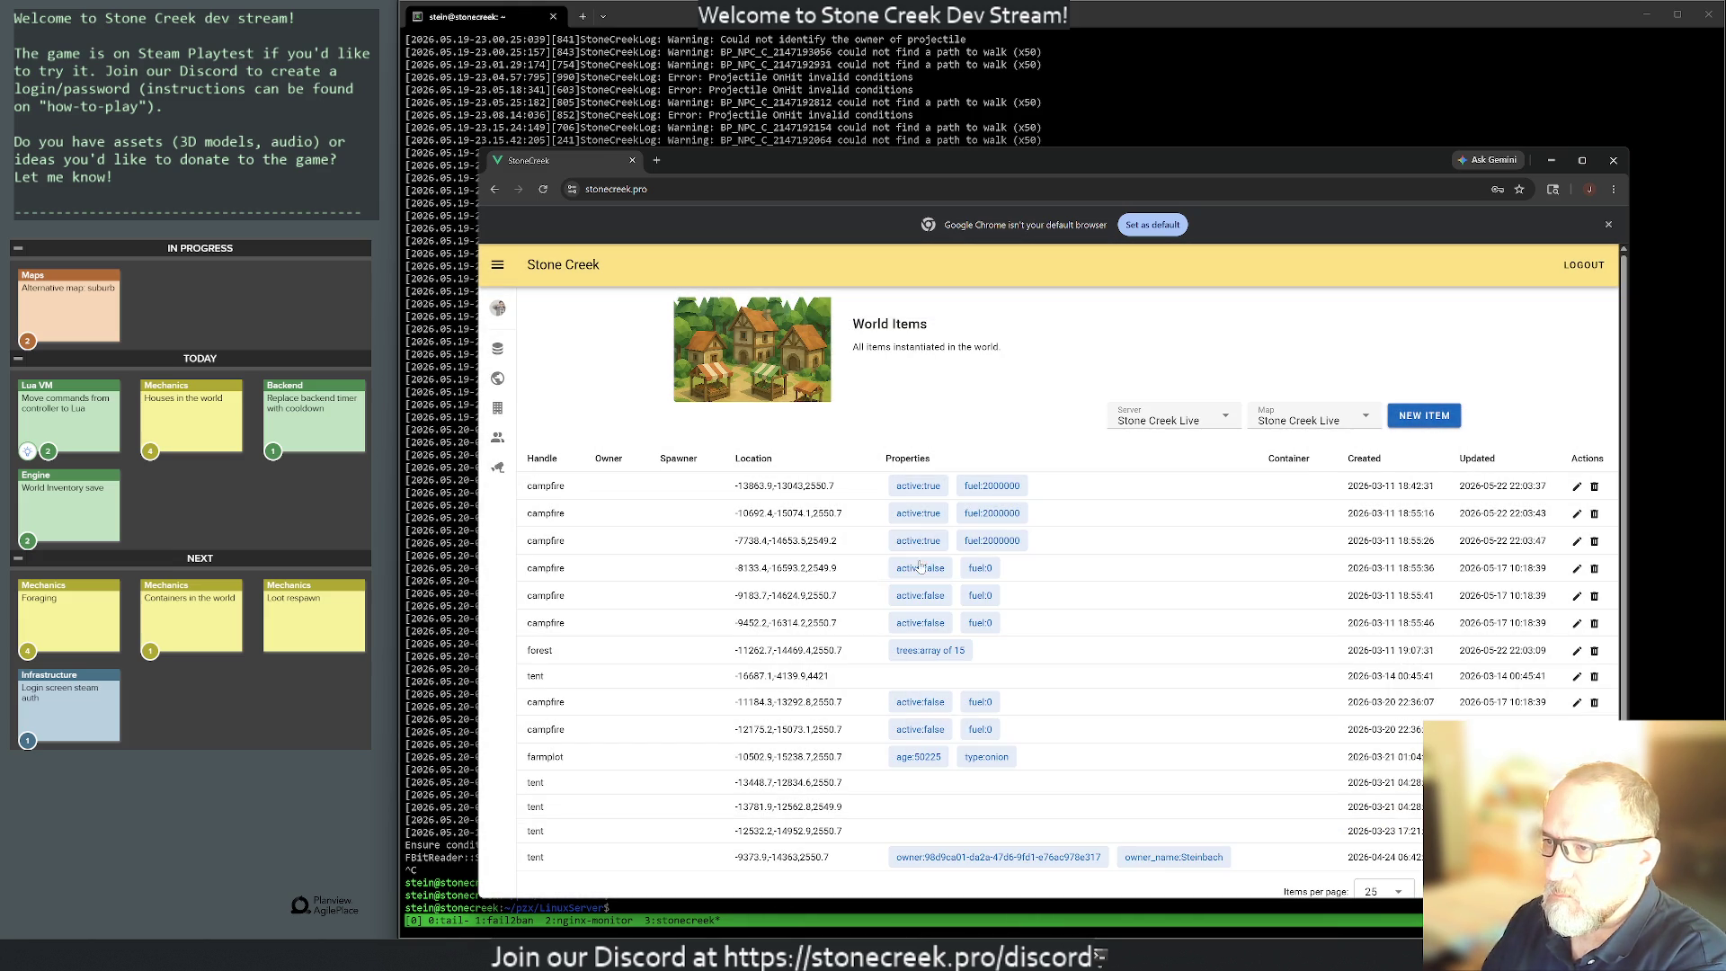
left_click(803, 577)
left_click_drag(811, 478, 768, 384)
type("[   {     \"Name\": \"active\",     \"Value\": true   },   {     \"Name\": \"fuel\",     \"Value\": 2000000   } ]")
left_click(1287, 861)
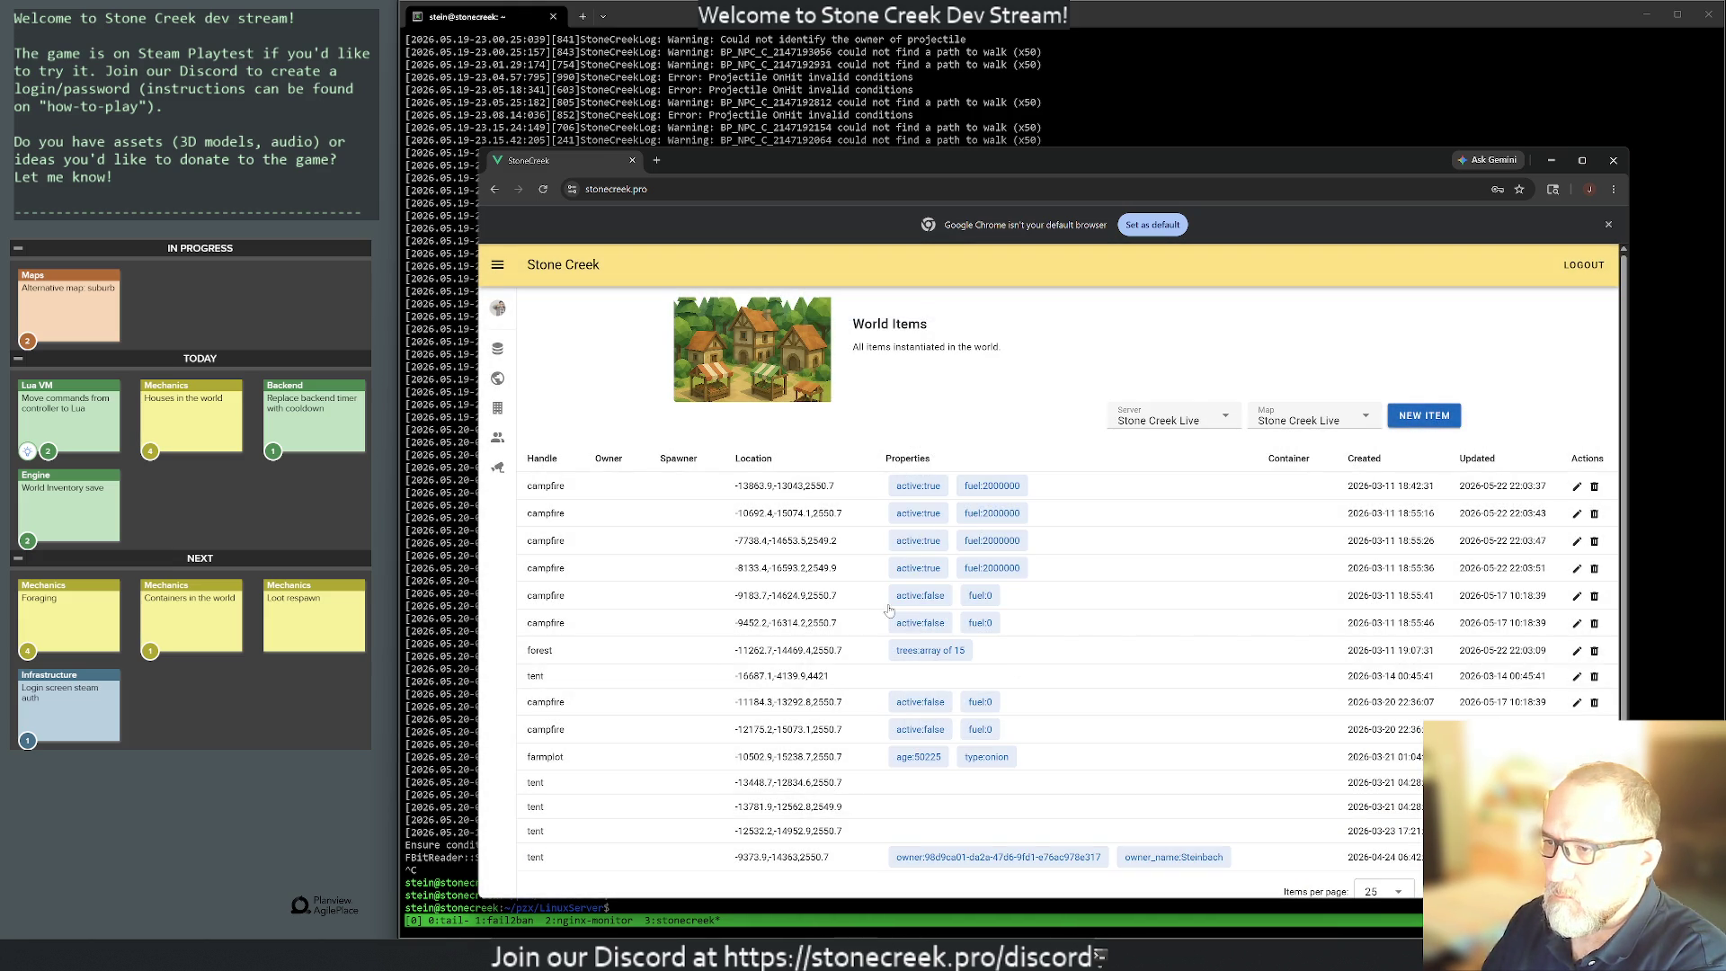
Step: Apply the same active/fuel properties to the fifth, sixth and below-tent campfires and save each
left_click(890, 601)
left_click_drag(816, 484, 755, 312)
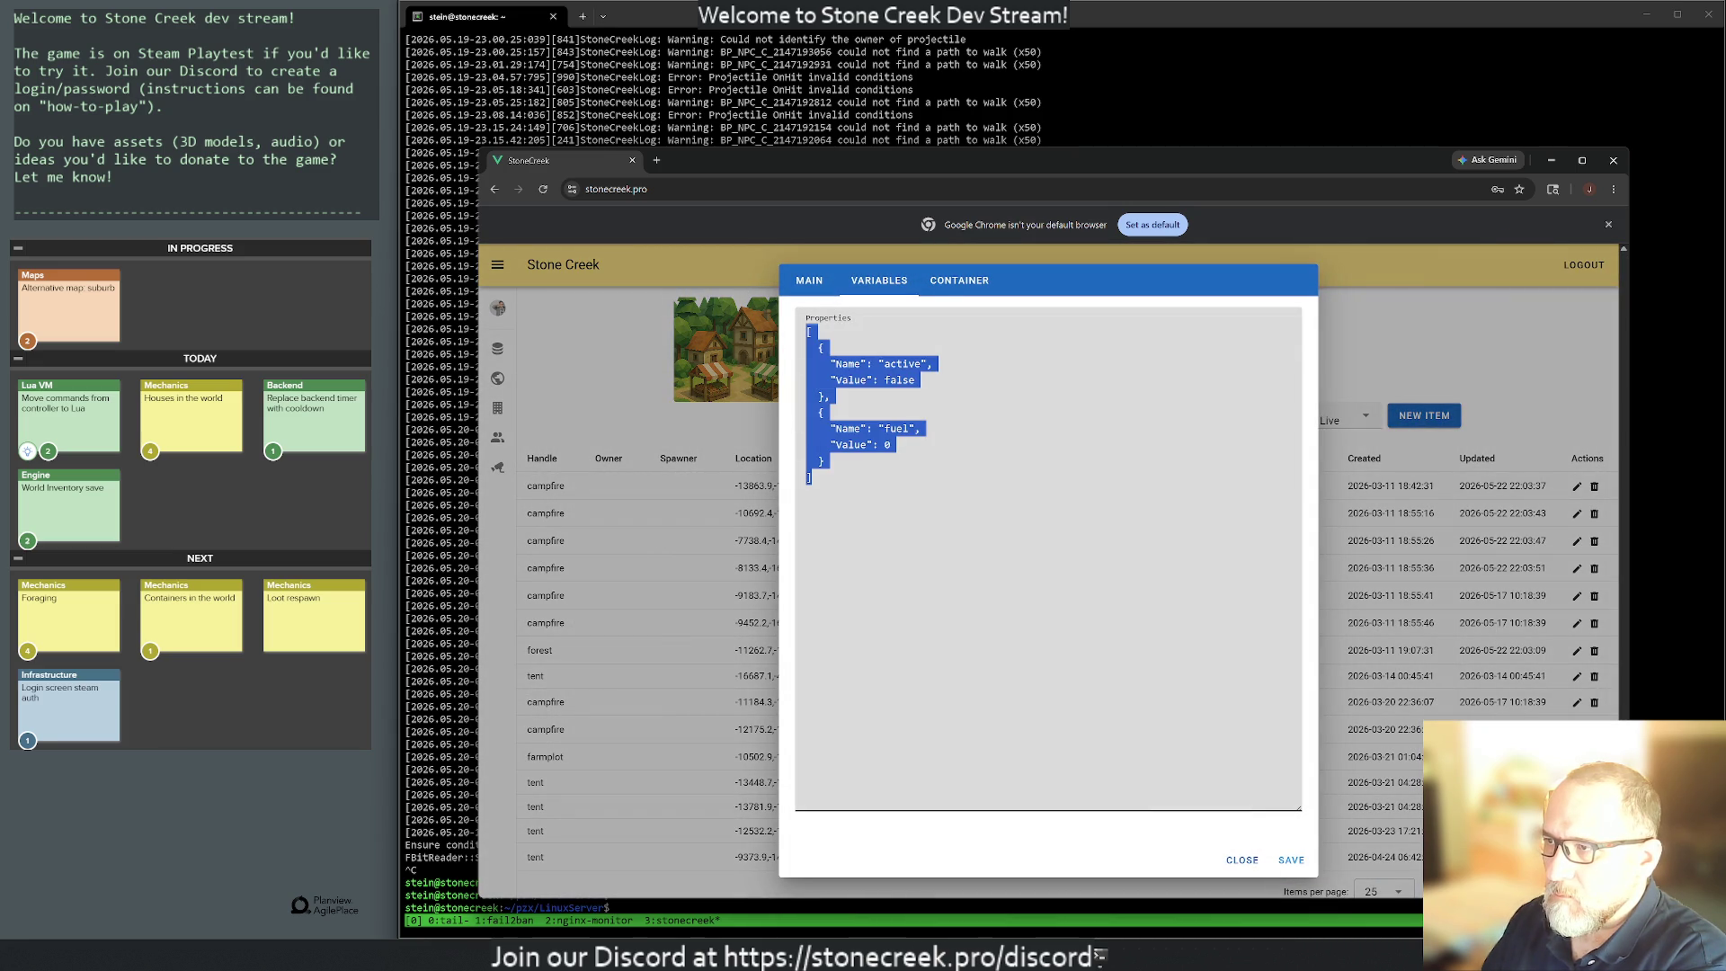
type("[   {     \"Name\": \"active\",     \"Value\": true   },   {     \"Name\": \"fuel\",     \"Value\": 2000000   } ]")
left_click(1290, 860)
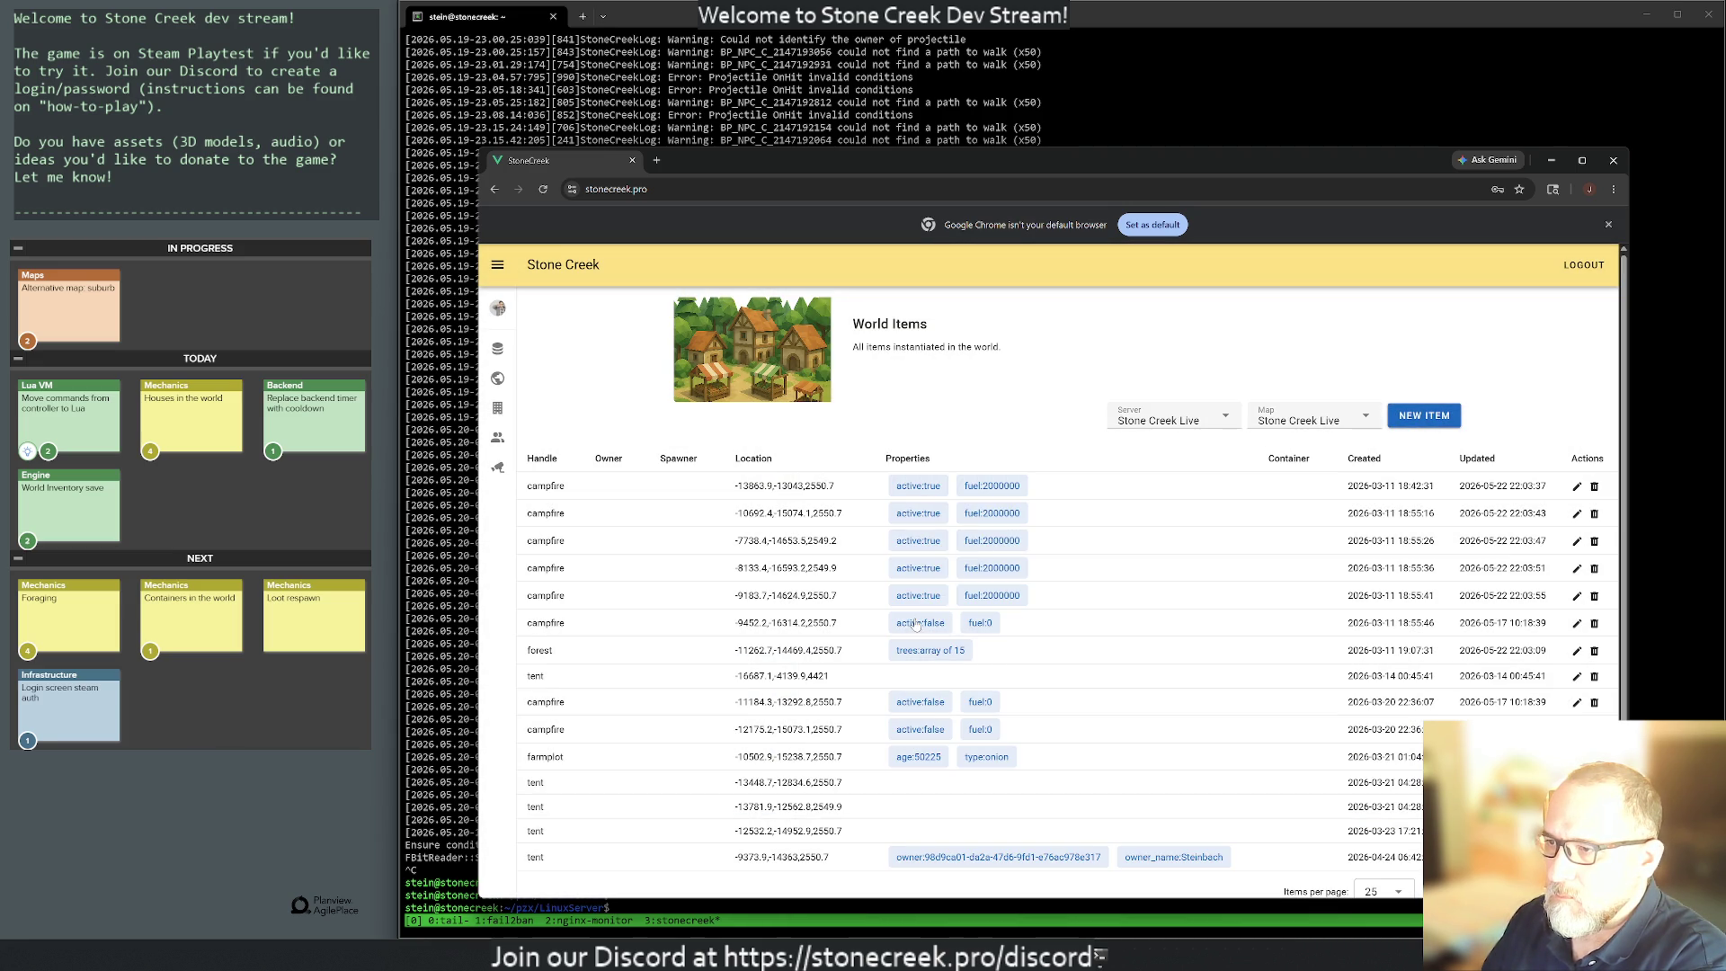
left_click(914, 624)
left_click_drag(812, 480, 736, 331)
type("[   {     \"Name\": \"active\",     \"Value\": true   },   {     \"Name\": \"fuel\",     \"Value\": 2000000   } ]")
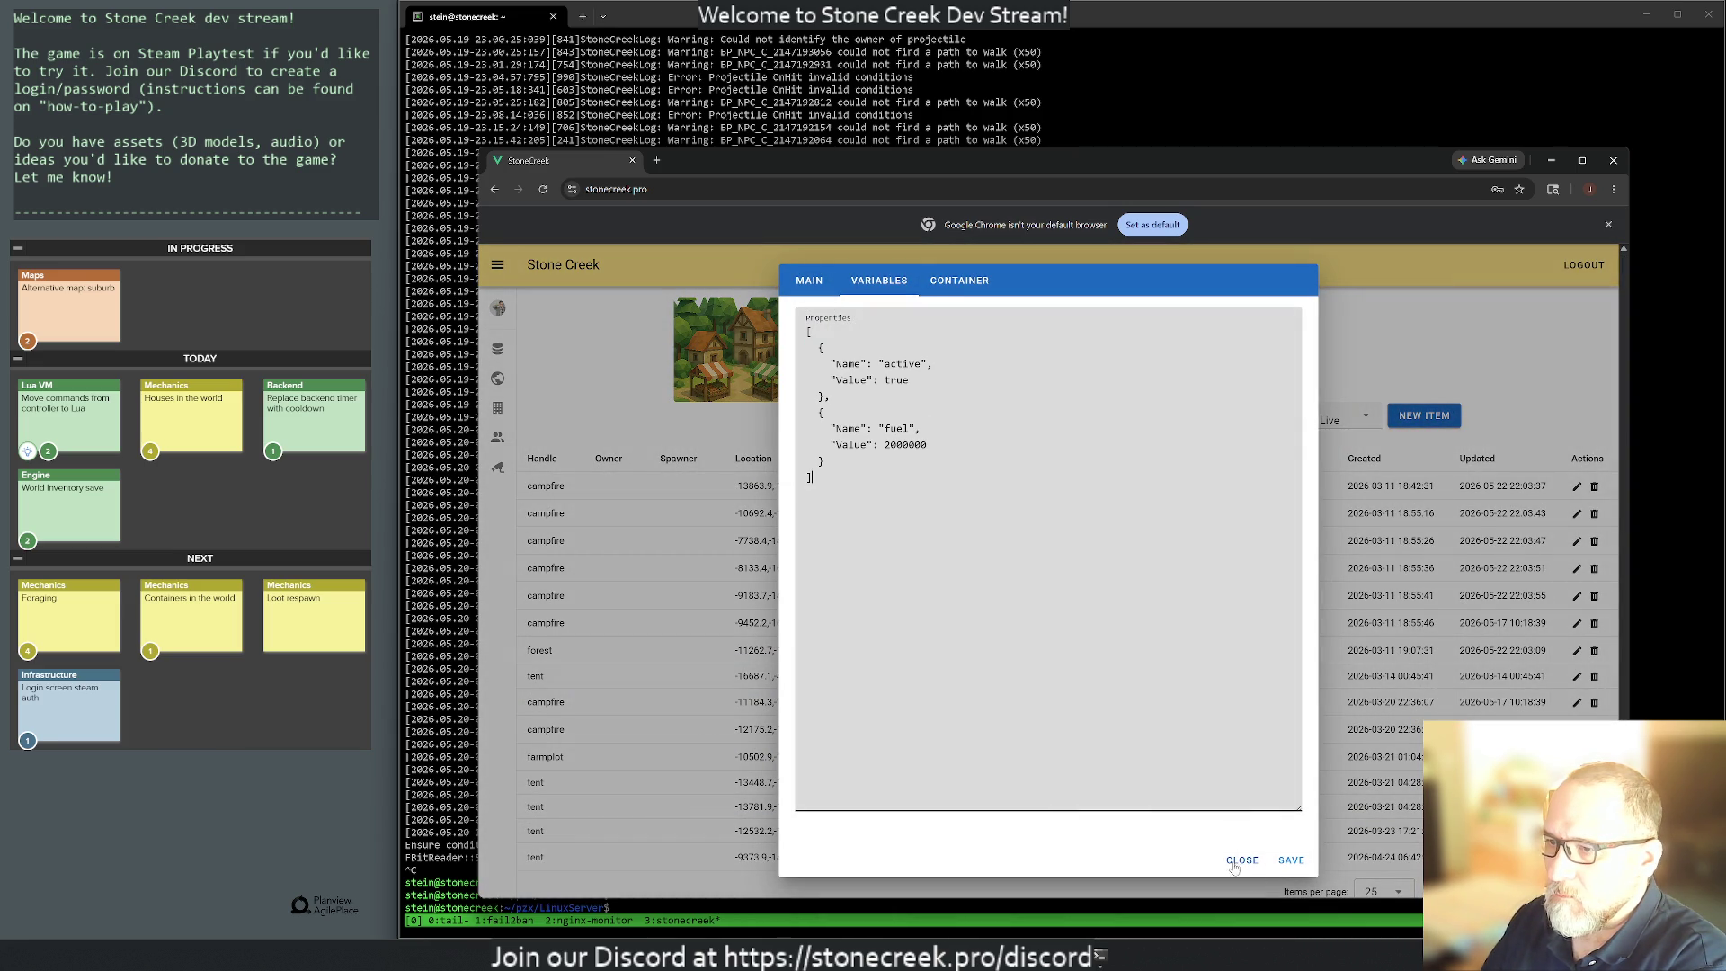
left_click(1291, 860)
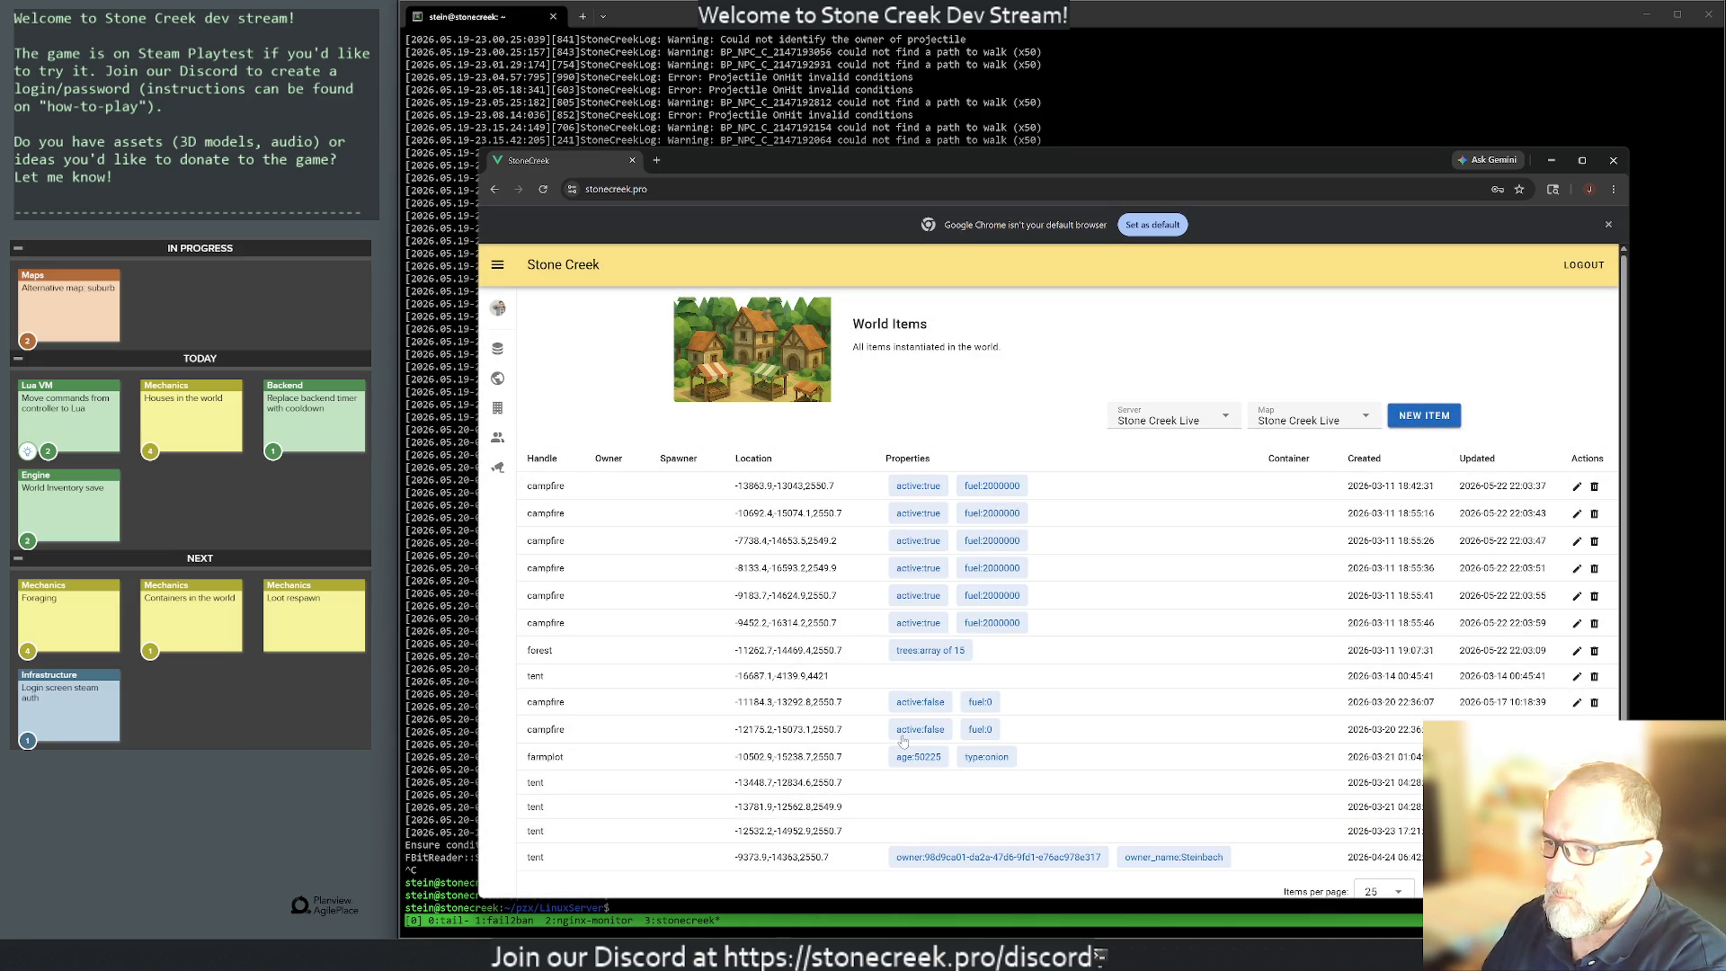
left_click(918, 702)
left_click_drag(813, 480, 804, 323)
type("[   {     \"Name\": \"active\",     \"Value\": true   },   {     \"Name\": \"fuel\",     \"Value\": 2000000   } ]")
left_click(1290, 861)
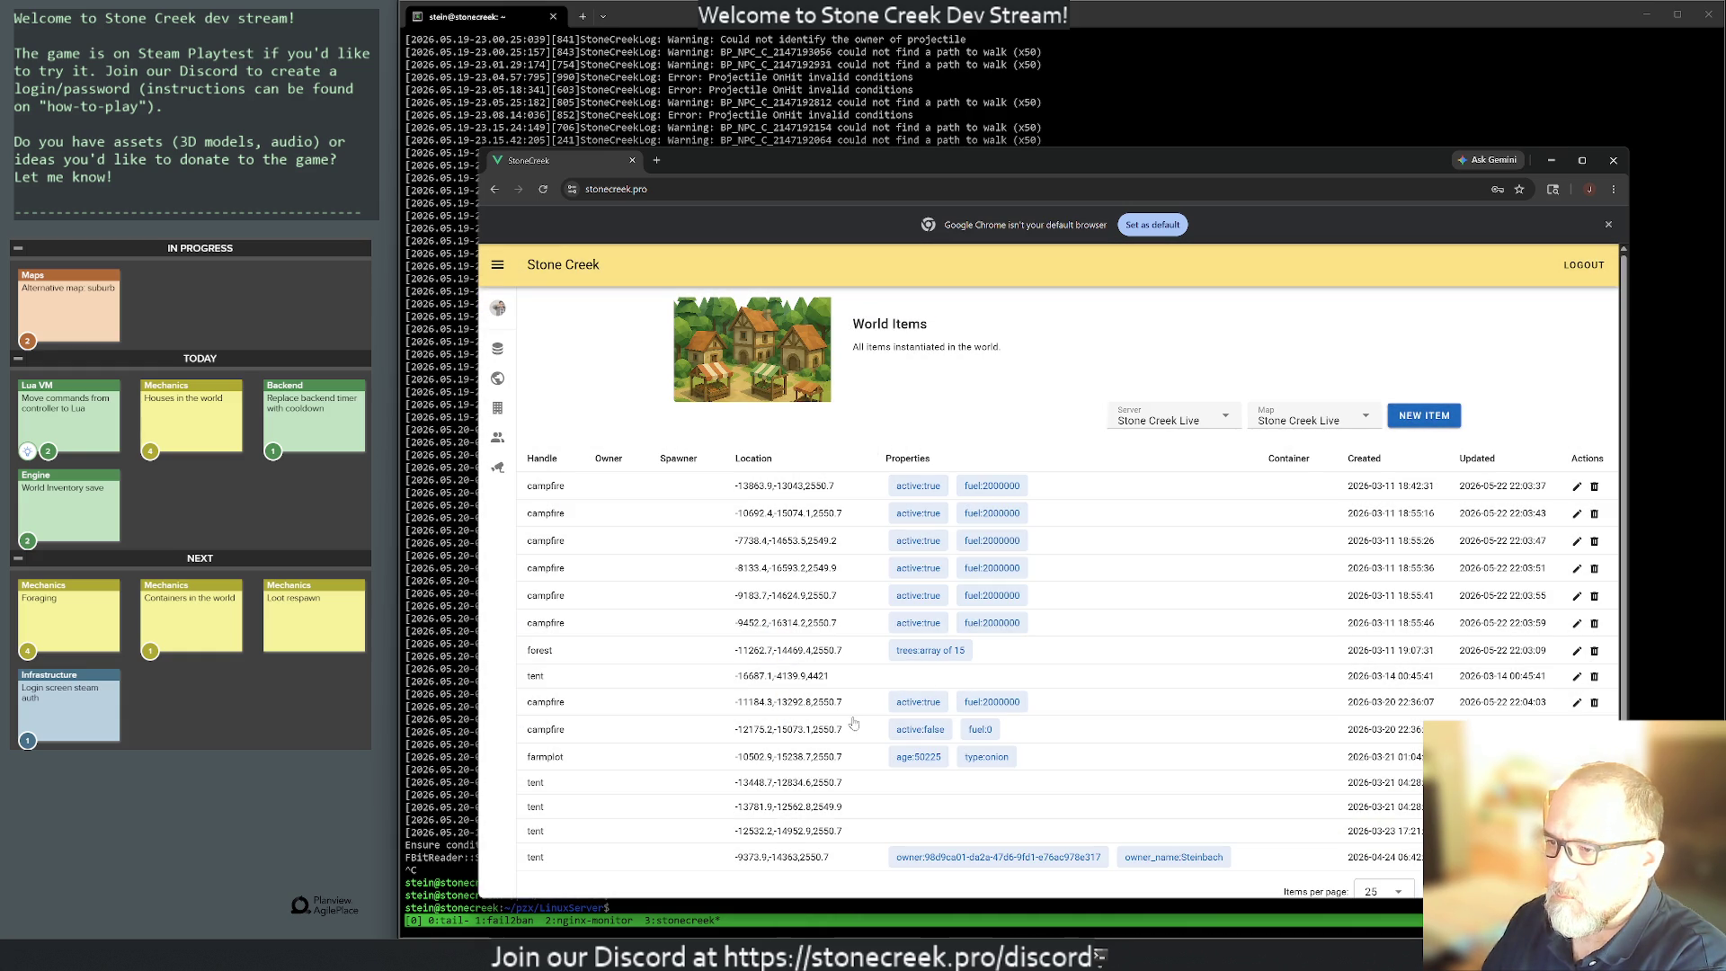
Step: Update the last campfire to active true with fuel 2000000, save it, and close the admin window
left_click(605, 729)
key("ctrl+a")
type("[   {     \"Name\": \"active\",     \"Value\": true   },   {     \"Name\": \"fuel\",     \"Value\": 2000000   } ]")
left_click(1289, 860)
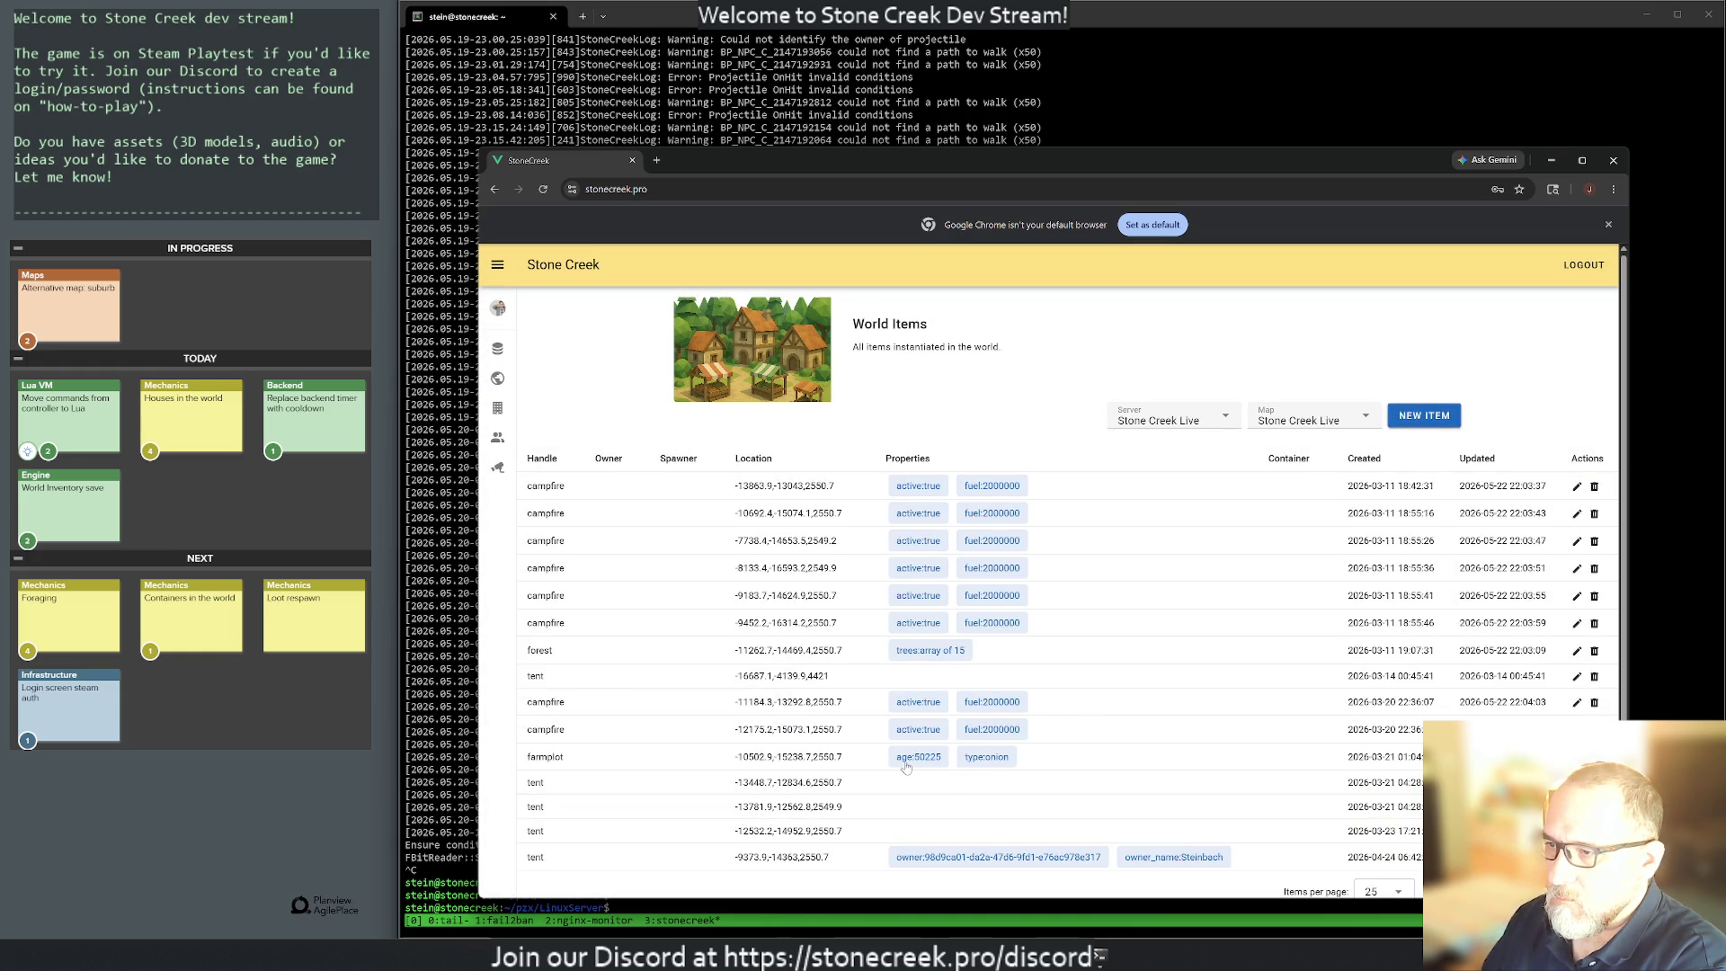
scroll(926, 779, "down", 1)
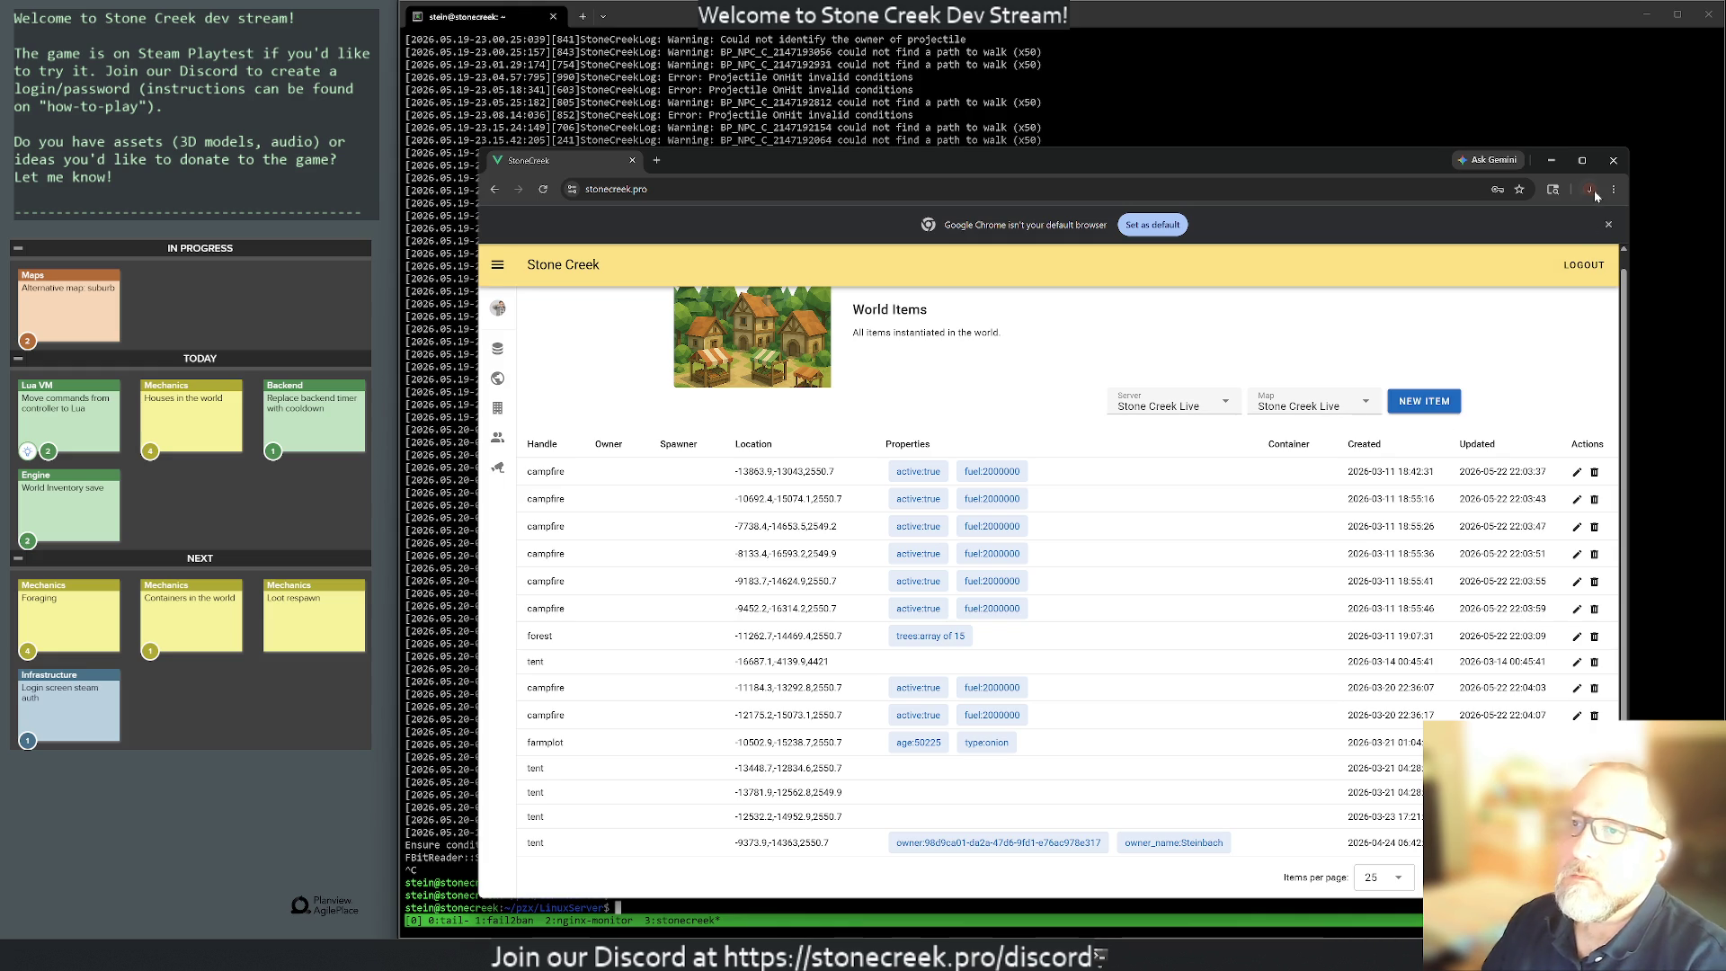
left_click(632, 159)
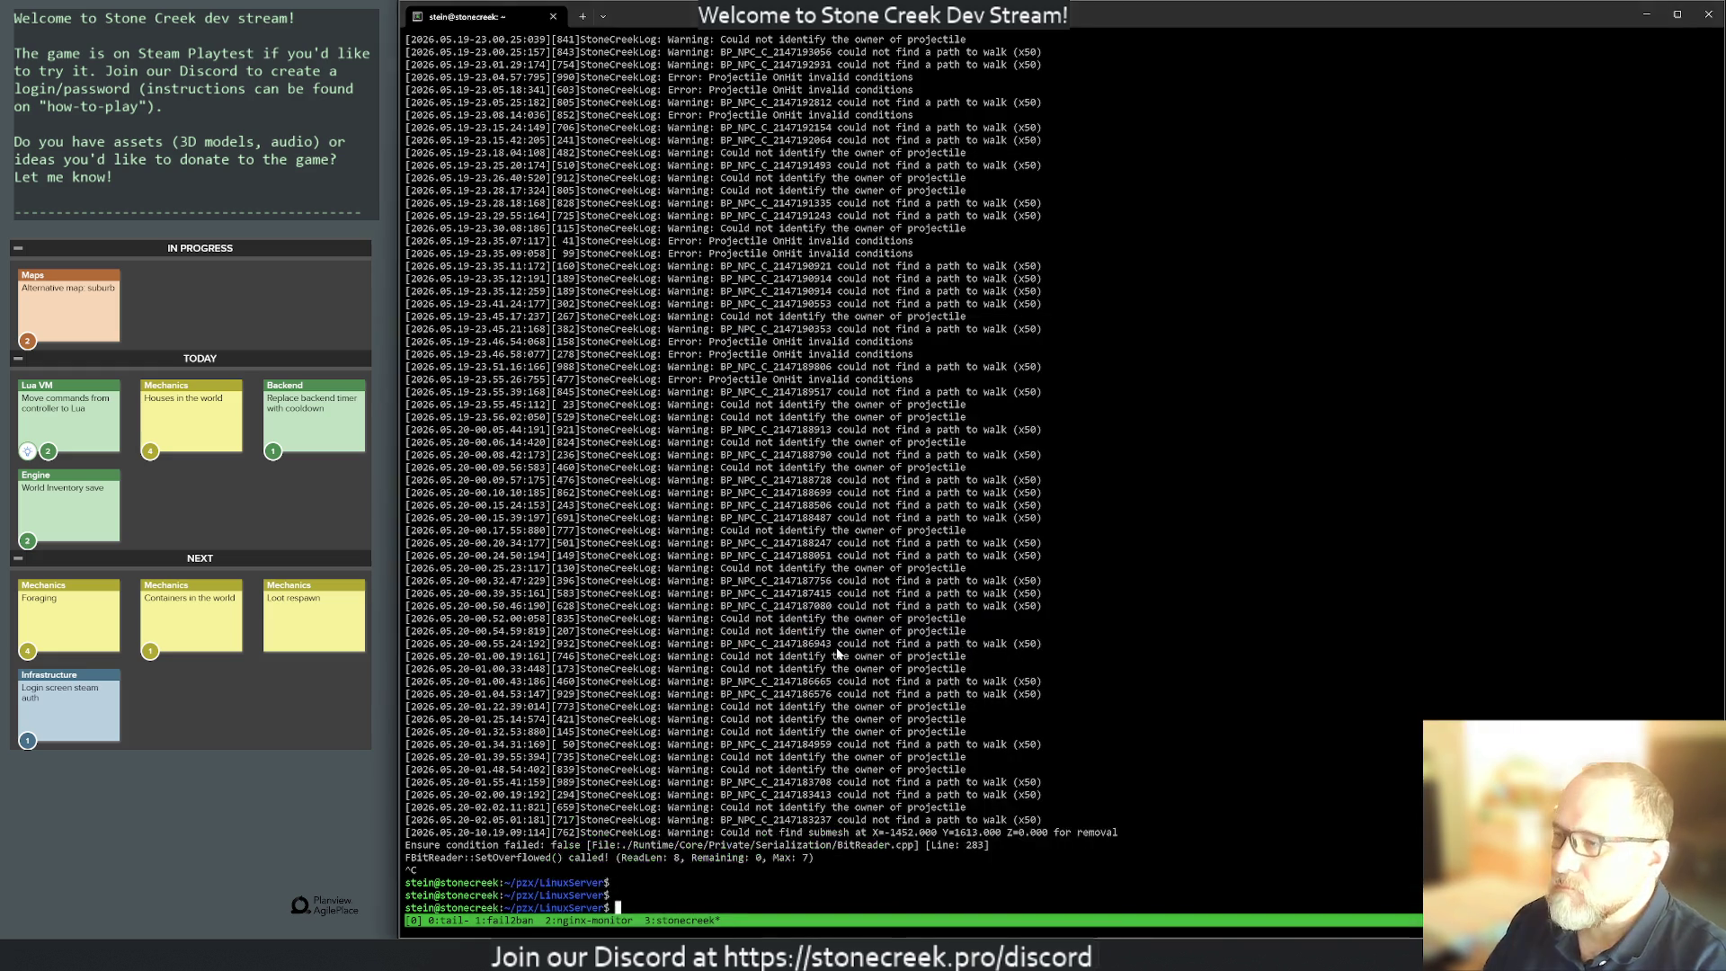
Step: Rerun ./steinzxServer.sh to restart the server and detach from the tmux session
key("Up")
key("Return")
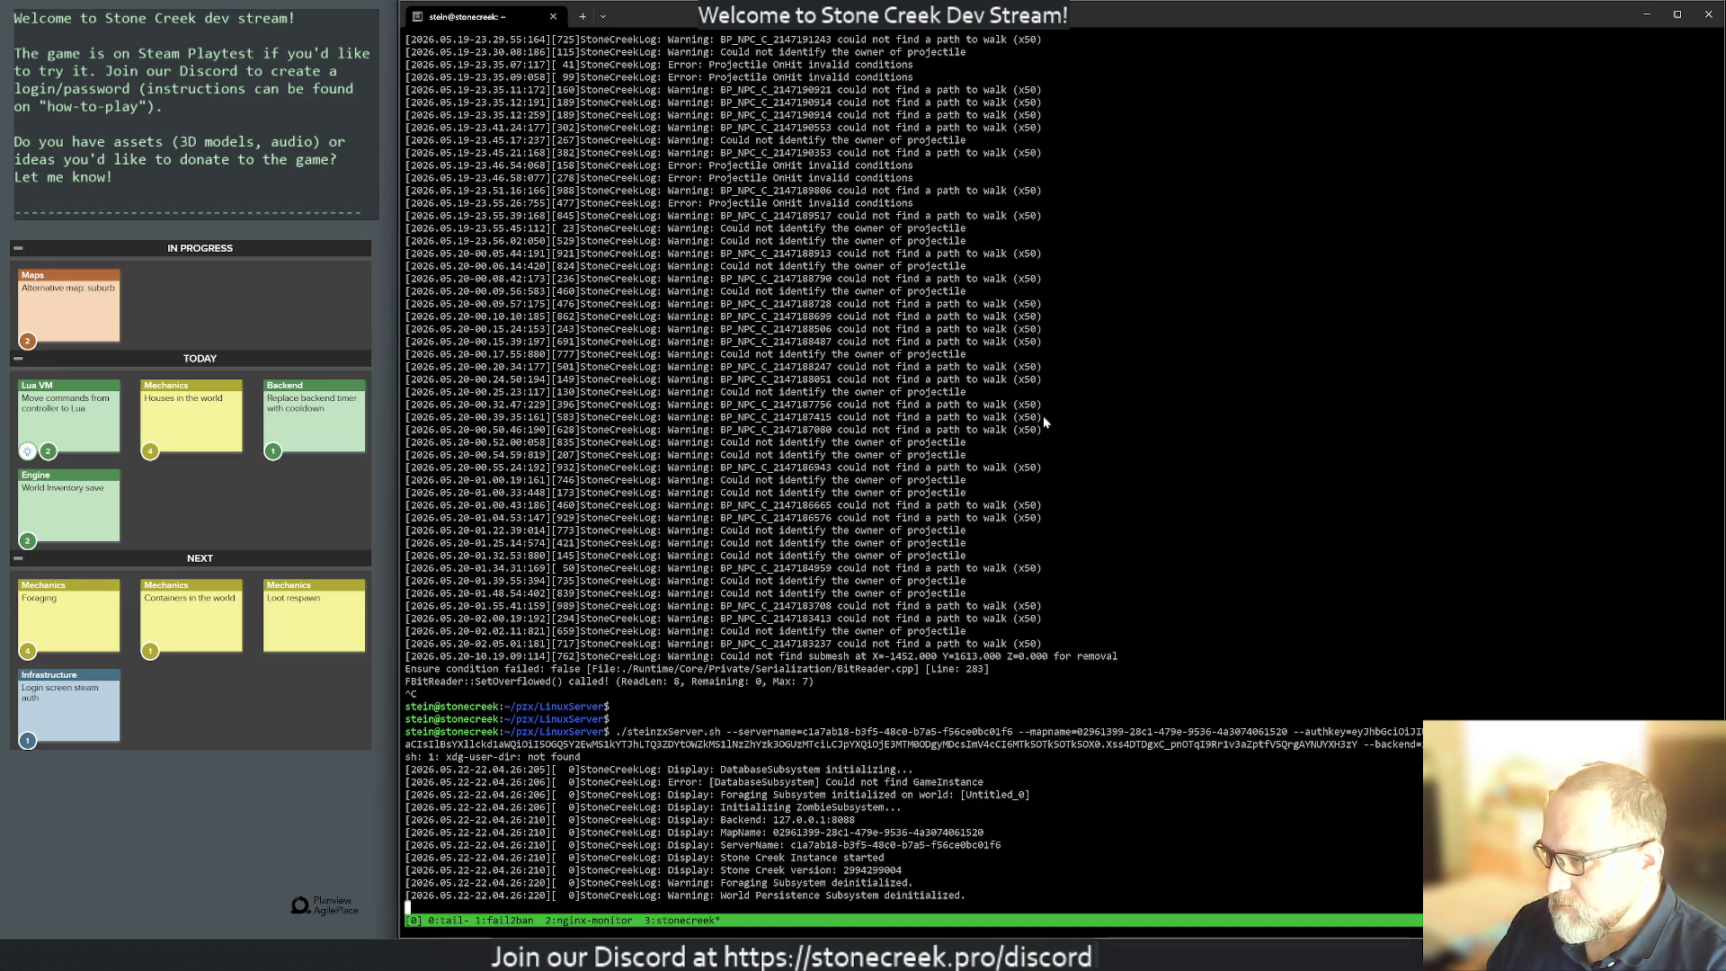
key("ctrl+b")
key("d")
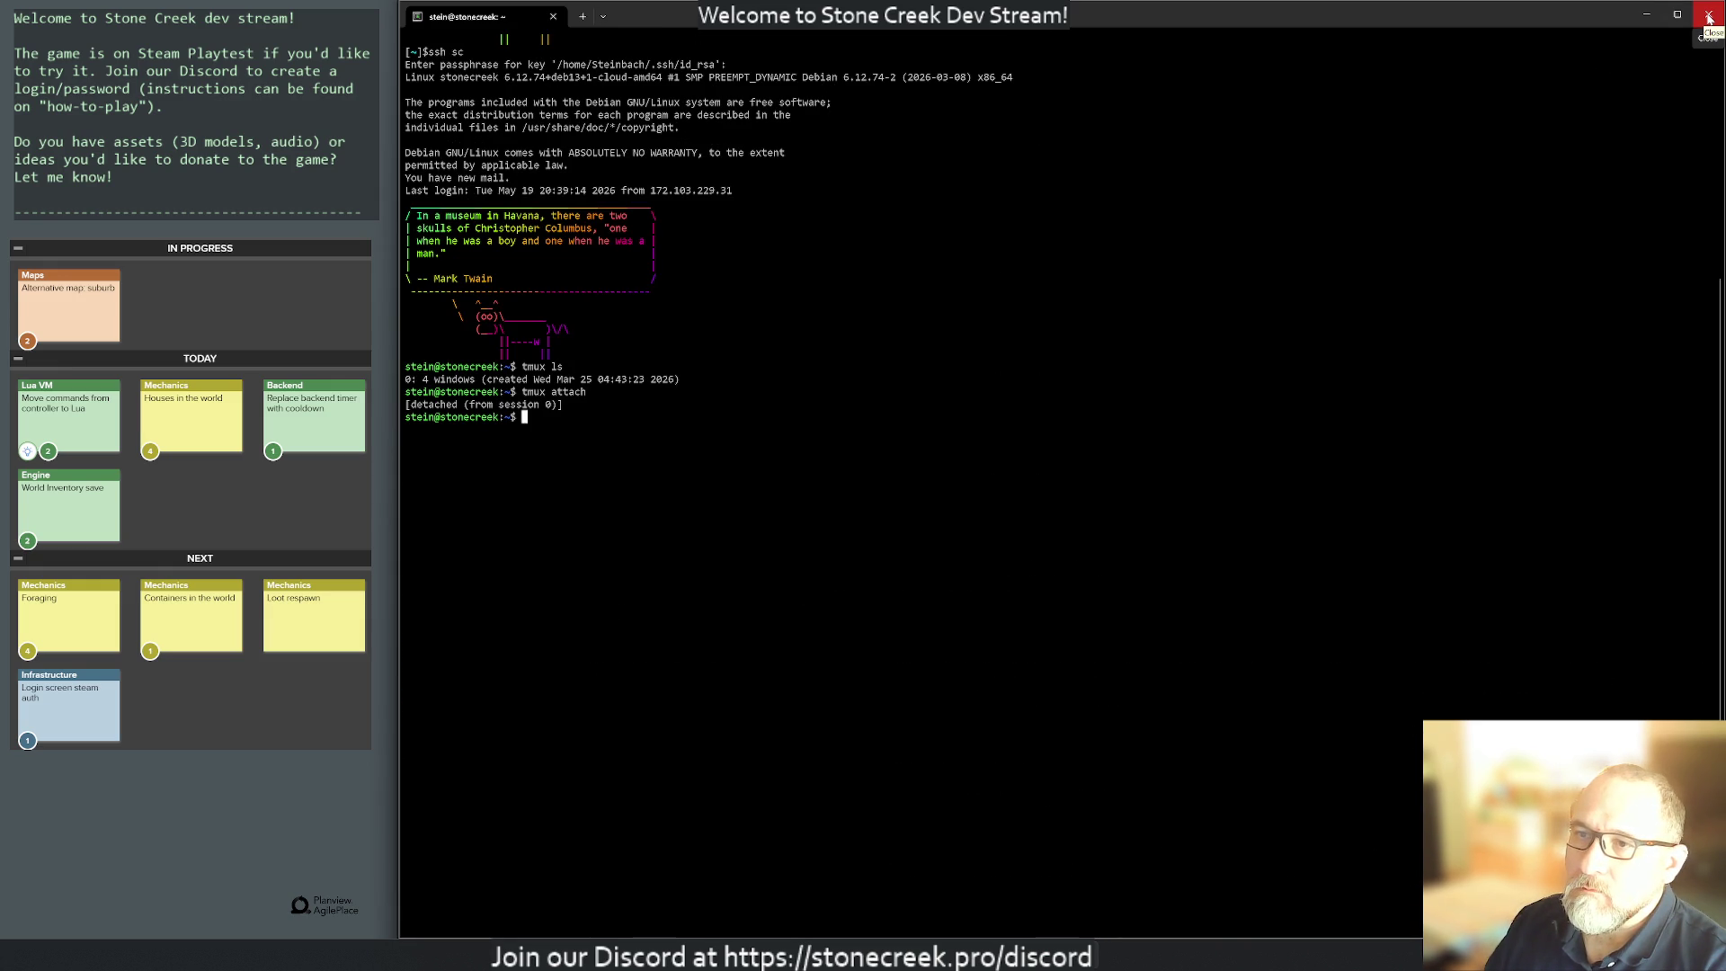
Step: Close the terminal and launch Stone Creek Playtest from Start search
left_click(1708, 16)
key("super")
type("stone")
key("Return")
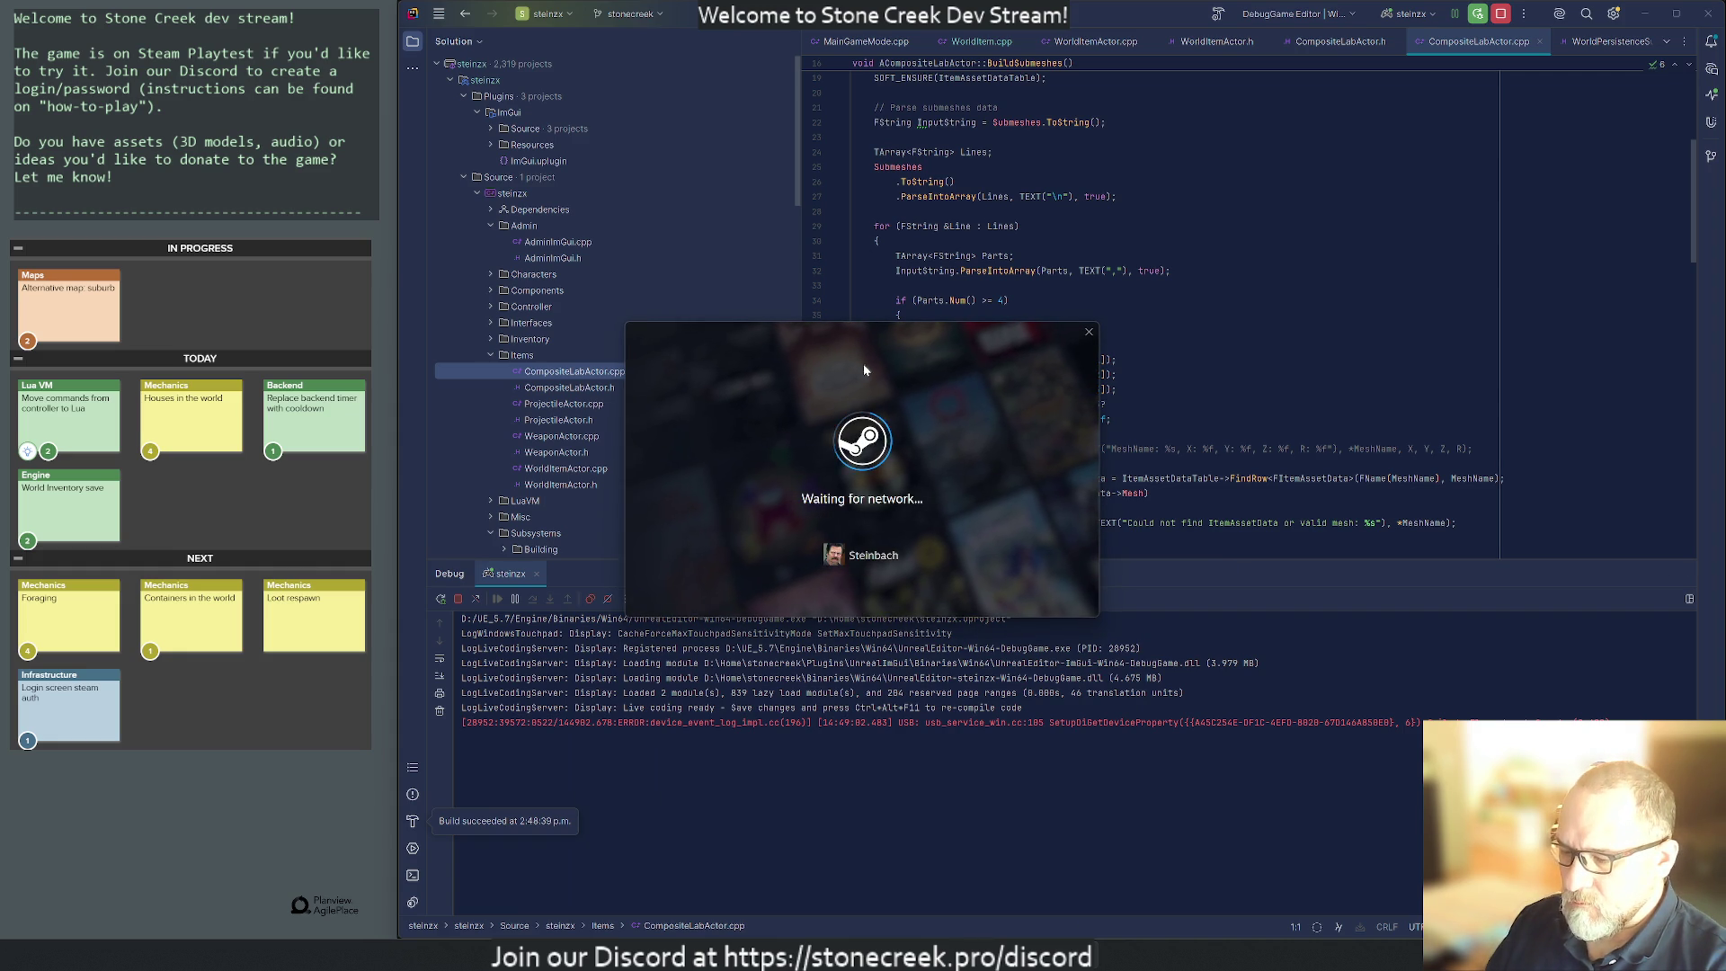
Step: Launch Visual Studio Code from Start search
key("super")
type("terminal")
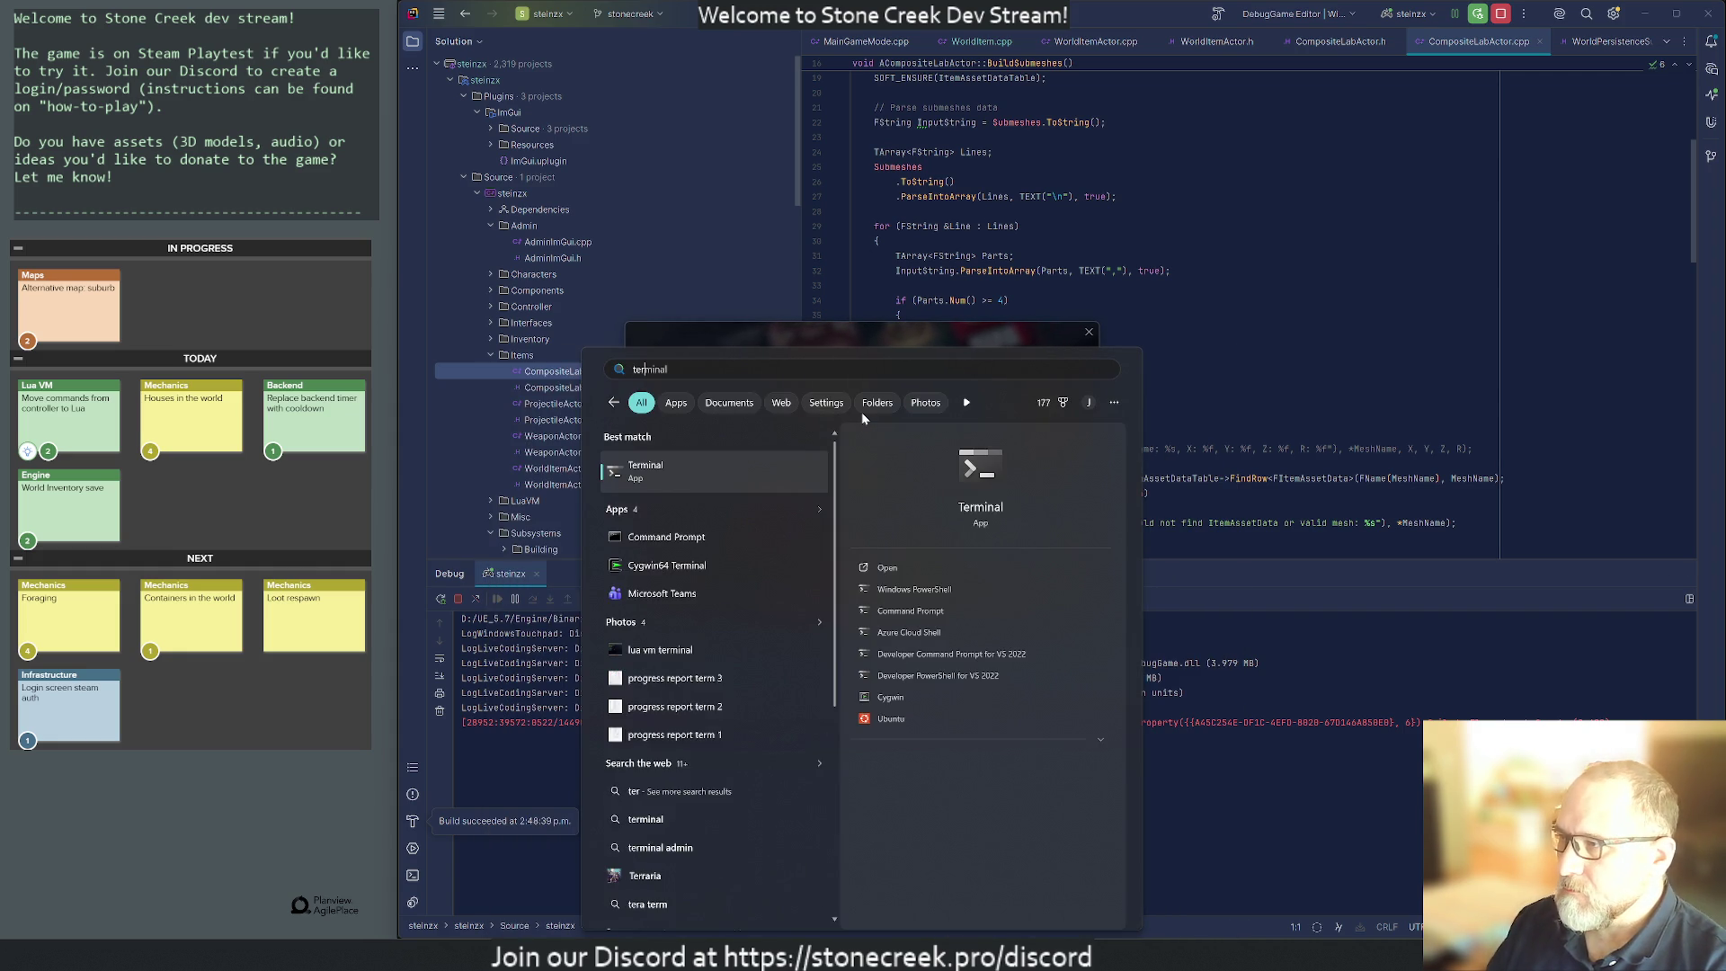
key("ctrl+BackSpace")
type("cod")
key("Return")
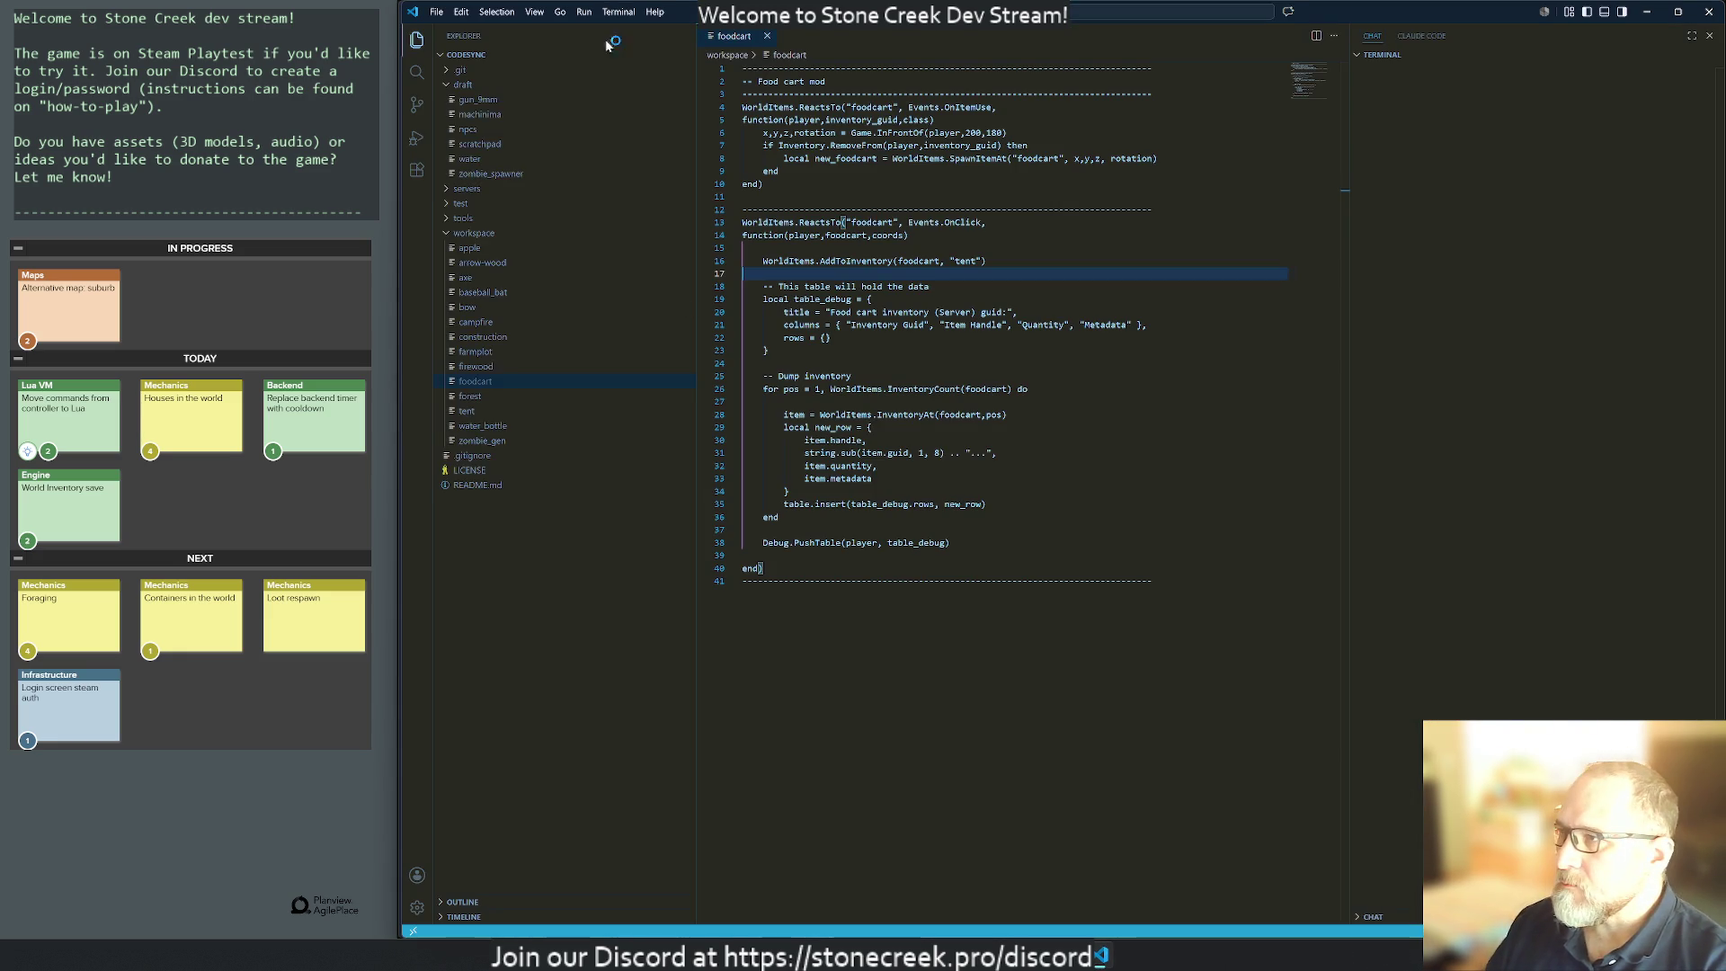
Step: Hide the Steam window and load the foodcart Lua script from the servers folder in VS Code
left_click(435, 11)
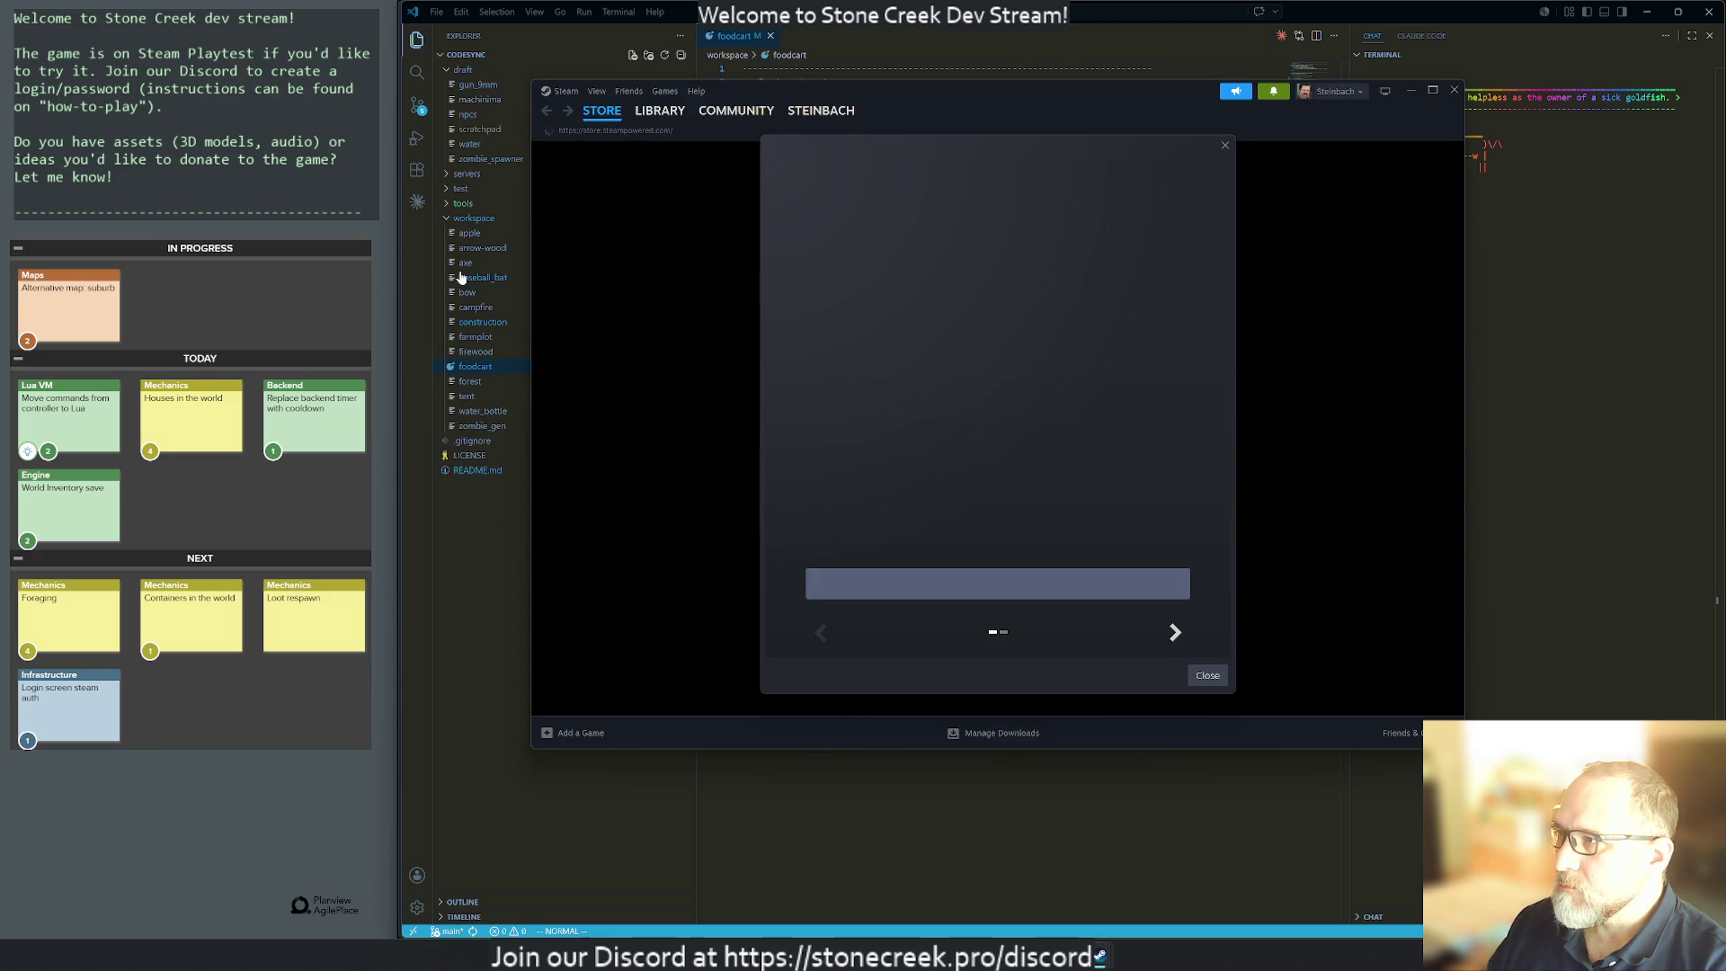
left_click(462, 175)
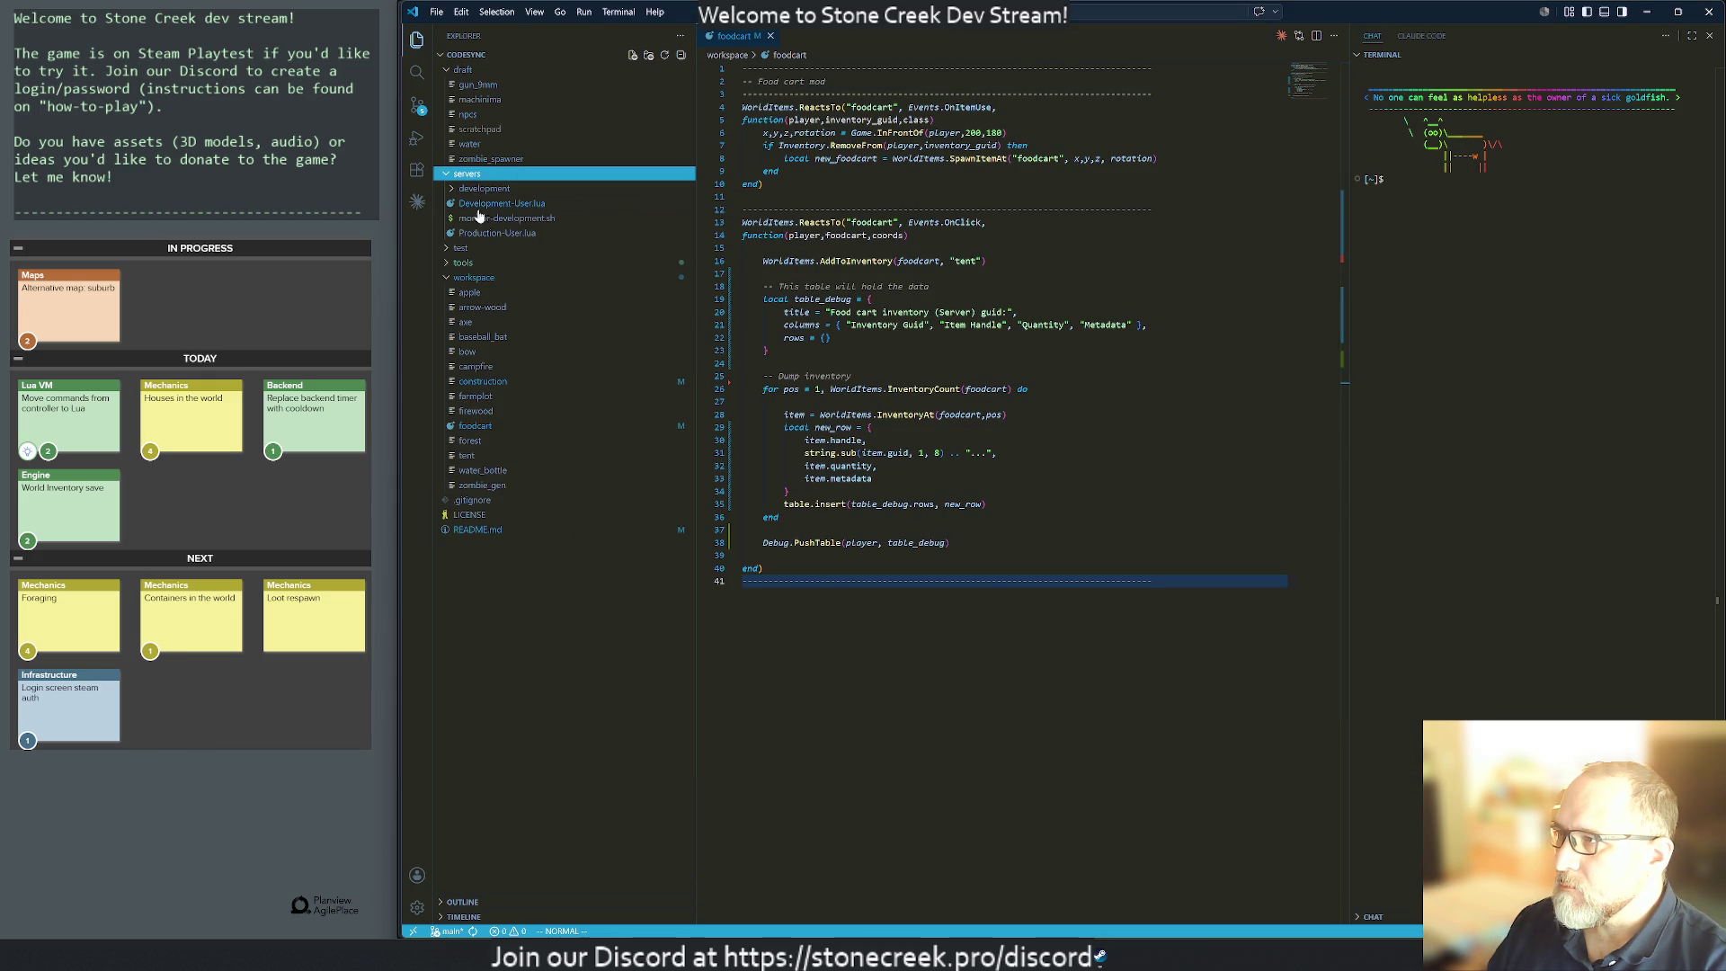
left_click(479, 230)
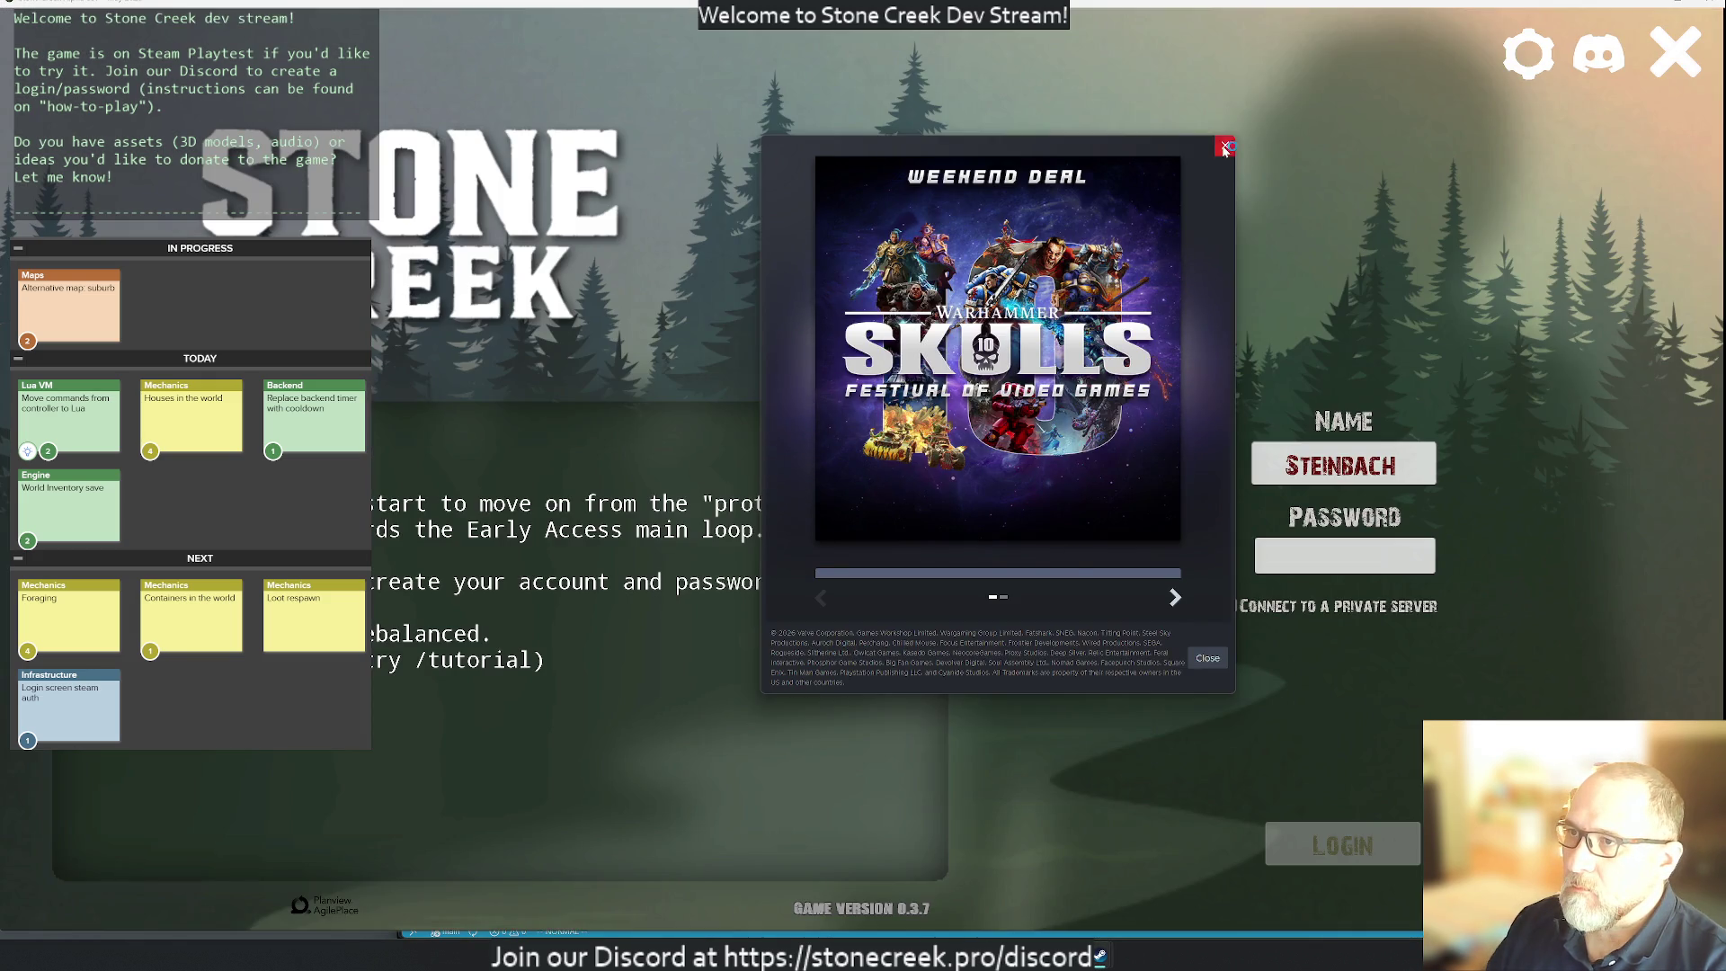
Step: Dismiss the Steam deal popup and submit the password to log into the Stone Creek world
left_click(1224, 145)
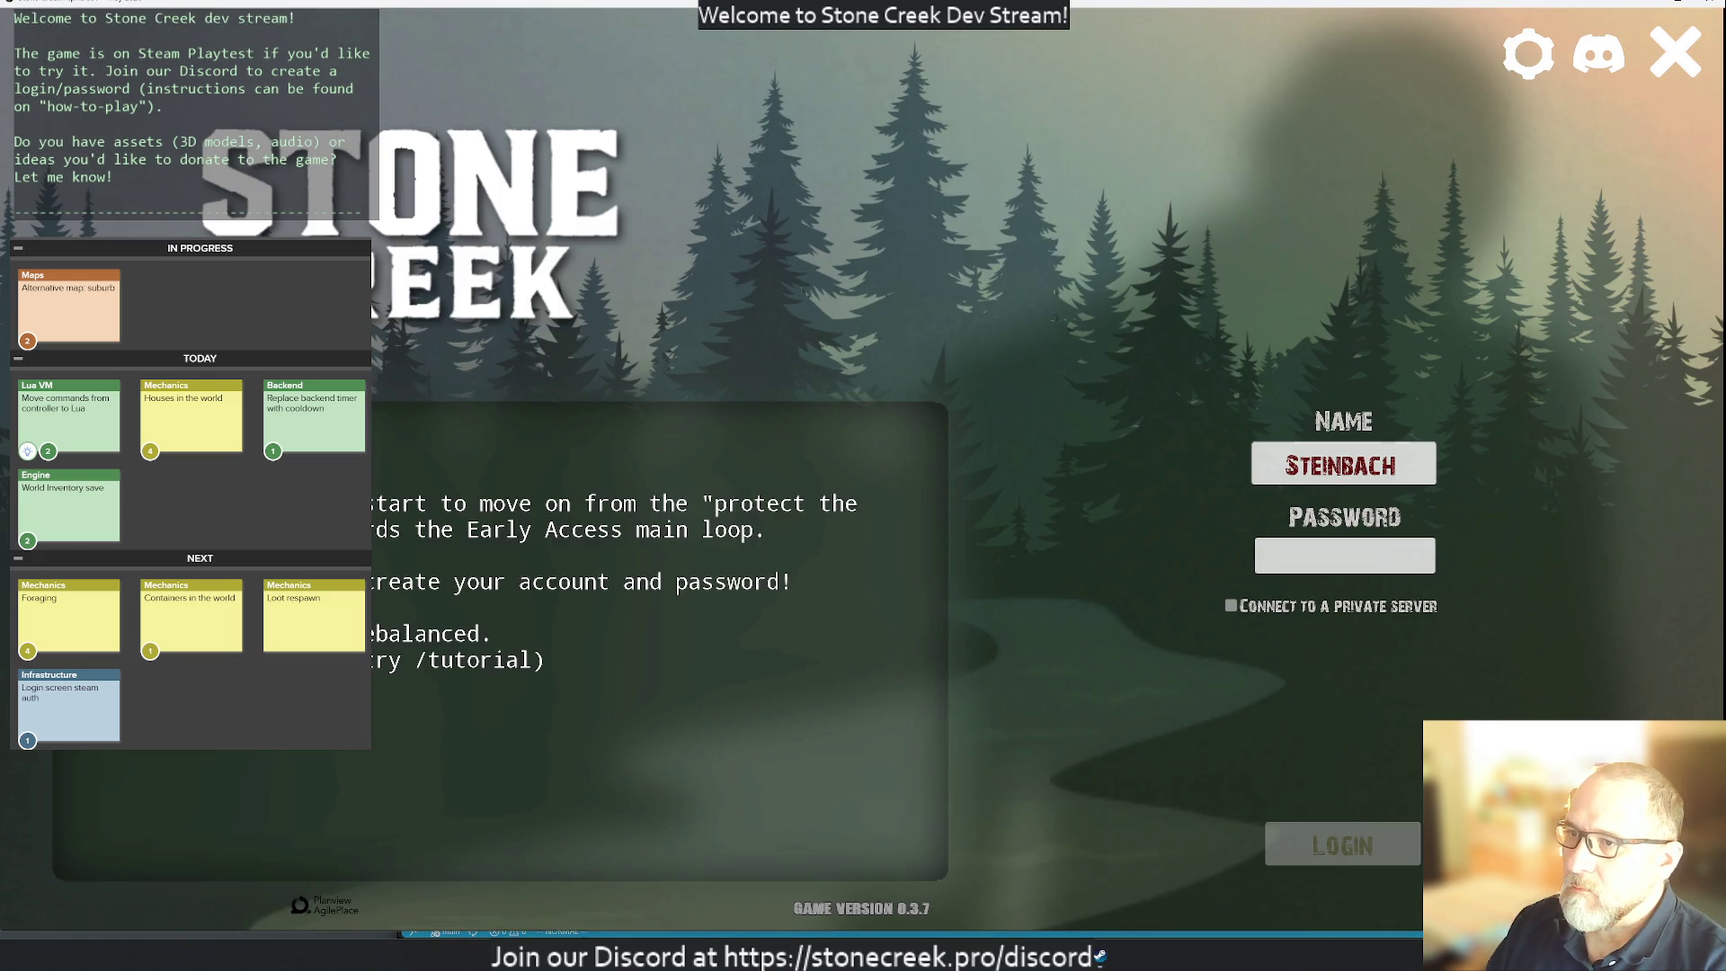
type("•••")
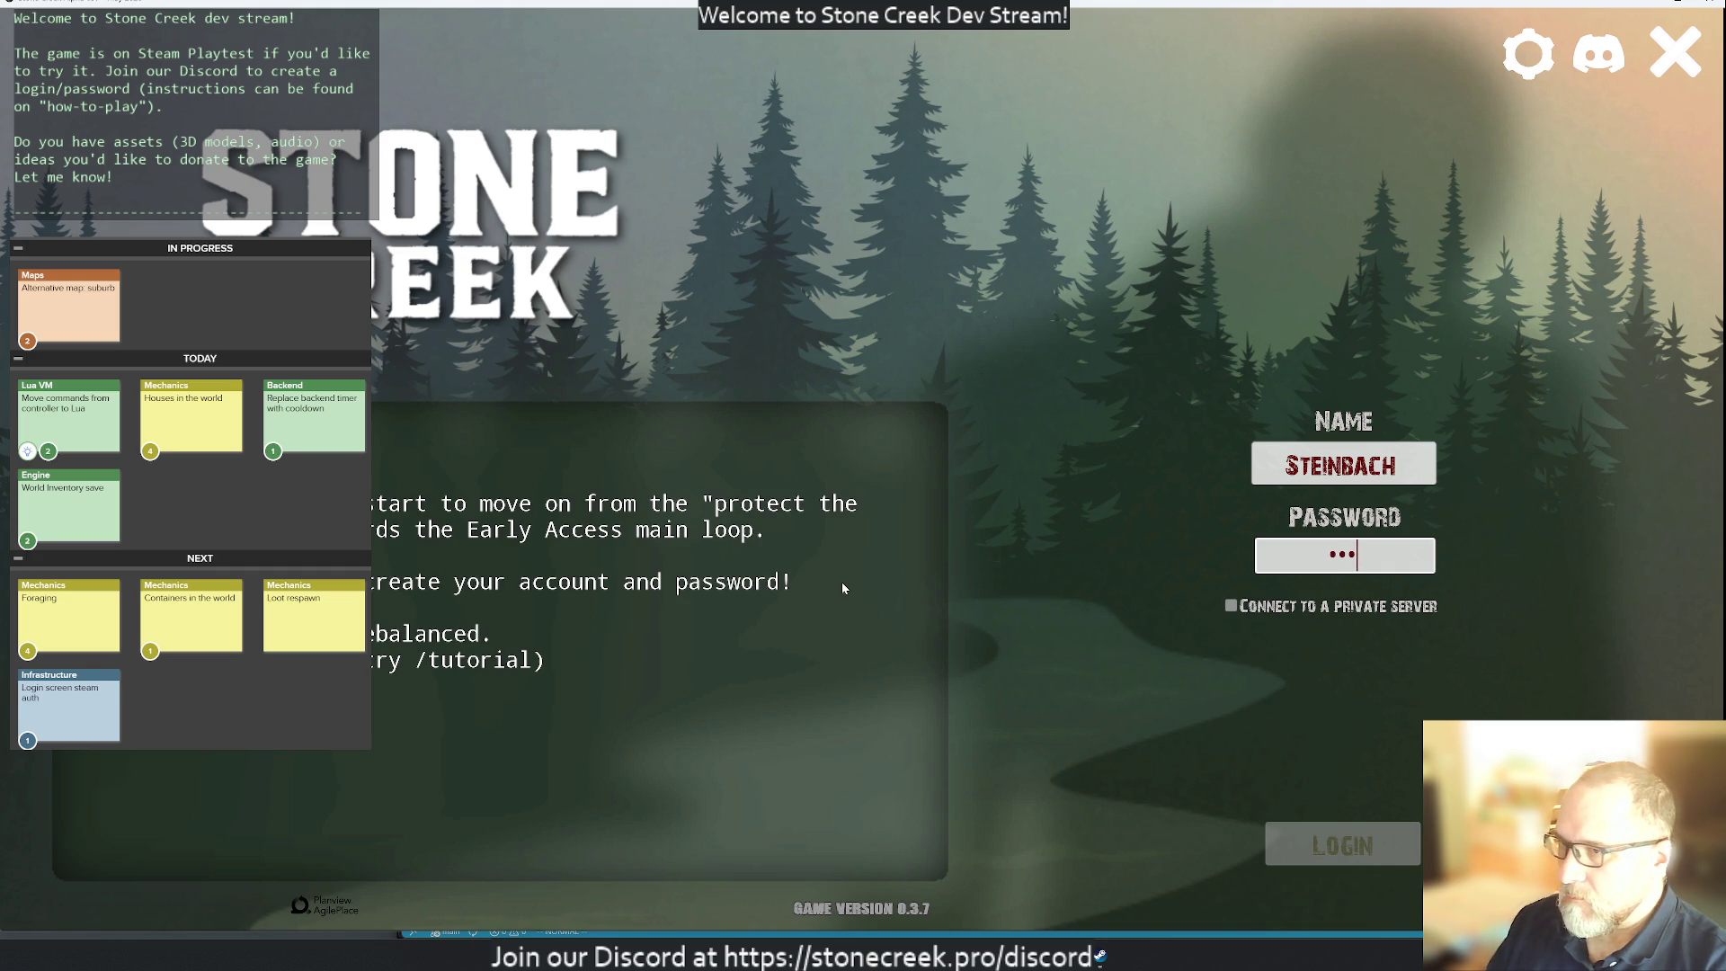
type("••")
key("Return")
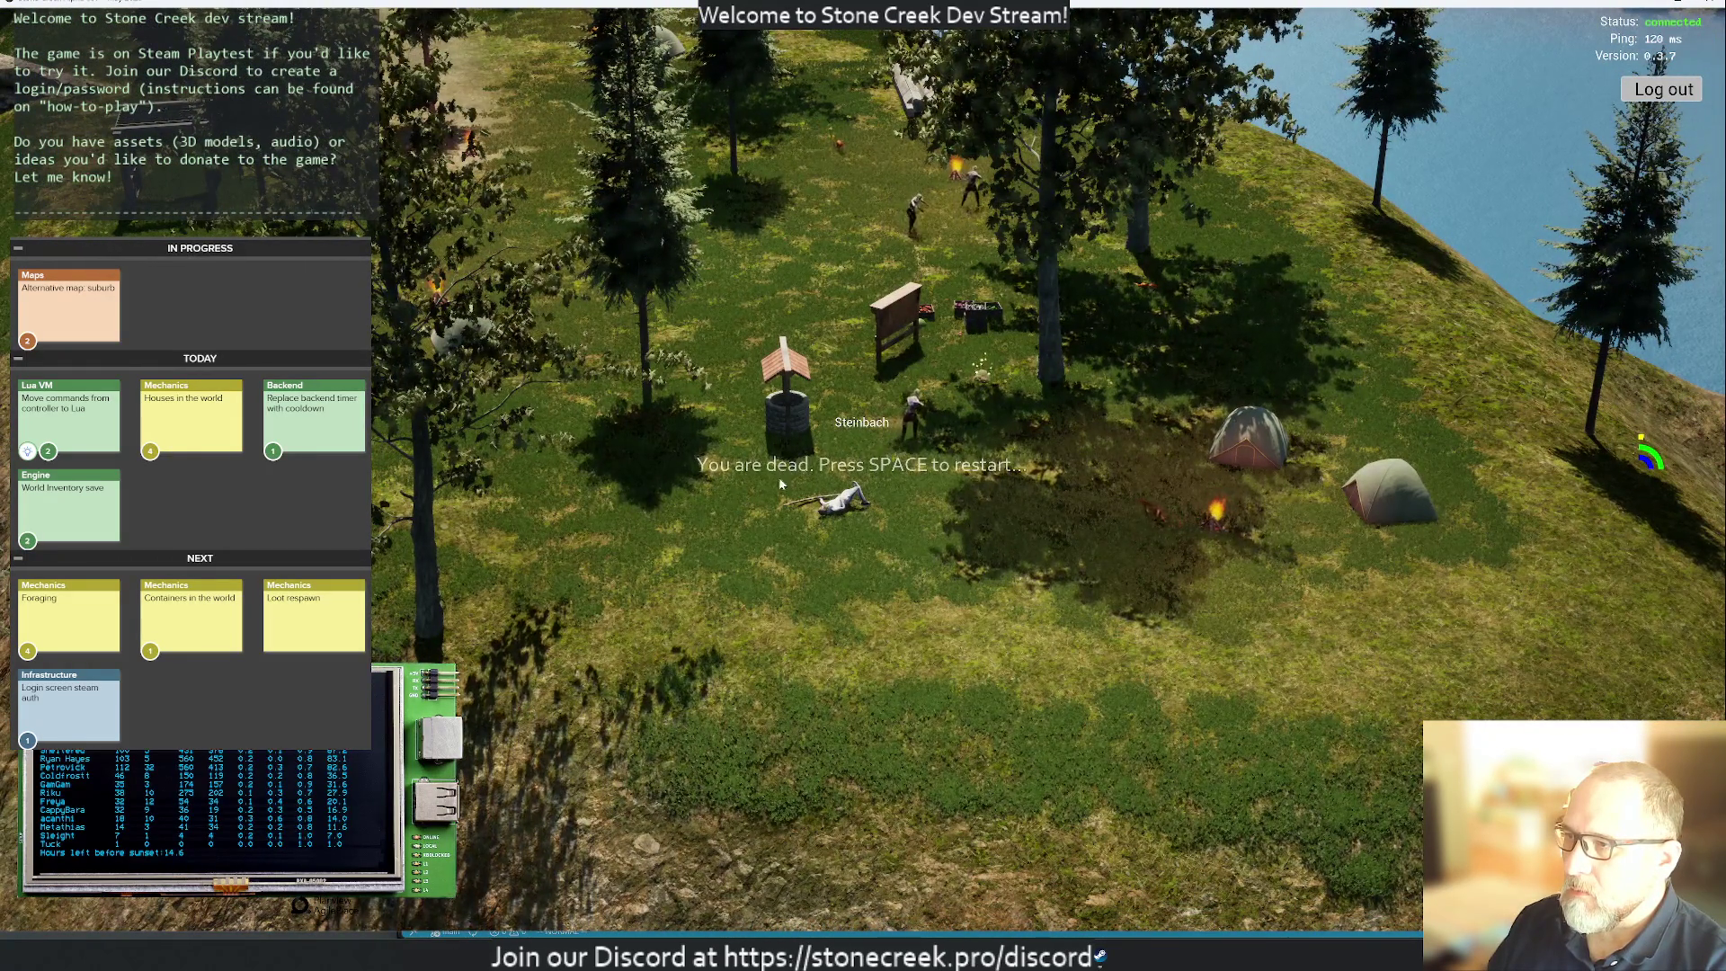
Step: Respawn the dead character and run across the hillside to the rocky lakeshore
key("space")
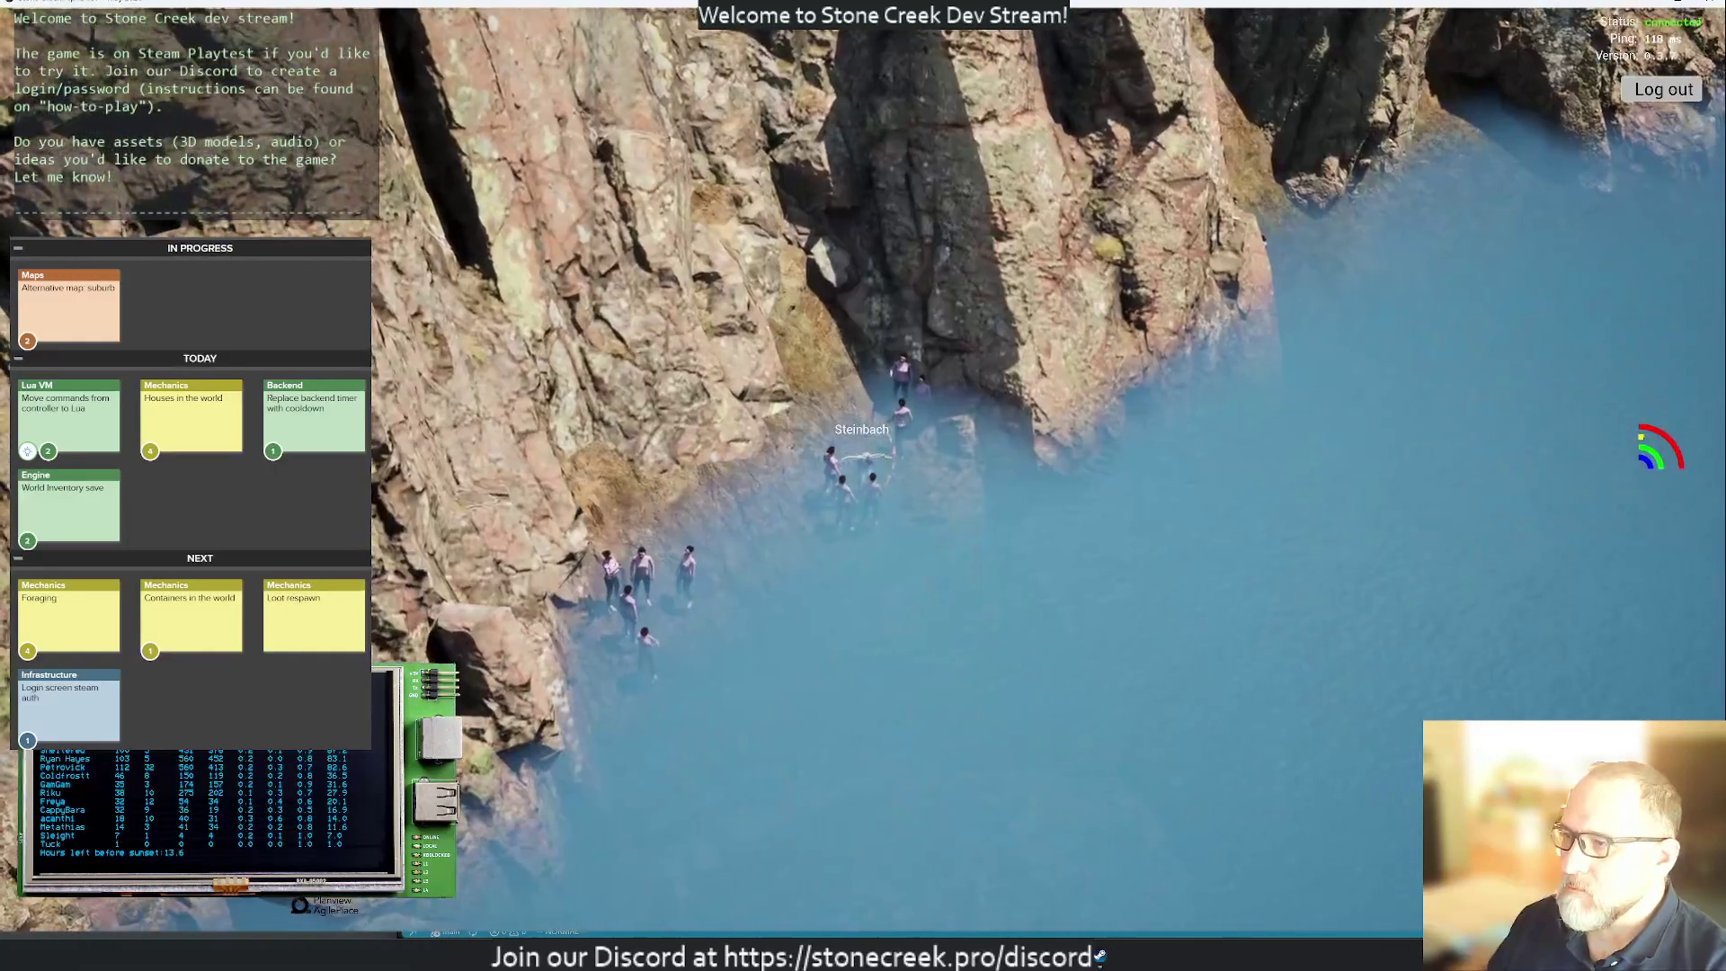
key("i")
key("i")
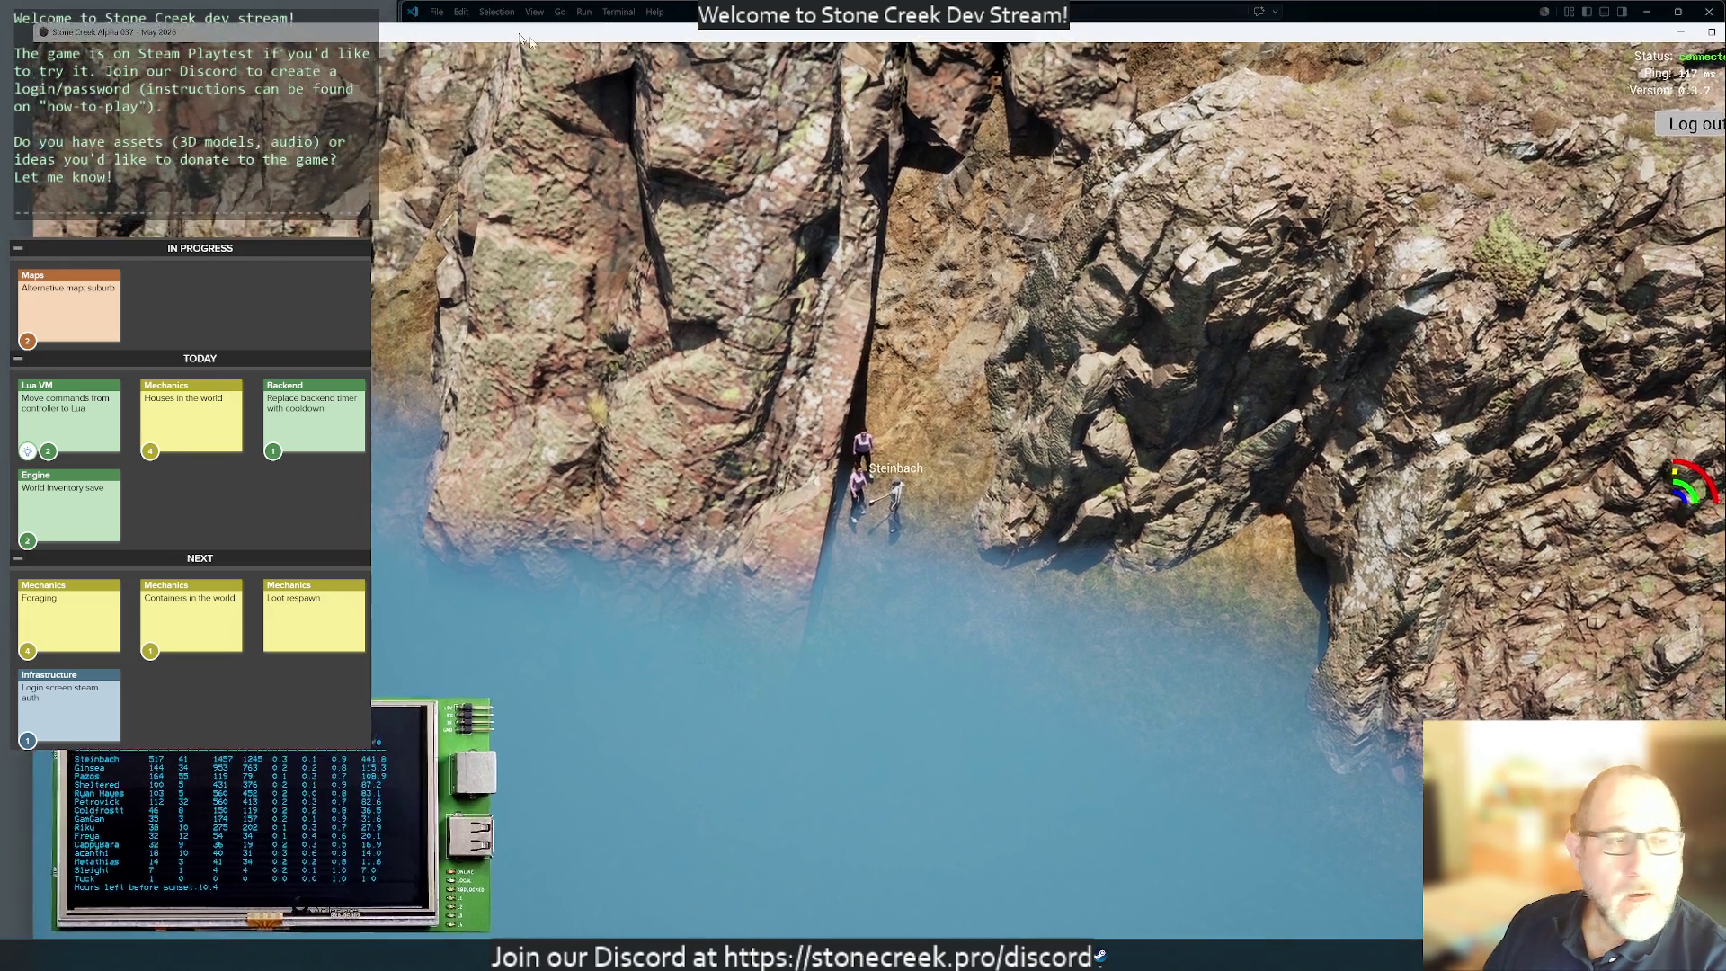
Step: Resize and reposition the game window, then walk the character south into the water
left_click_drag(483, 12, 755, 113)
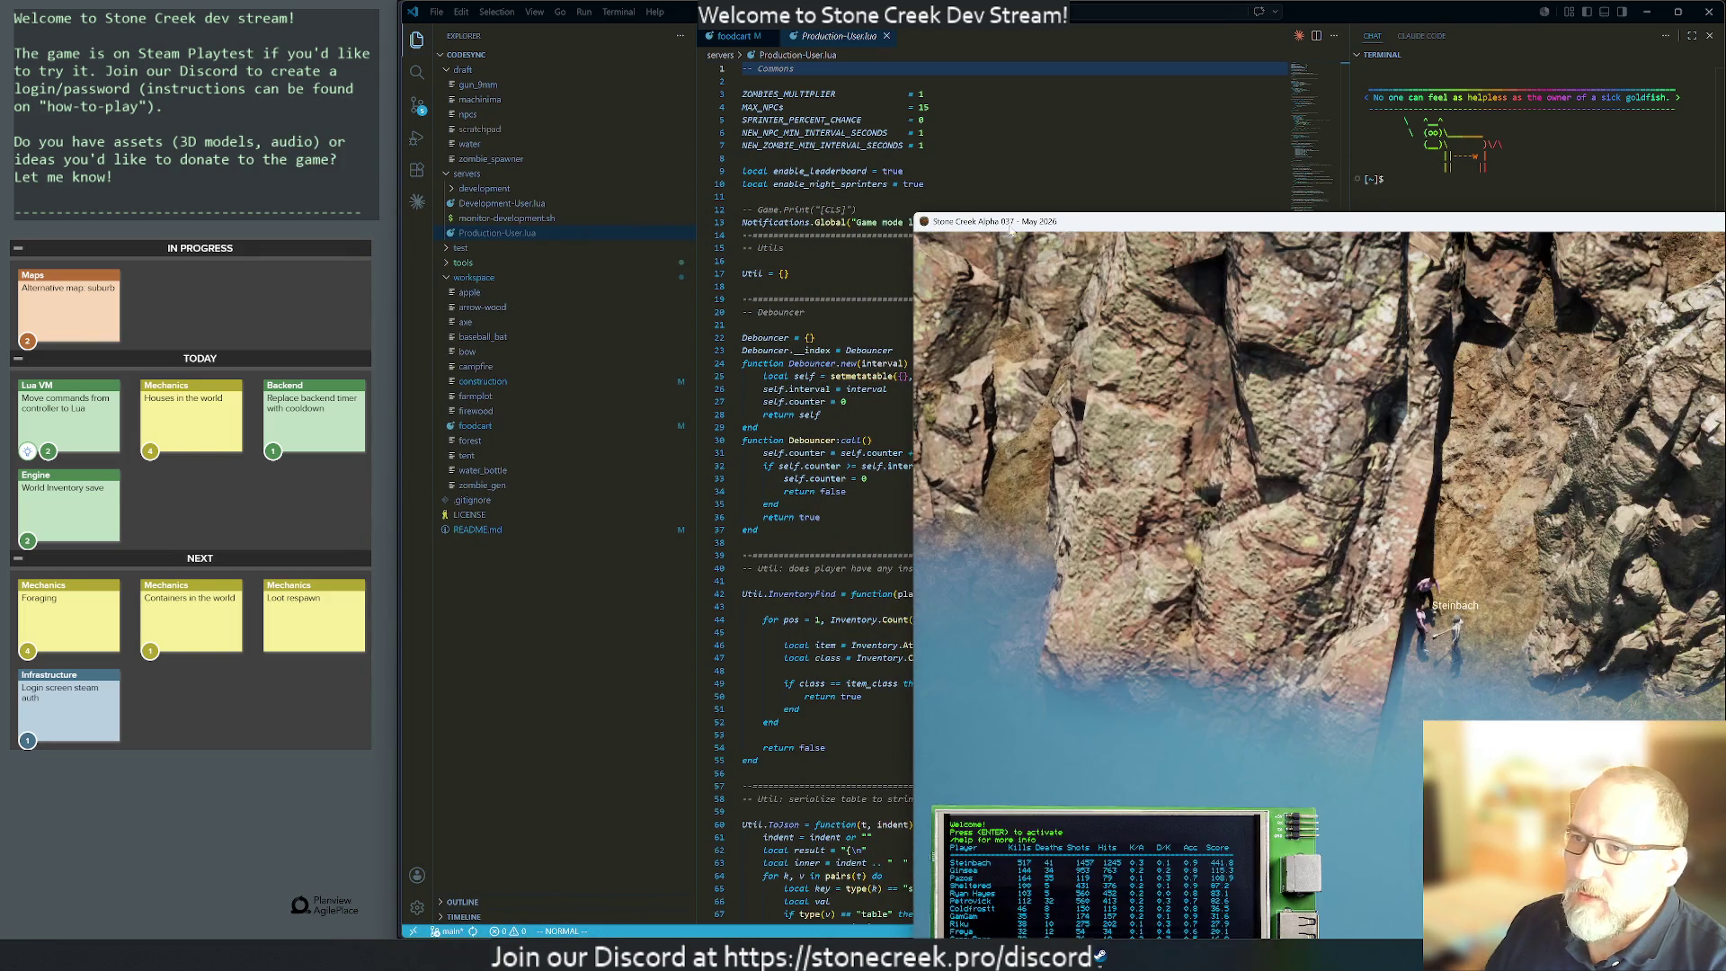
left_click_drag(756, 111, 989, 131)
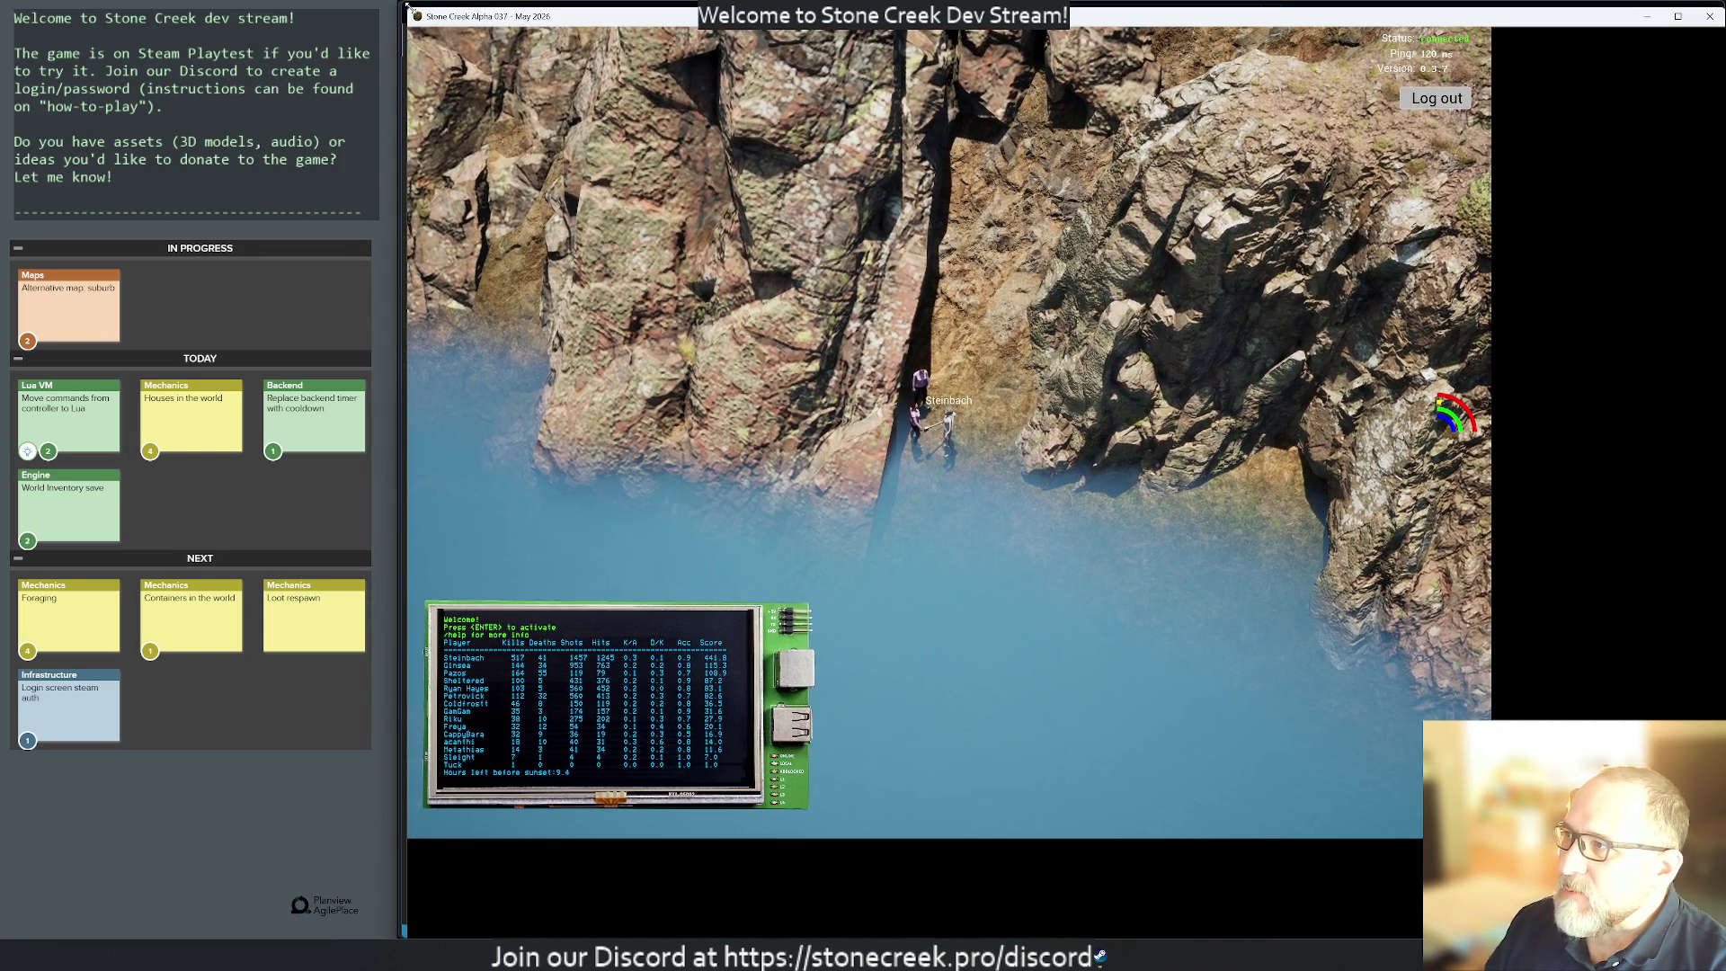
left_click_drag(642, 110, 399, 2)
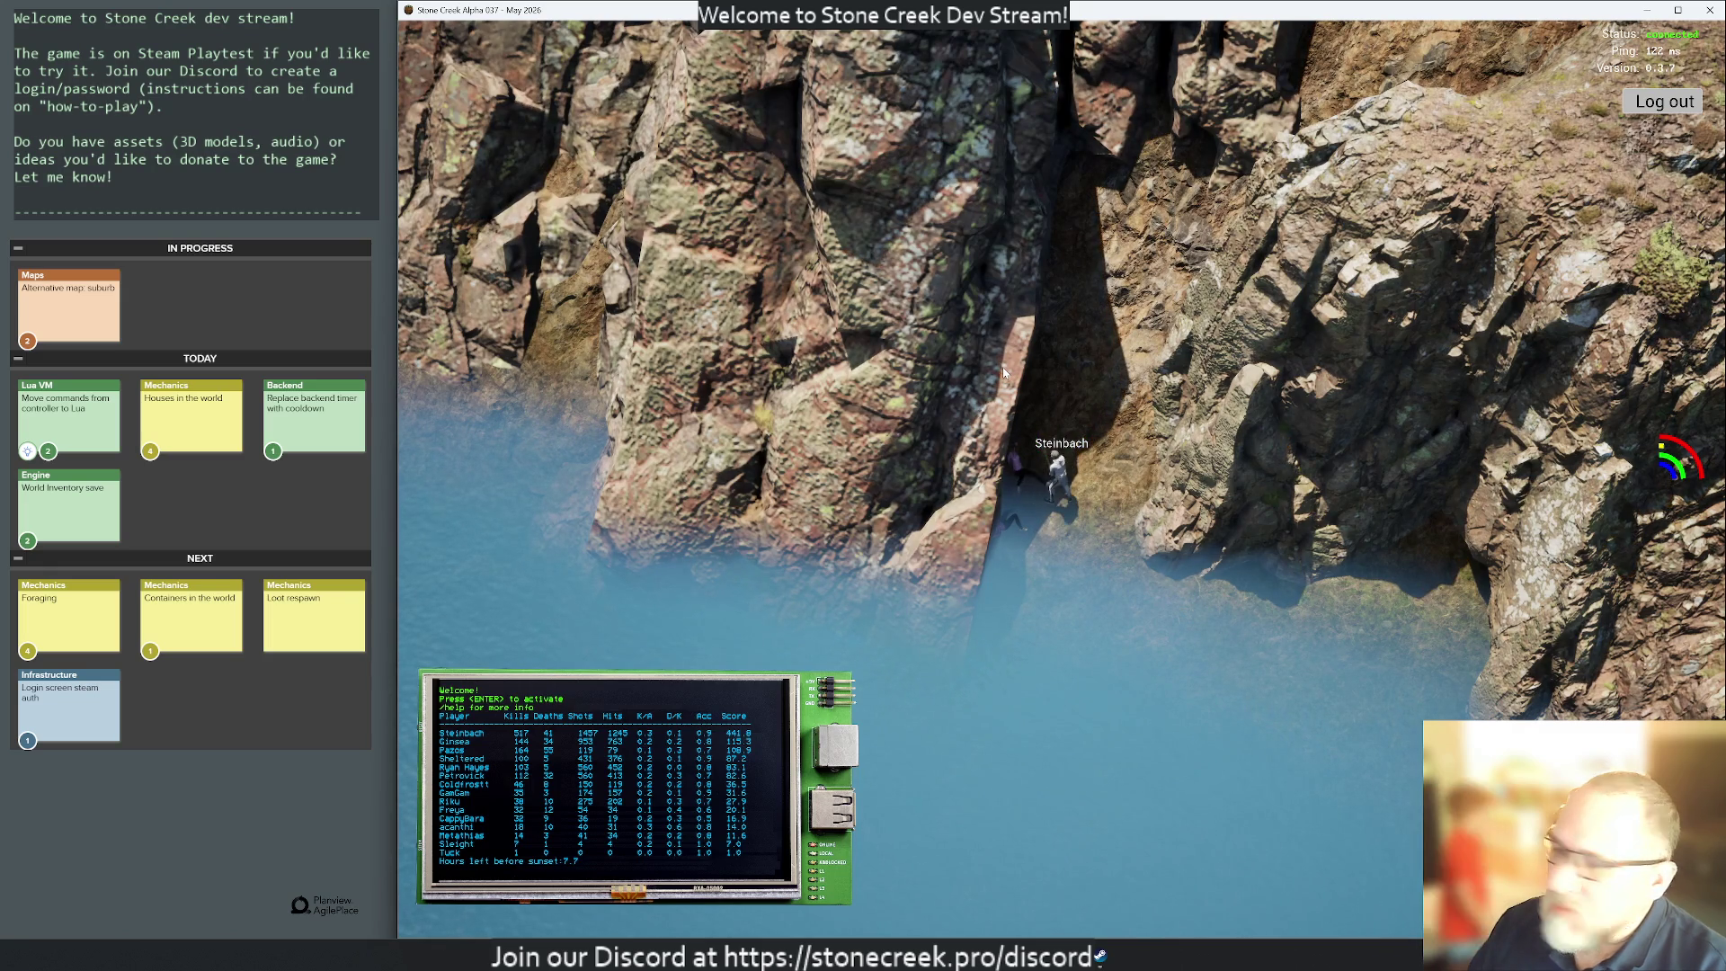
key("s")
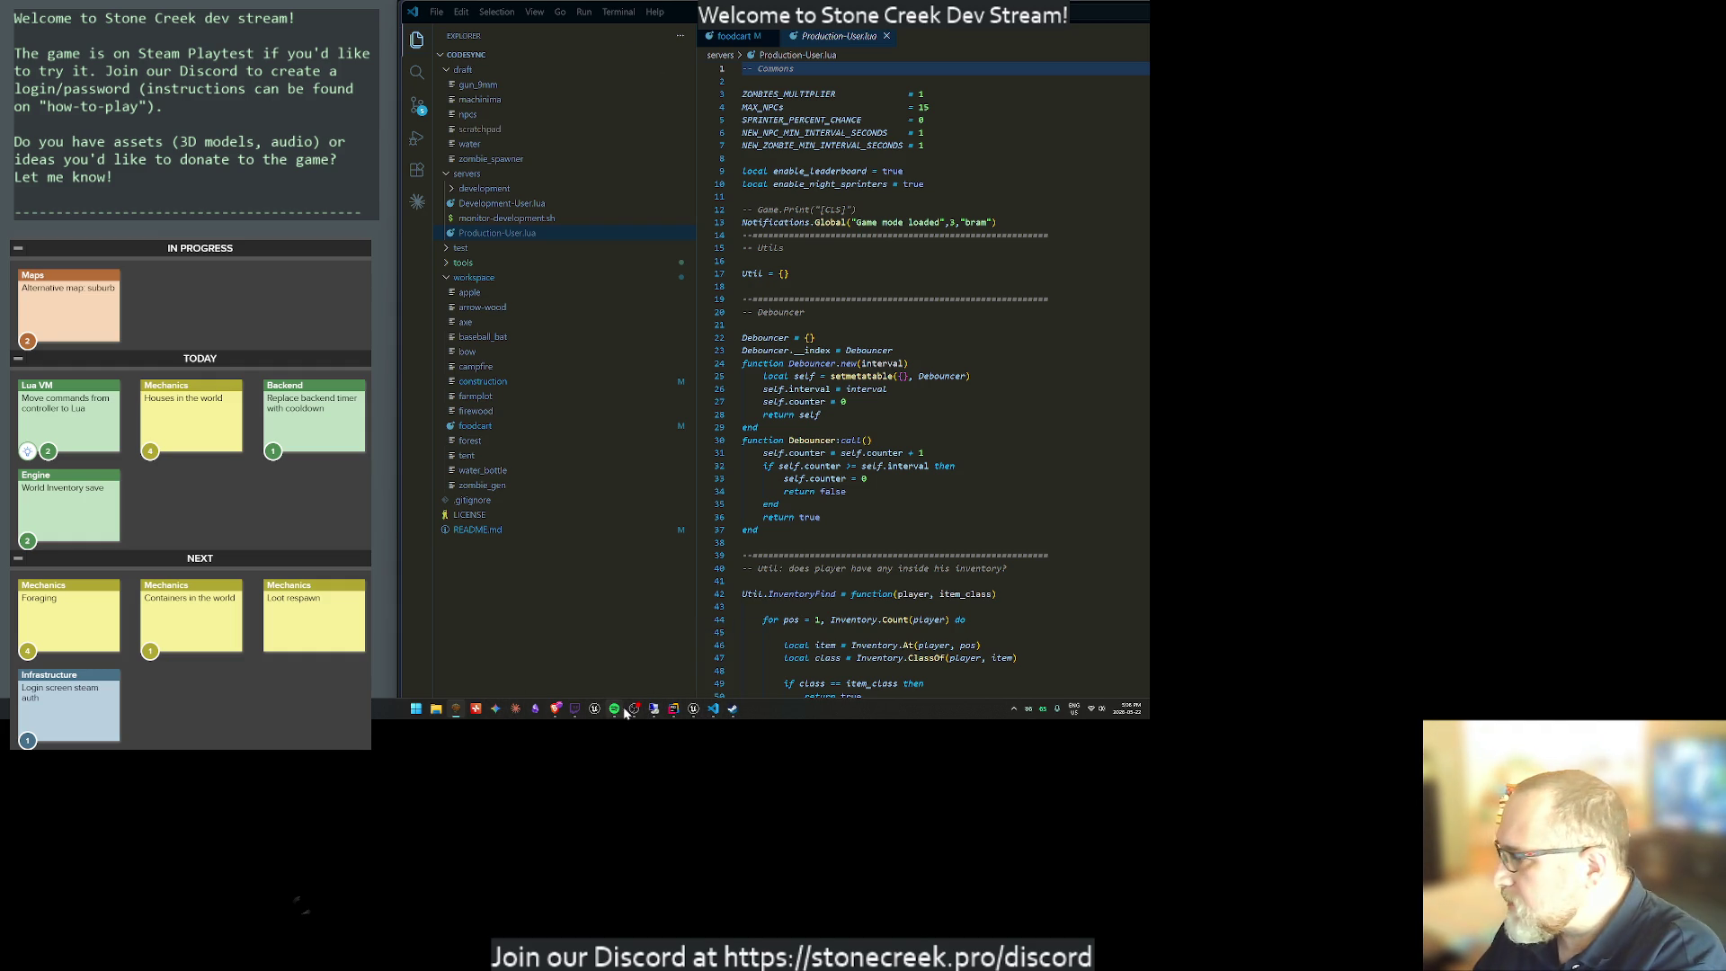
mouse_move(454, 707)
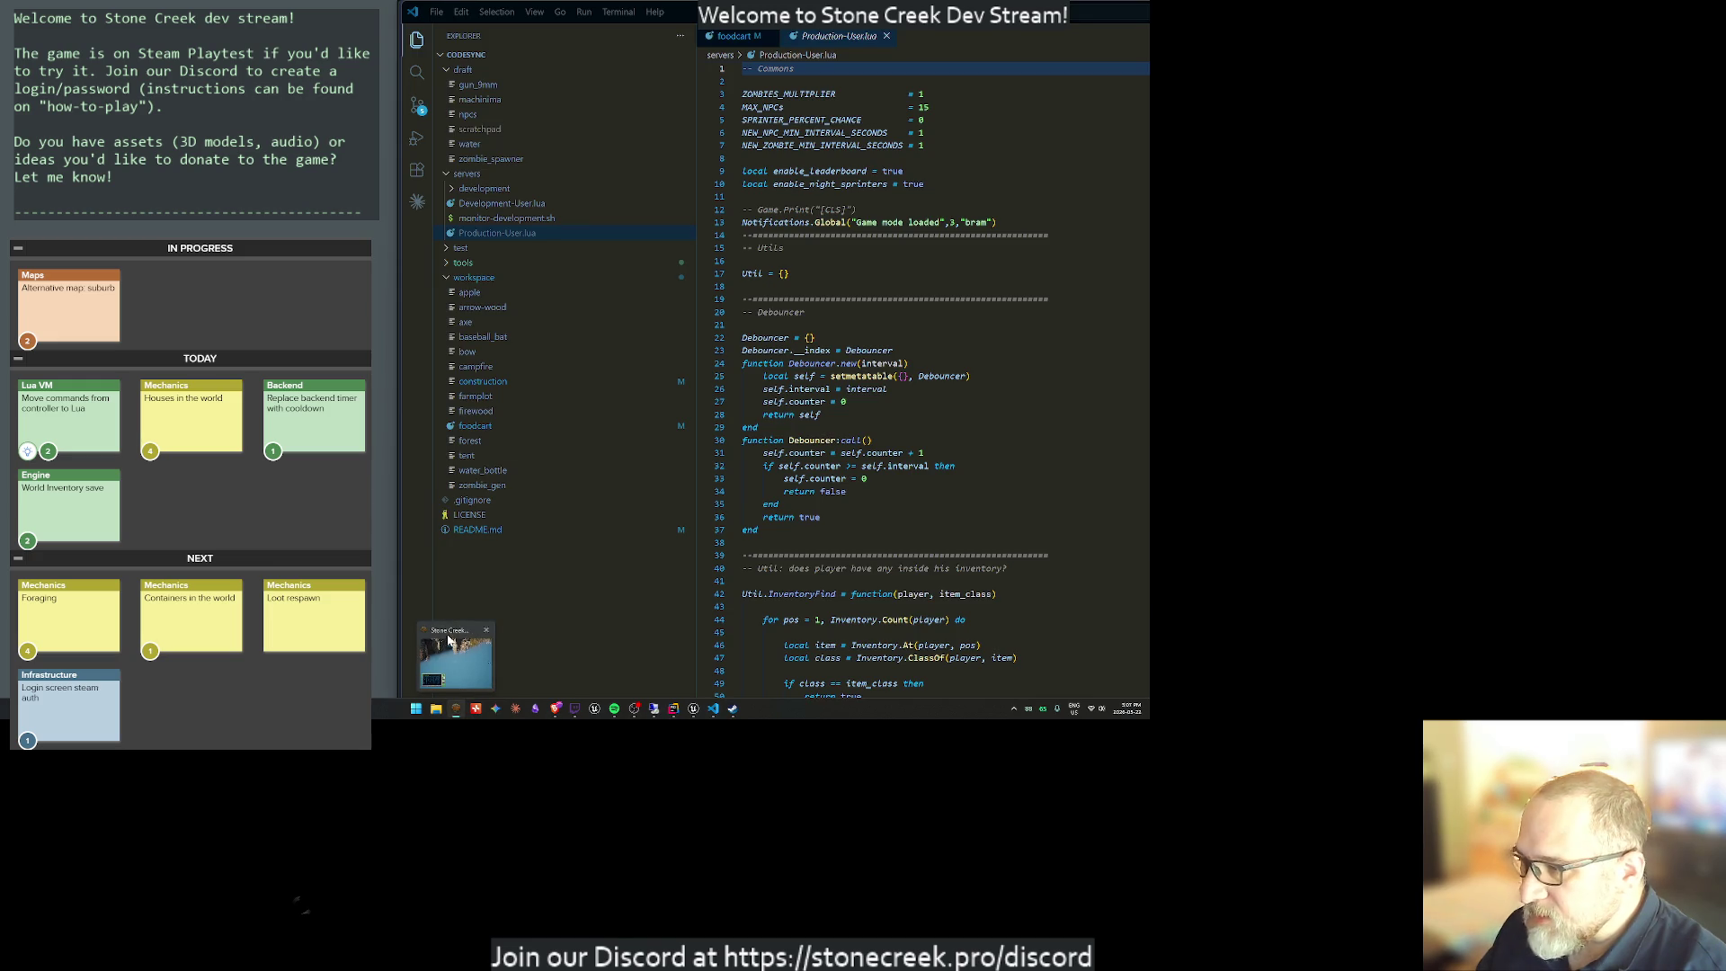
Step: Switch away to the IDE and back to bring the game window forward again
left_click(450, 642)
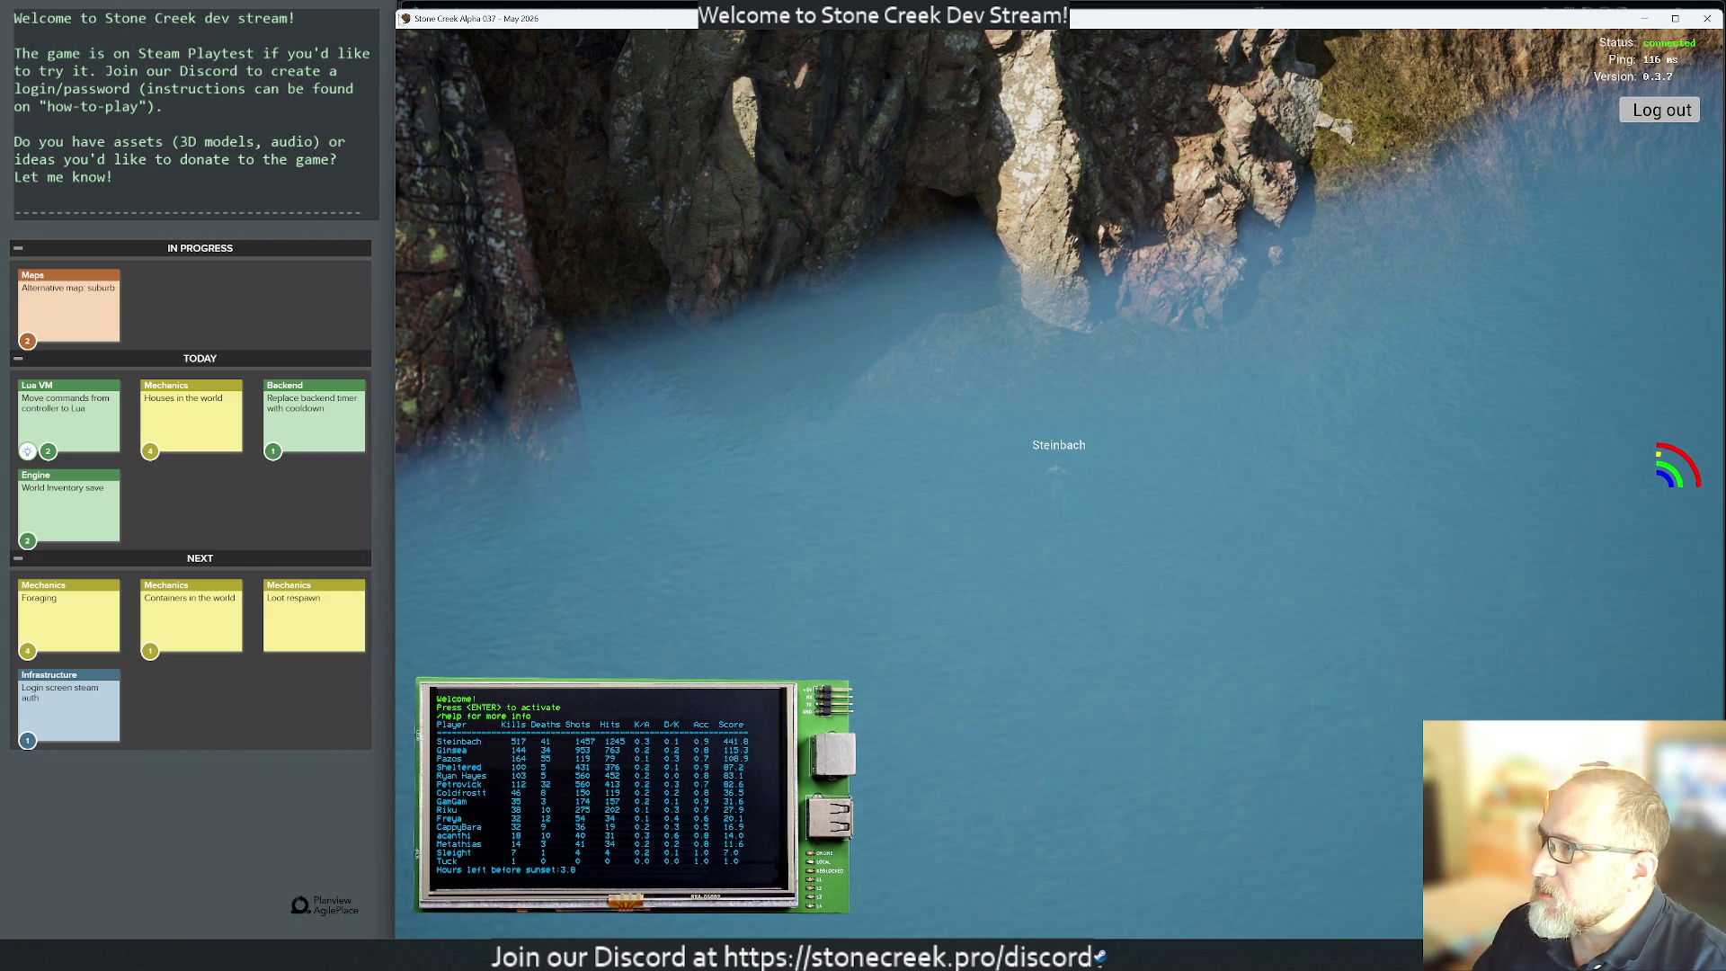
key("alt+Tab")
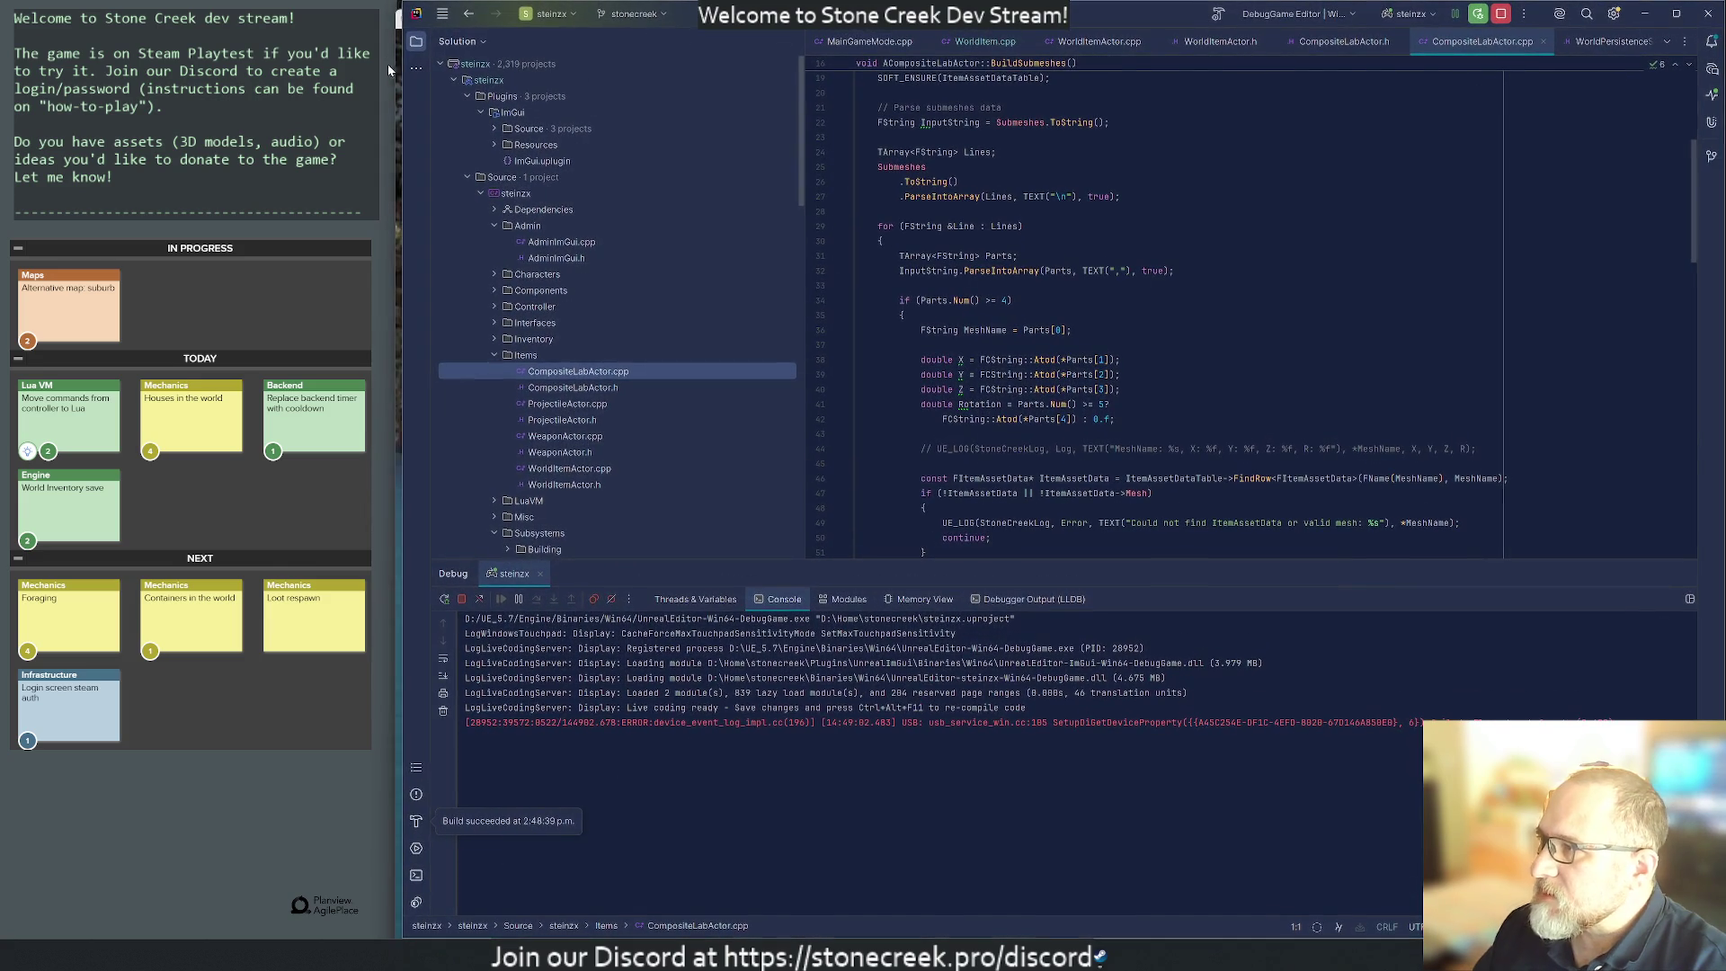
key("alt+Tab")
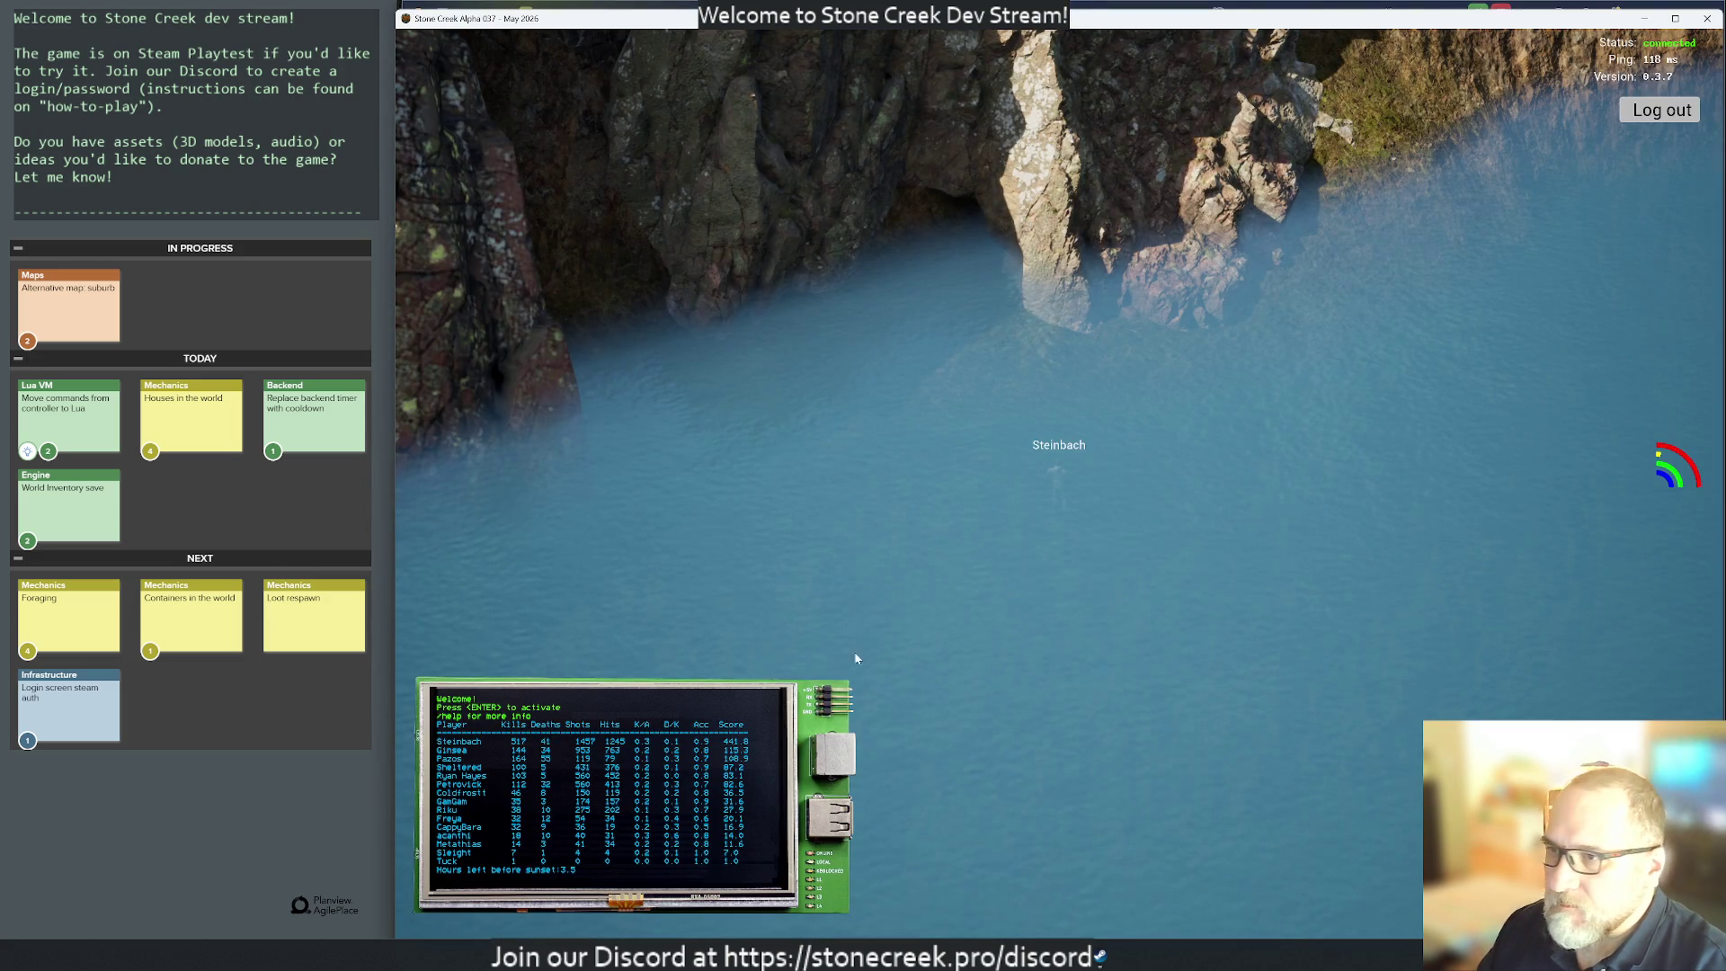
Step: Send the character back home to the forest via the chat command and open the inventory
key("Return")
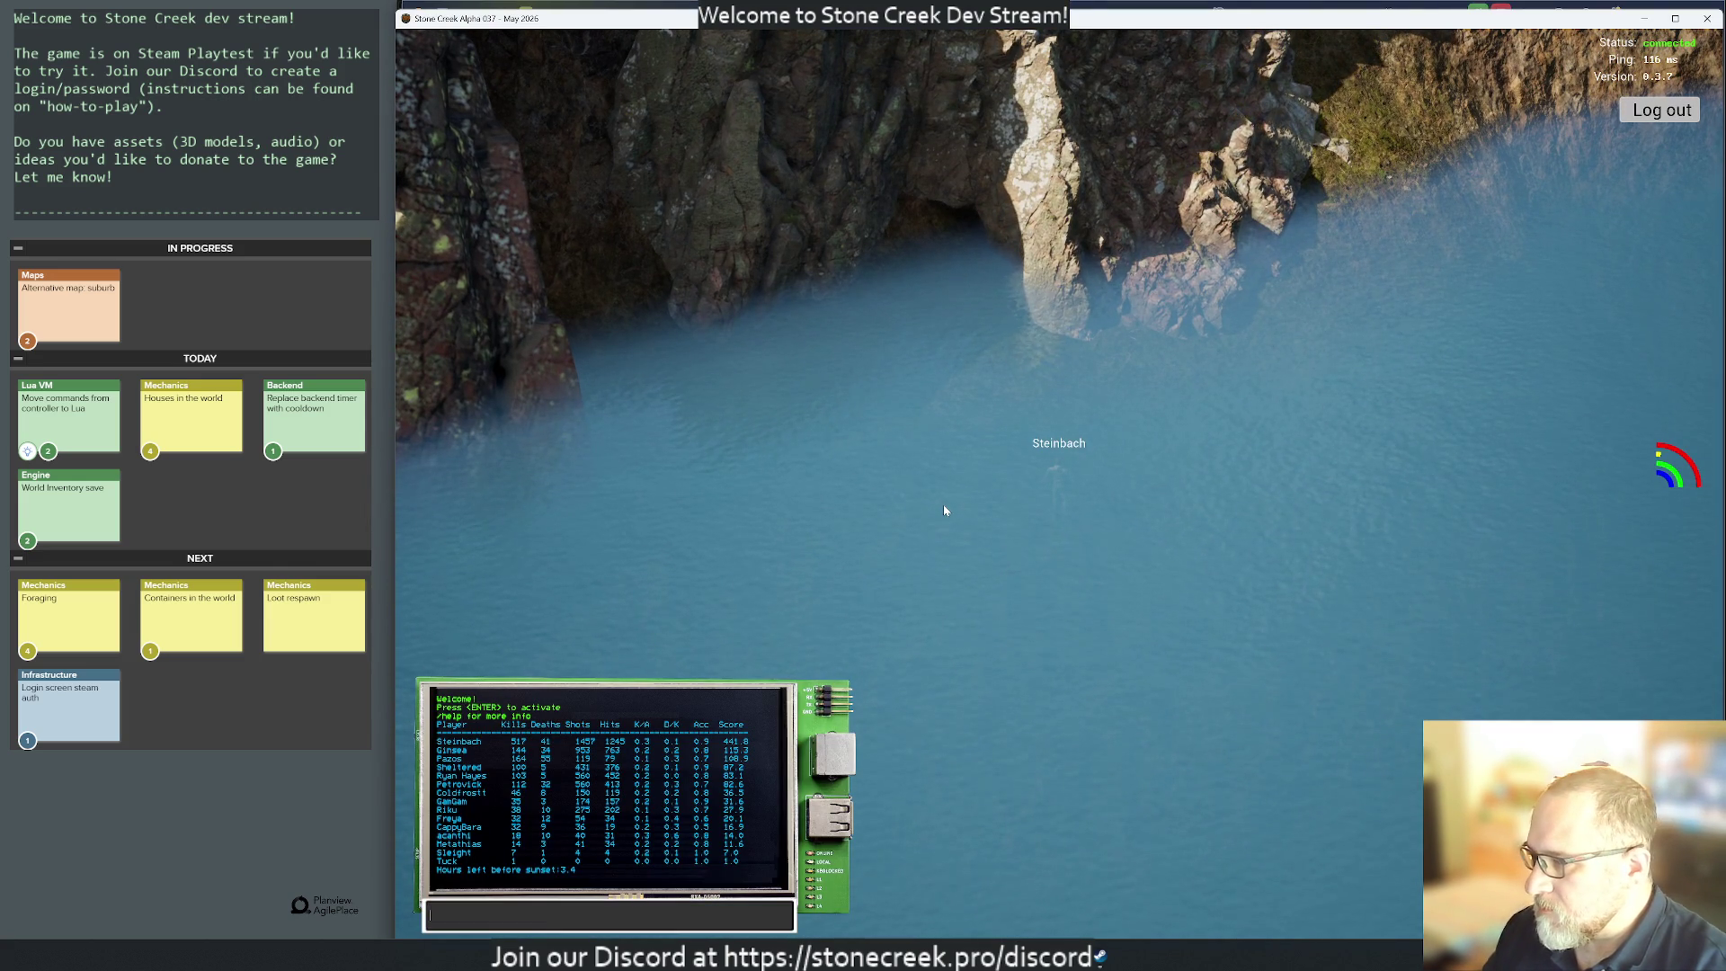
key("Return")
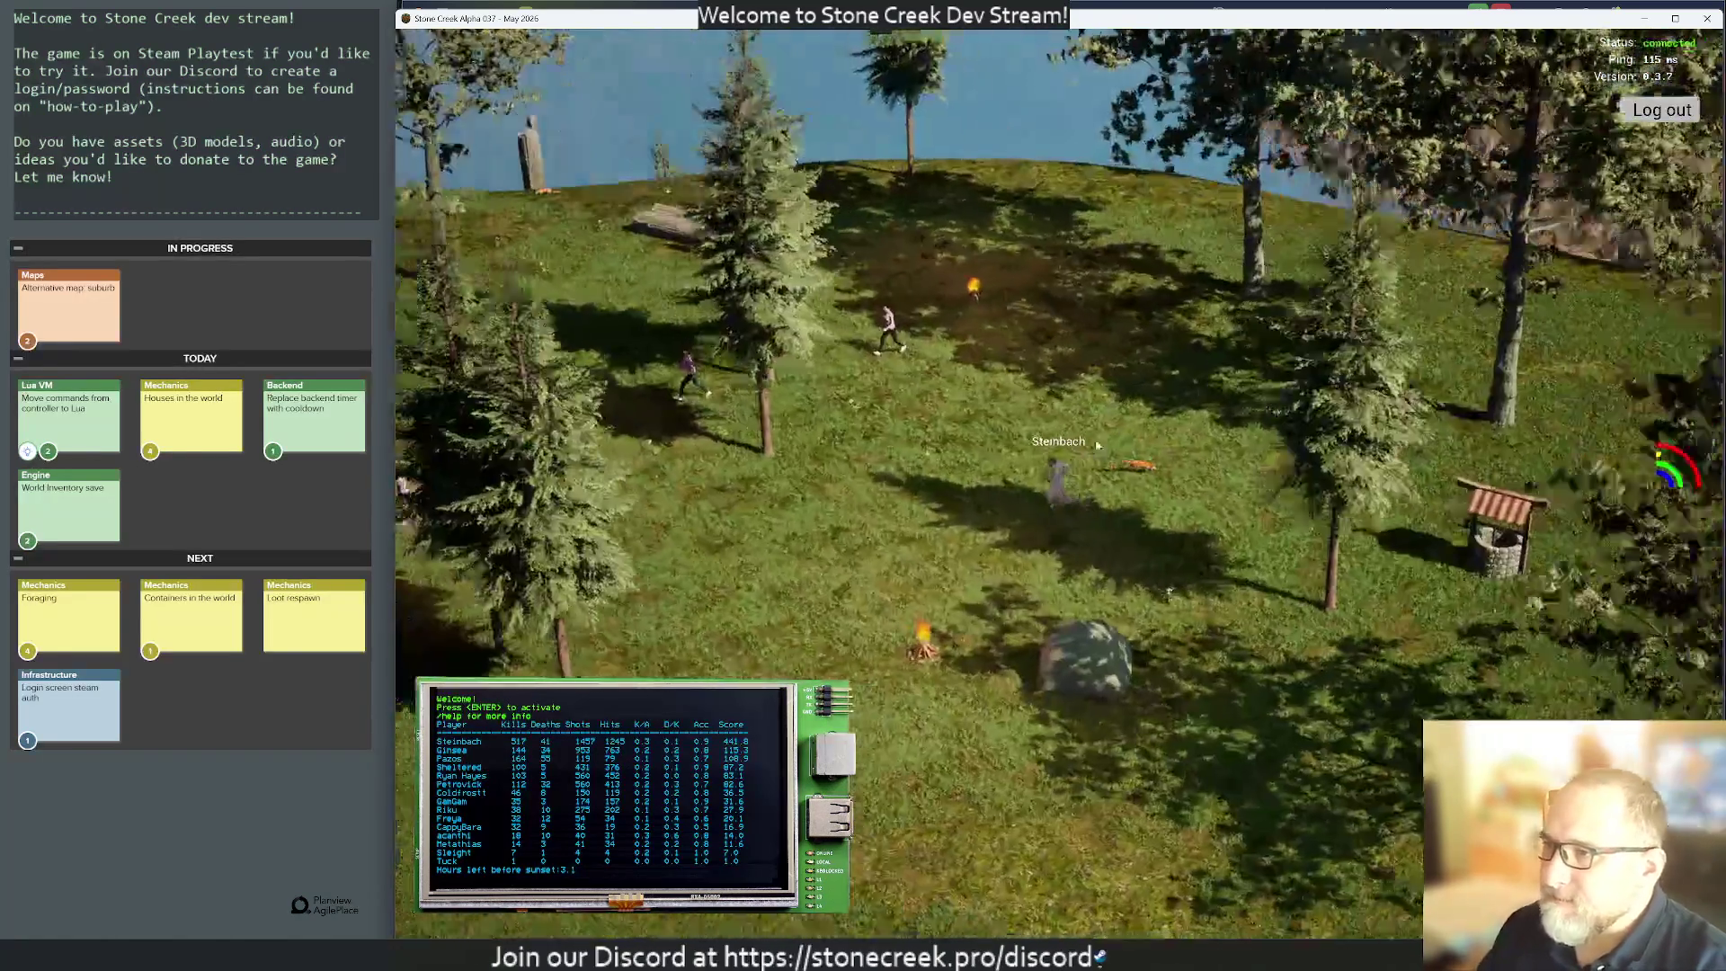
key("i")
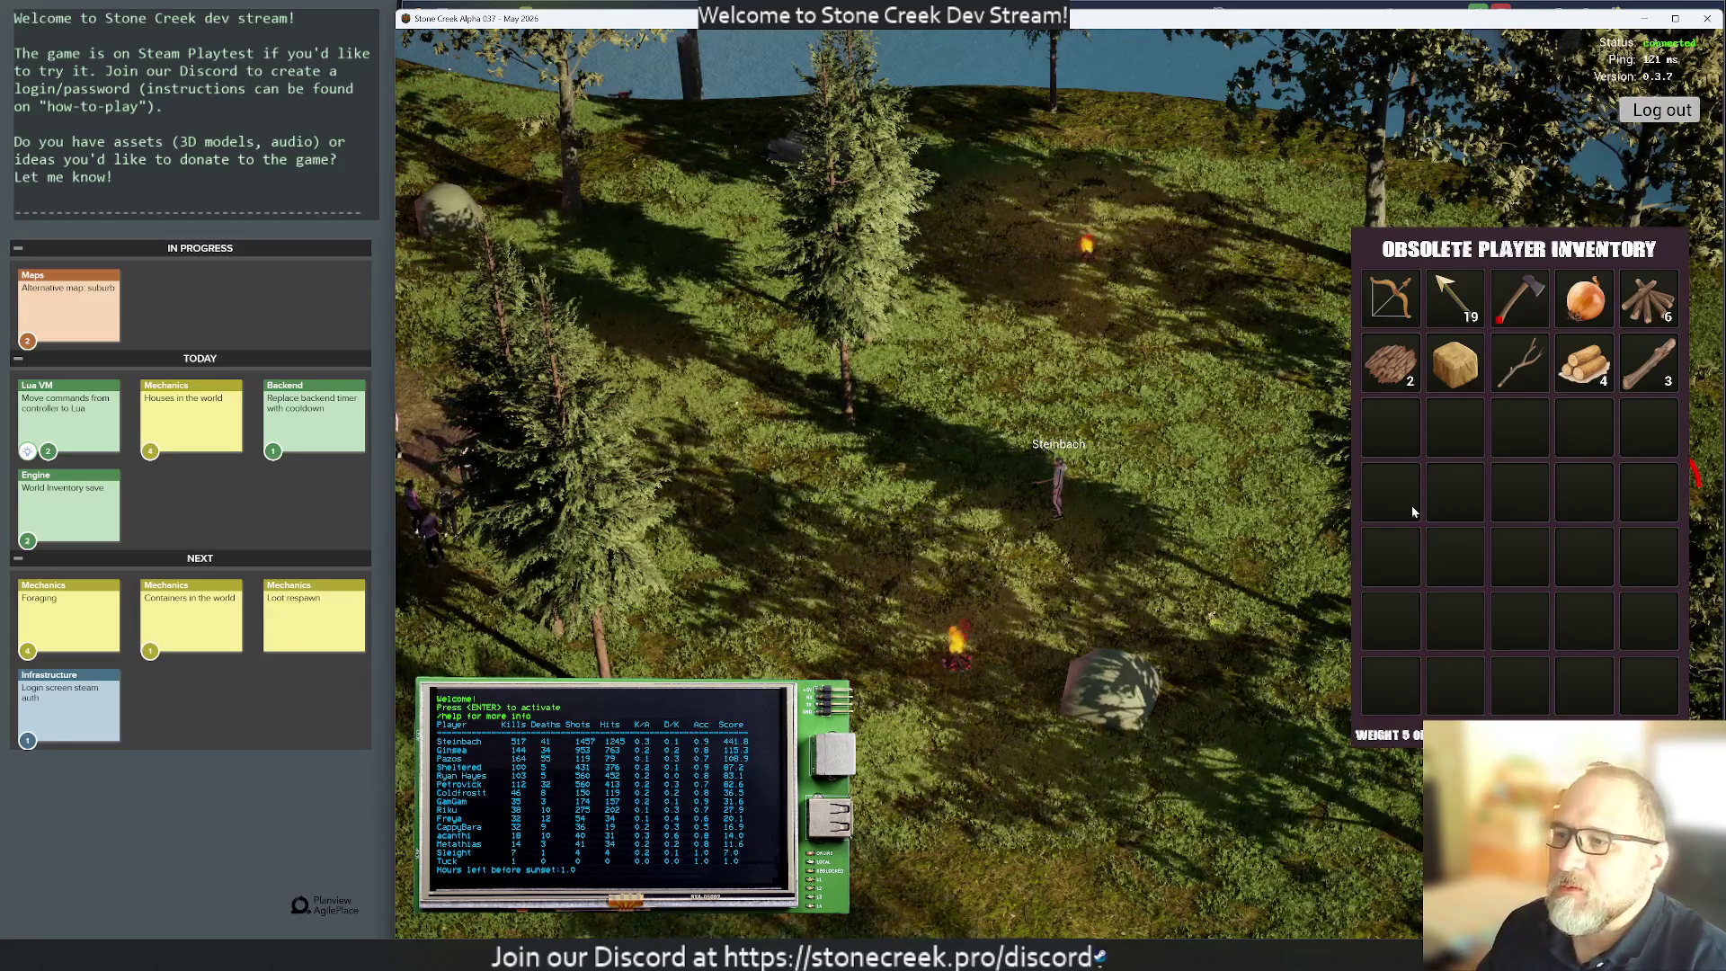
Step: Rotate the camera around the character standing beside the lit campfire
mouse_move(1039, 445)
left_mouse_down()
mouse_move(877, 499)
mouse_move(1368, 308)
left_mouse_up()
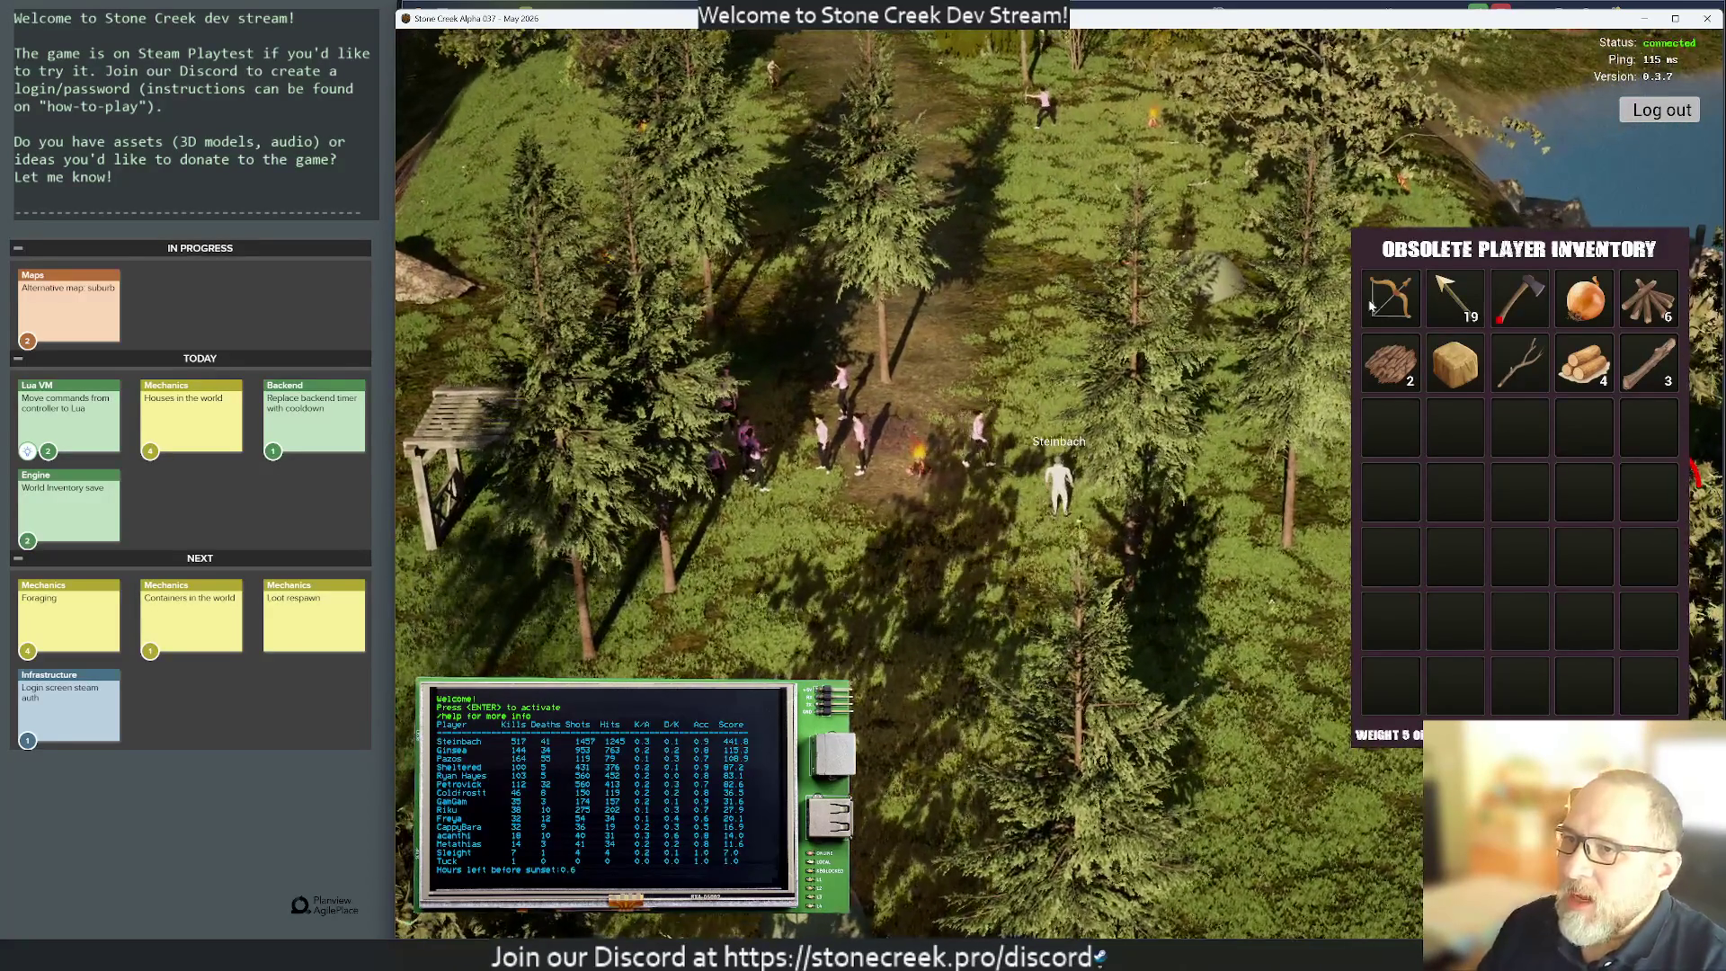
Step: Tilt the camera down, run through the forest firing an arrow, and reach the campfire group
left_click_drag(1369, 307, 1039, 392)
key("w")
key("w")
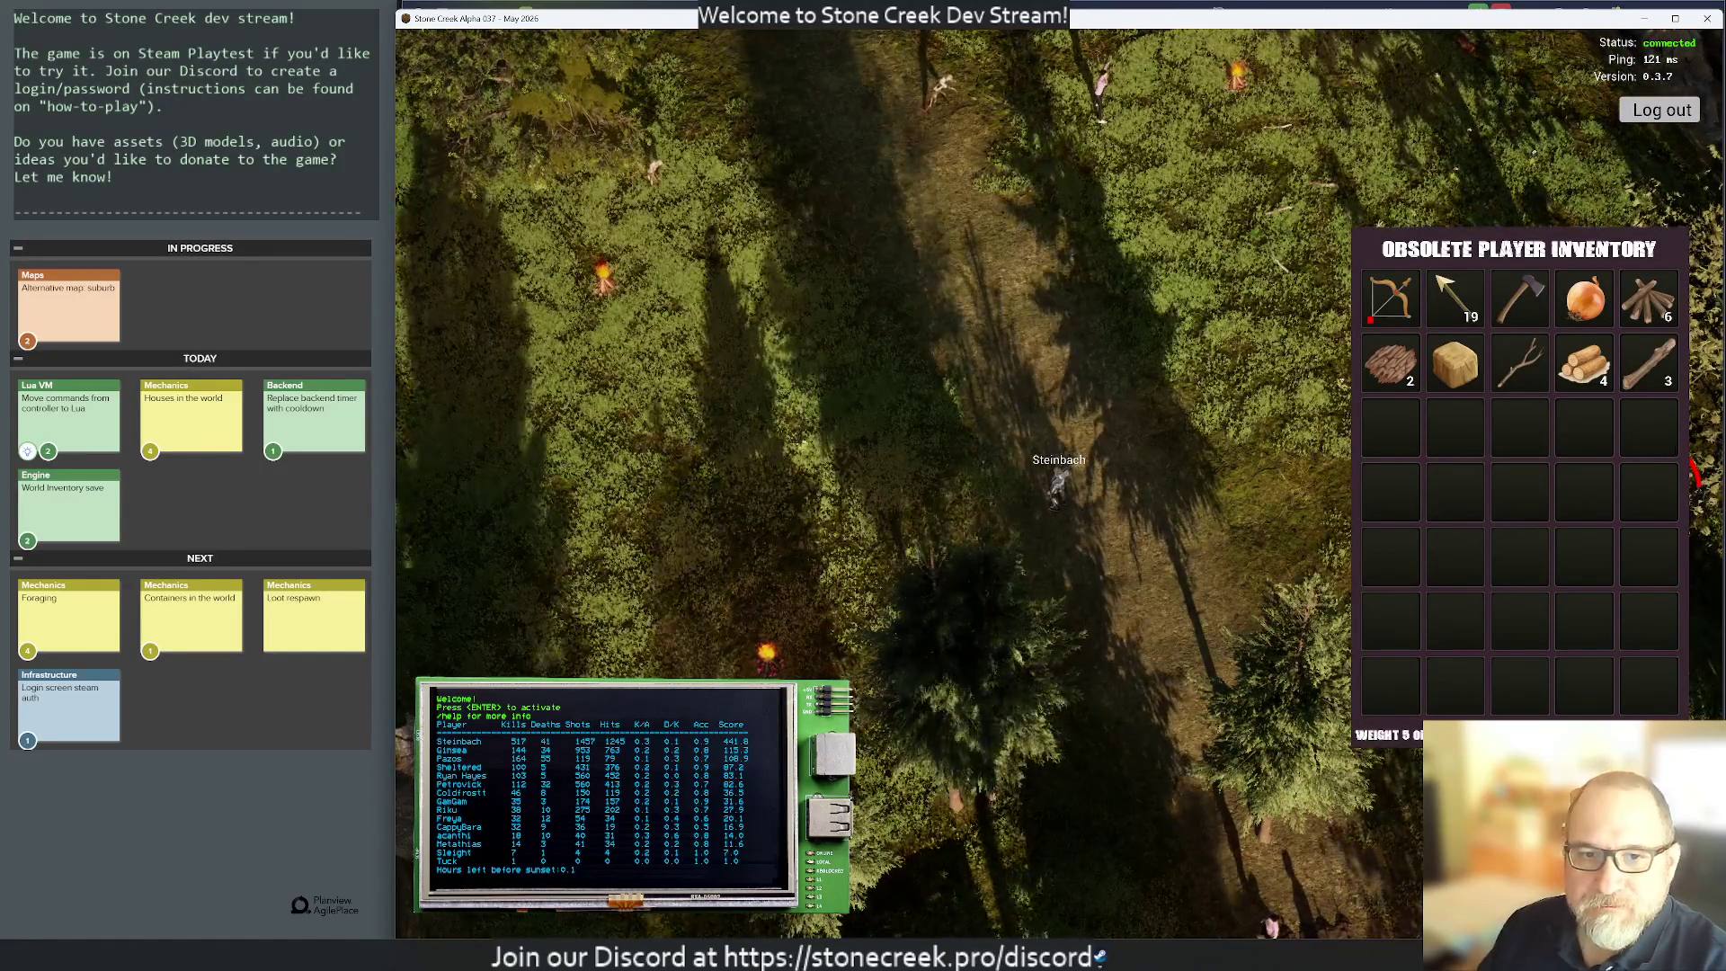
left_click(698, 233)
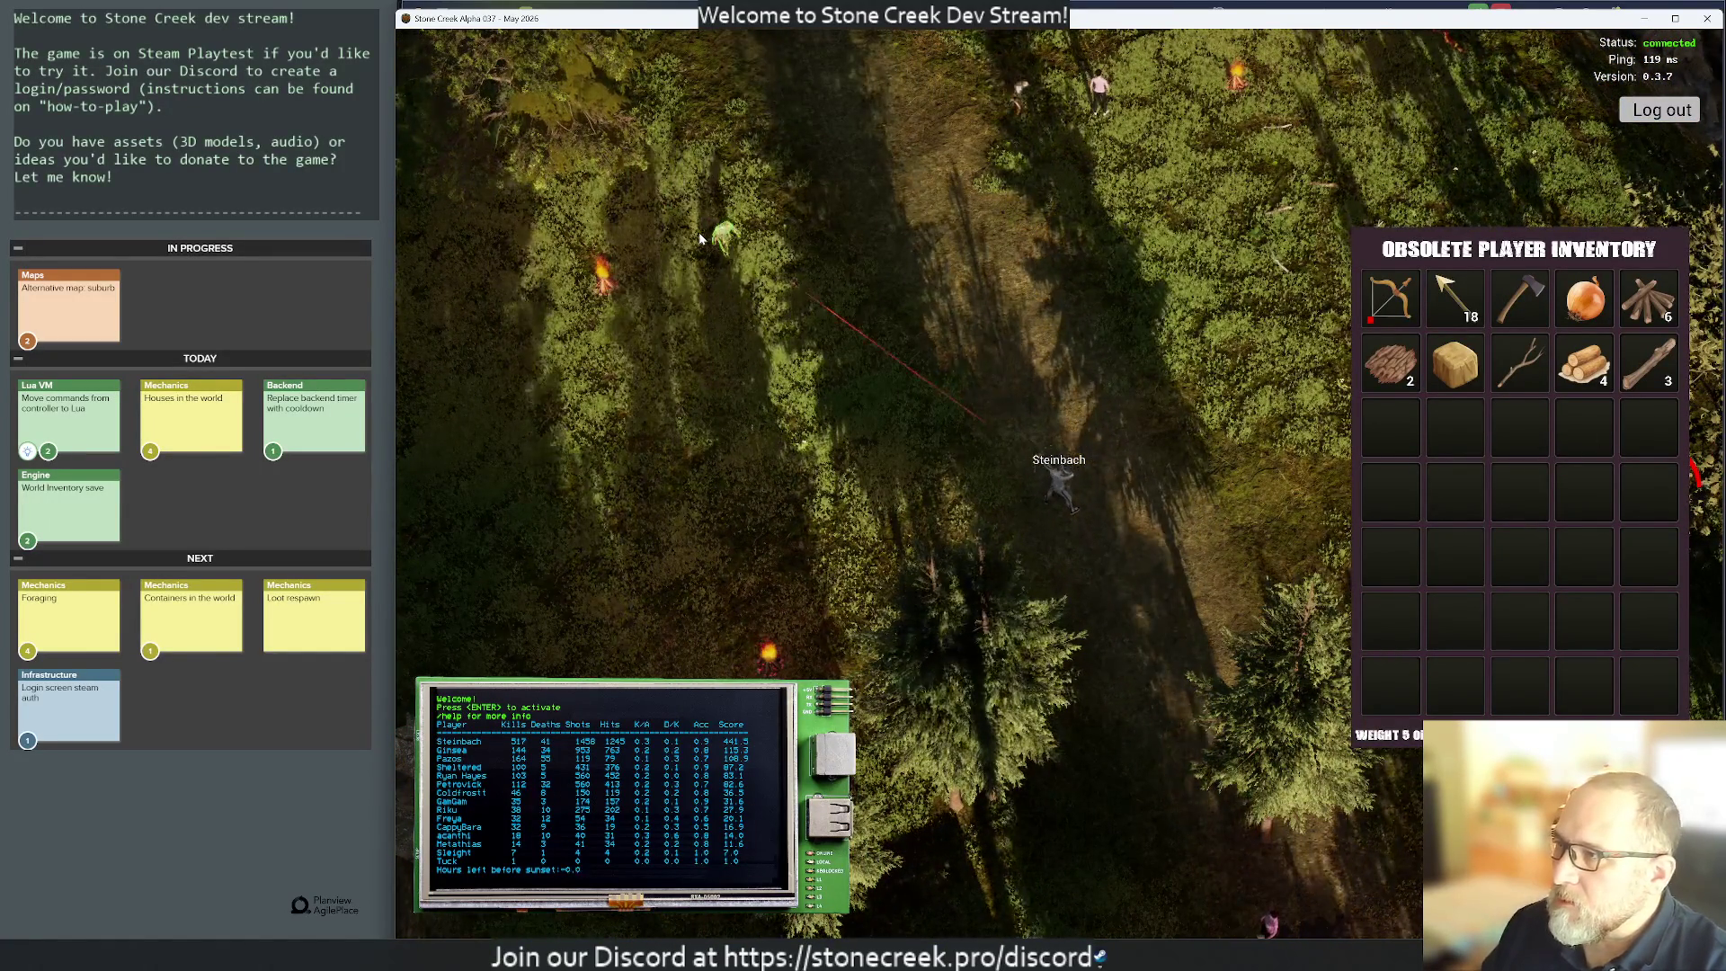
scroll(729, 247, "down", 3)
key("w")
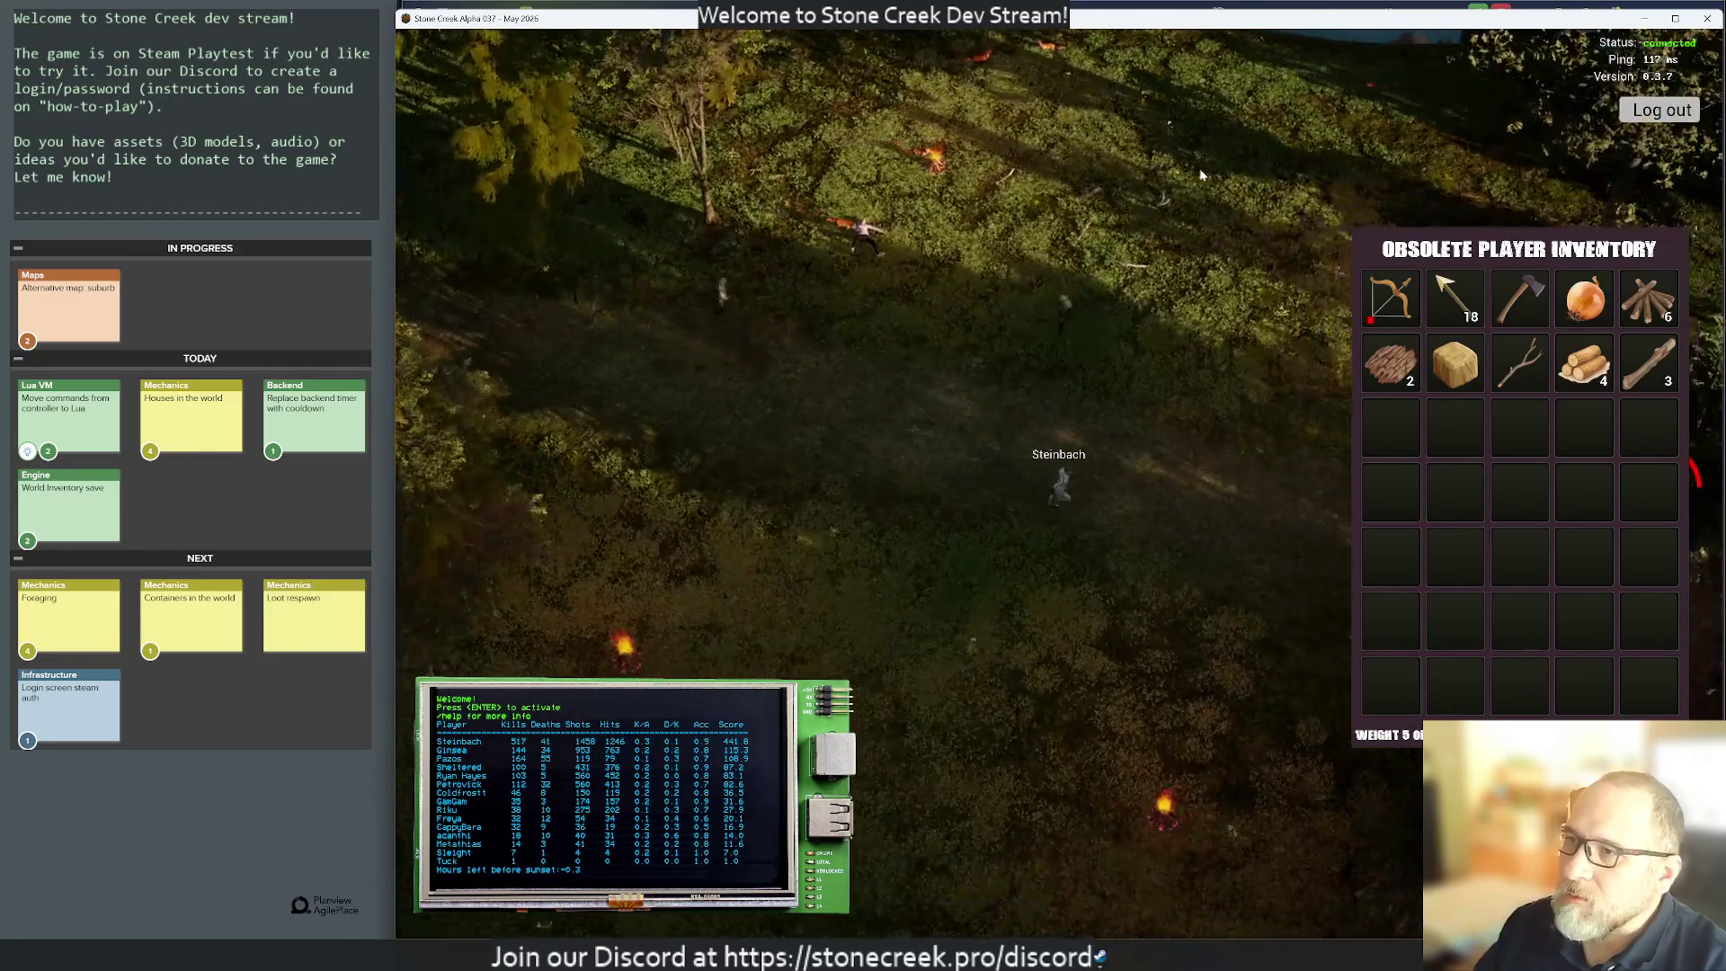
key("w")
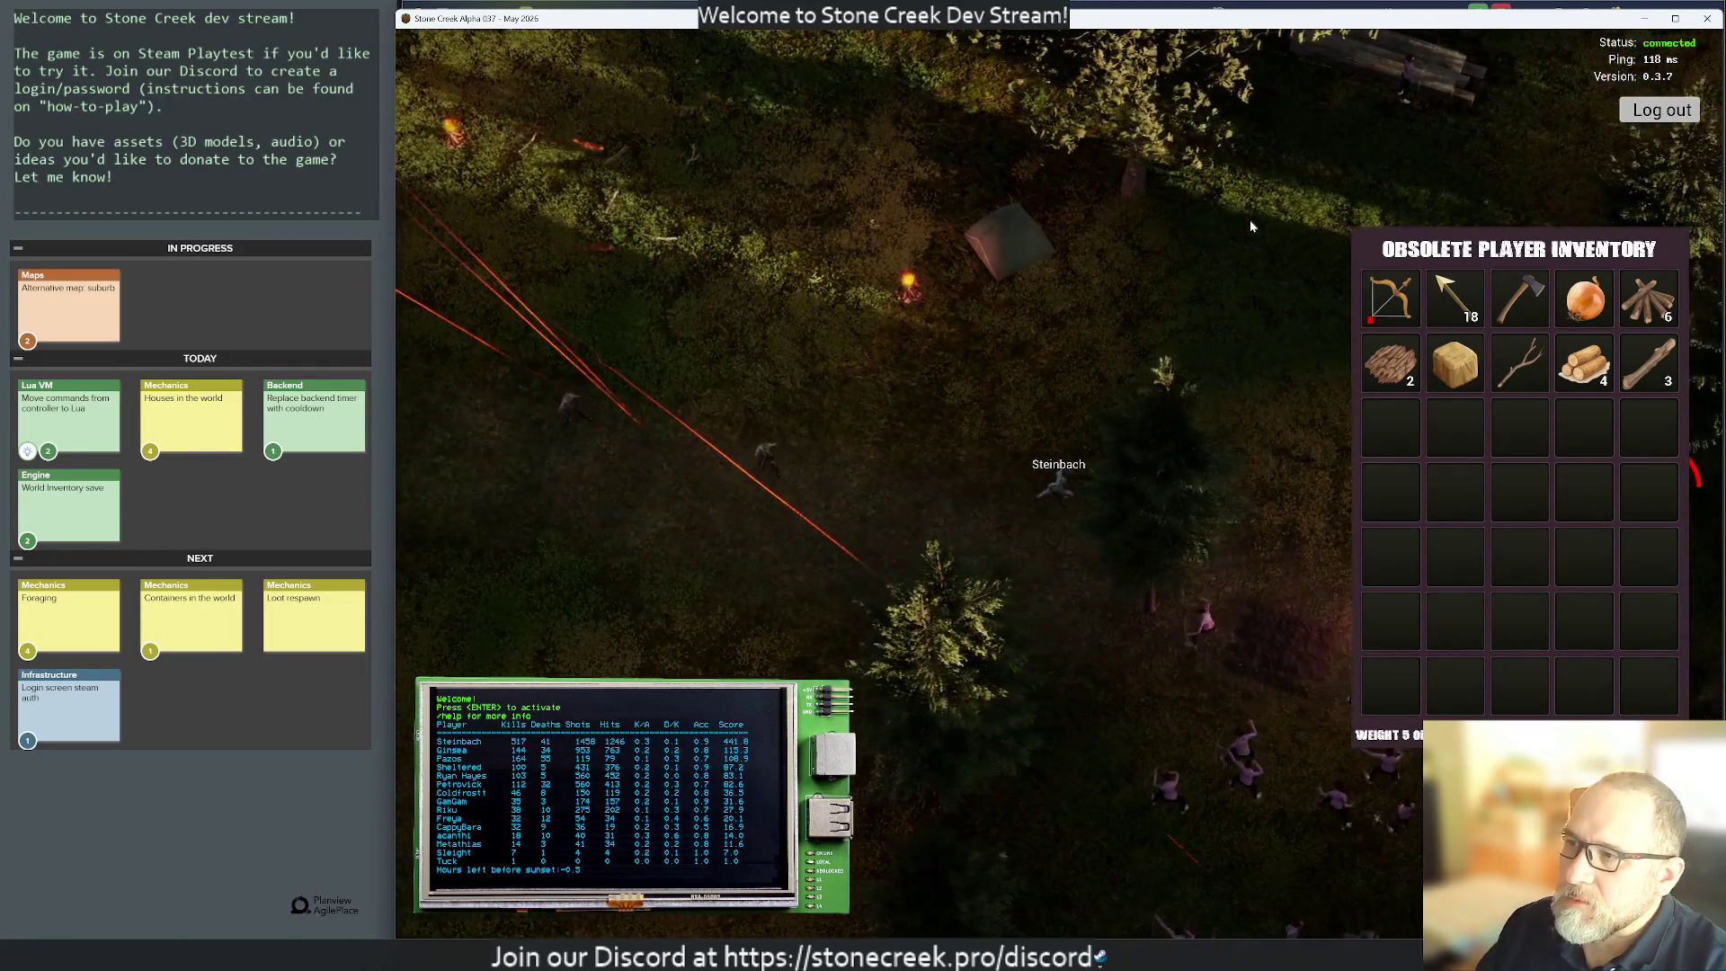
key("w")
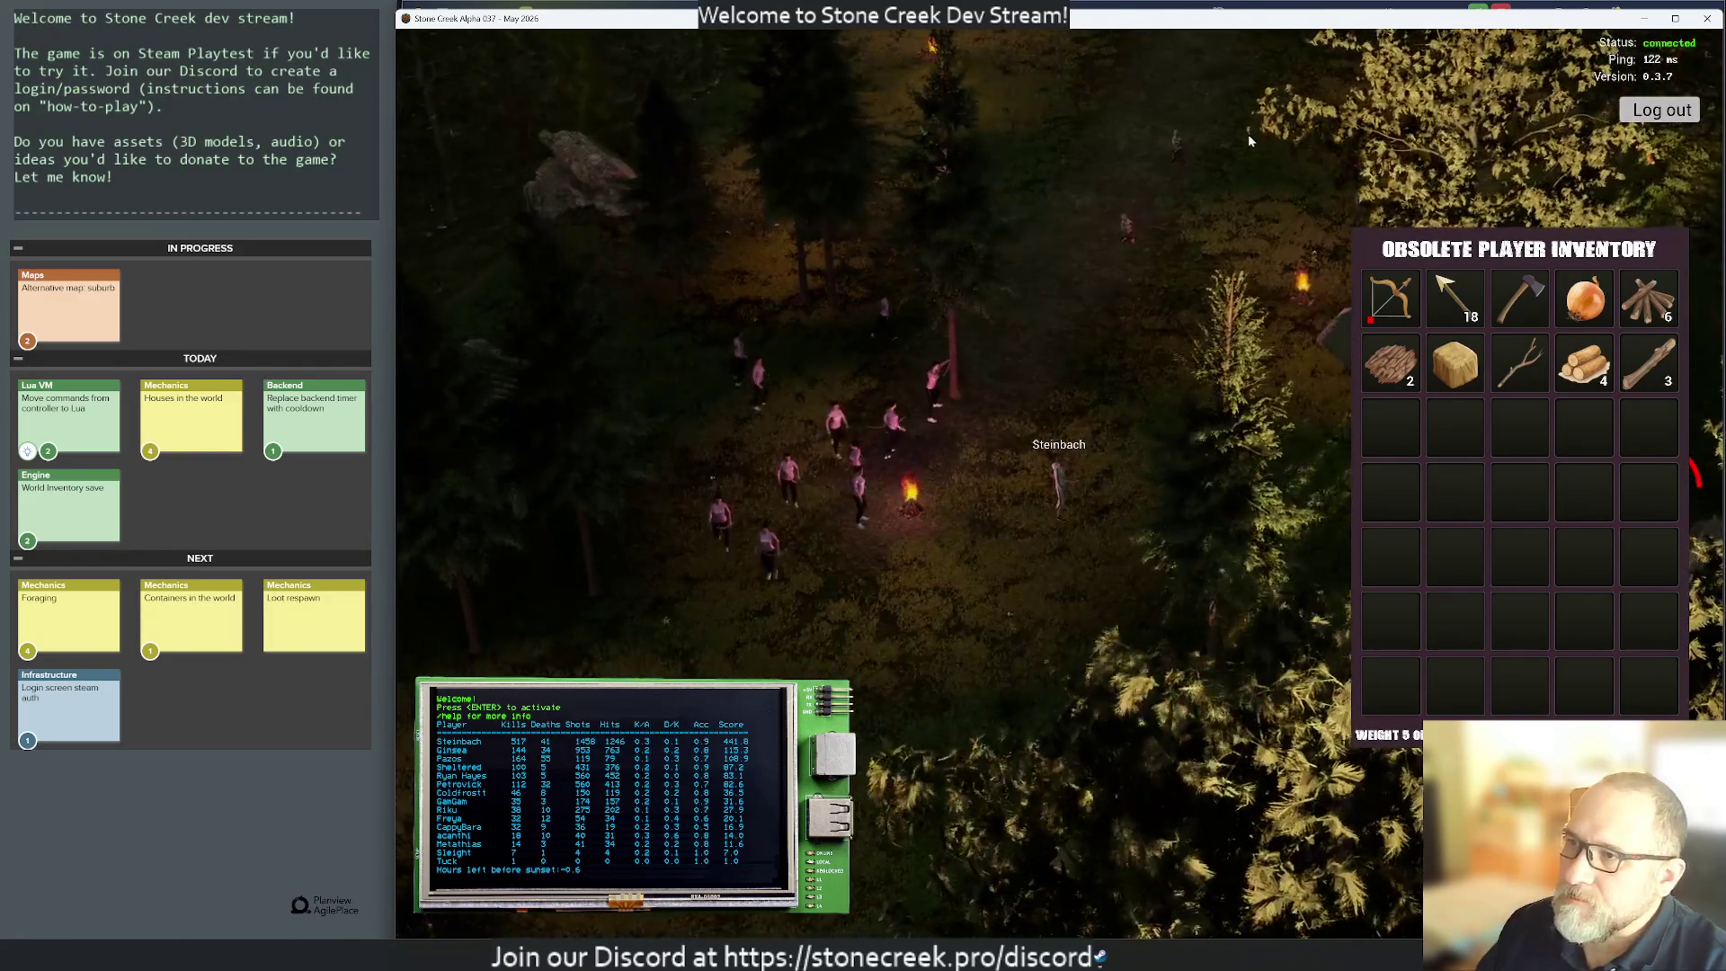
Step: Walk west past the bench and rock toward more campfires, then bring the Workshop browser forward
key("w")
key("a")
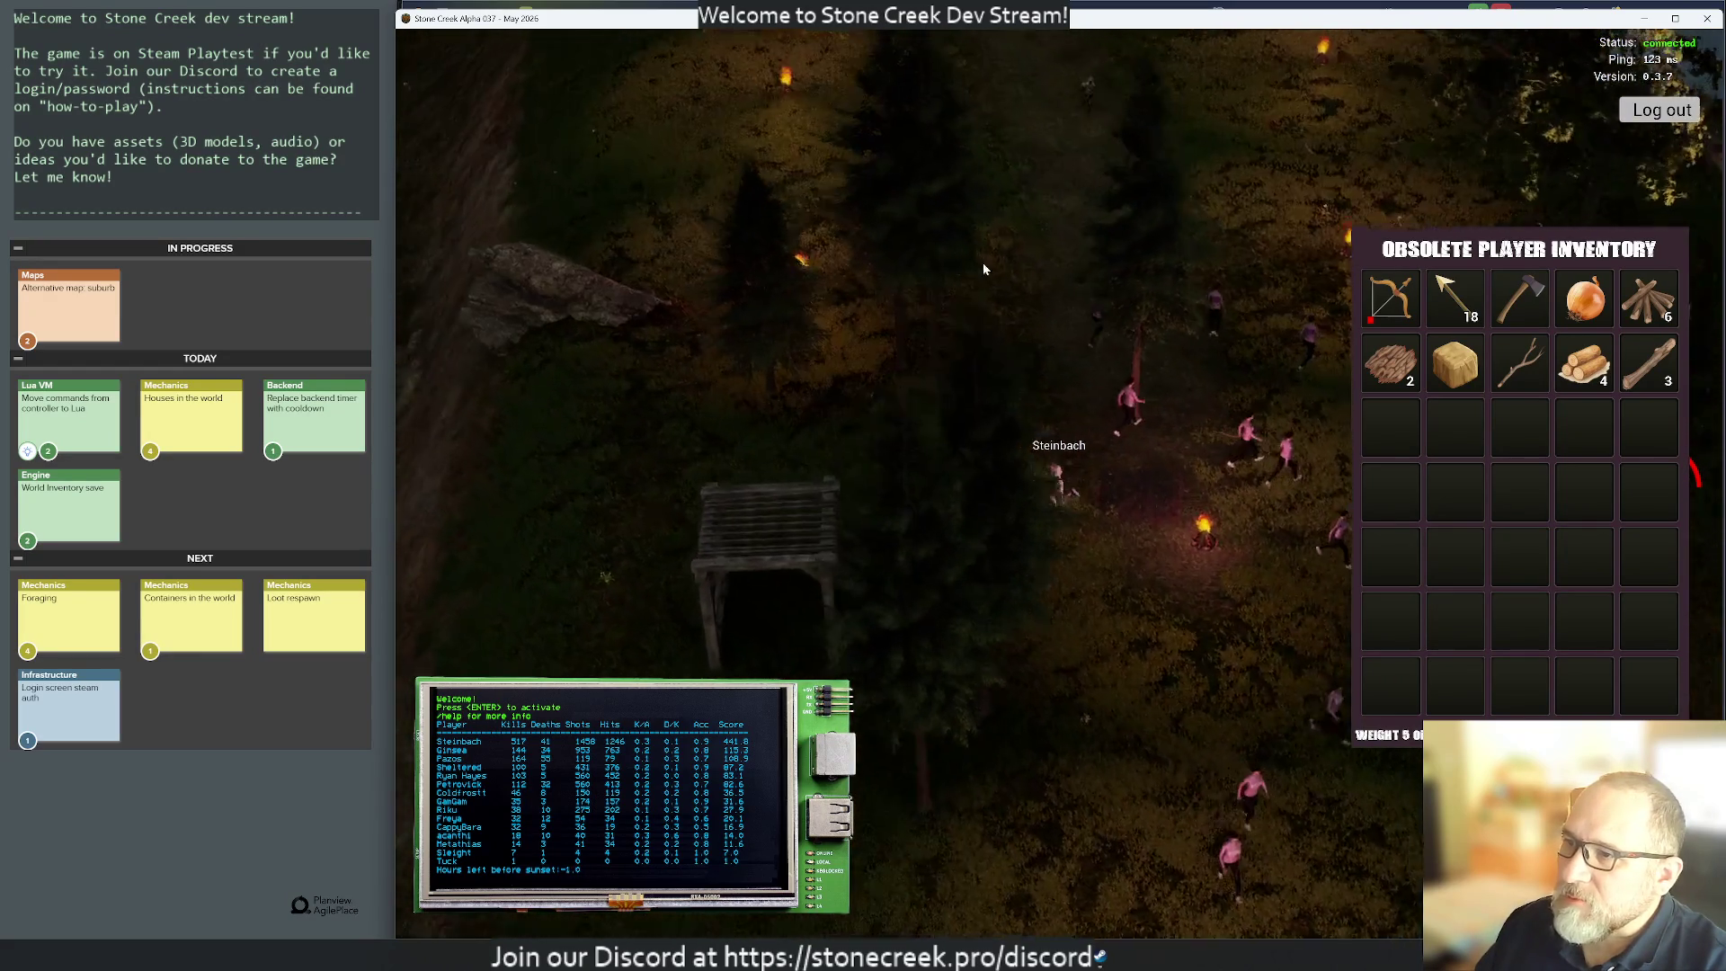
key("a")
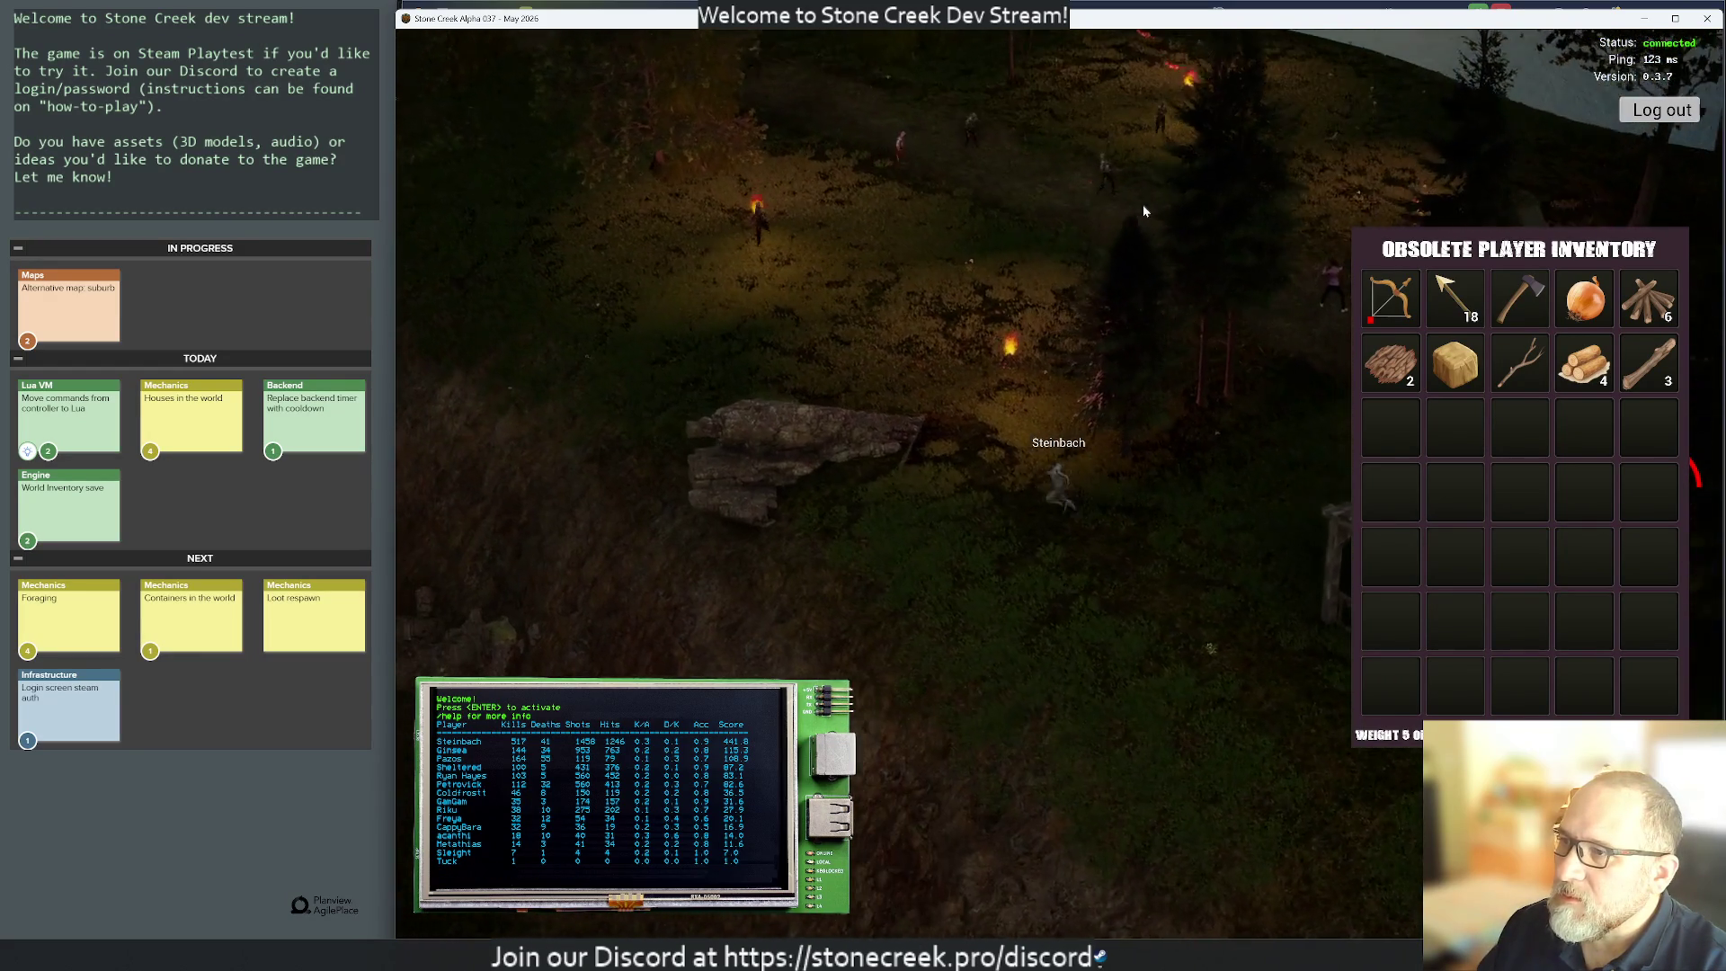
key("a")
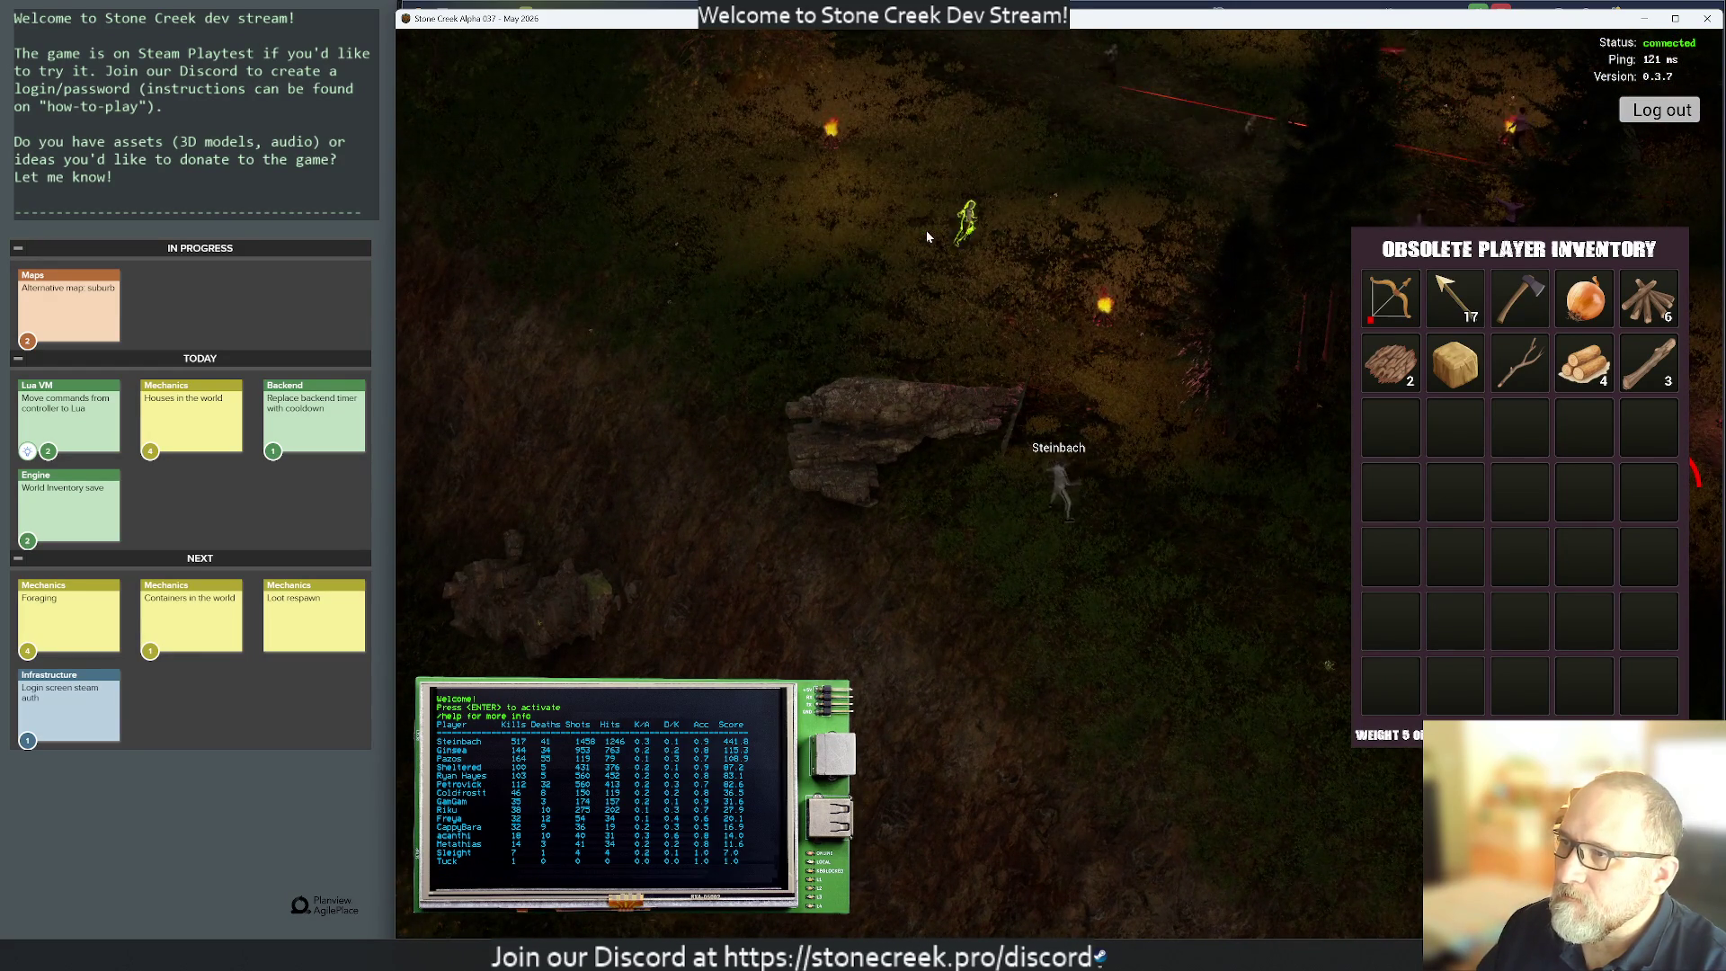
key("w")
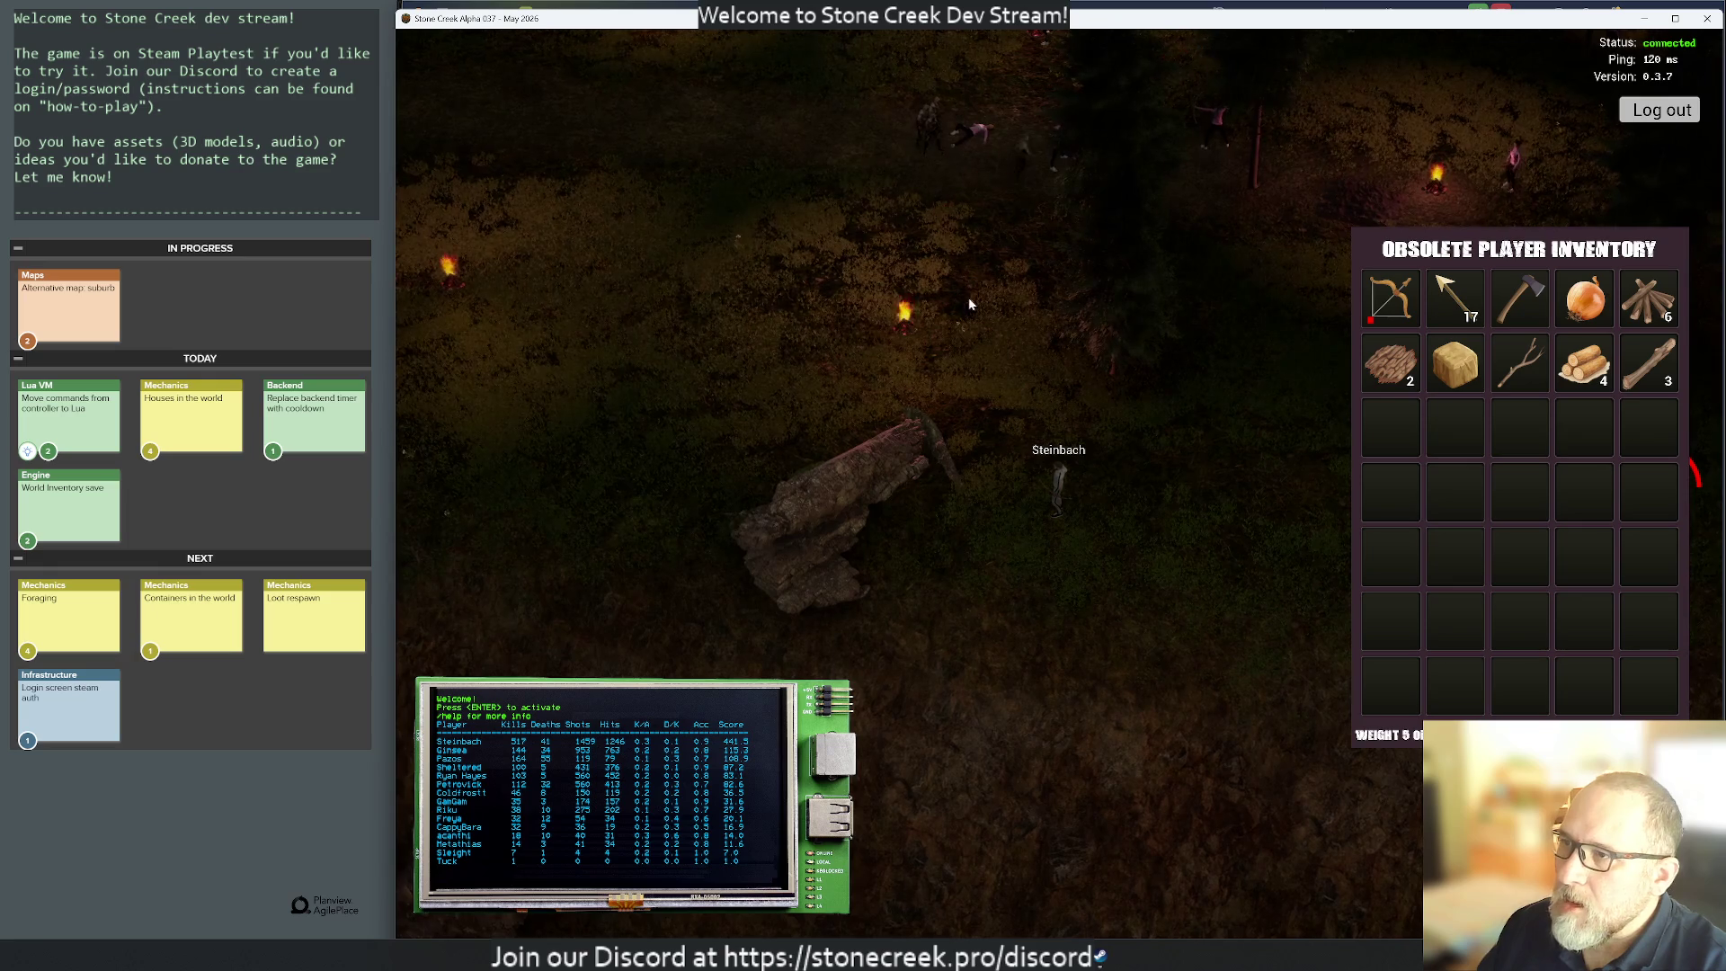
key("w")
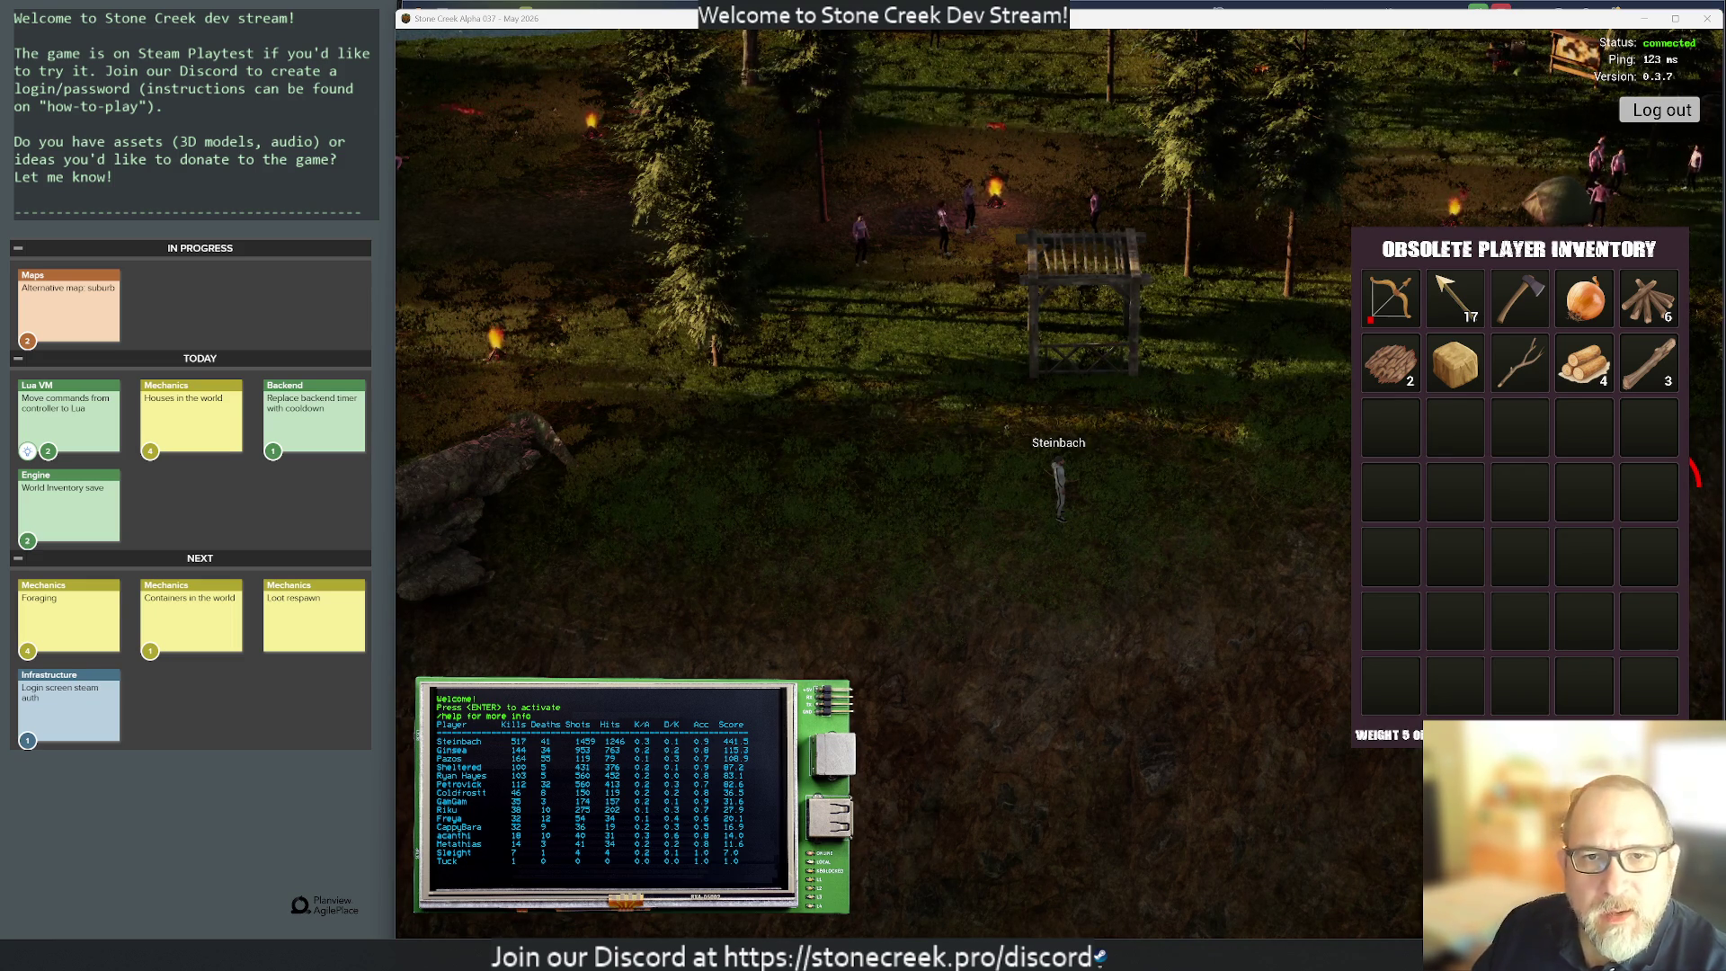
key("alt+Tab")
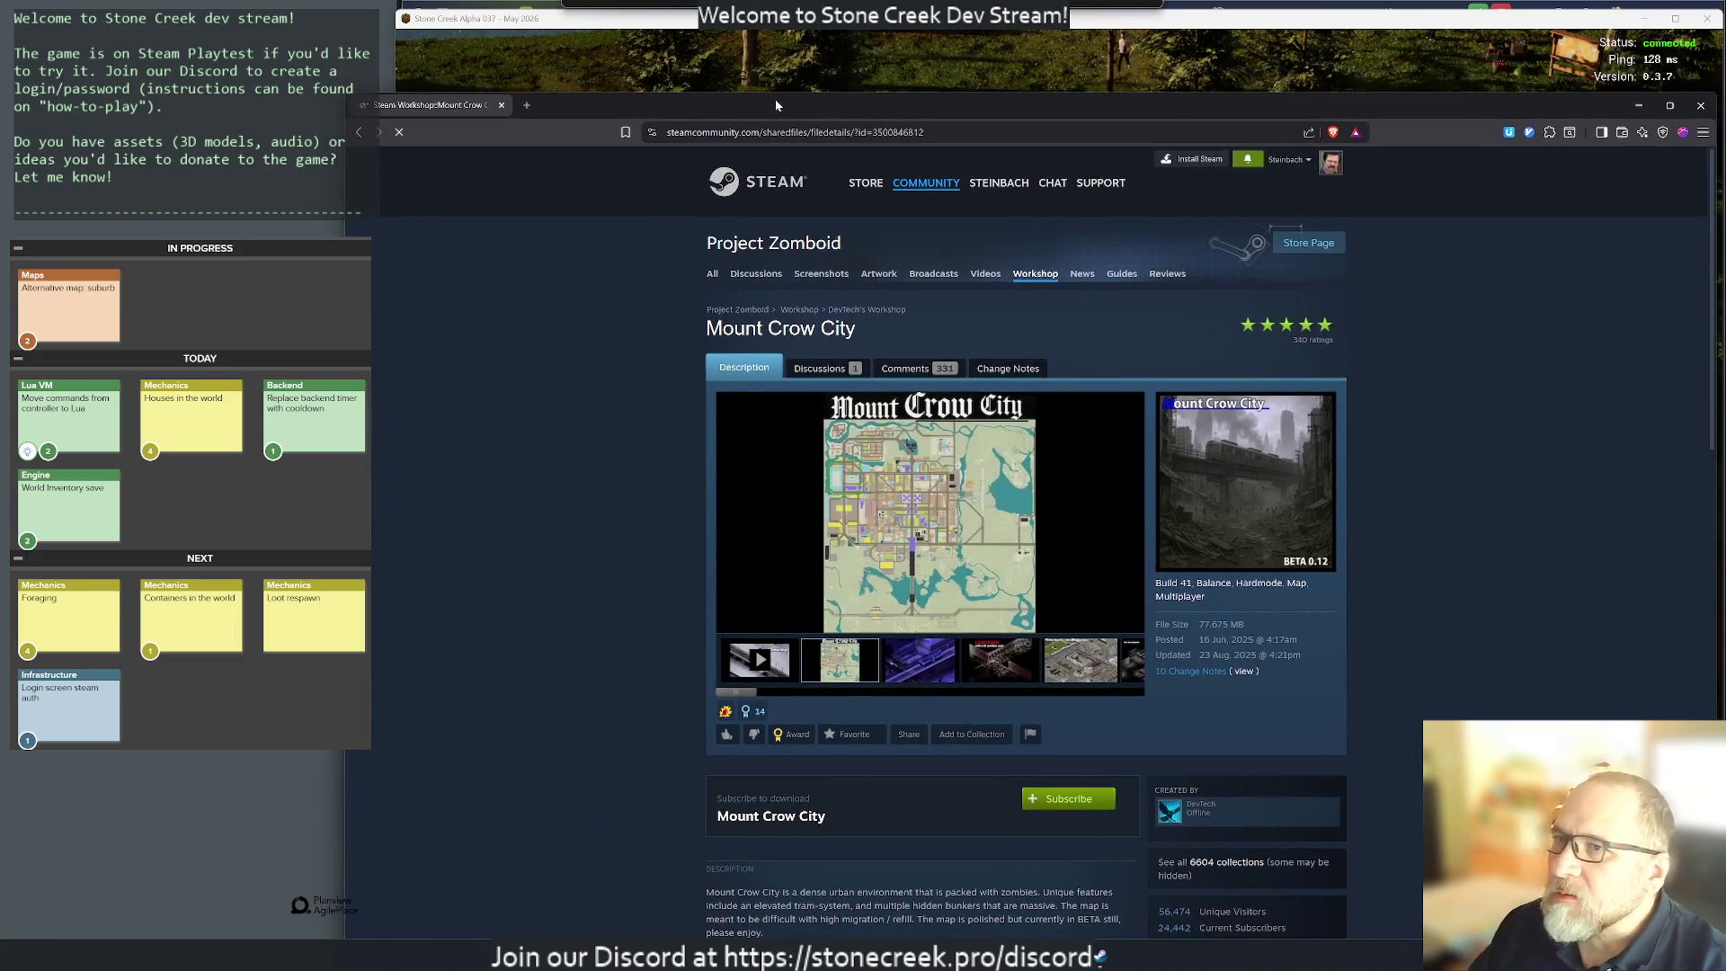
Step: Adjust the browser window and preview the train, bunker and Gothic District screenshots
left_click_drag(775, 99, 800, 74)
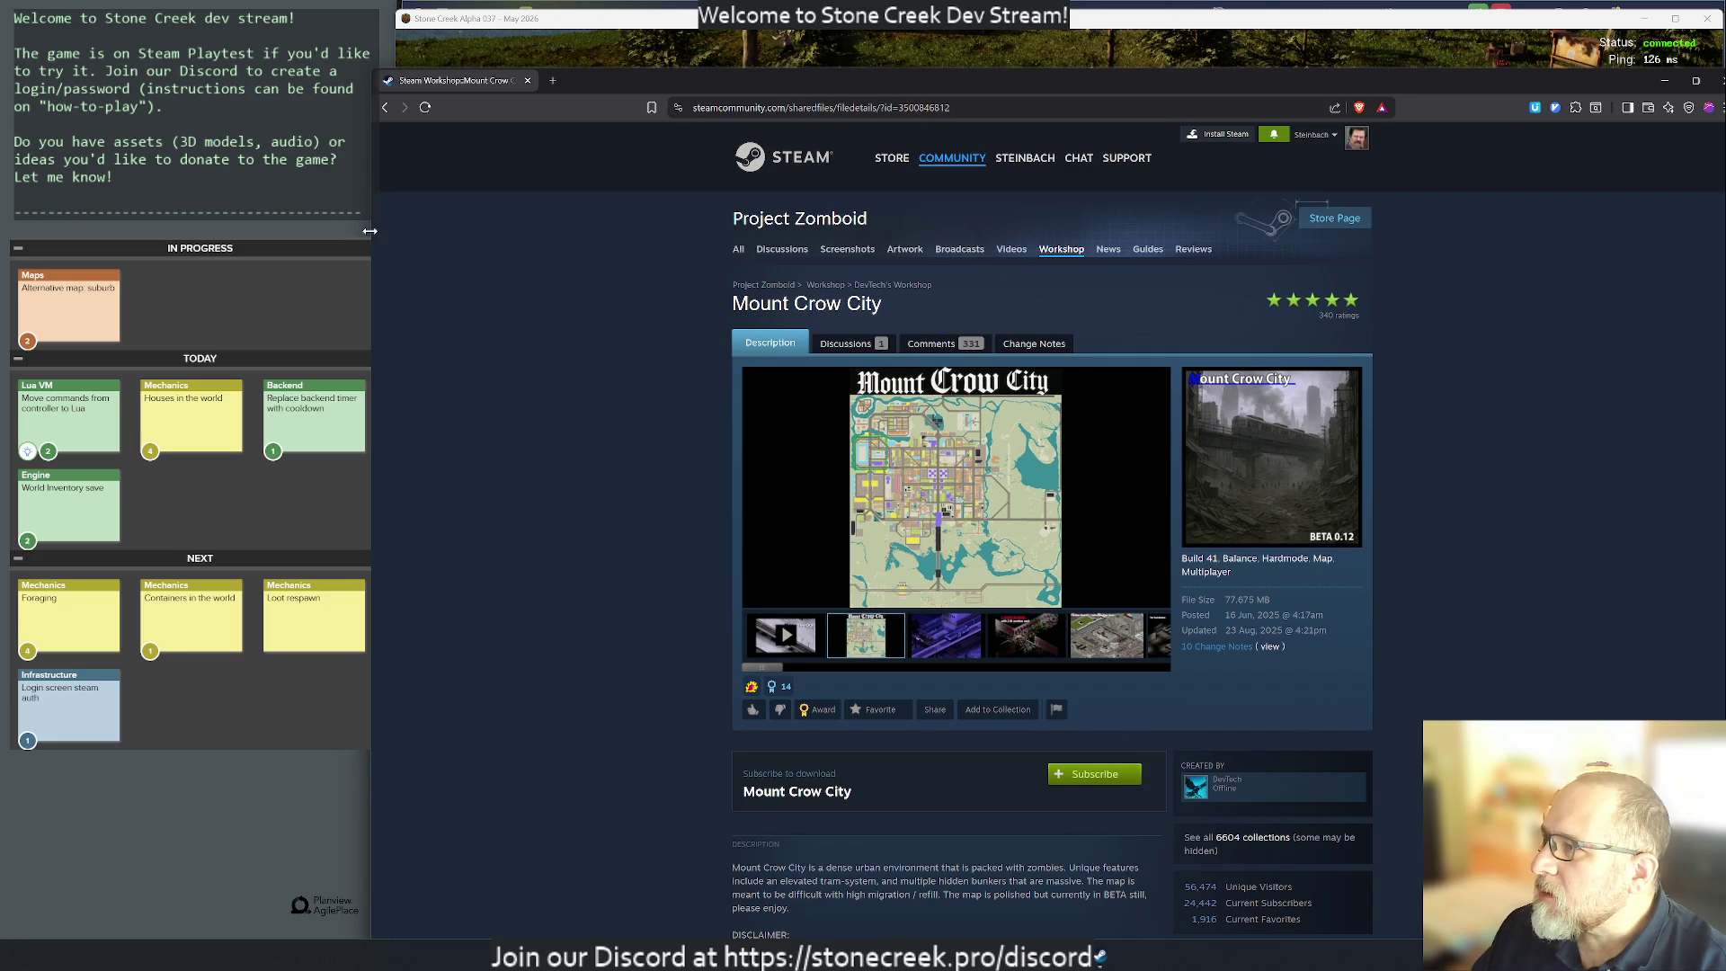
left_click_drag(369, 231, 472, 240)
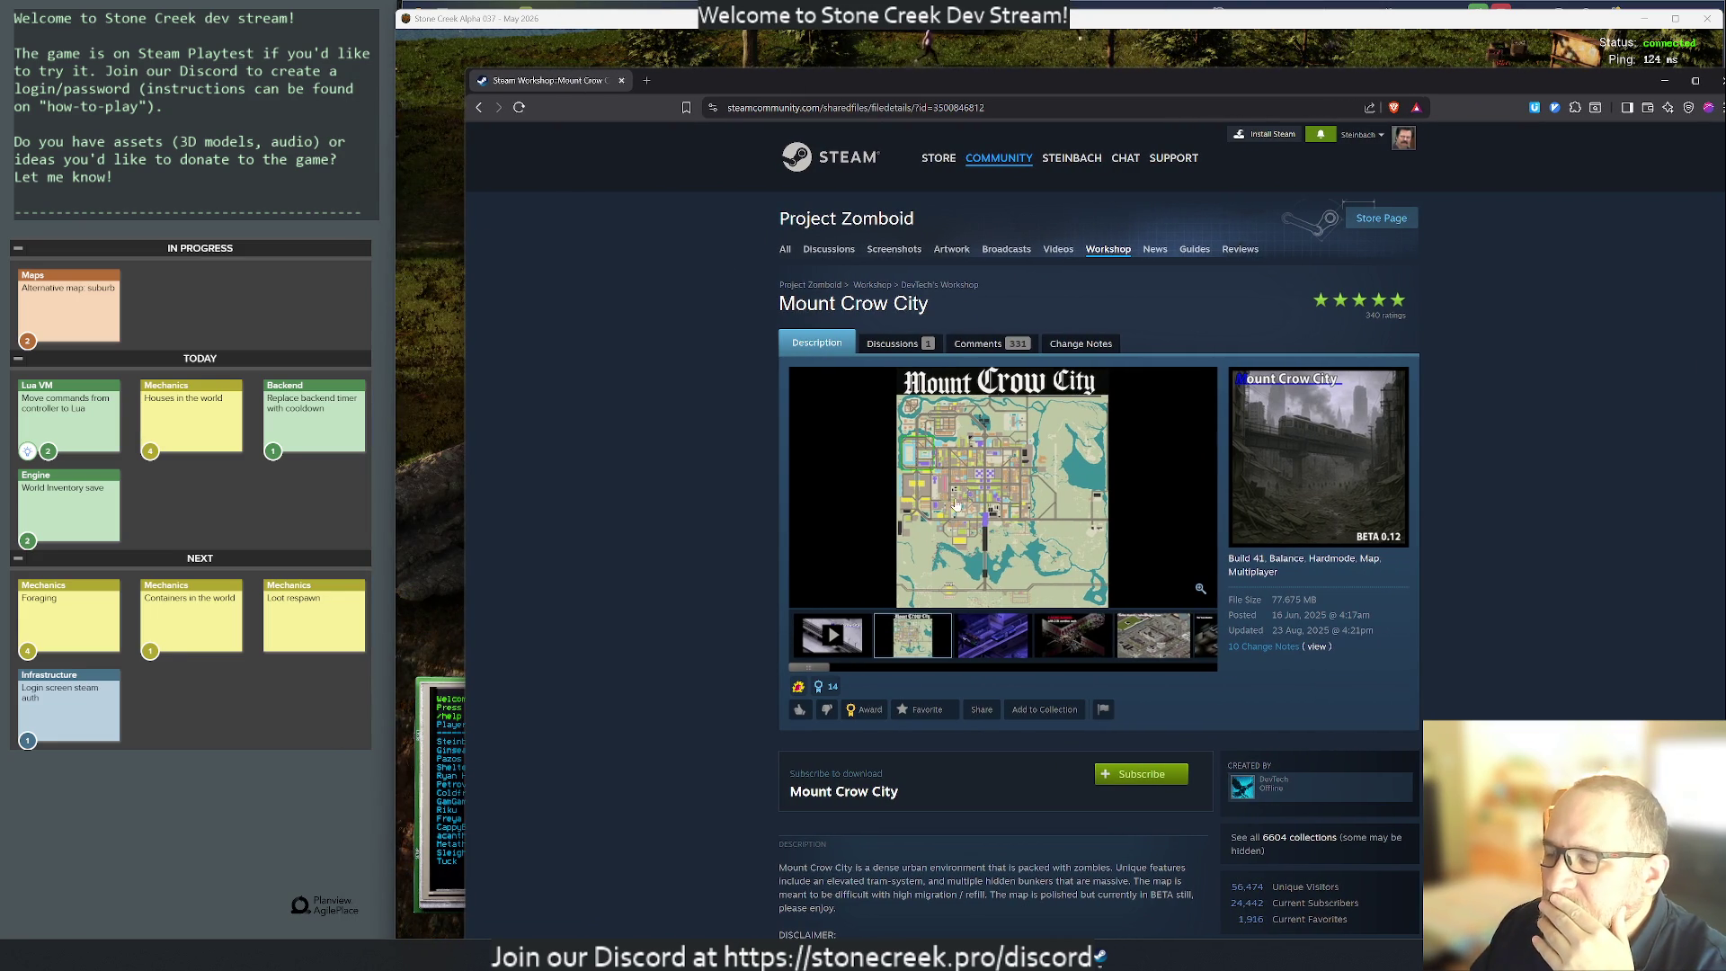
left_click(975, 637)
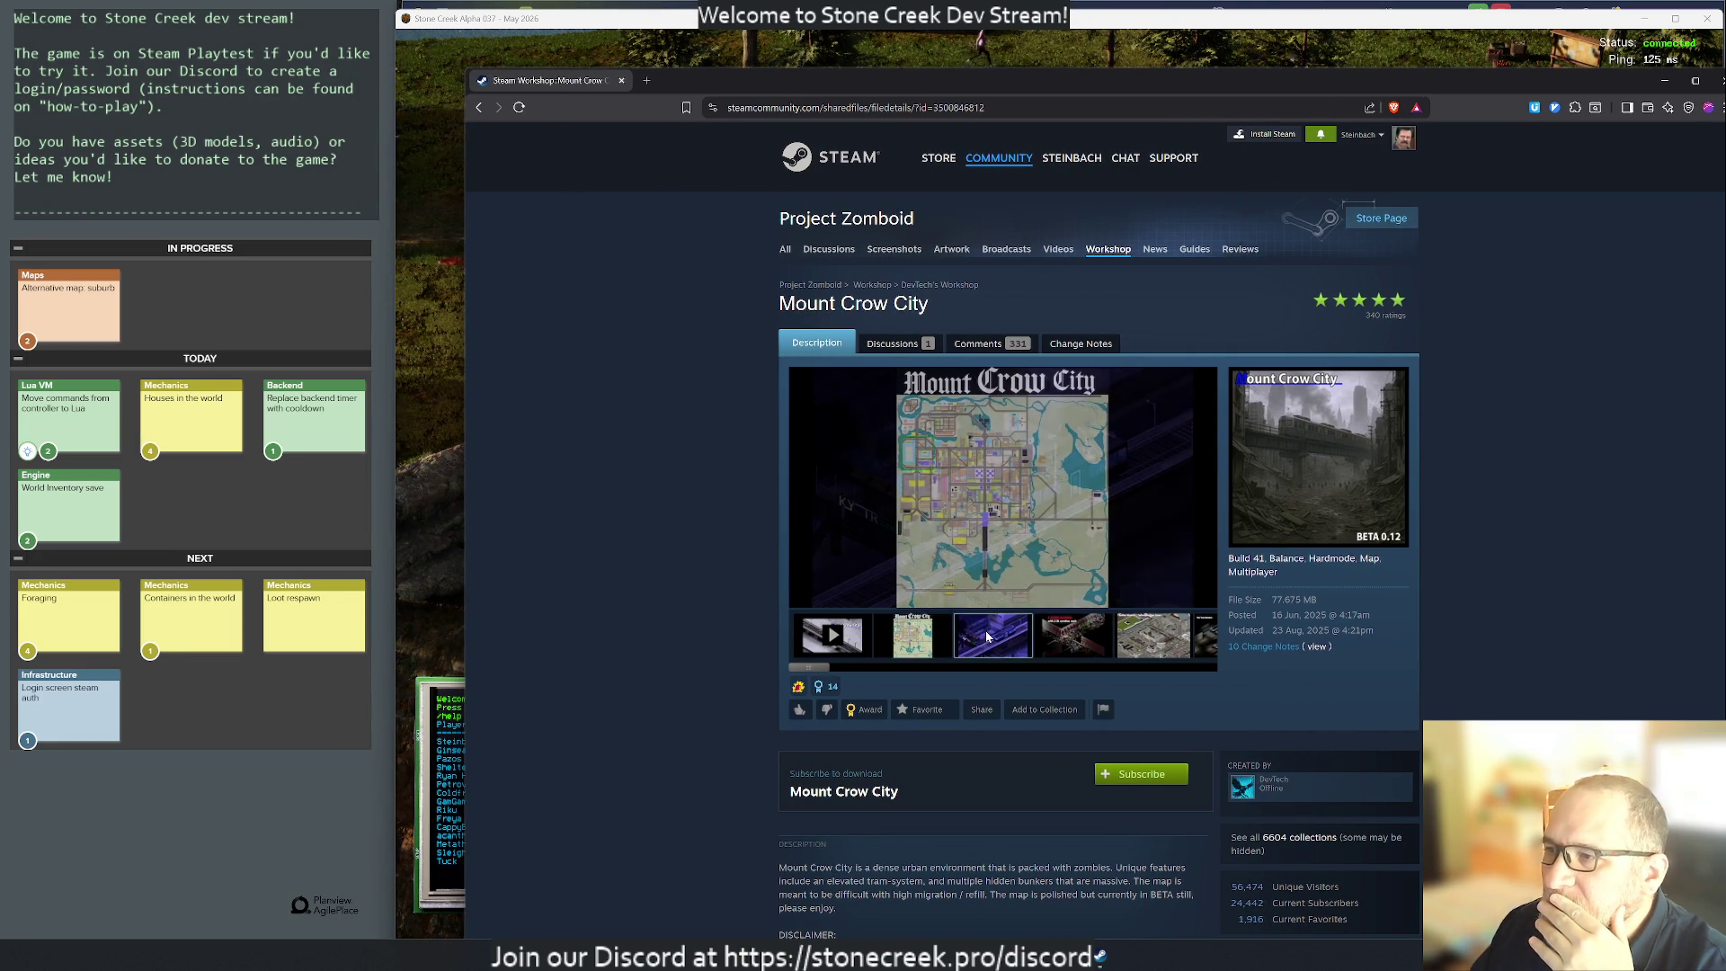
left_click(1066, 638)
left_click(1160, 644)
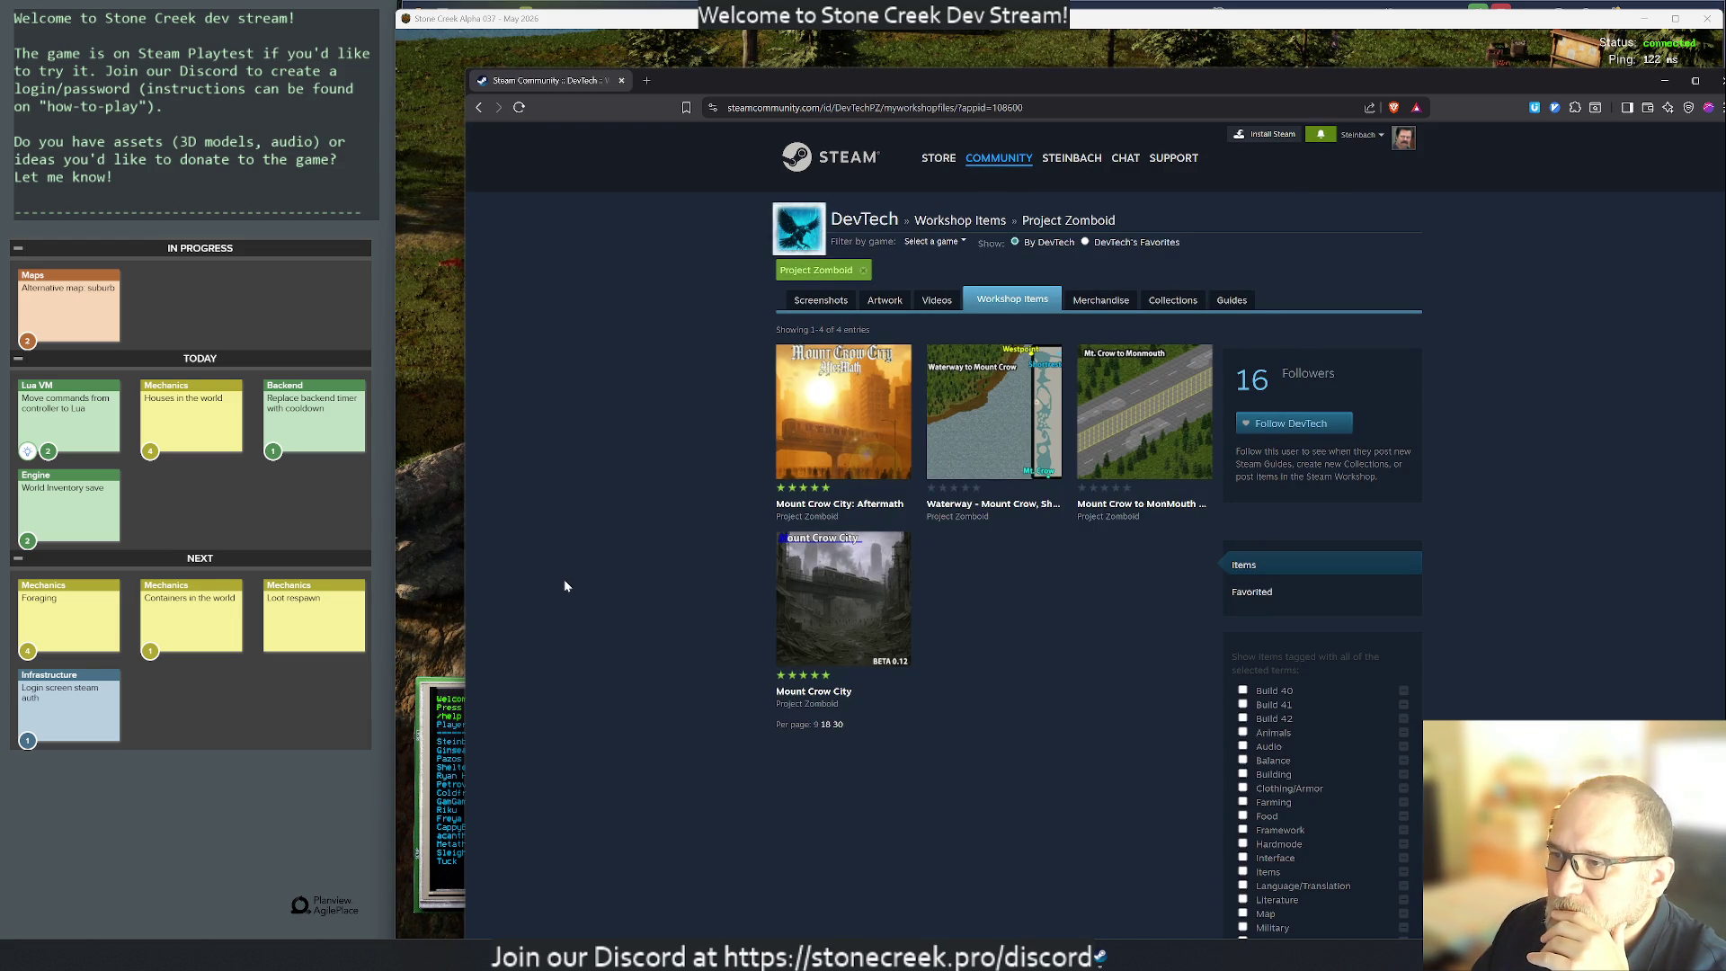
Step: Return to the Mount Crow City item page, then close the browser to get back to the game
key("alt+Right")
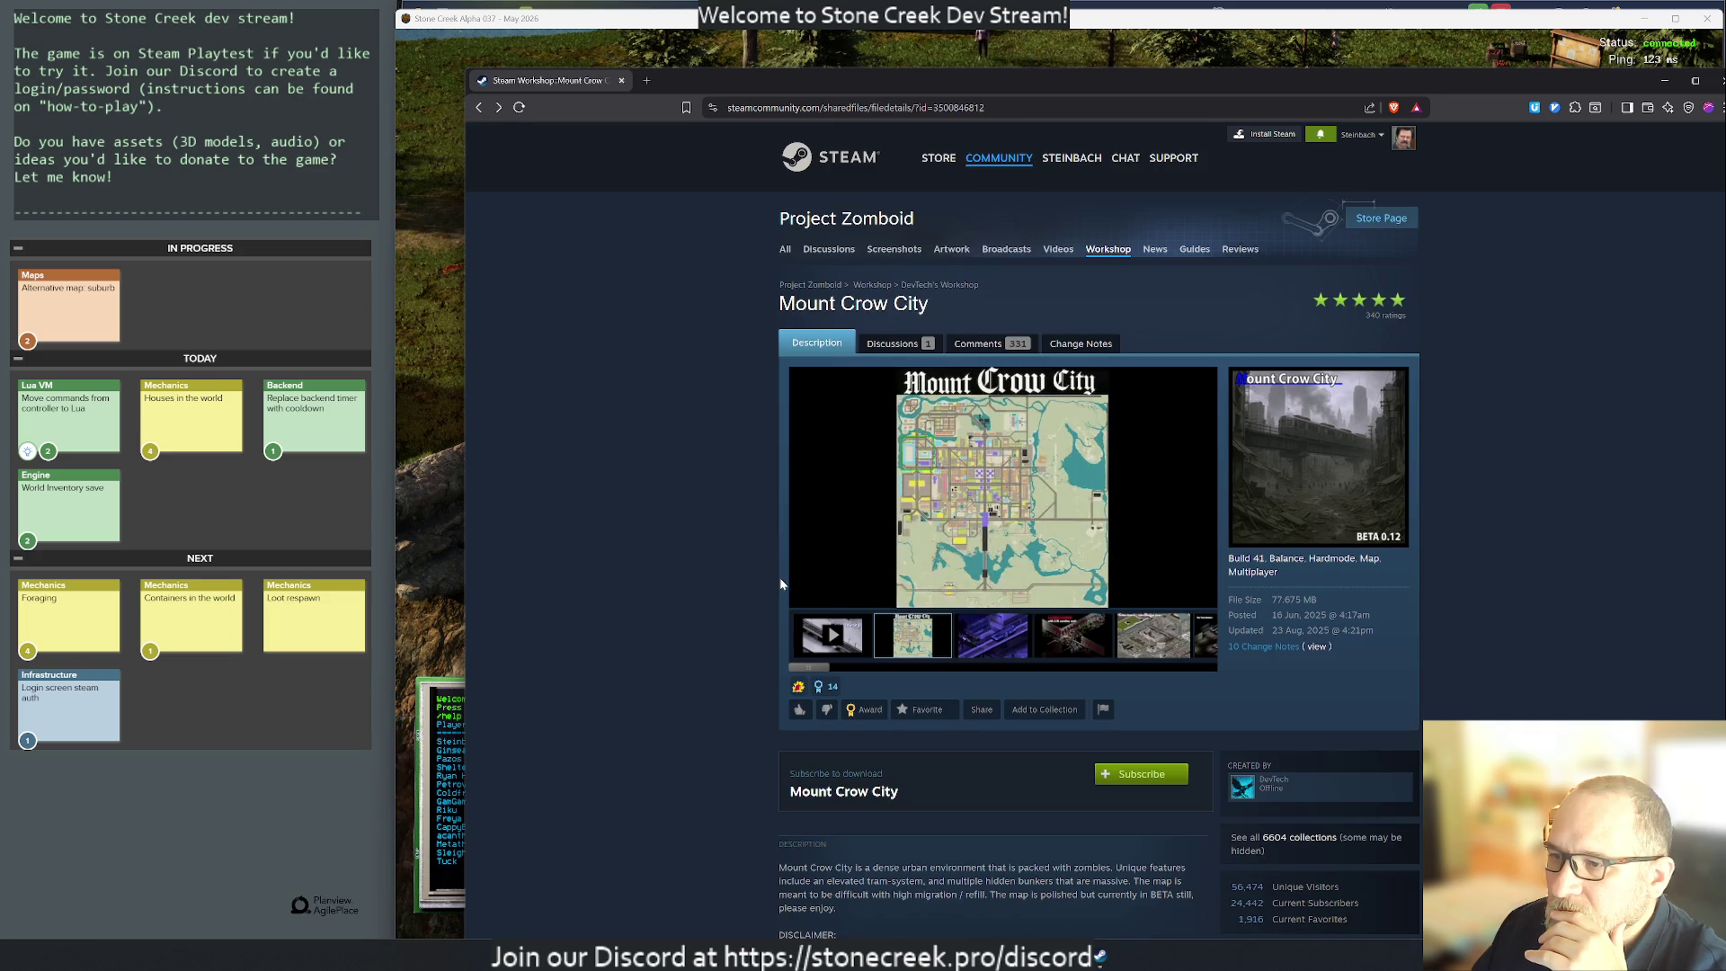
scroll(780, 578, "down", 3)
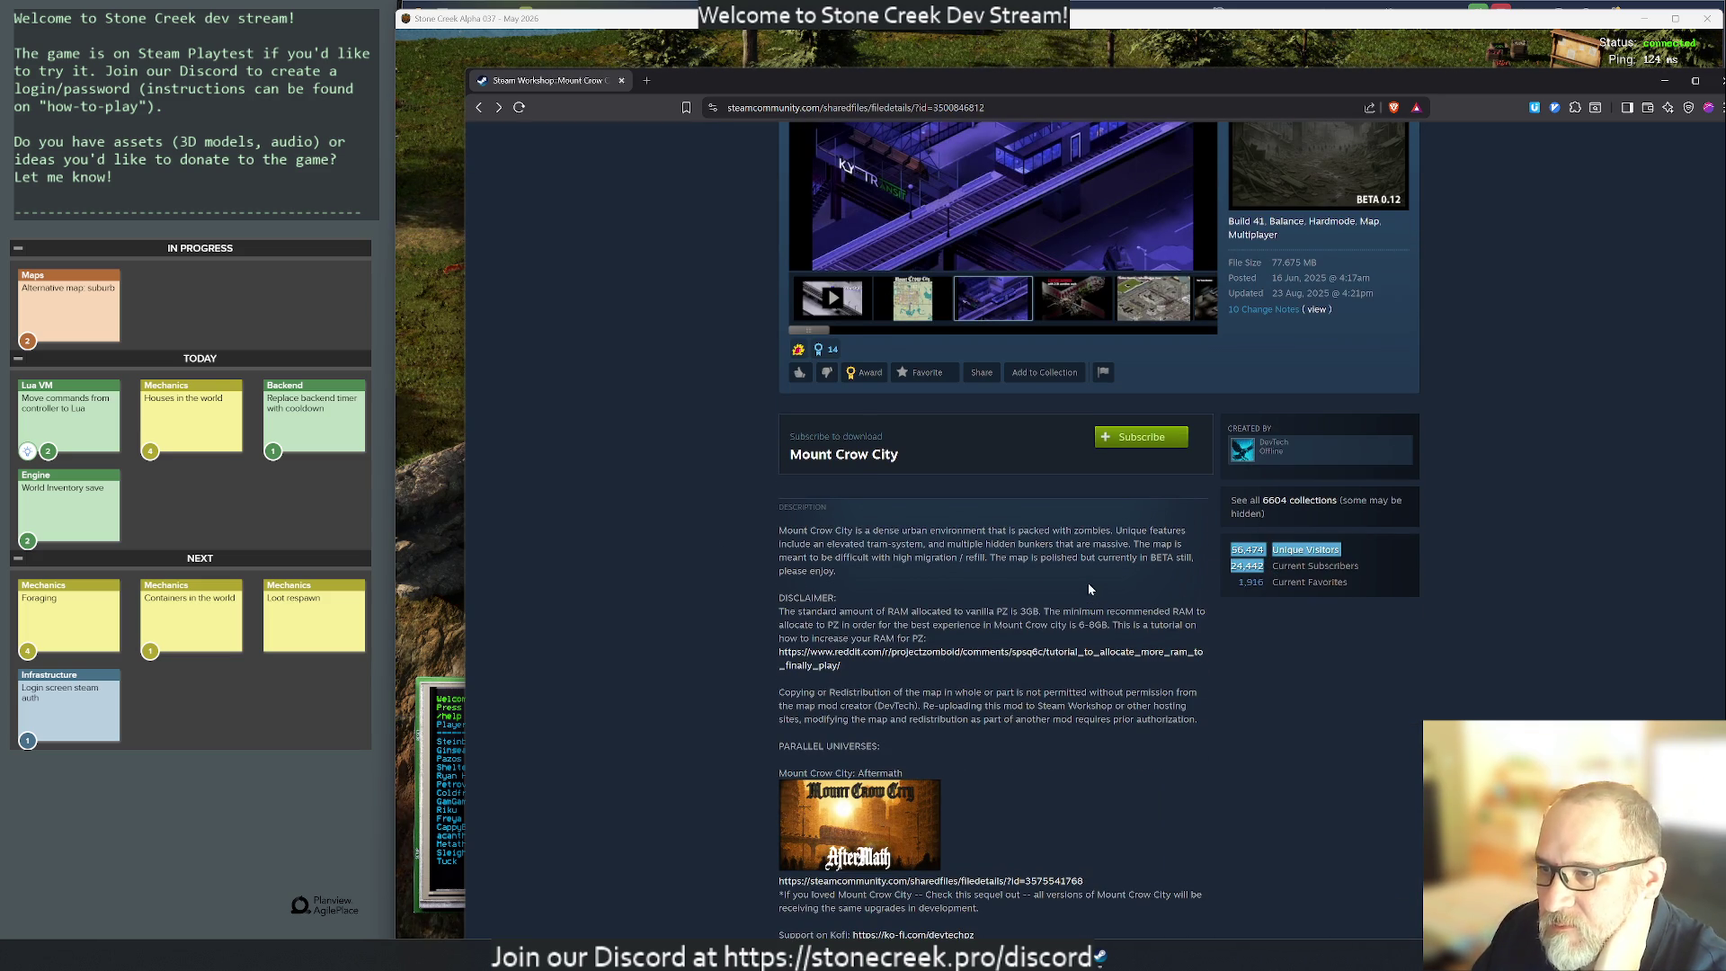
scroll(1108, 589, "down", 3)
scroll(1052, 581, "down", 3)
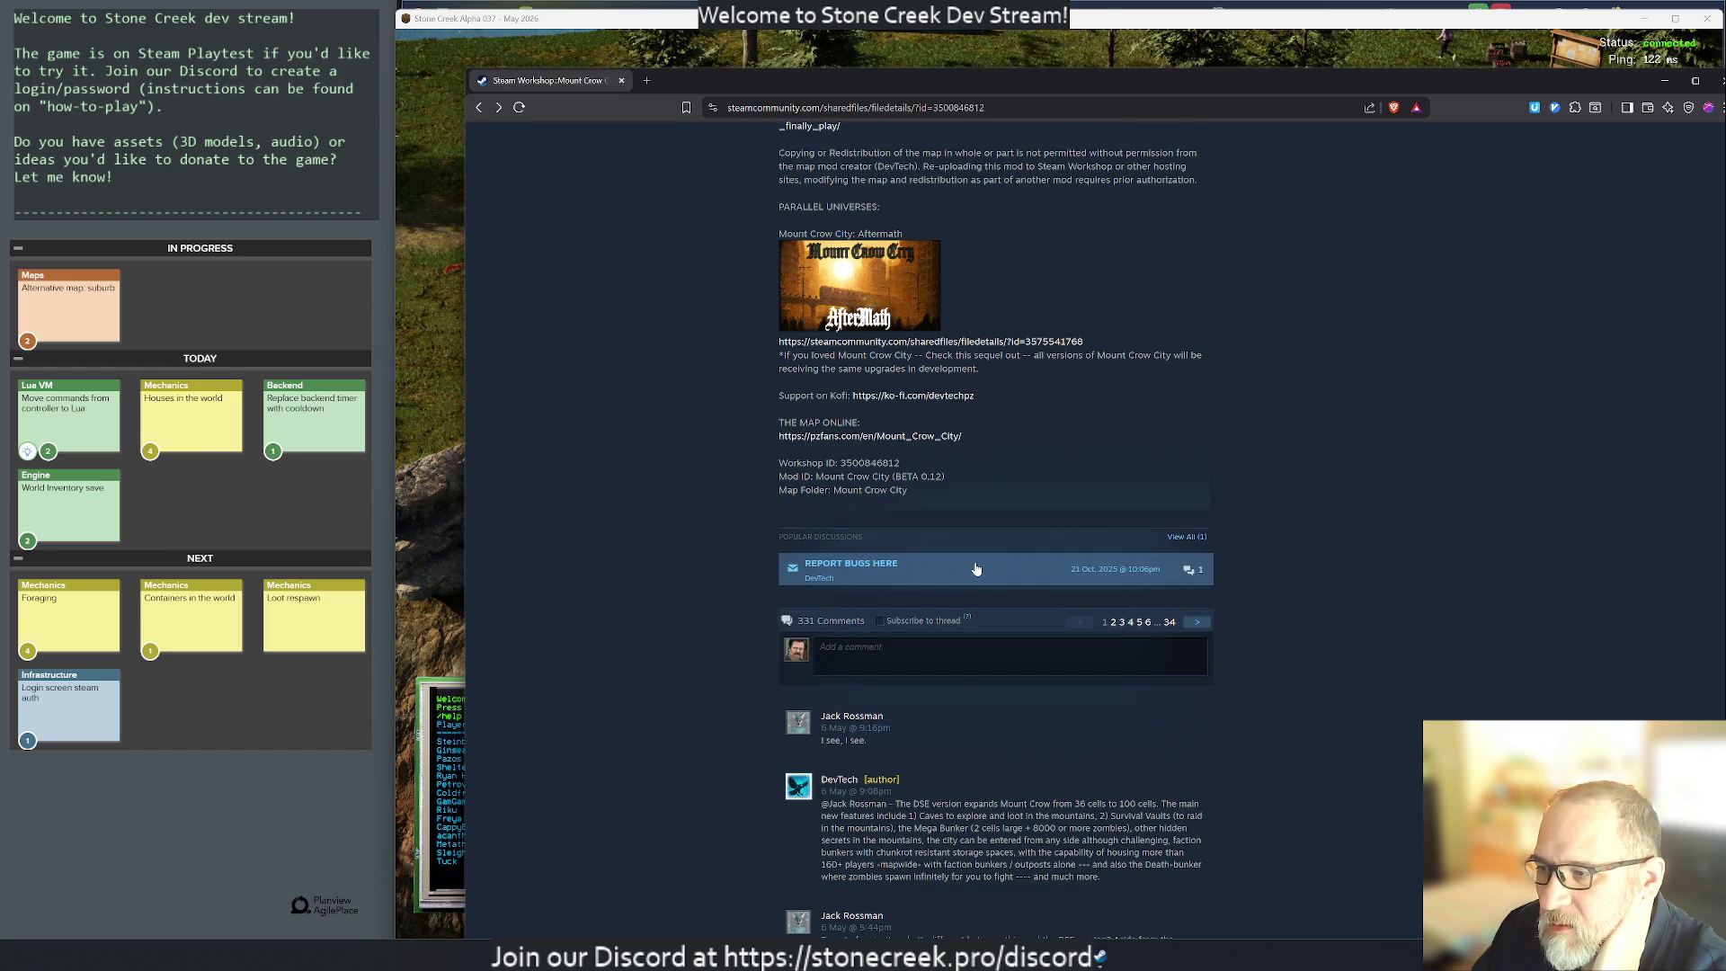
scroll(977, 567, "up", 3)
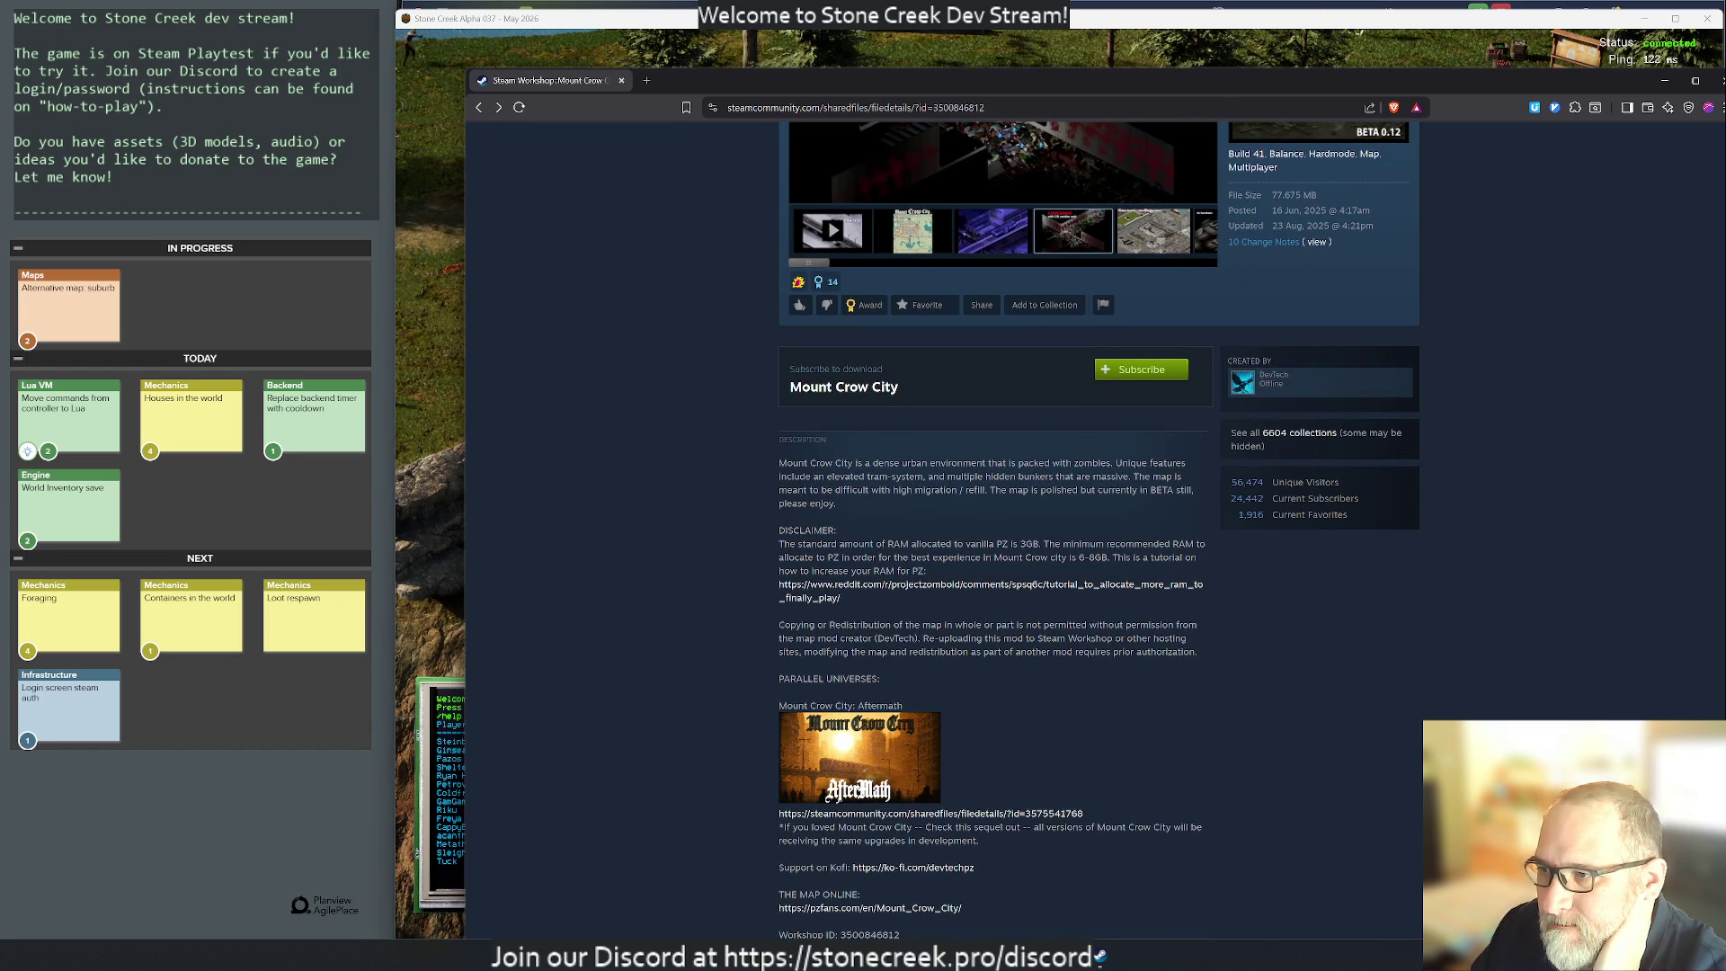
scroll(971, 558, "up", 3)
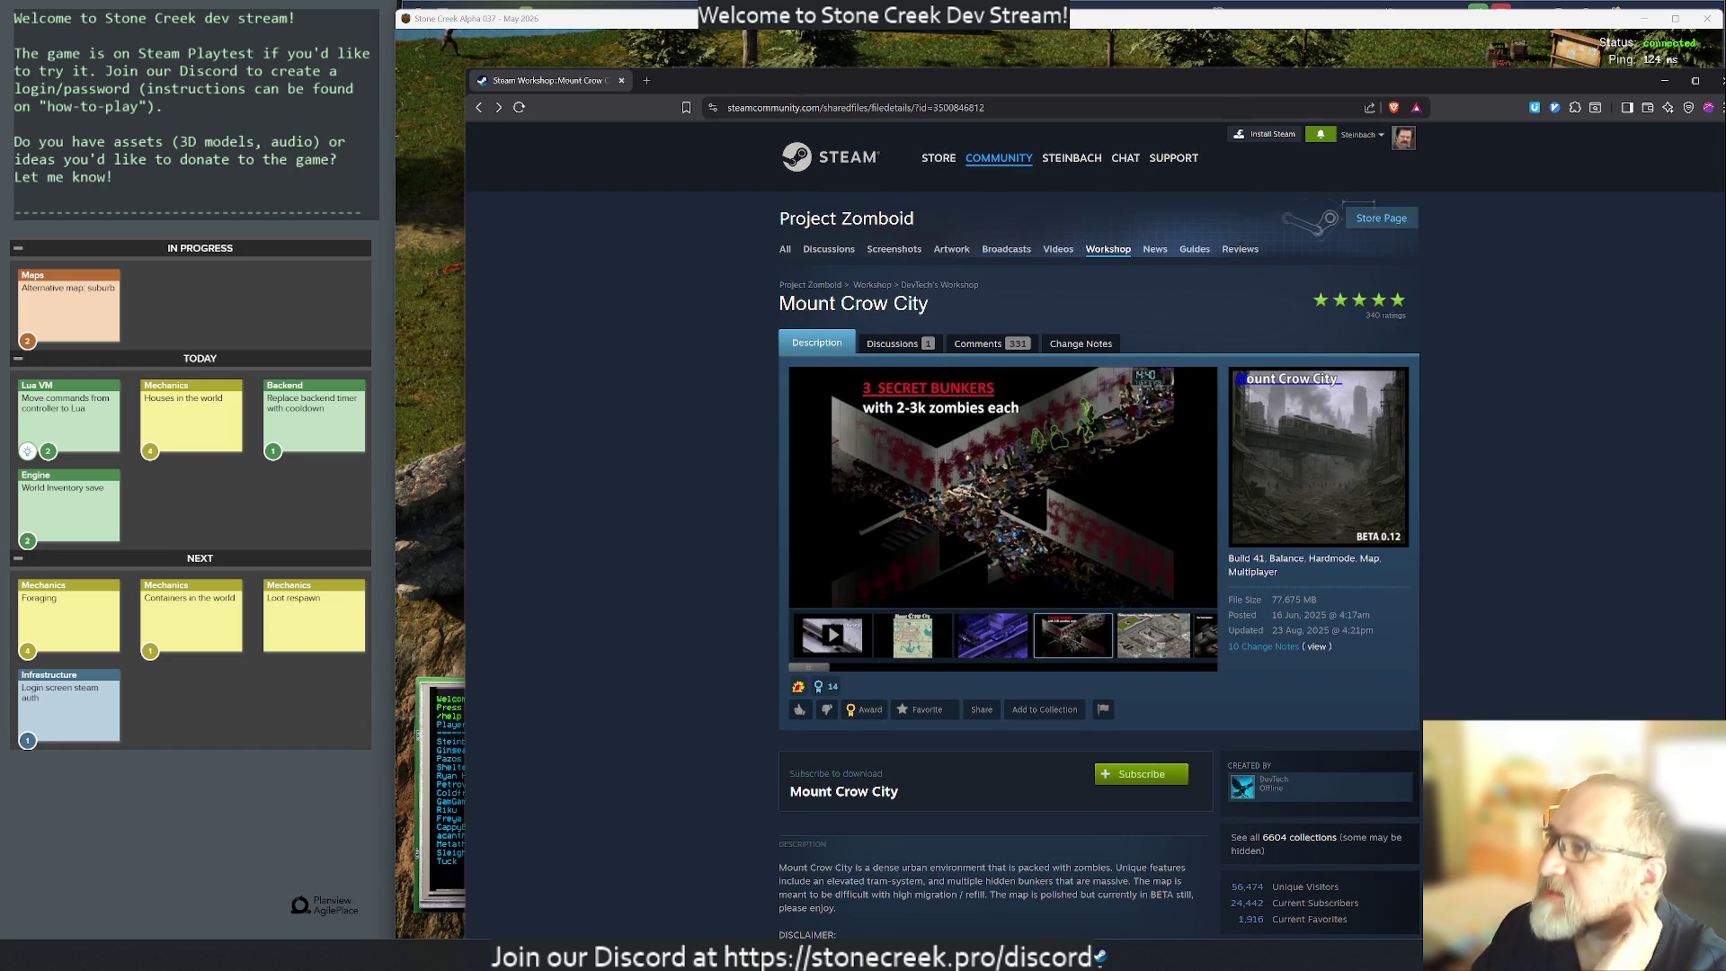
left_click(620, 81)
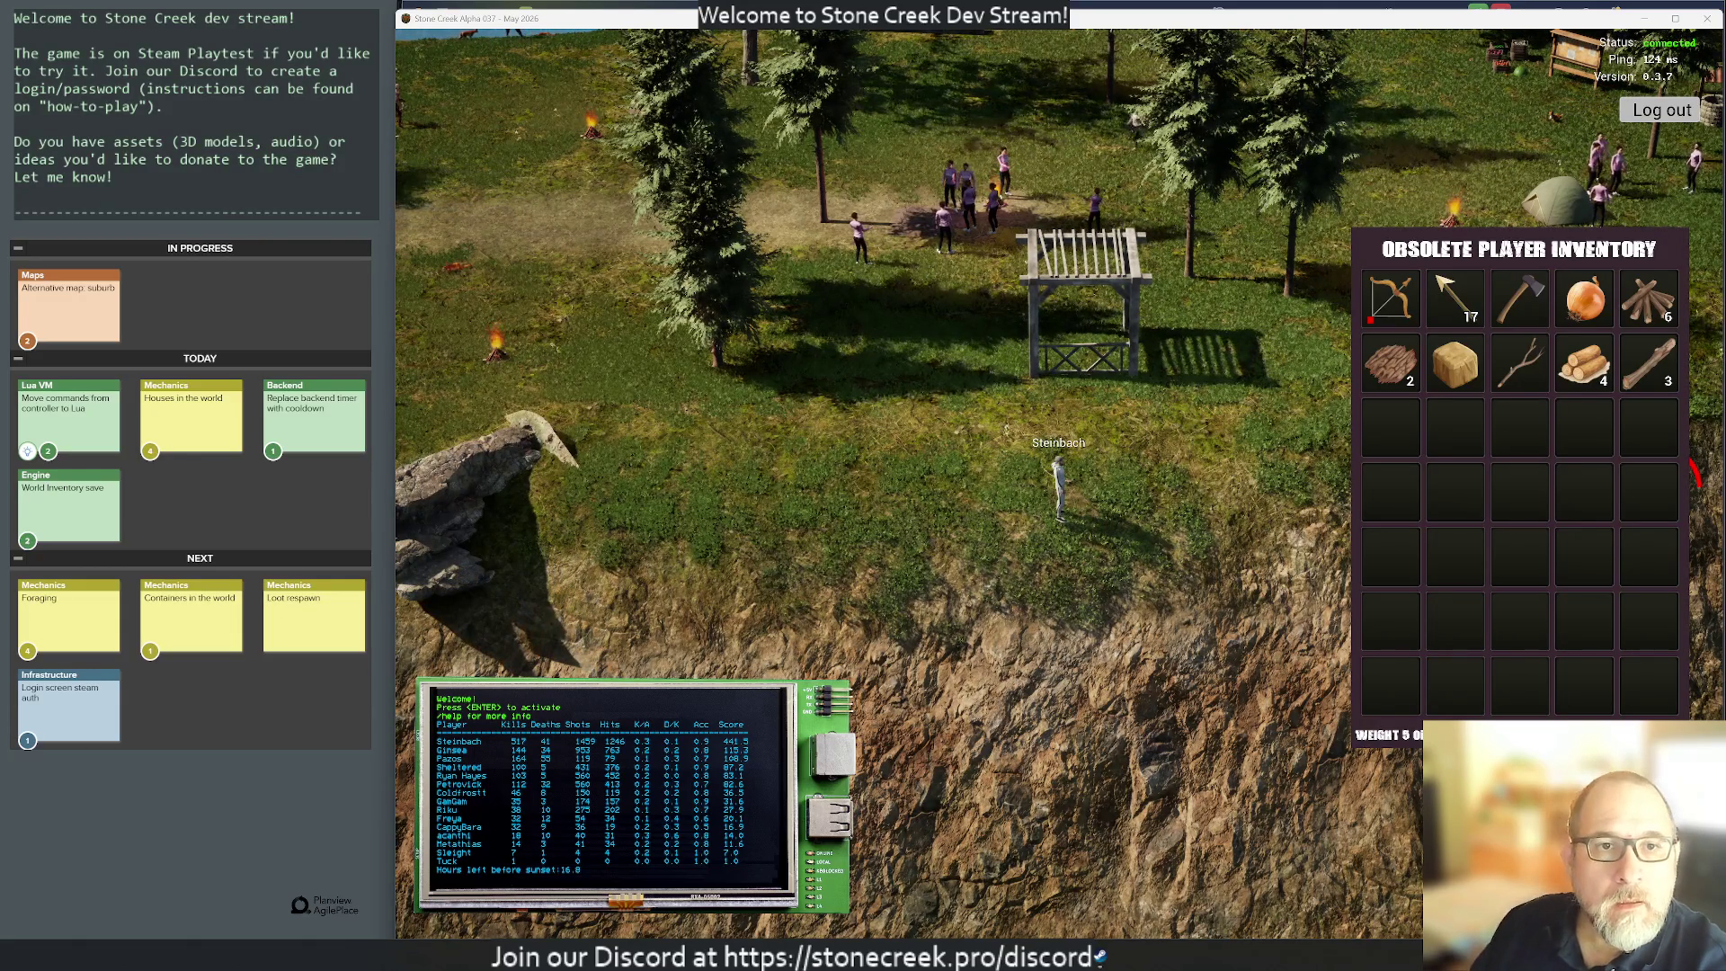
Step: Bring the Steam browser back up maximized and open the Mount Crow City: Aftermath page
left_click(883, 41)
mouse_move(813, 45)
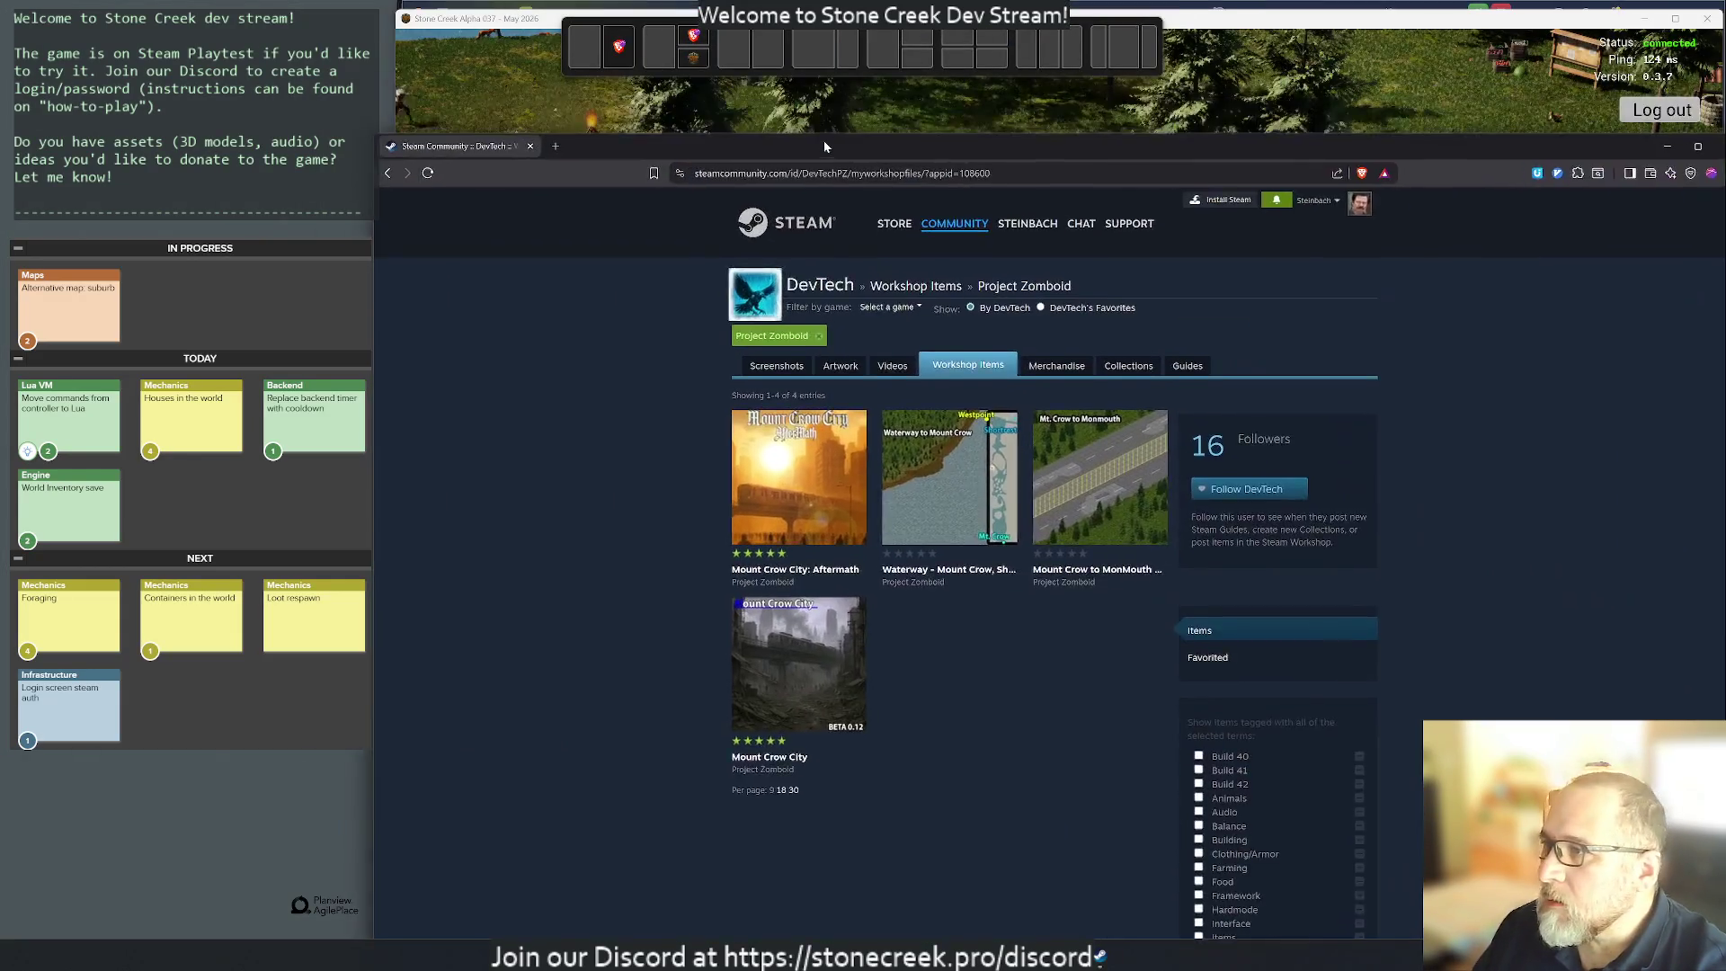
left_click(882, 41)
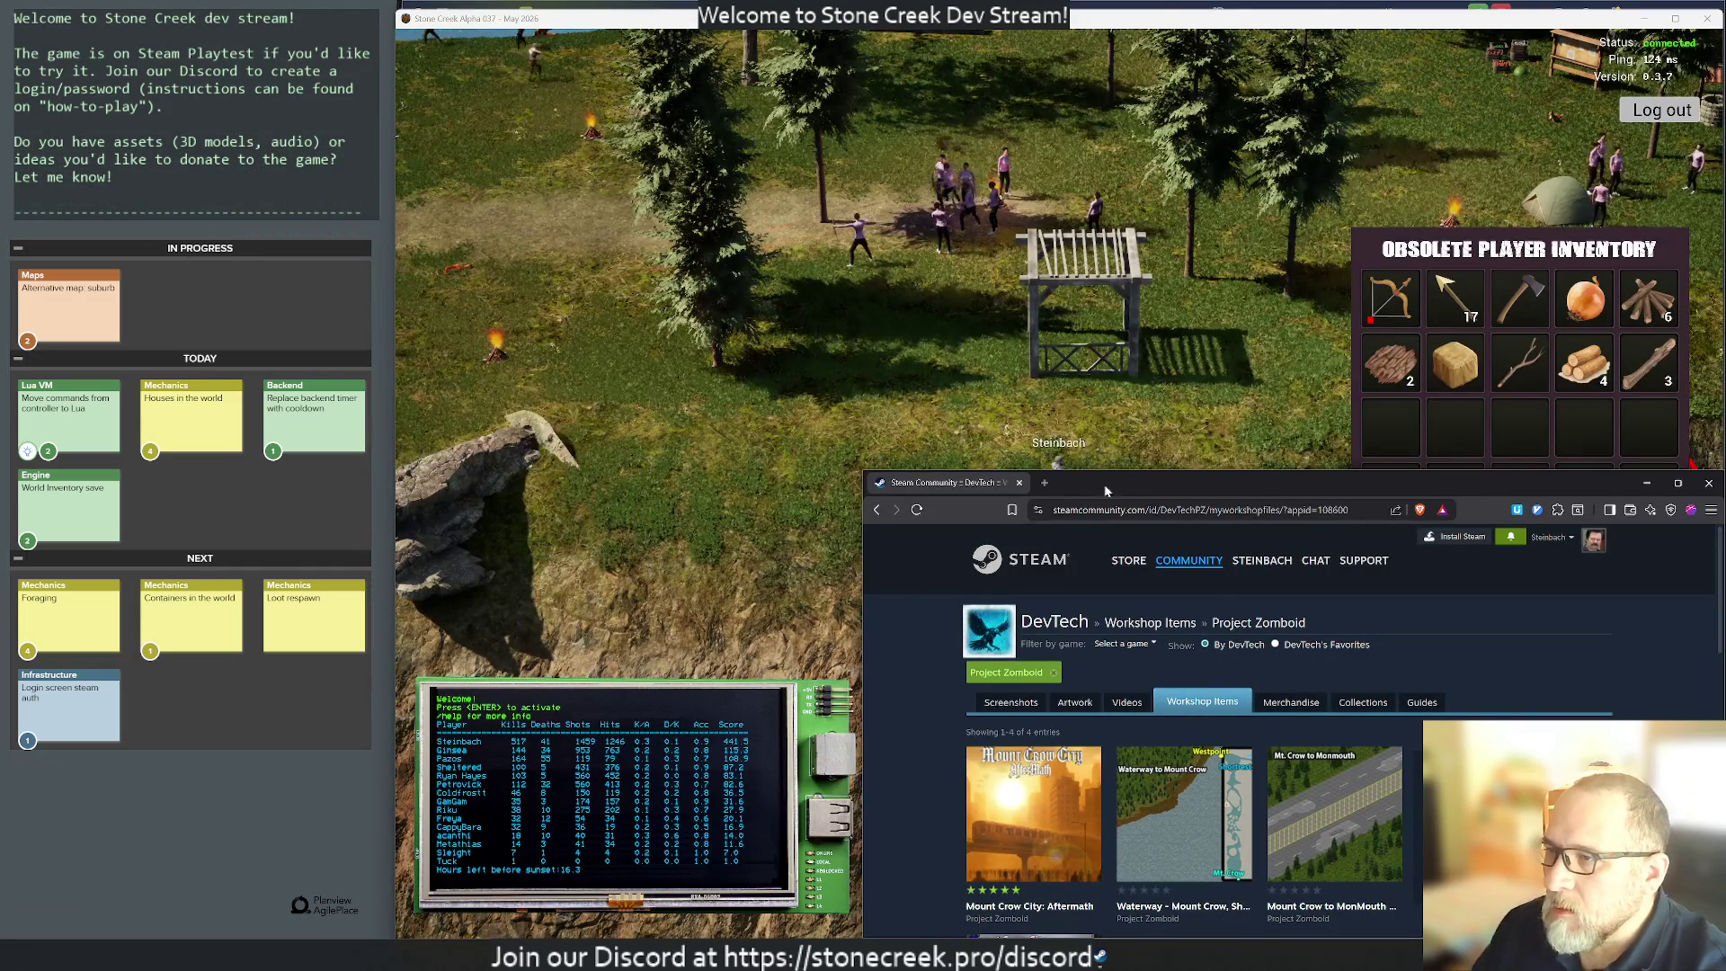
double_click(1146, 481)
left_click(807, 402)
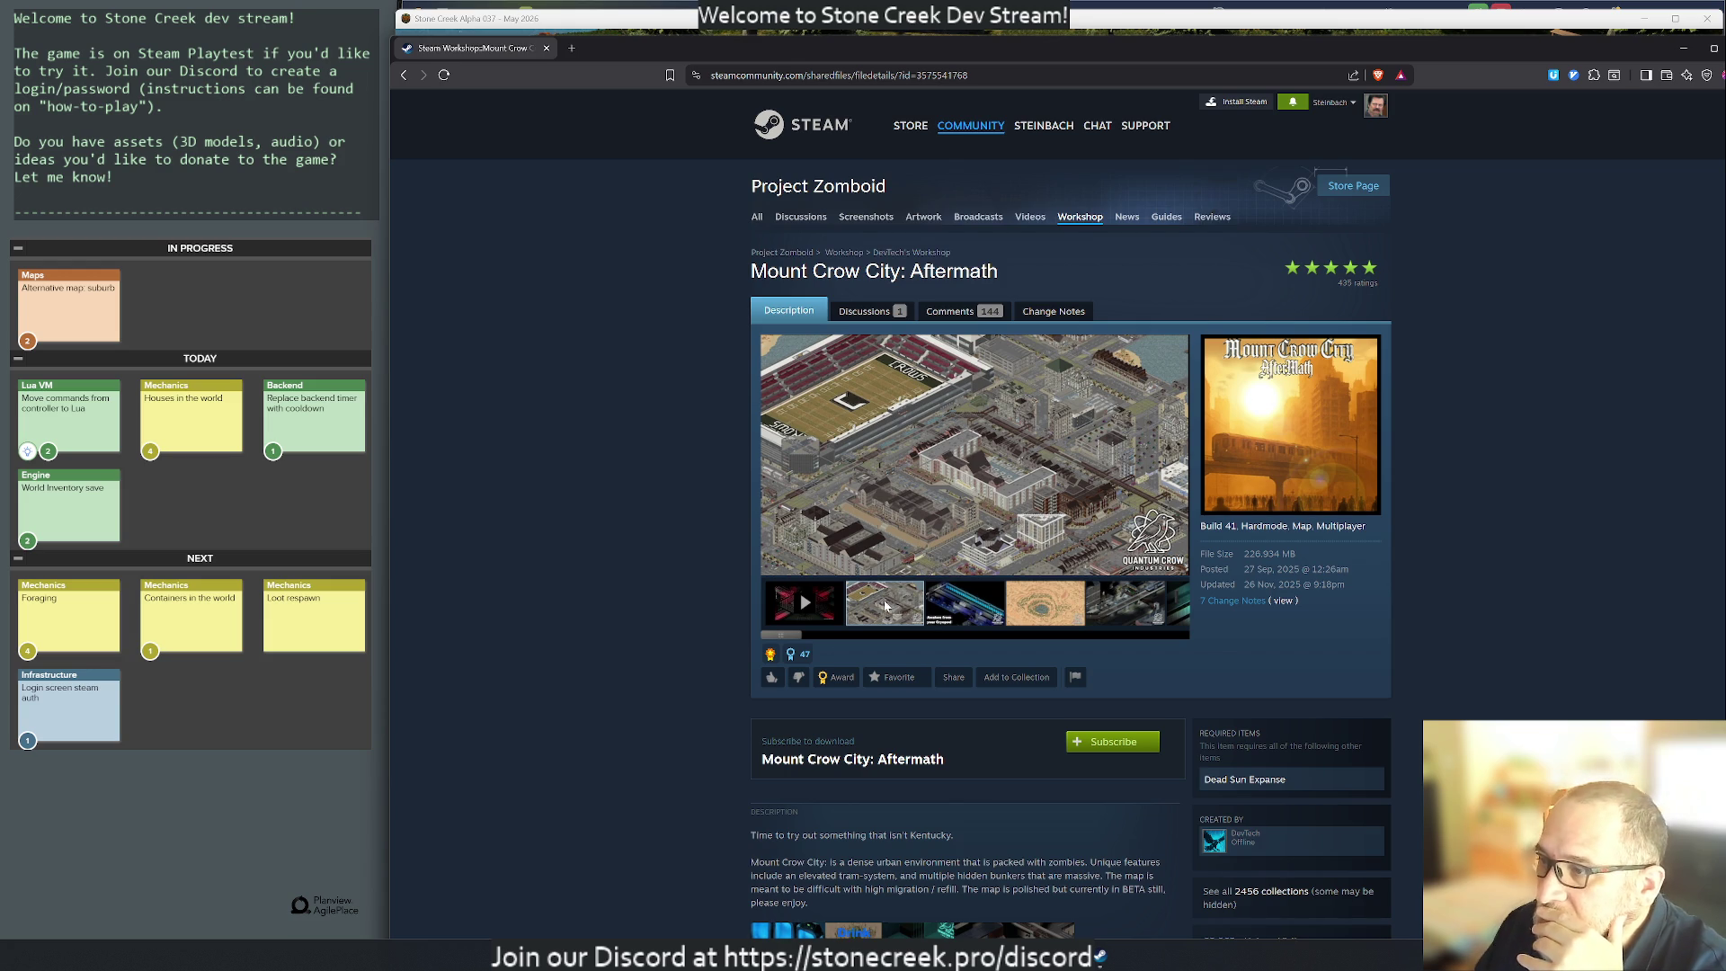
Step: View the Awaken from your Cryopod screenshot enlarged, close it, and switch back to the game
left_click(952, 612)
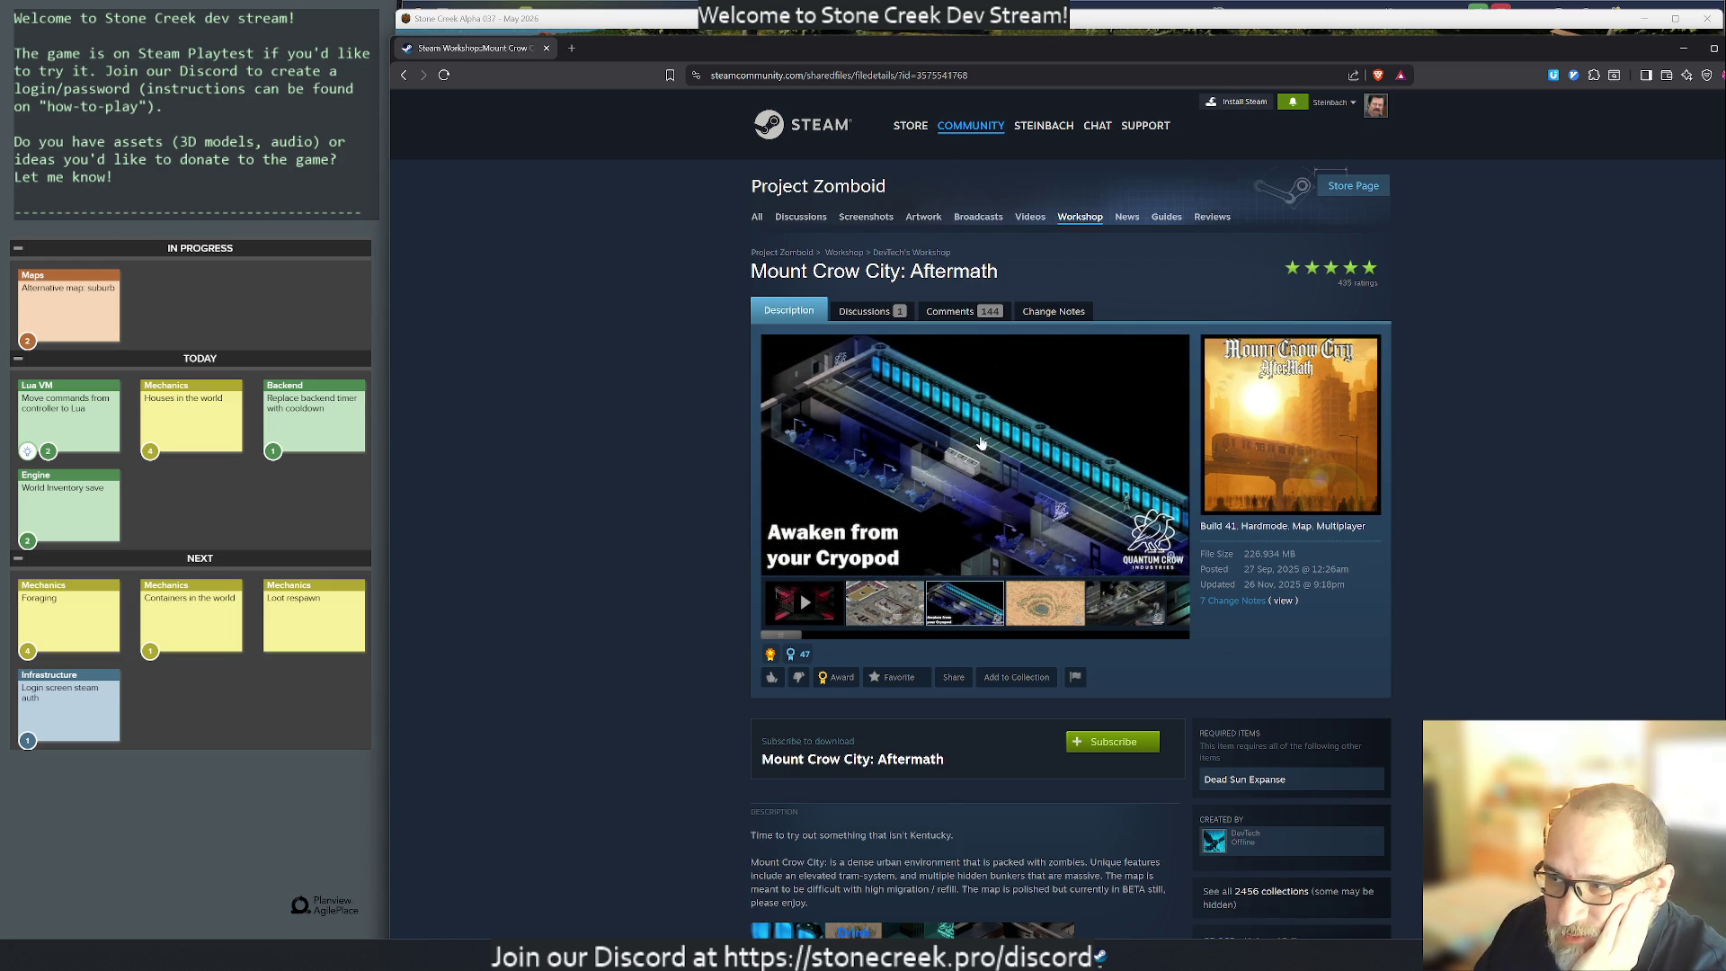
left_click(980, 445)
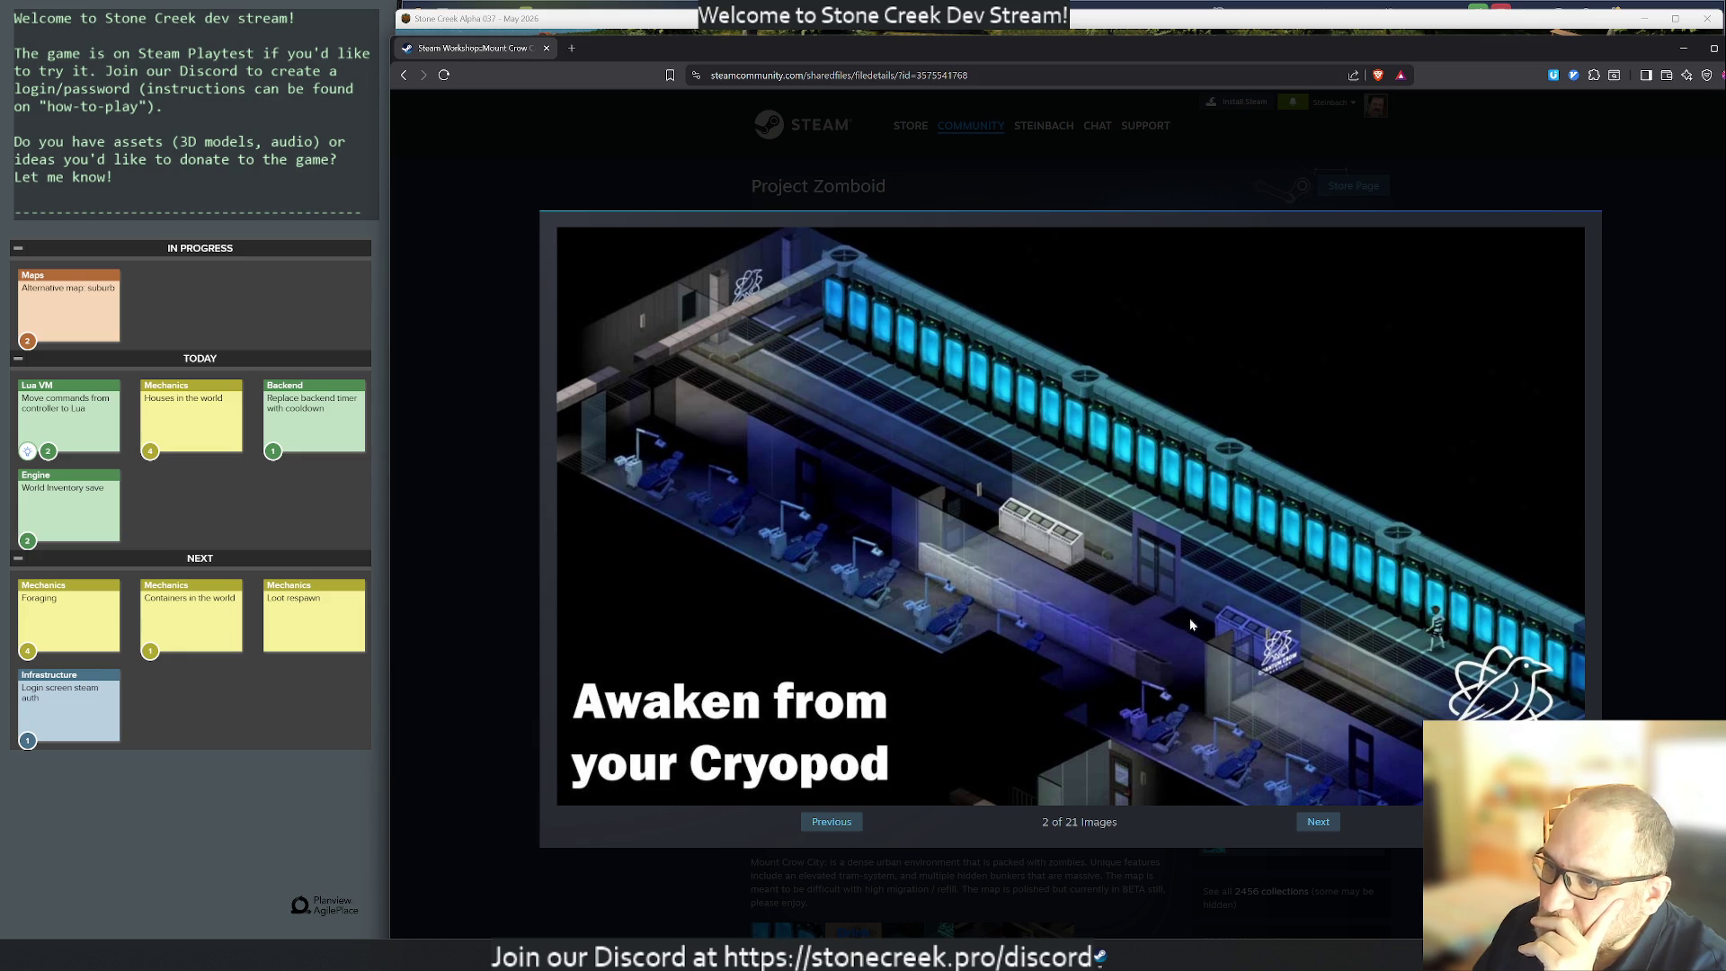
left_click(488, 380)
key("alt+Tab")
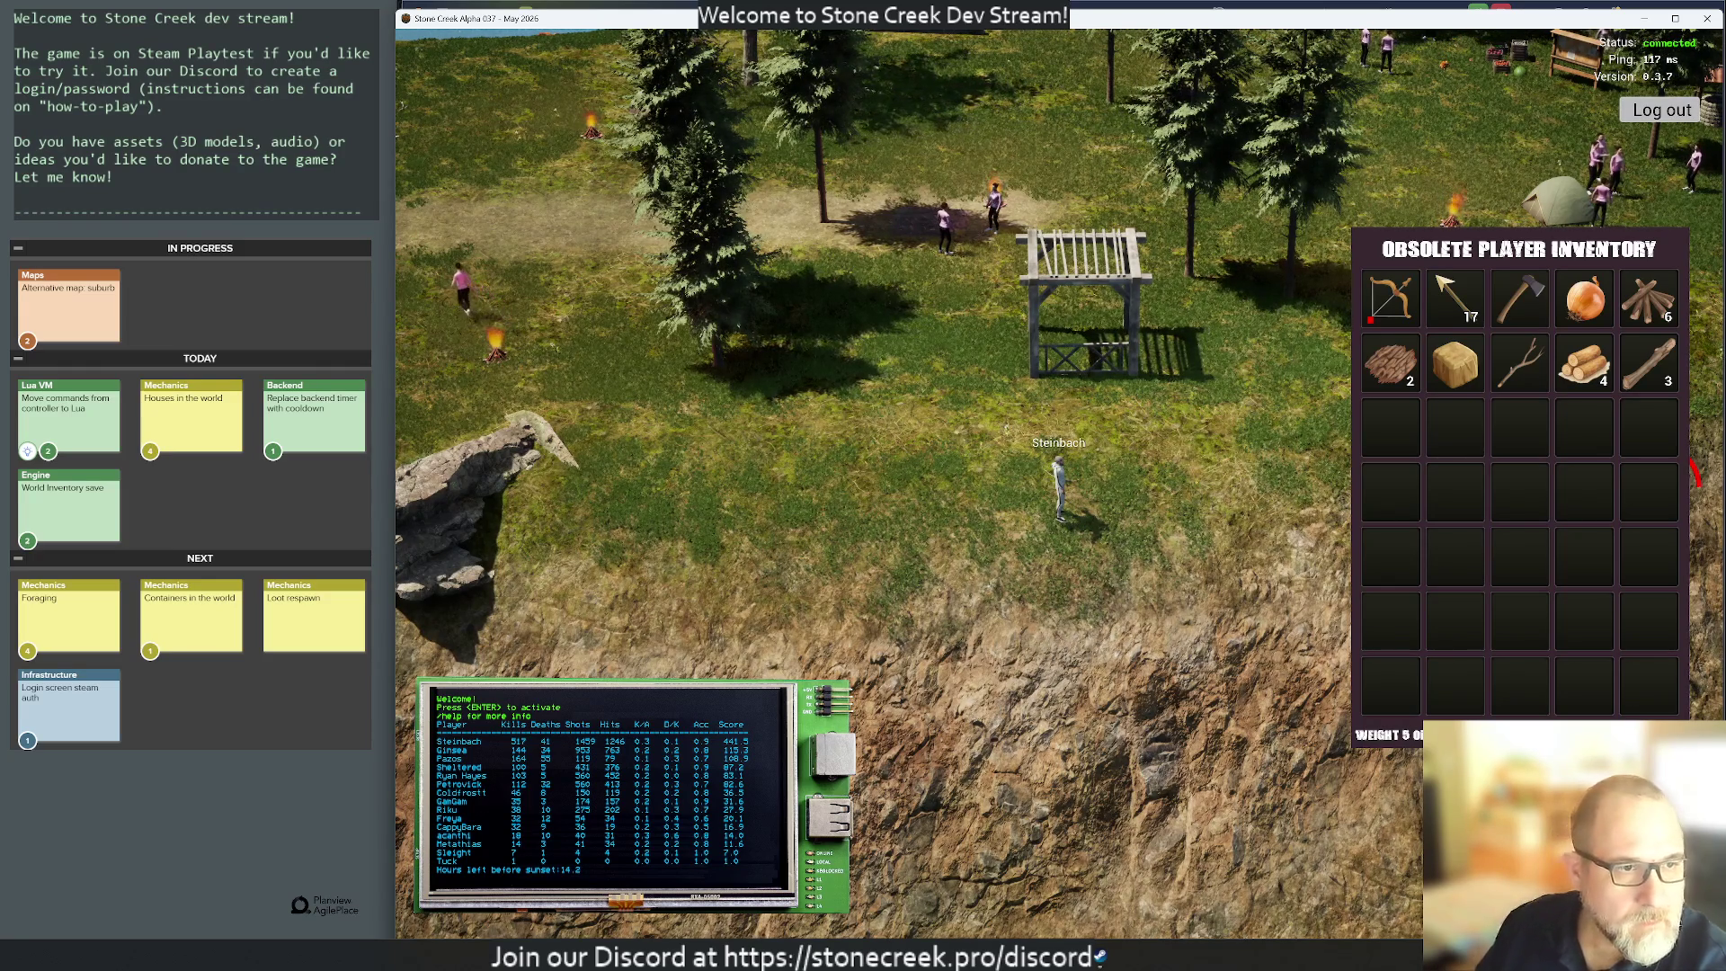
Step: Launch Discord from app search, then log out of the Stone Creek server
key("super")
type("discord")
key("Return")
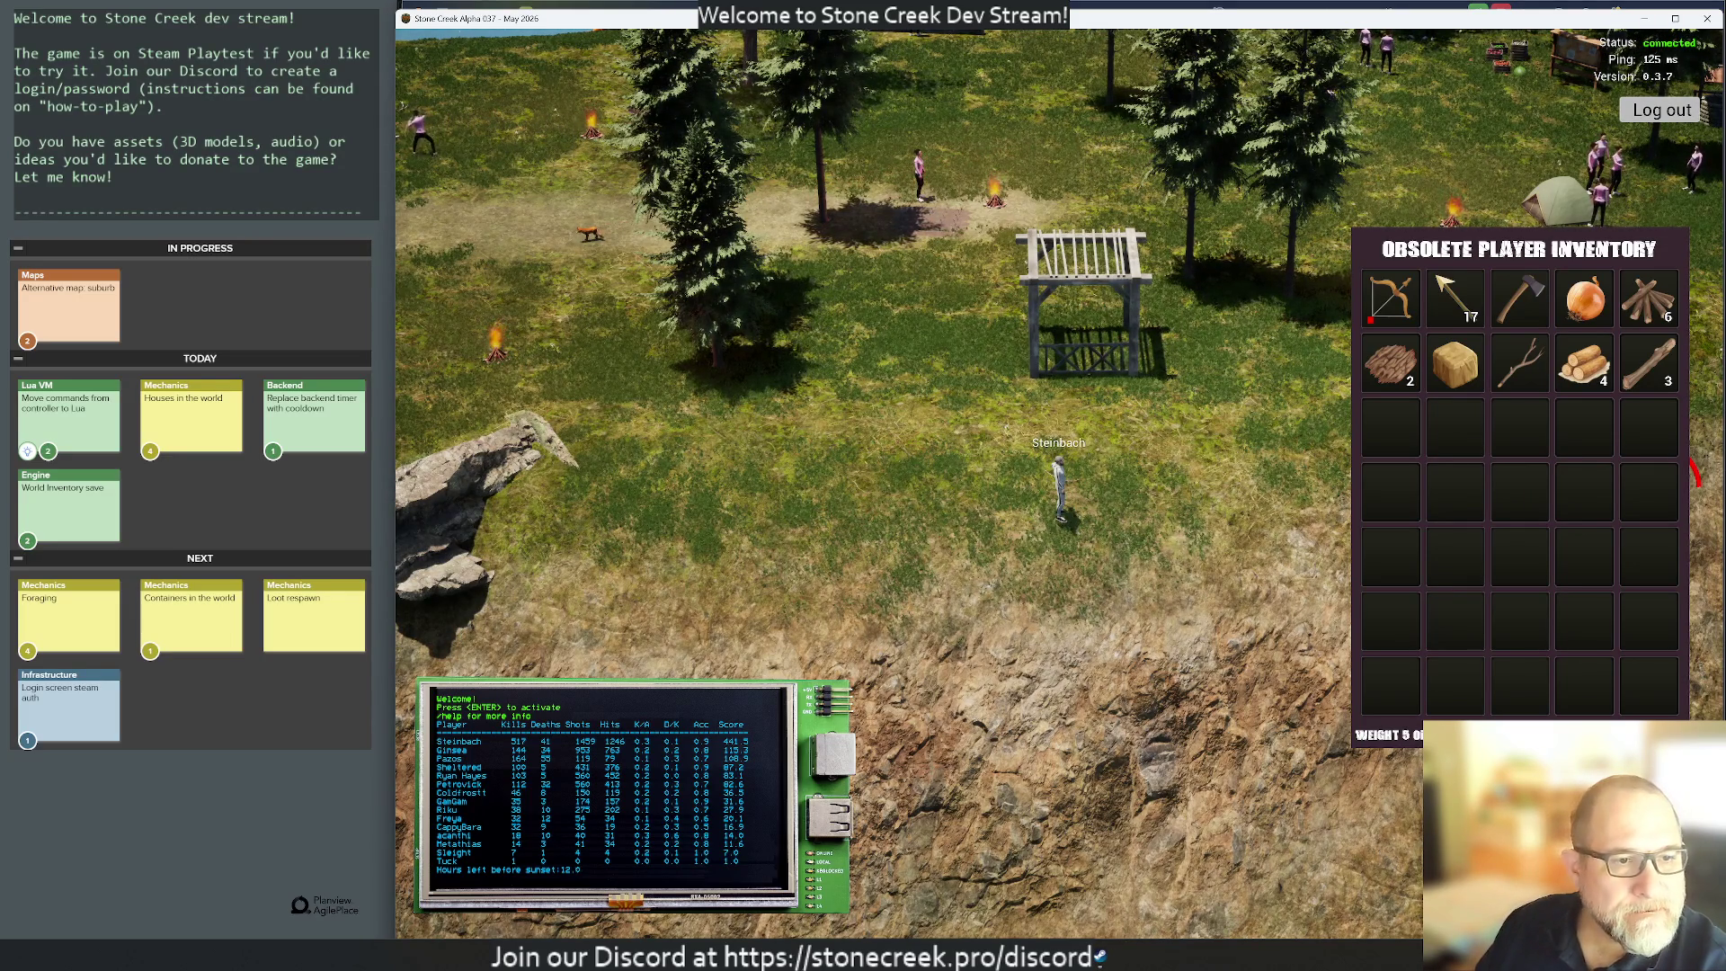
left_click(1661, 110)
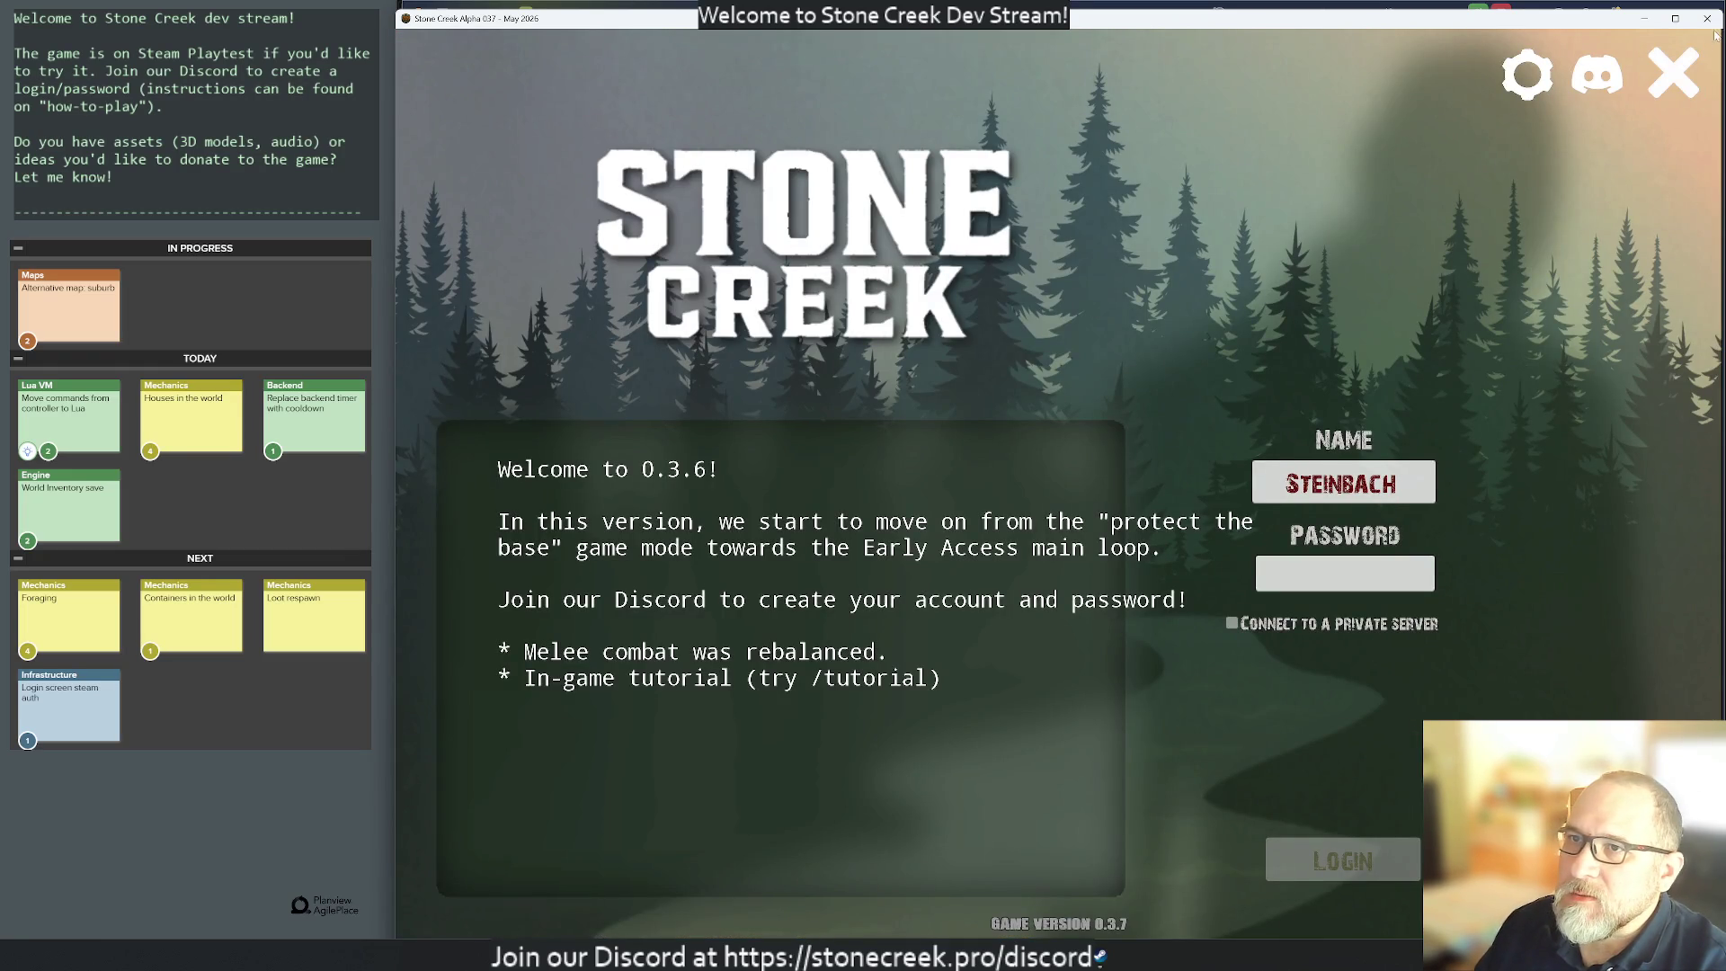
Step: Close the Stone Creek game window from its title bar
left_click(1705, 19)
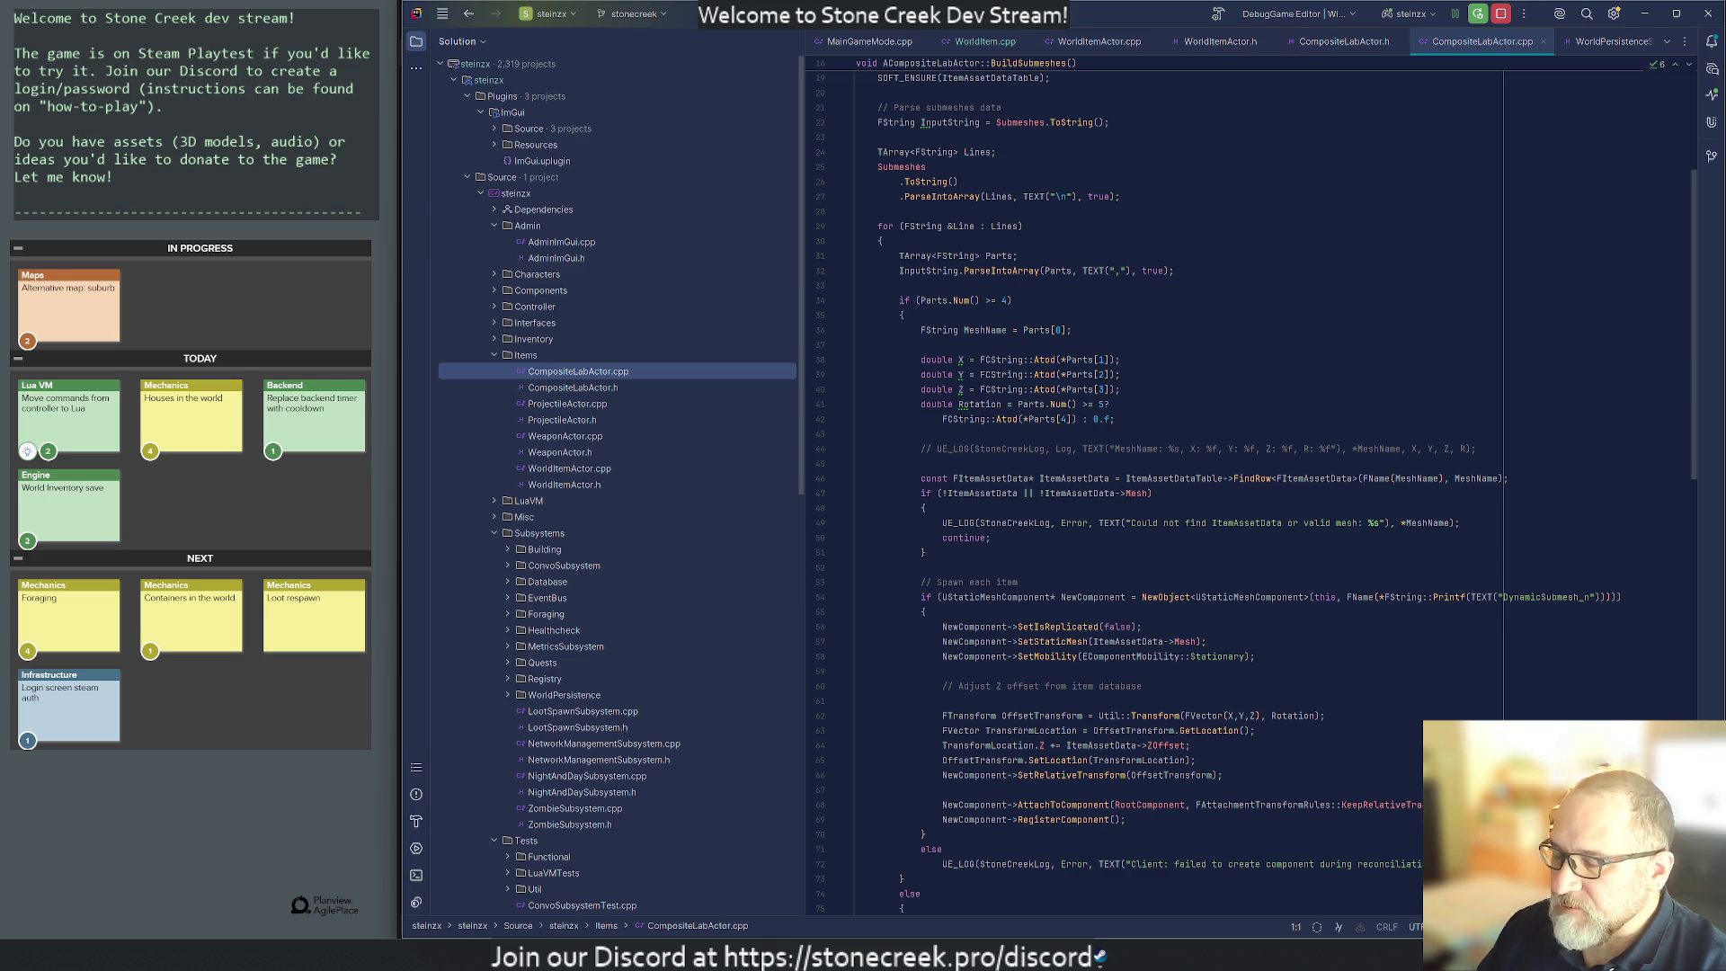
Step: Return to the Unreal level editor, look straight down, and launch Visual Studio Code
key("alt+Tab")
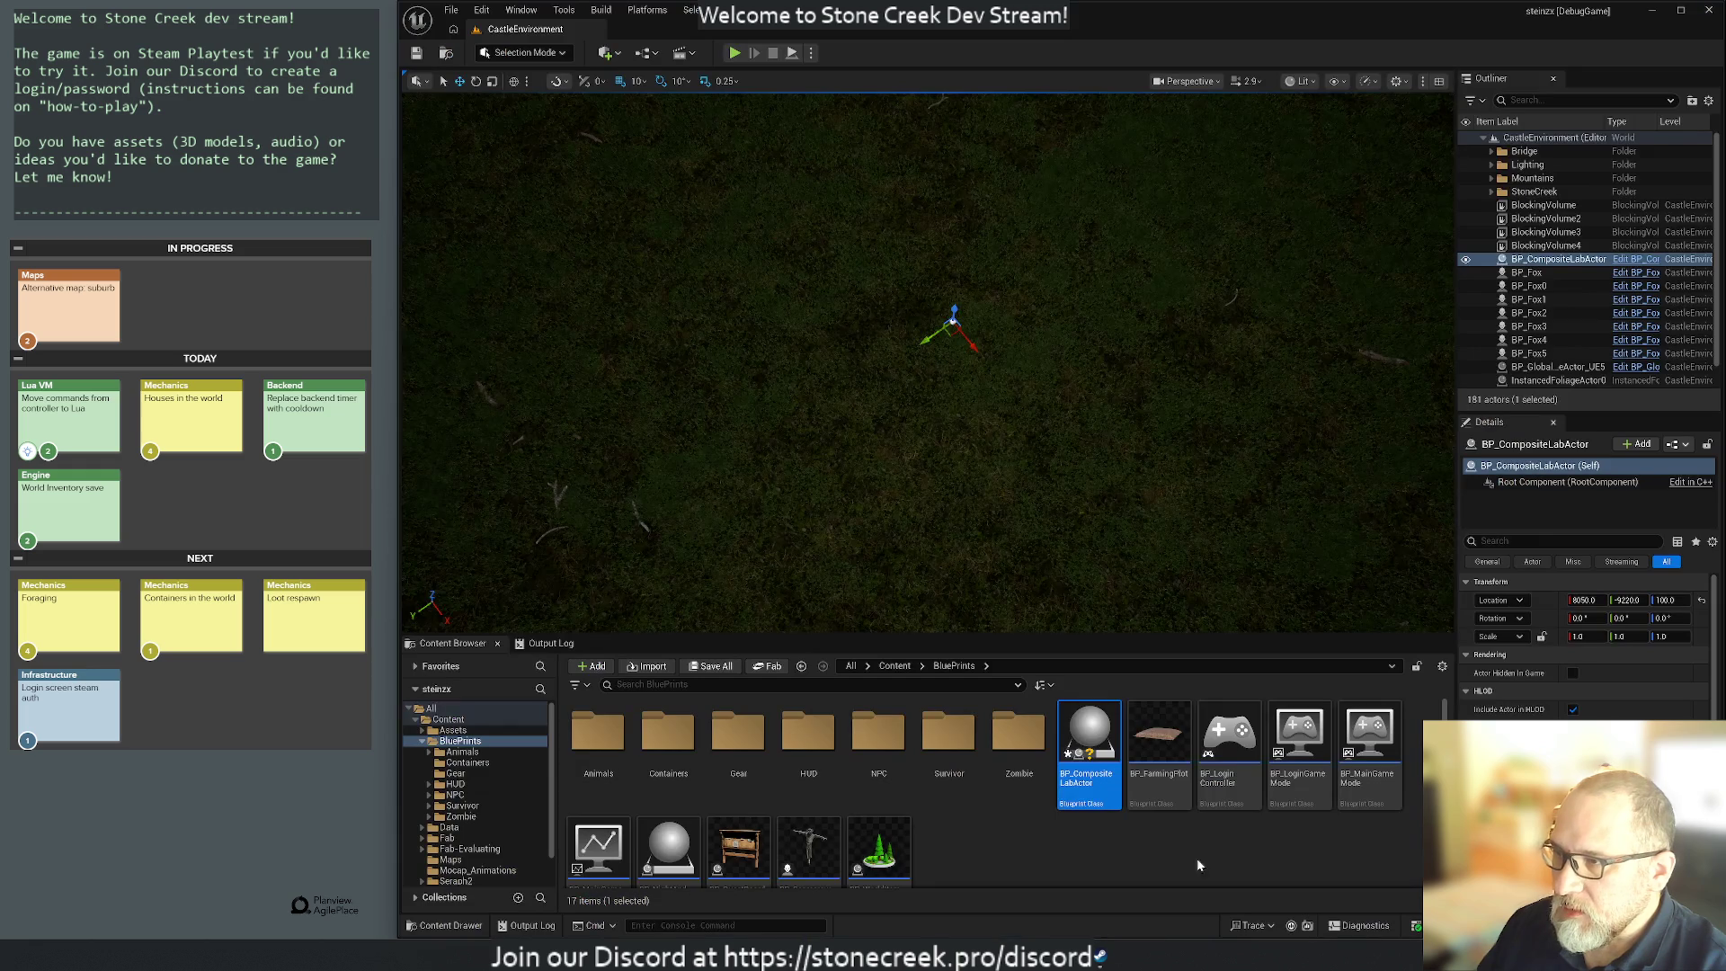
left_click_drag(944, 405, 930, 485)
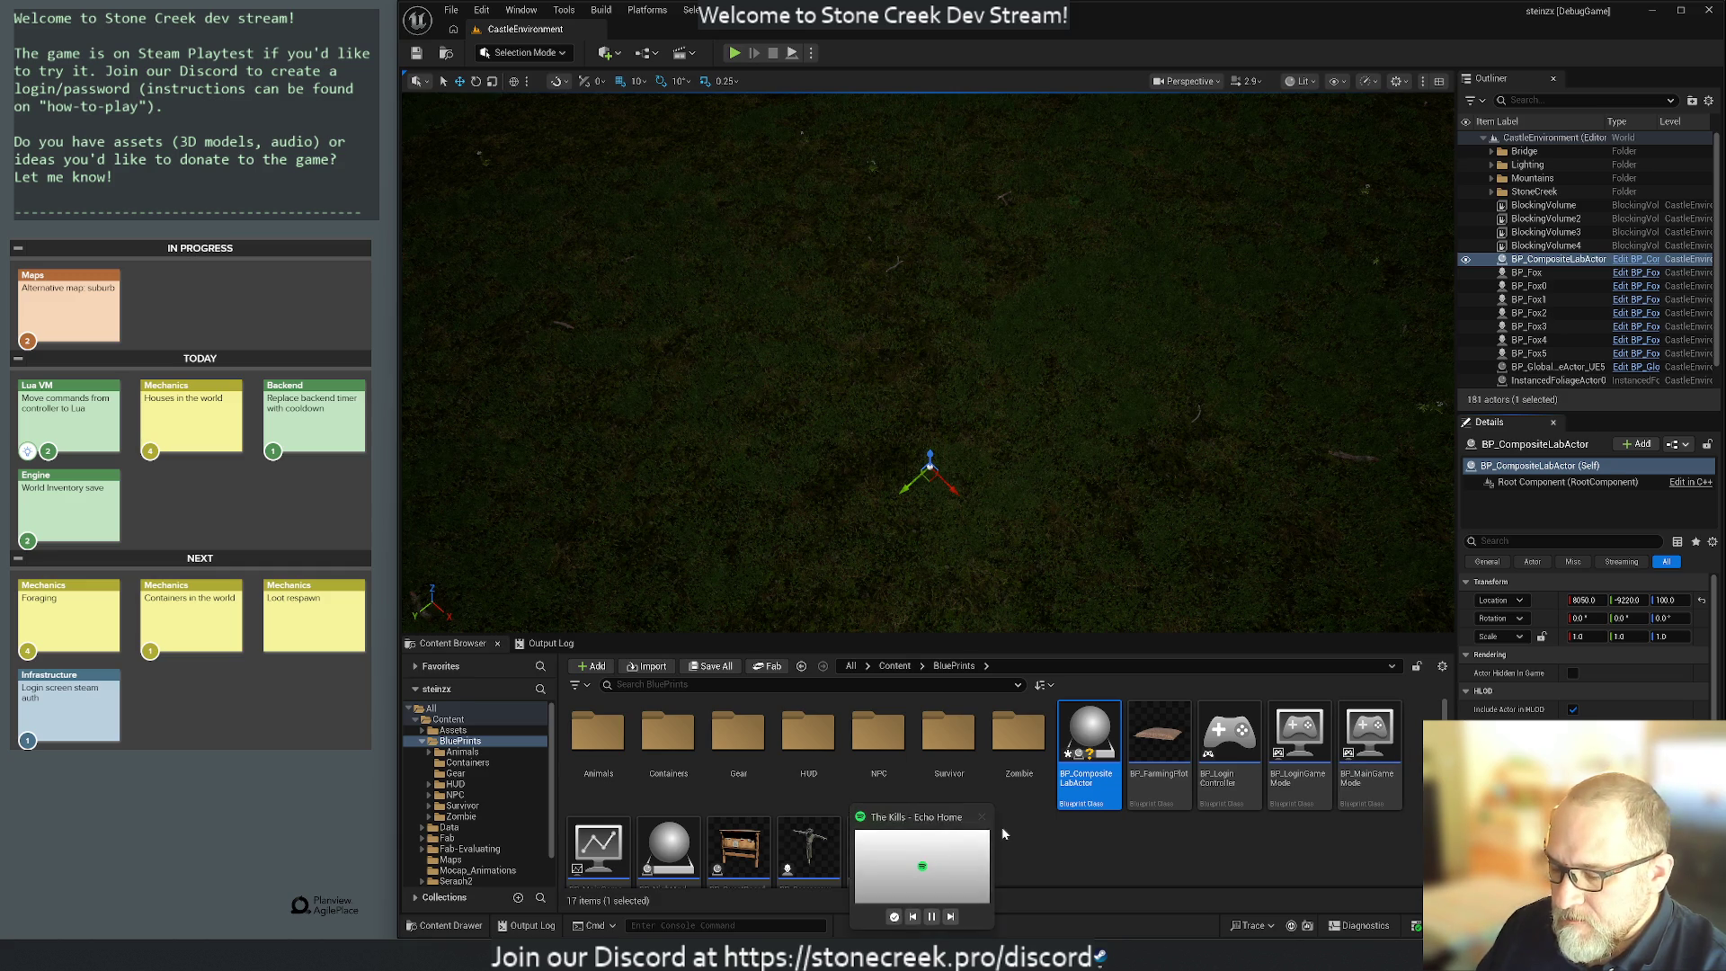
key("super")
key("super")
key("super")
type("code")
key("Return")
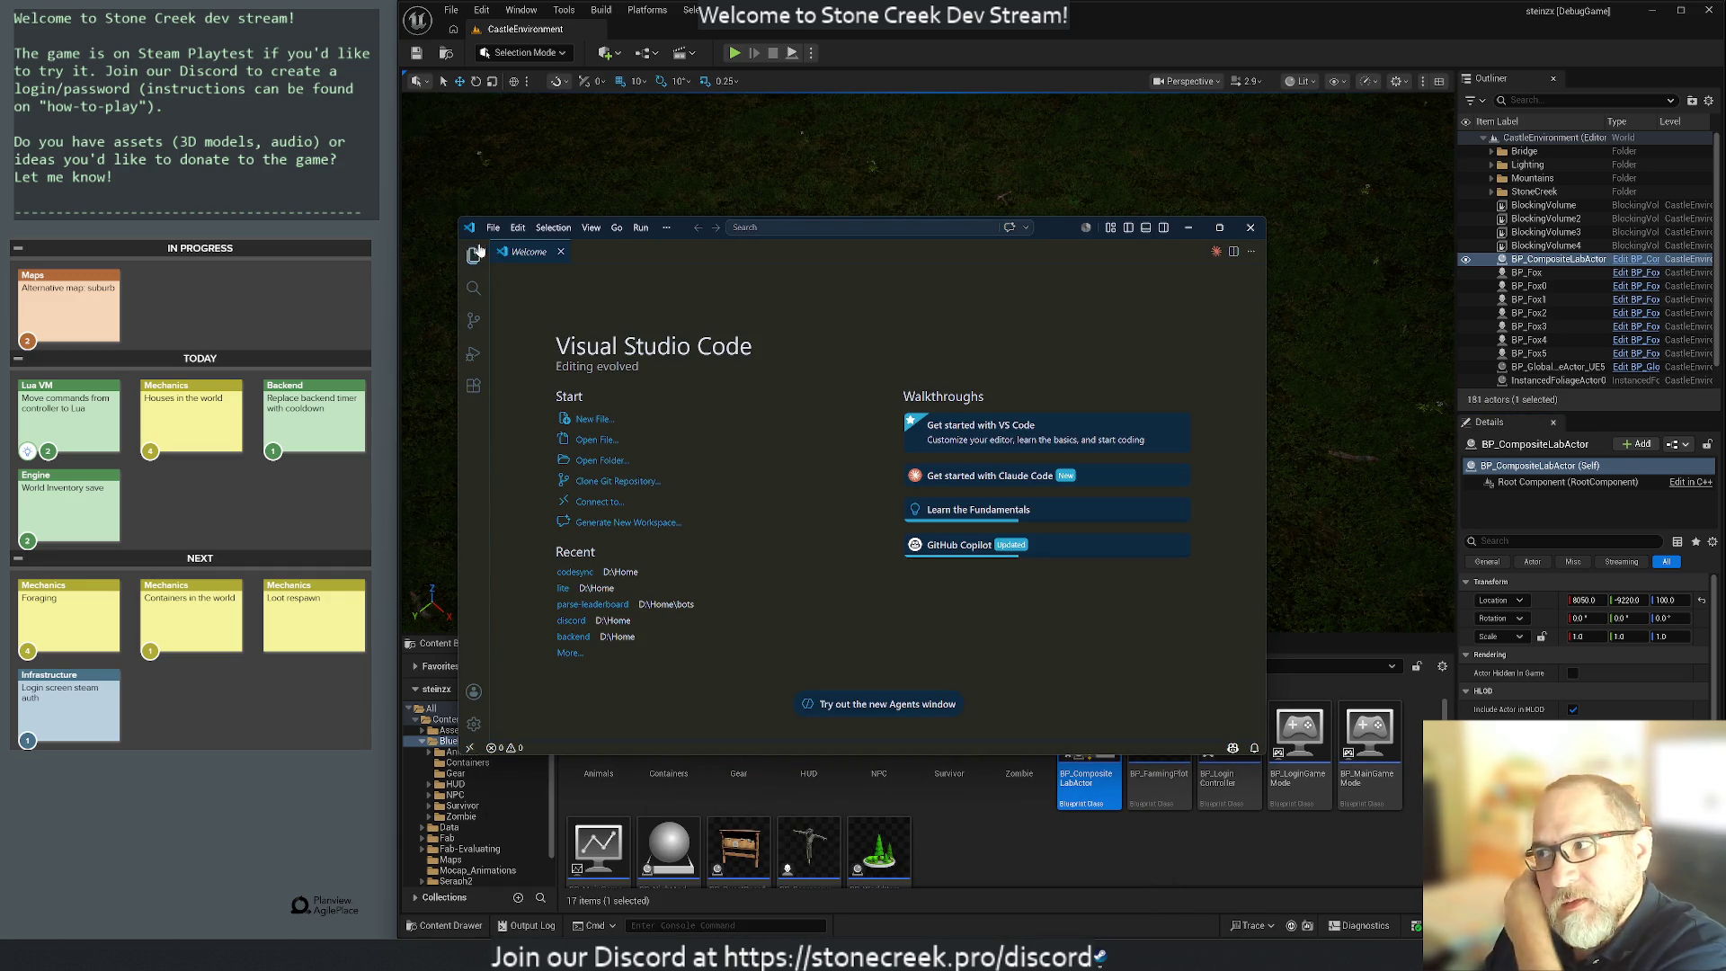
Step: Reopen the recent codesync project so the Production-User.lua server script shows in the editor
left_click(493, 226)
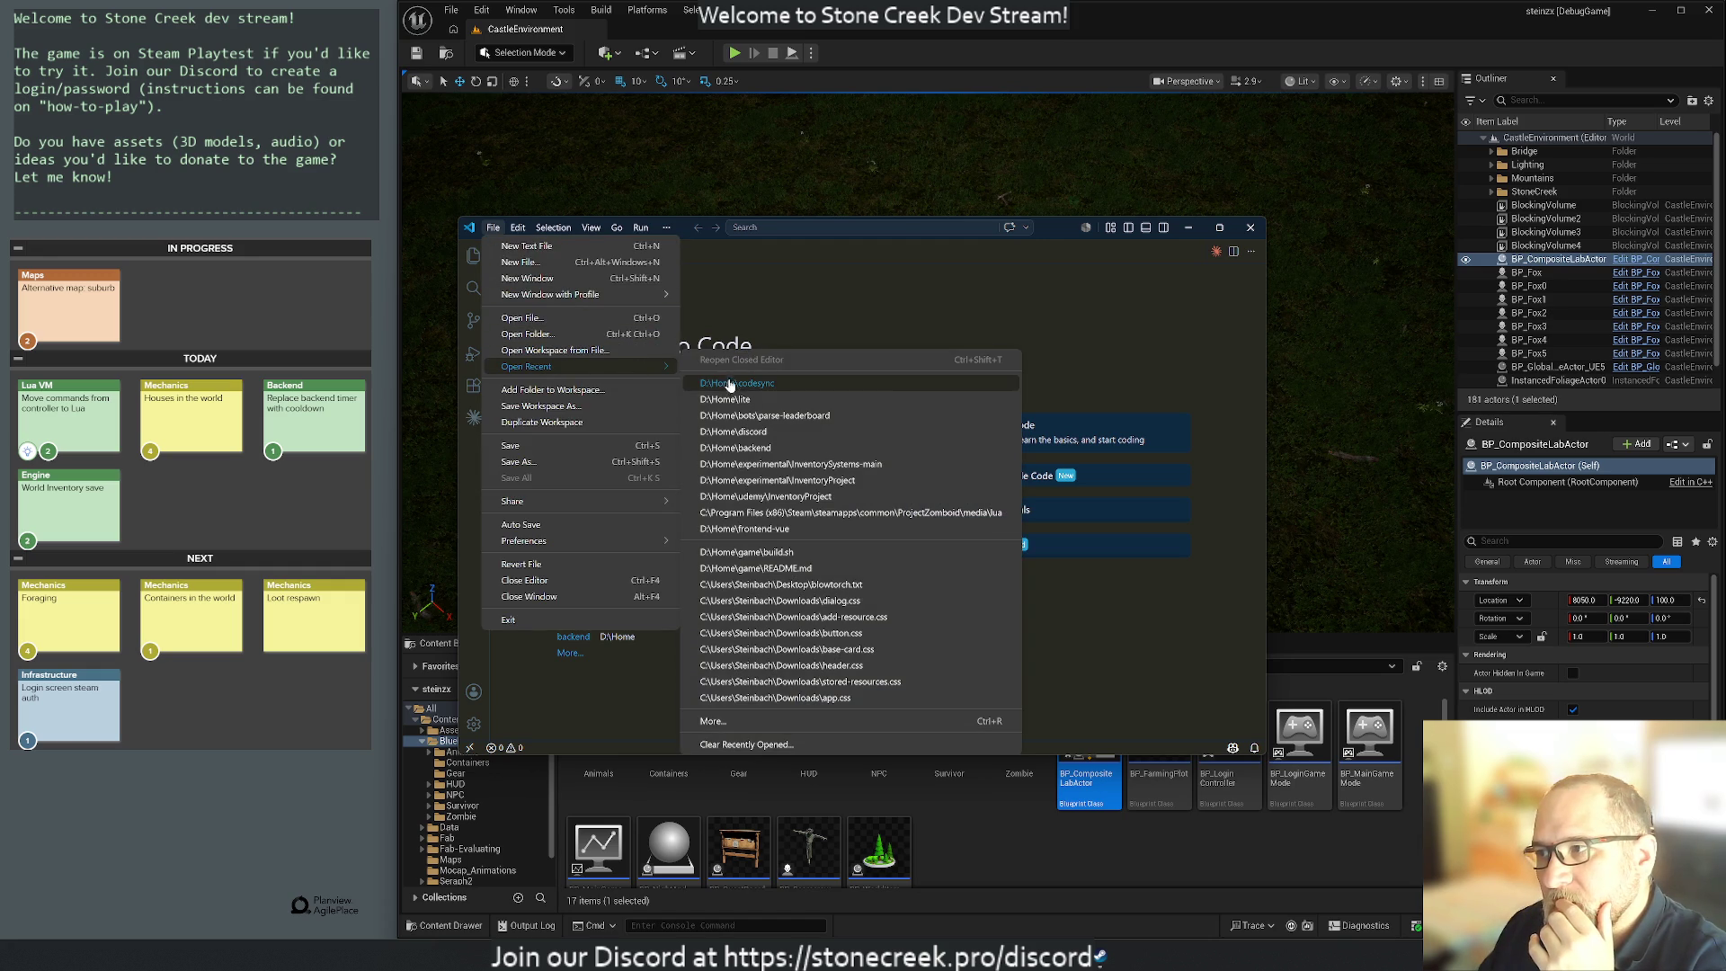
left_click(735, 383)
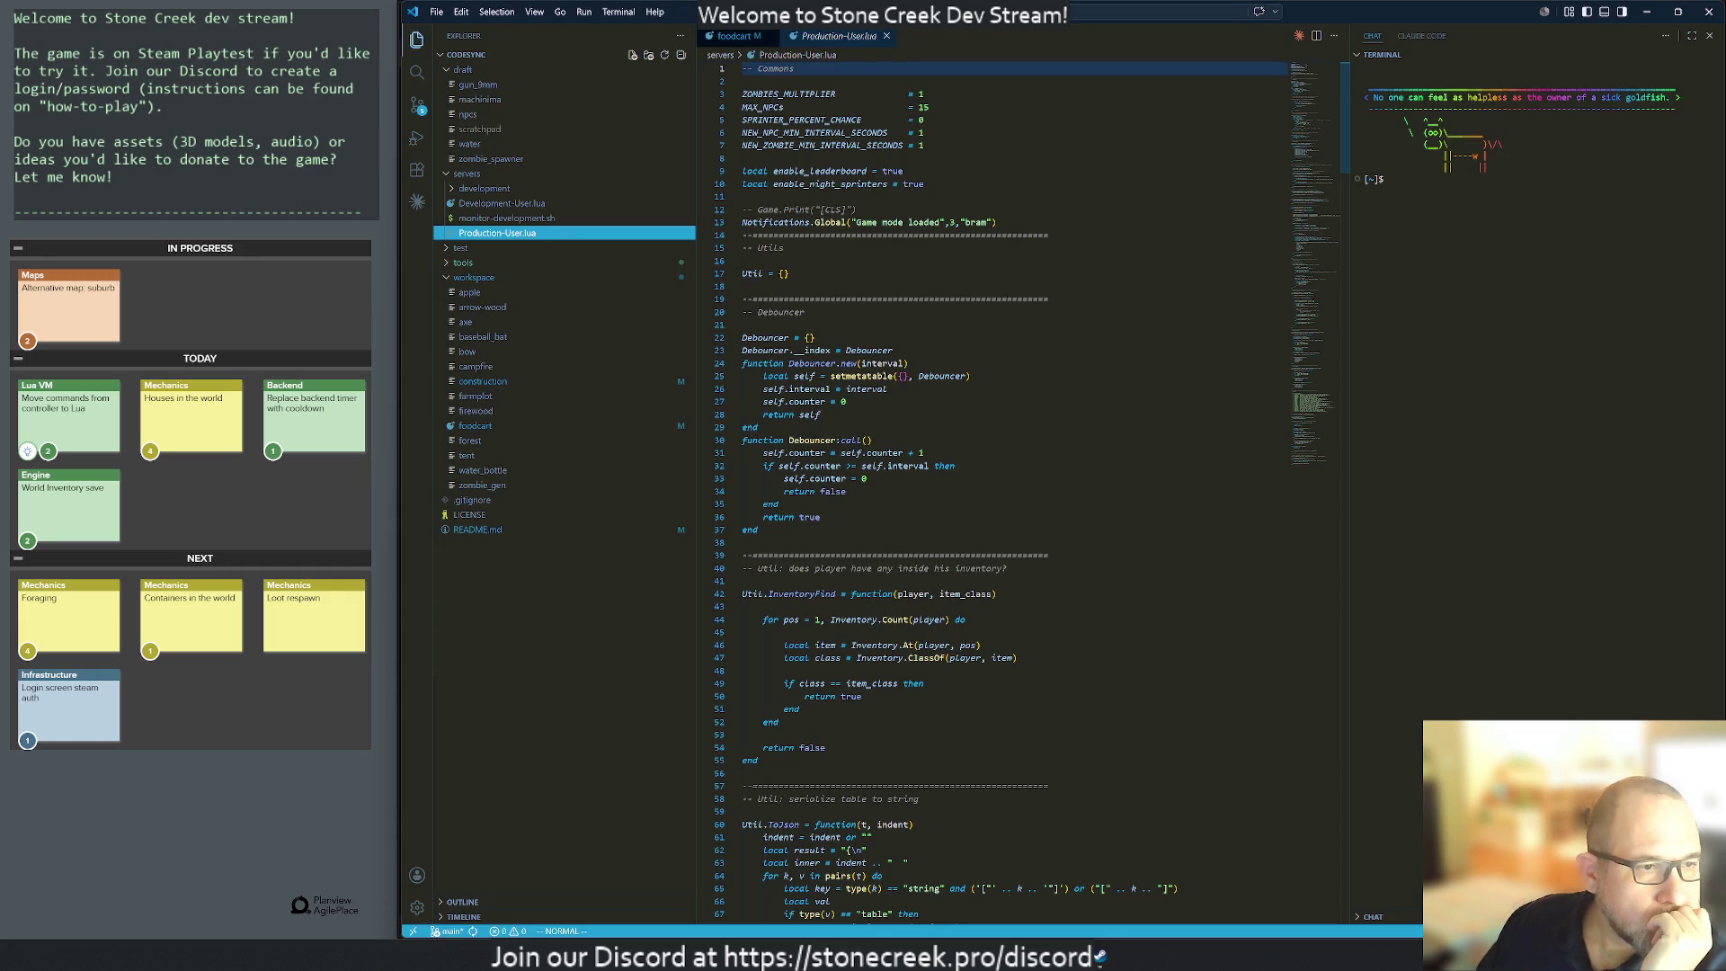
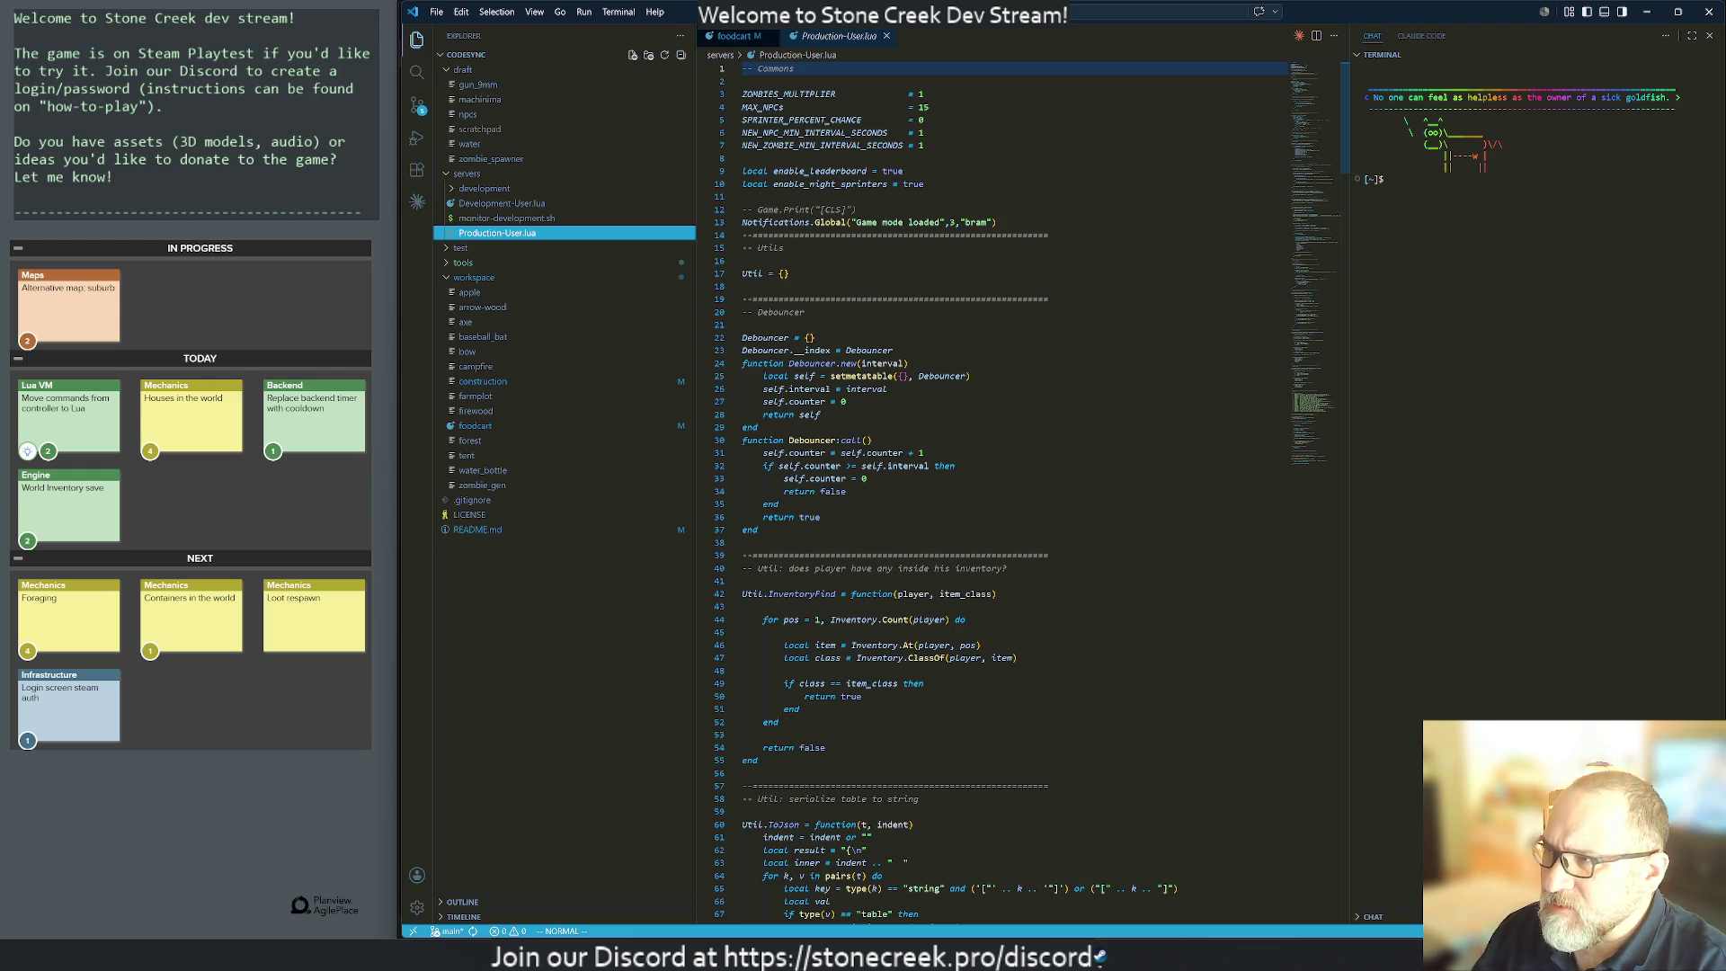
Step: Close Production-User.lua and then the whole codesync editor window
middle_click(823, 38)
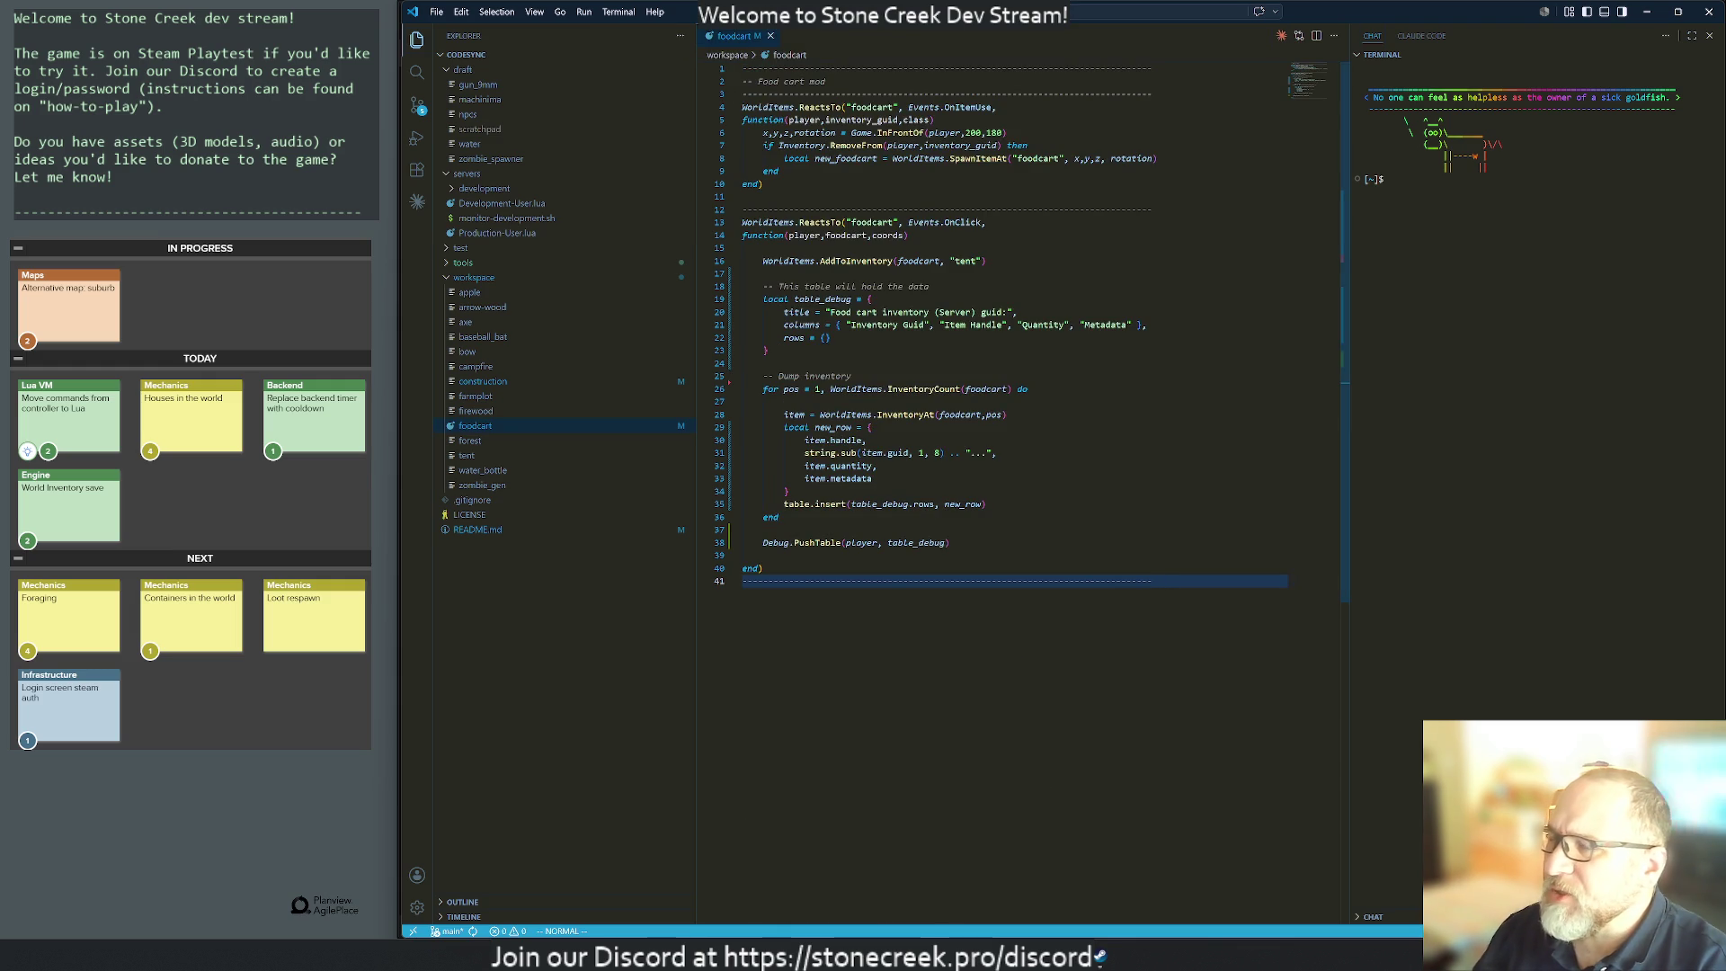
left_click(1707, 14)
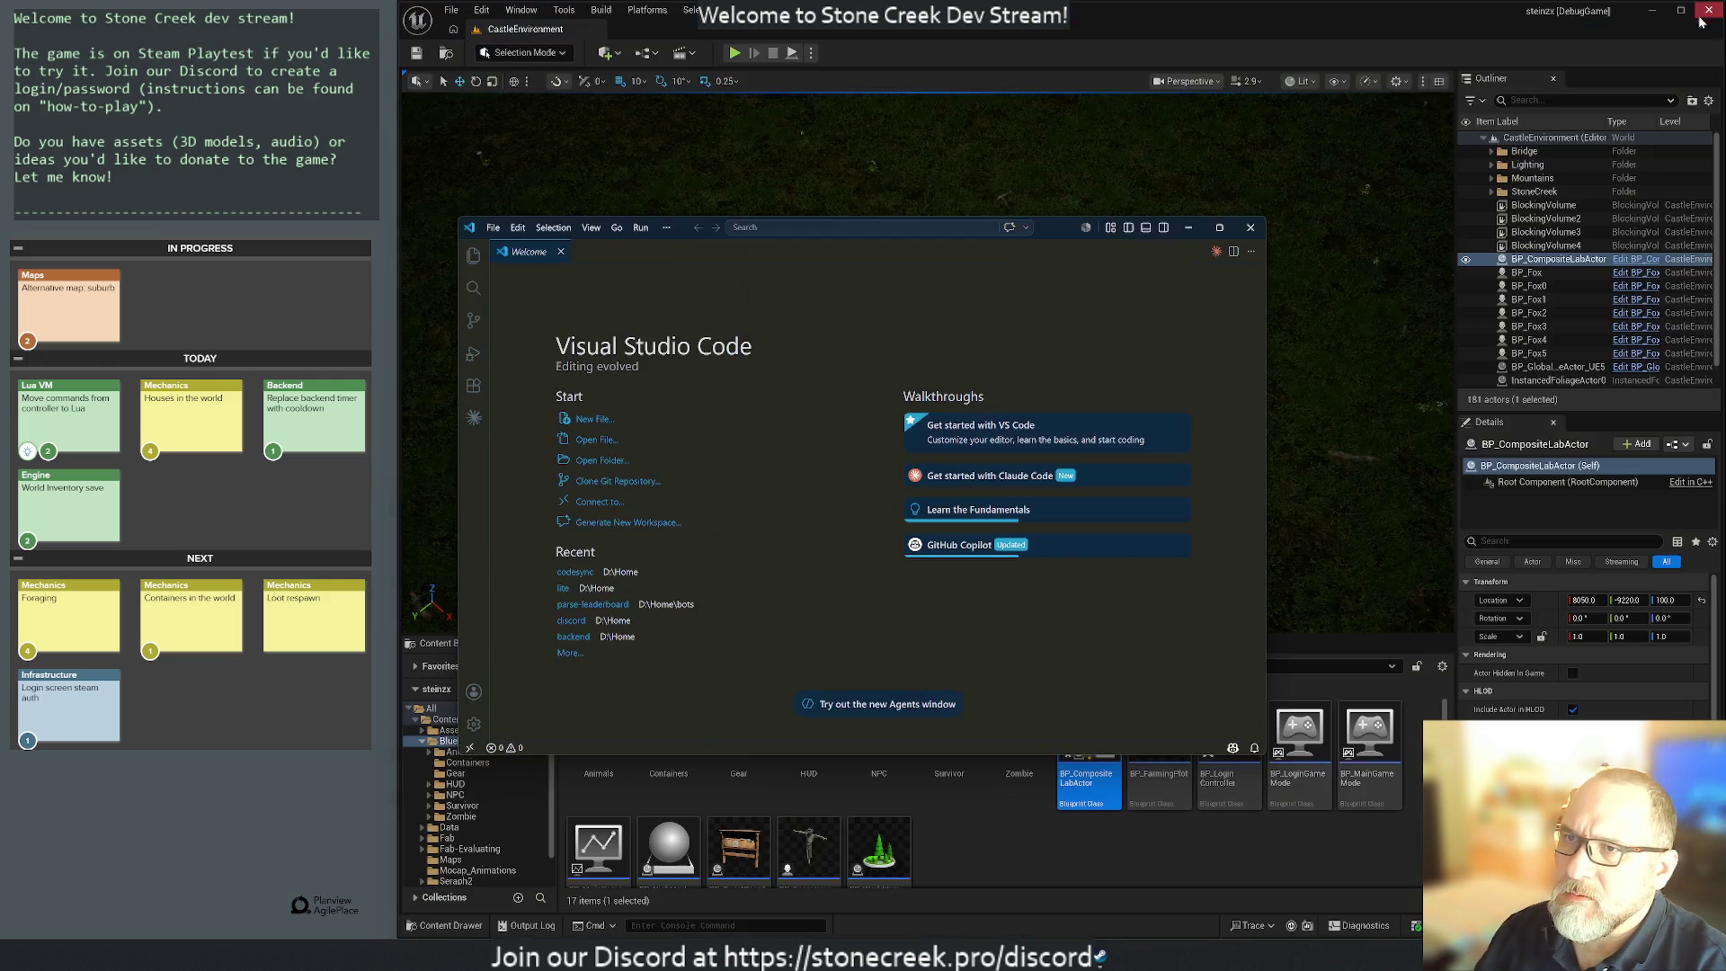
Step: Close the leftover Welcome window and relaunch Visual Studio Code from system search
left_click(1248, 228)
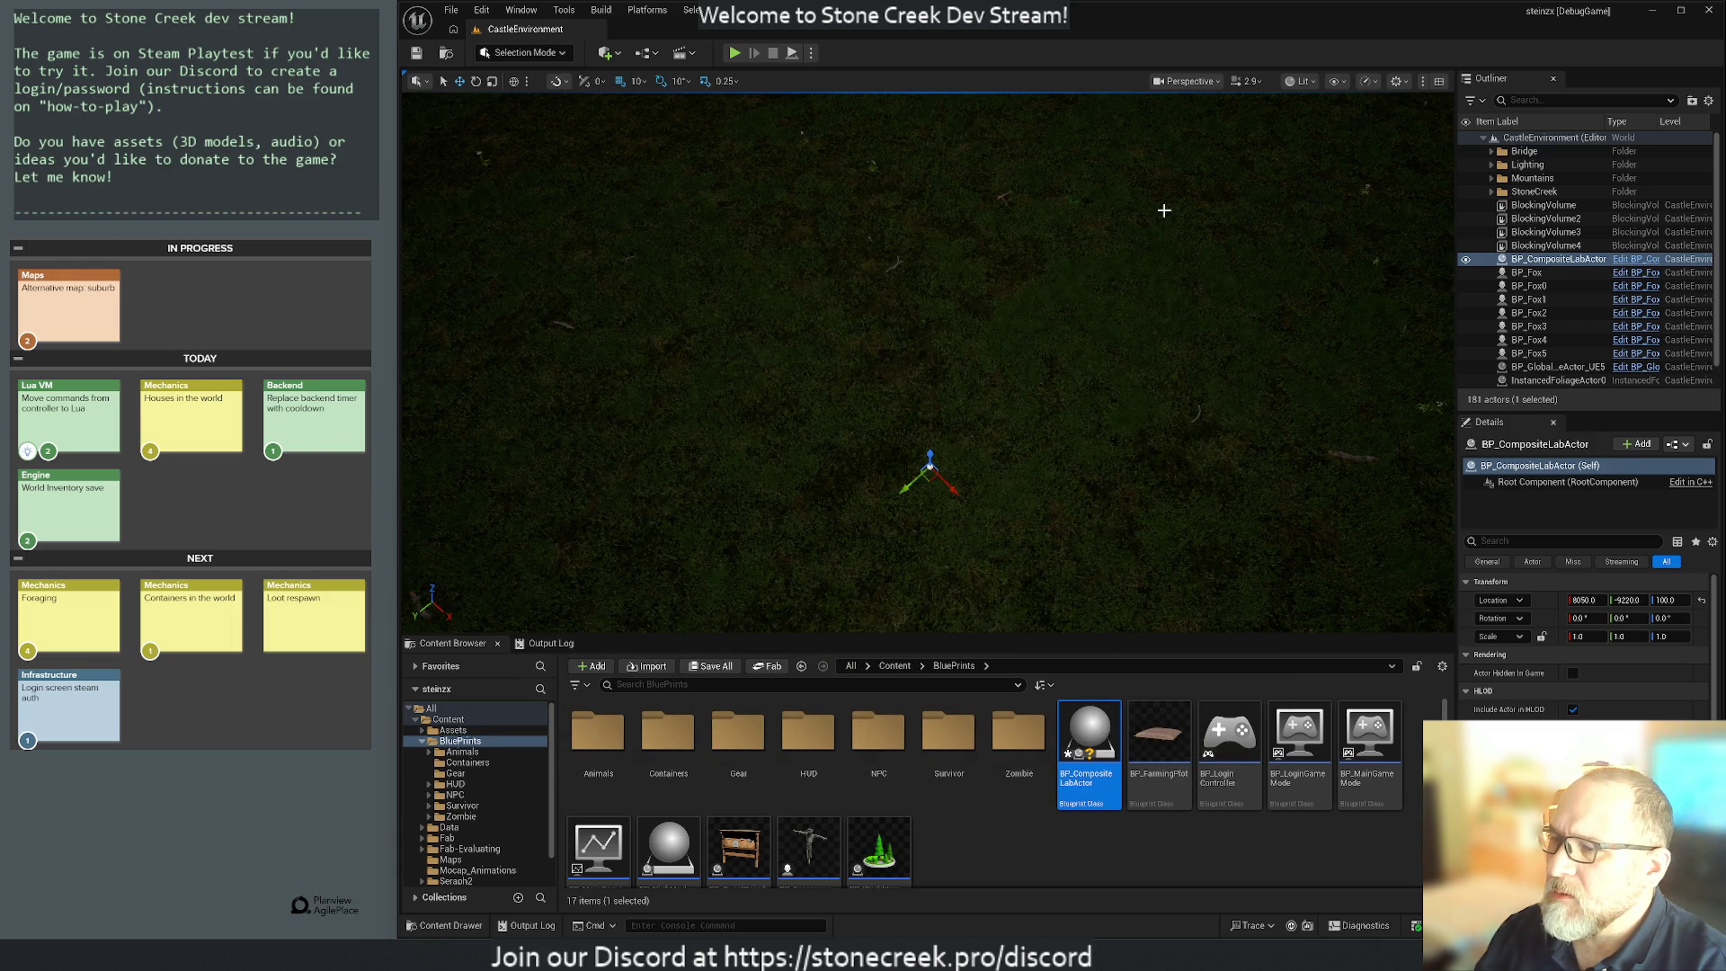
key("super")
type("code")
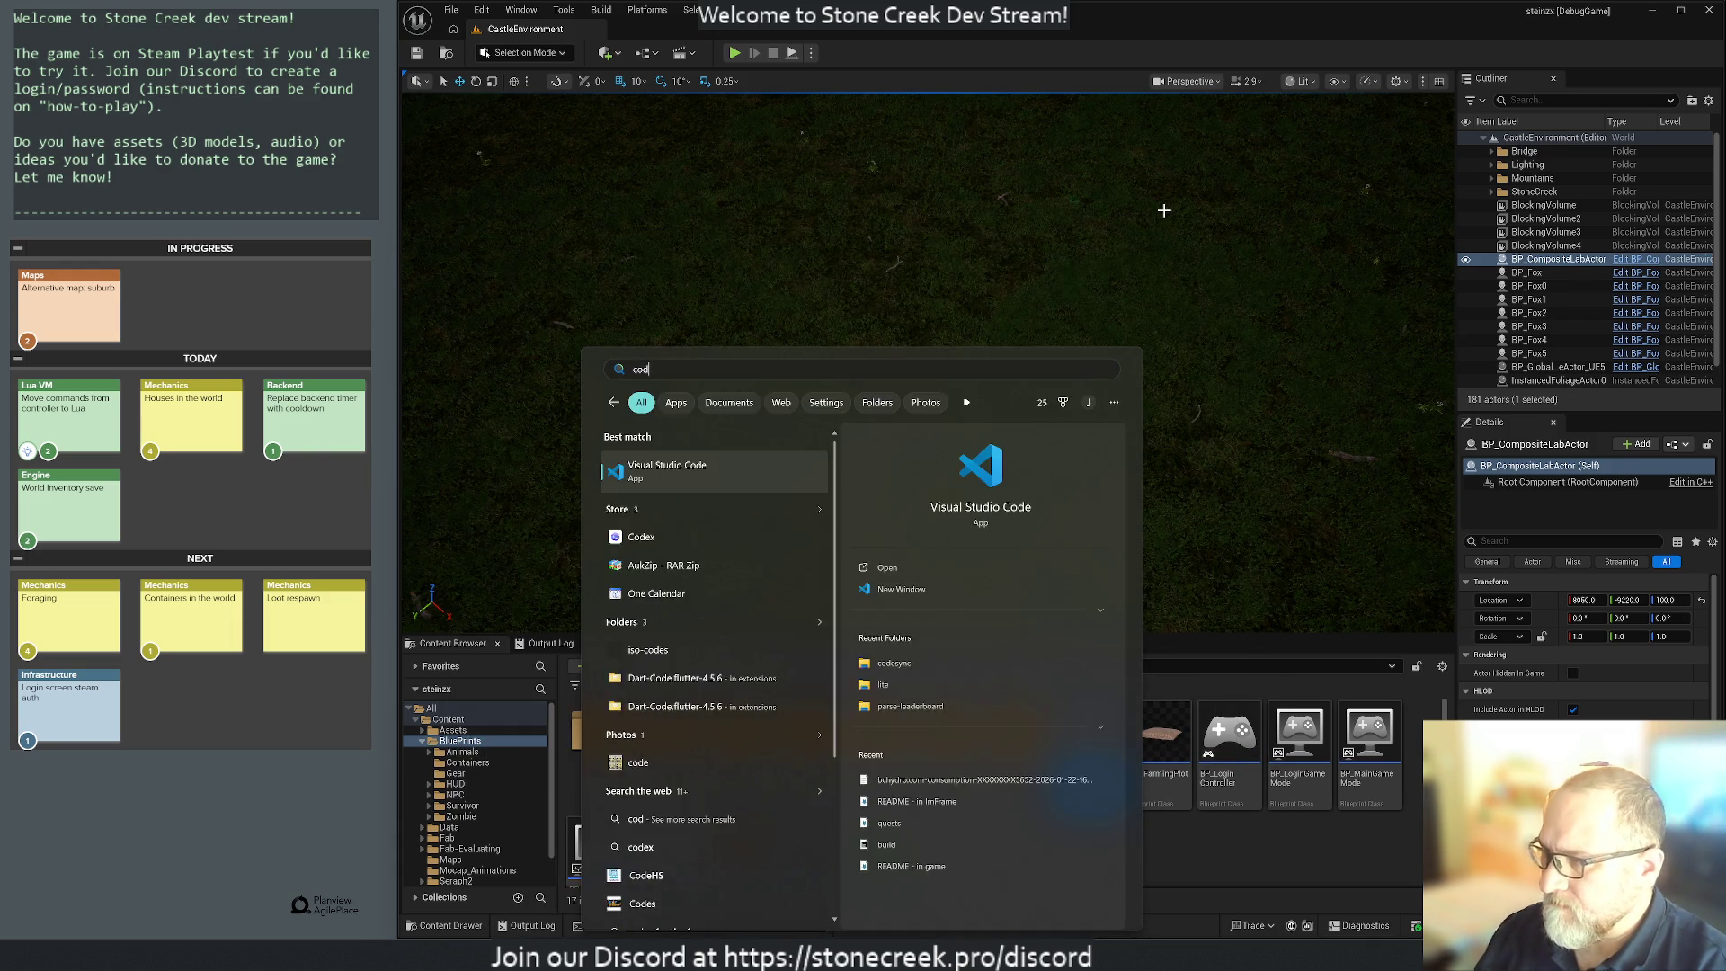
key("Return")
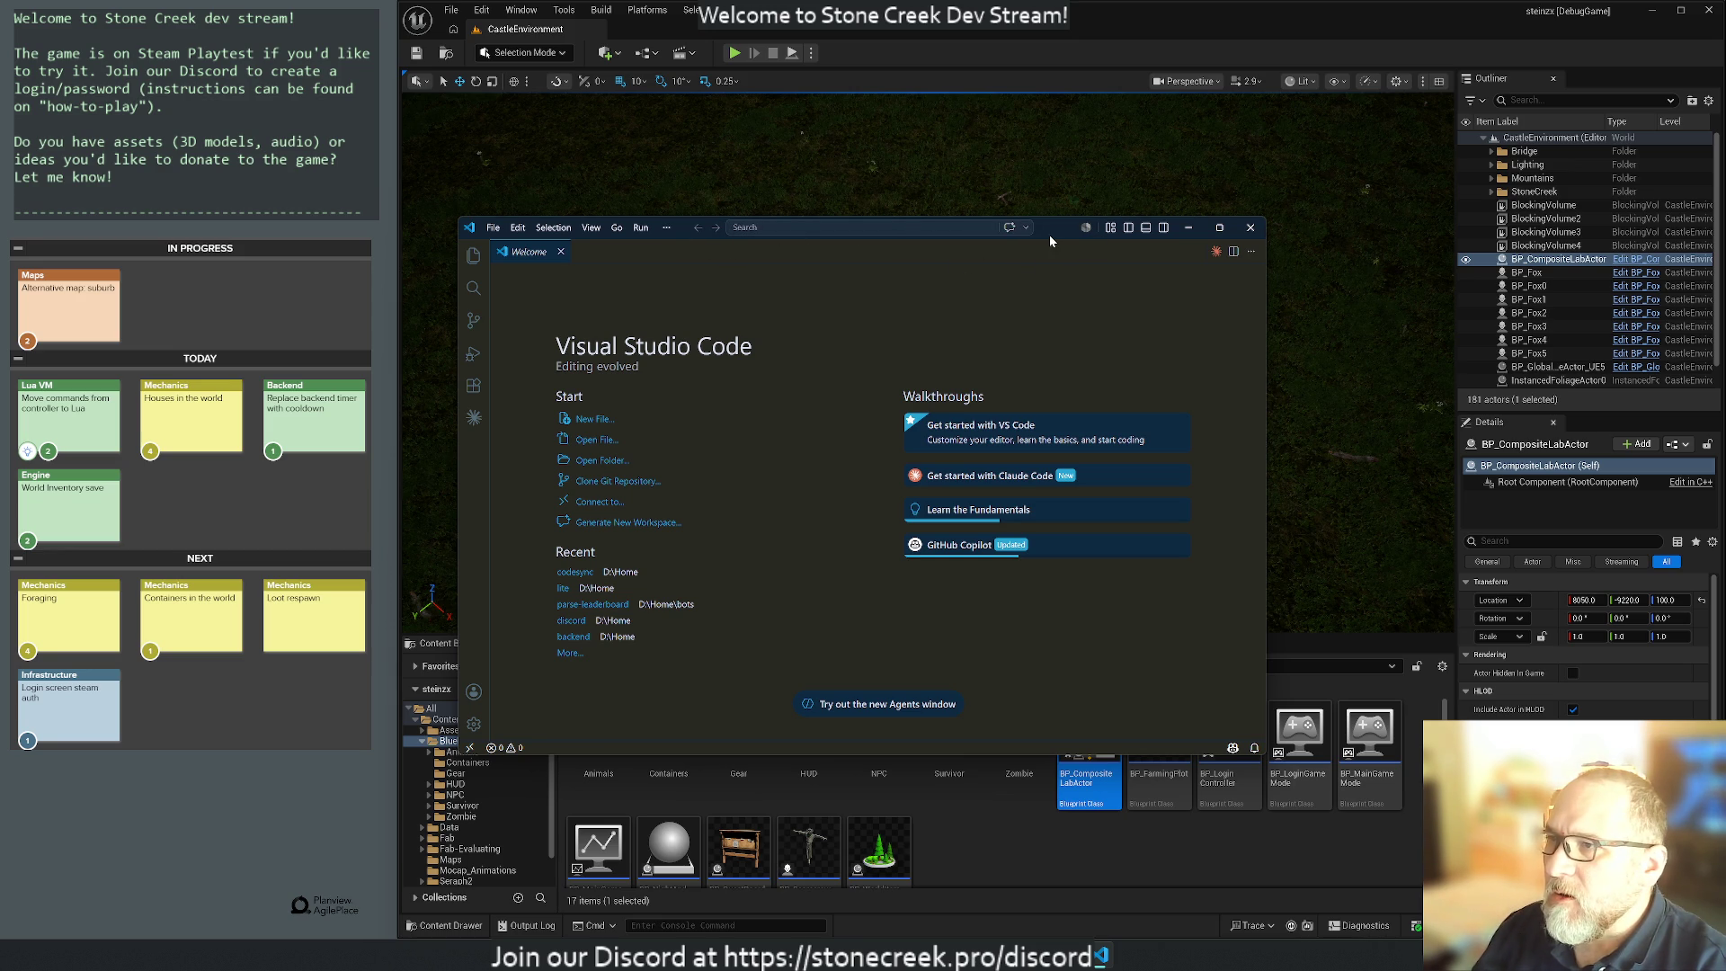
Step: Snap the new editor window right, then widen it leftwards to cover Unreal Editor
left_click_drag(1044, 240, 1714, 180)
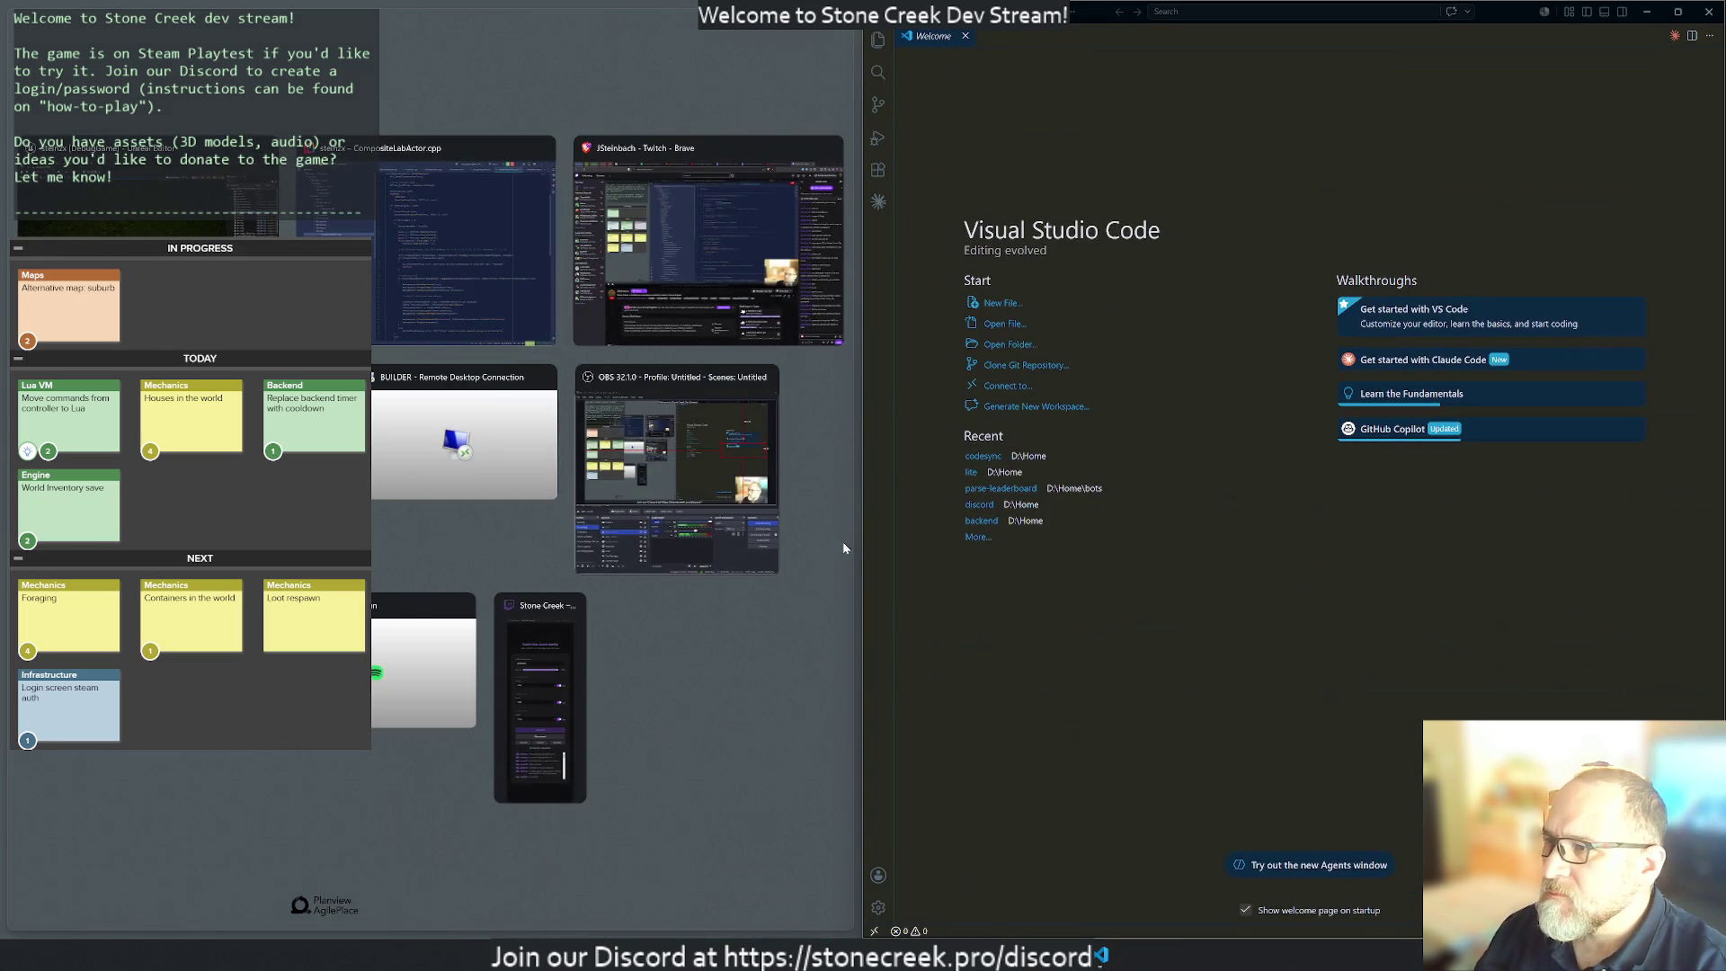
left_click(847, 552)
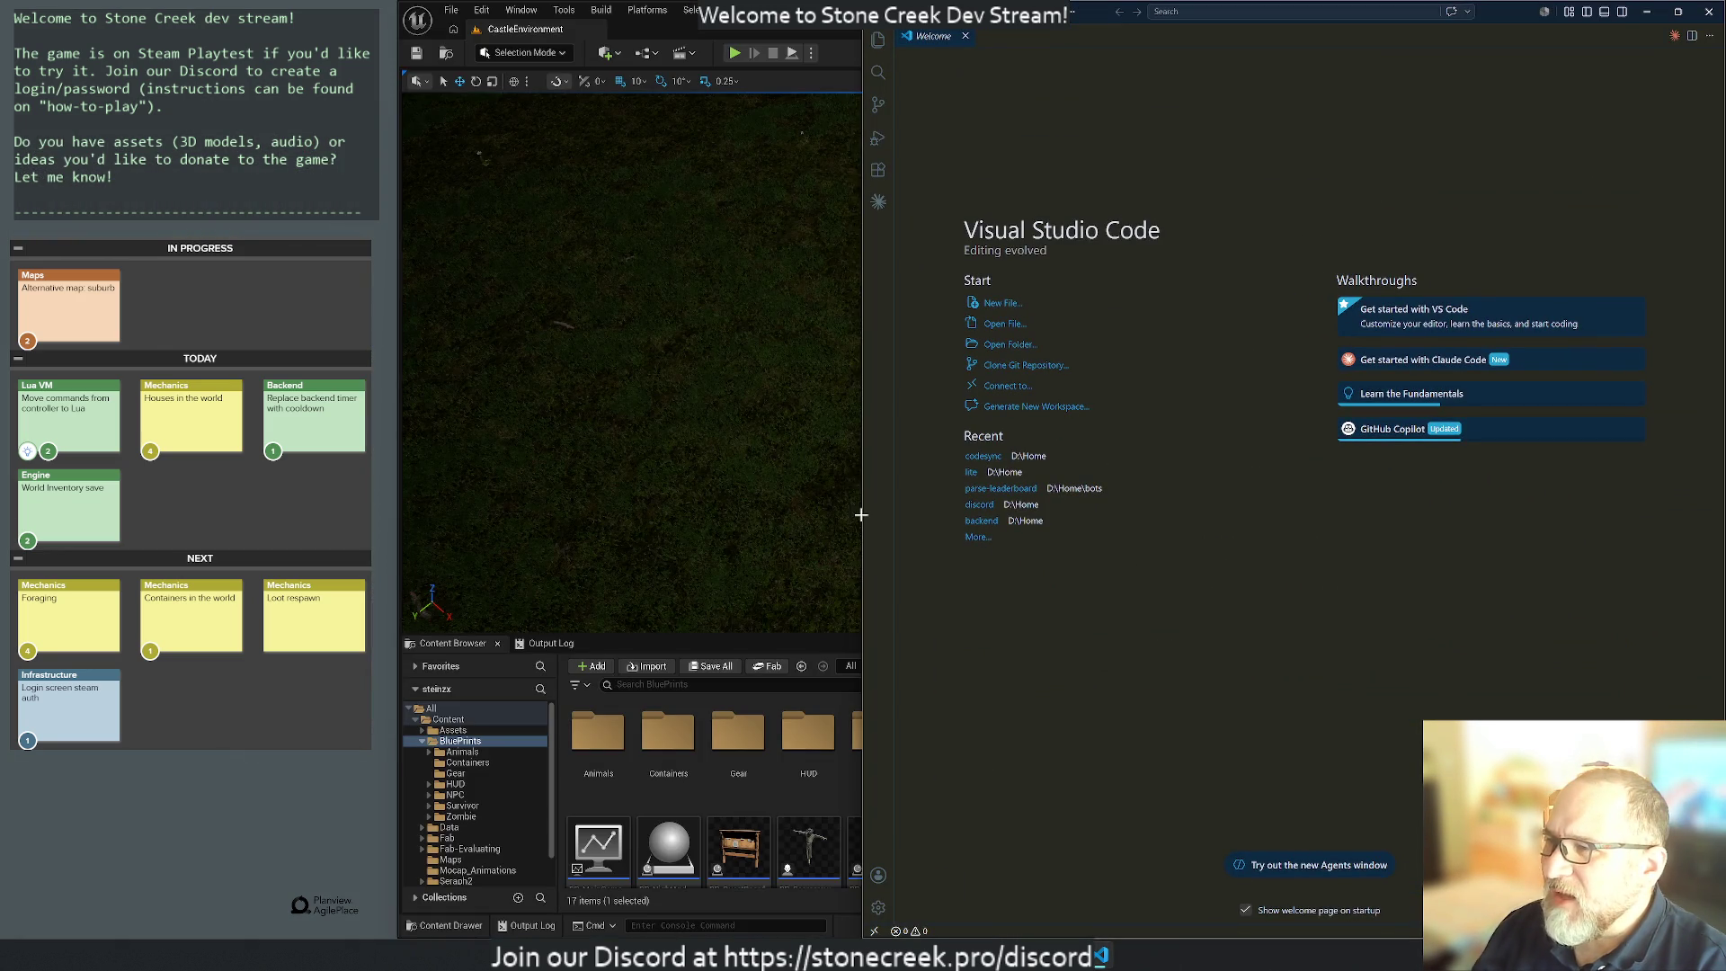
left_click_drag(862, 514, 398, 540)
key("super")
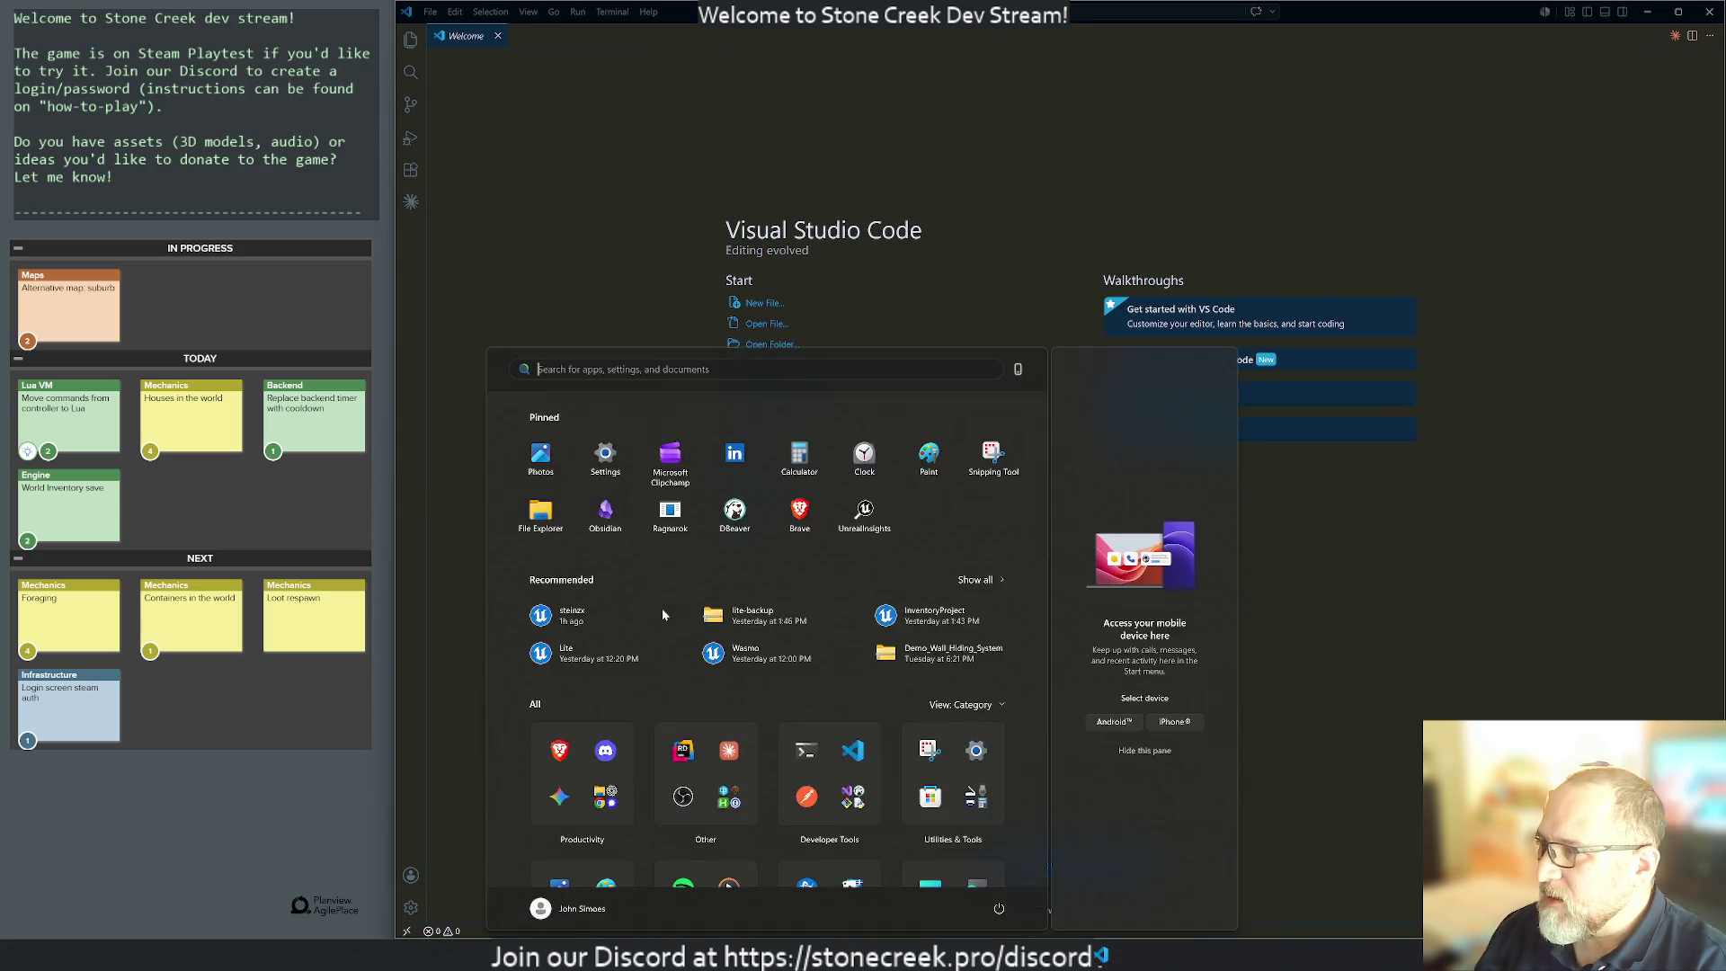
type("discord")
key("BackSpace")
key("BackSpace")
key("BackSpace")
type("ablo III")
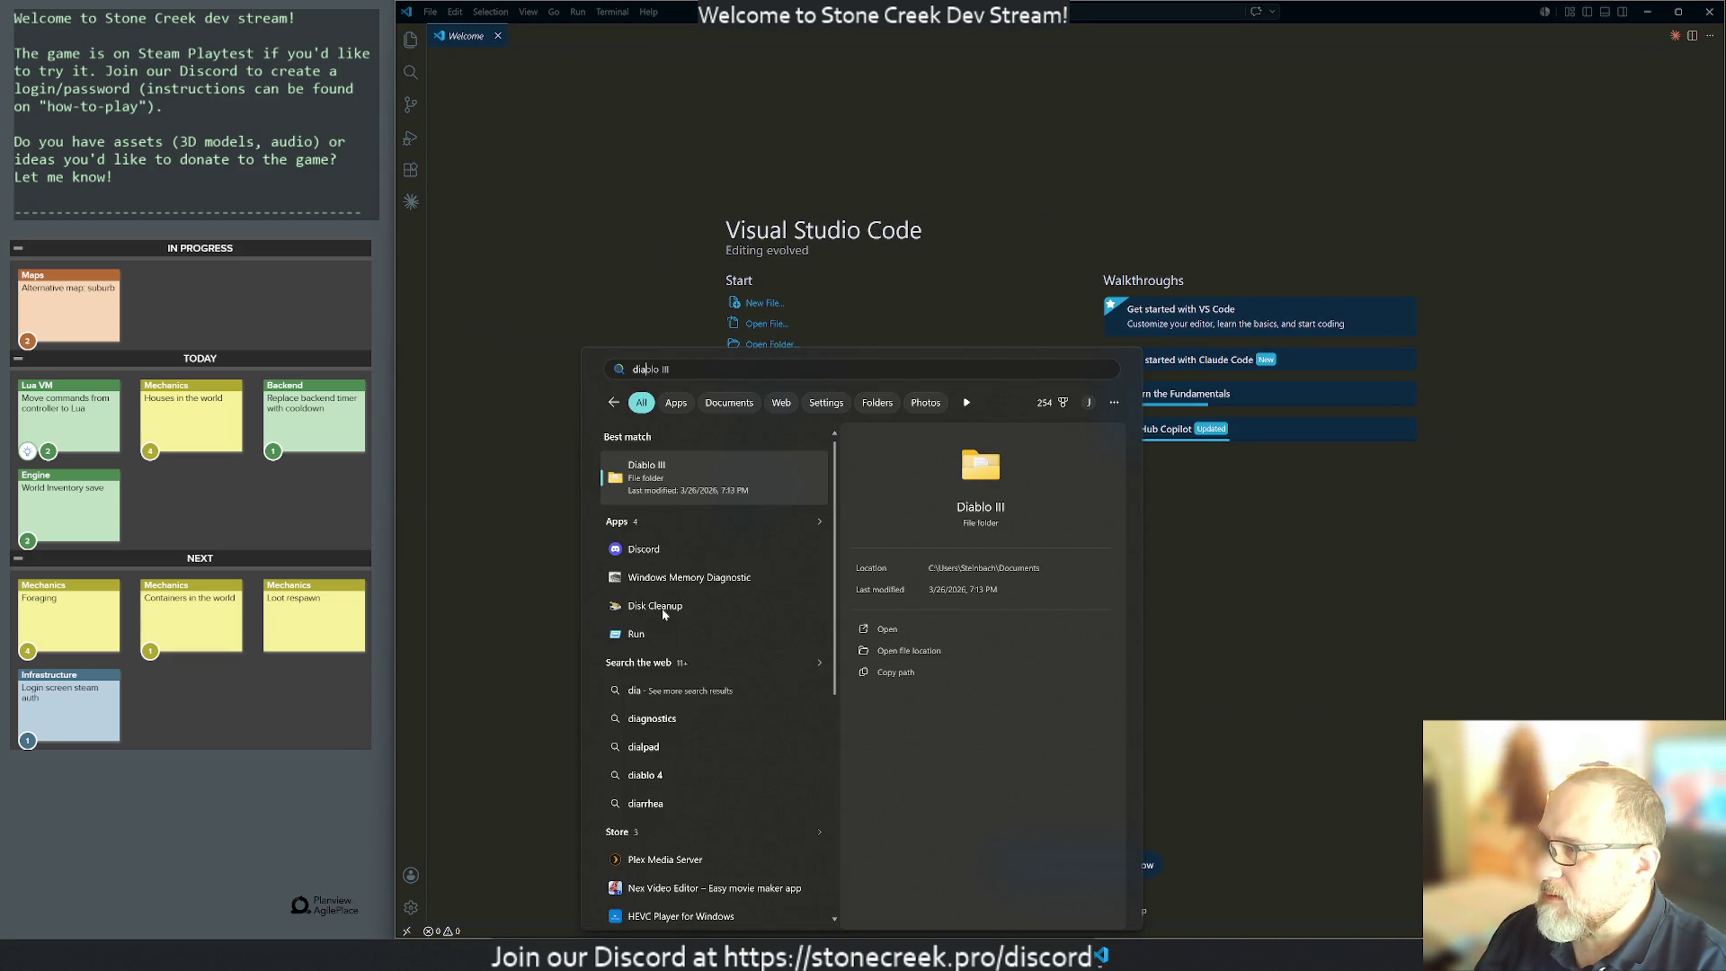
key("Escape")
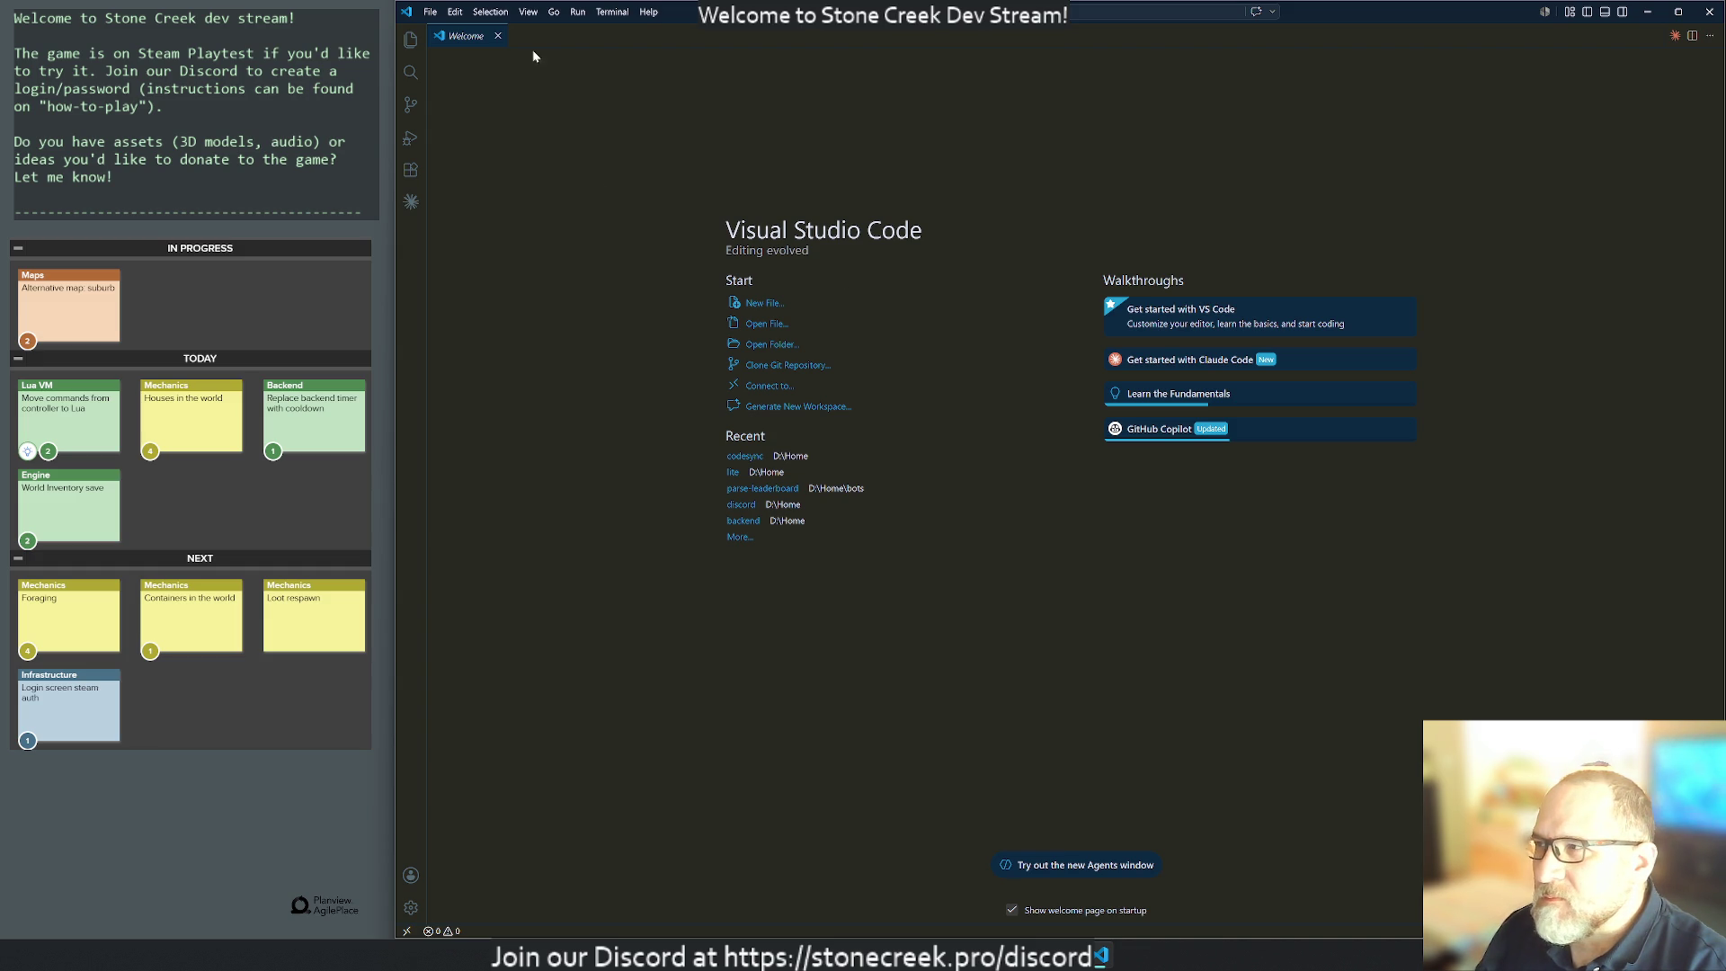
left_click(431, 12)
mouse_move(465, 149)
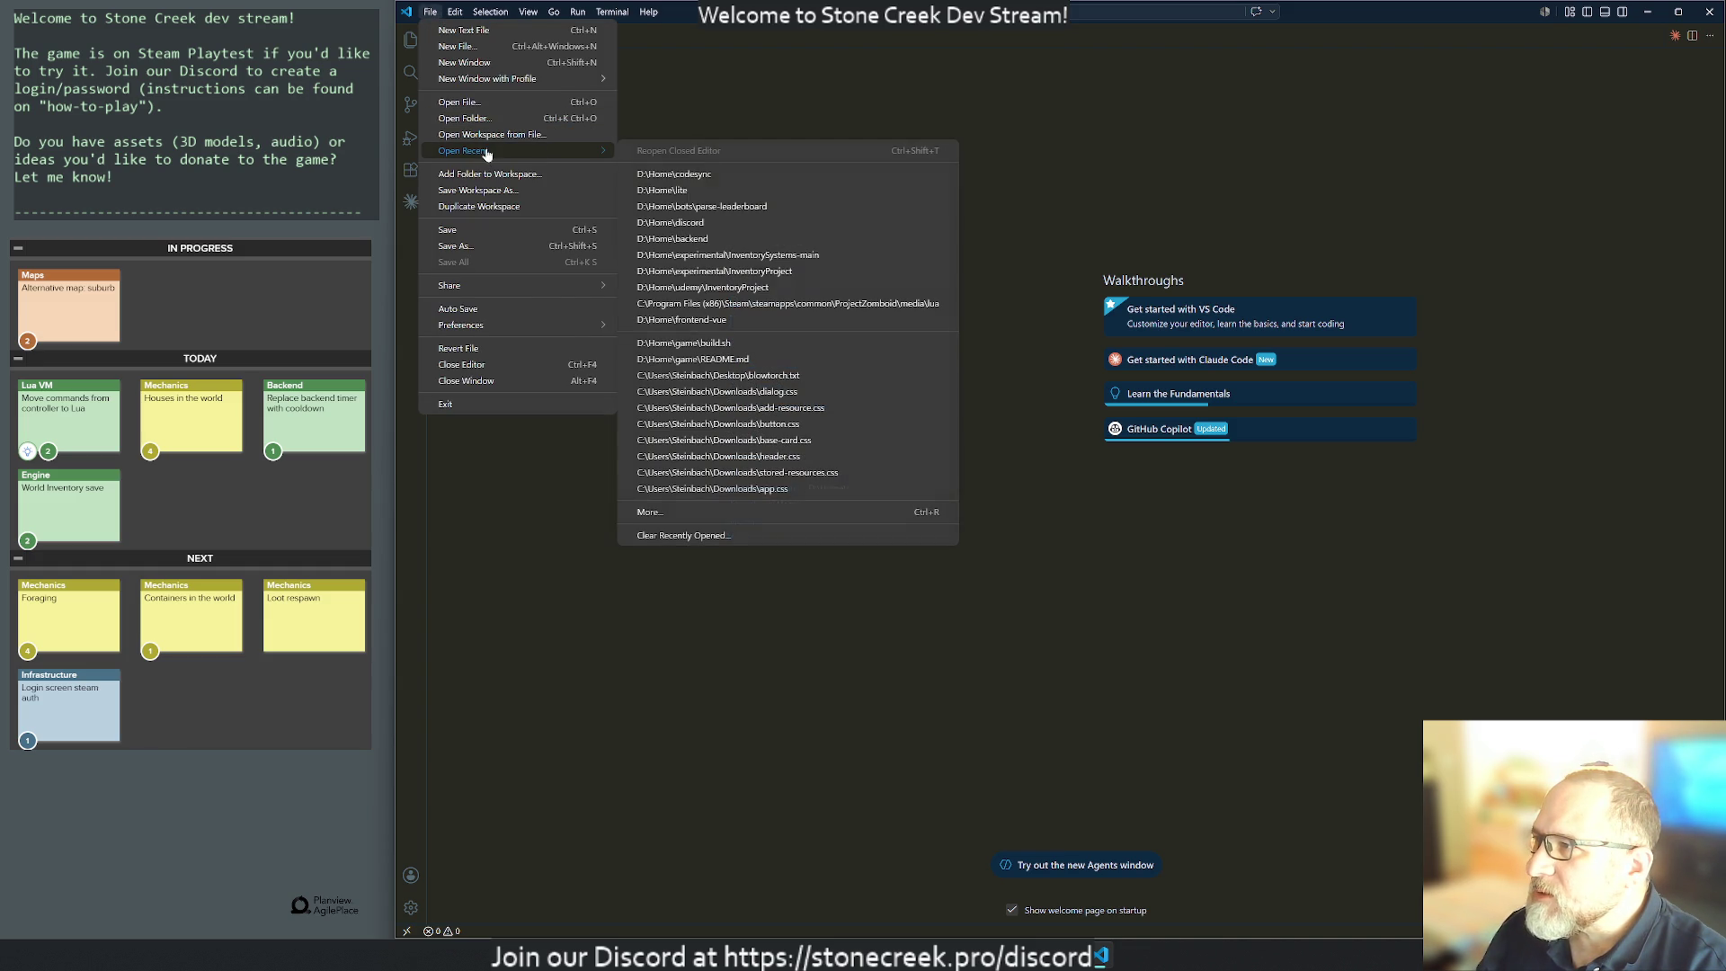
Step: Reopen the codesync workspace and skim its scratchpad, npcs, zombie_spawner, water, machinima and gun_9mm files
left_click(701, 173)
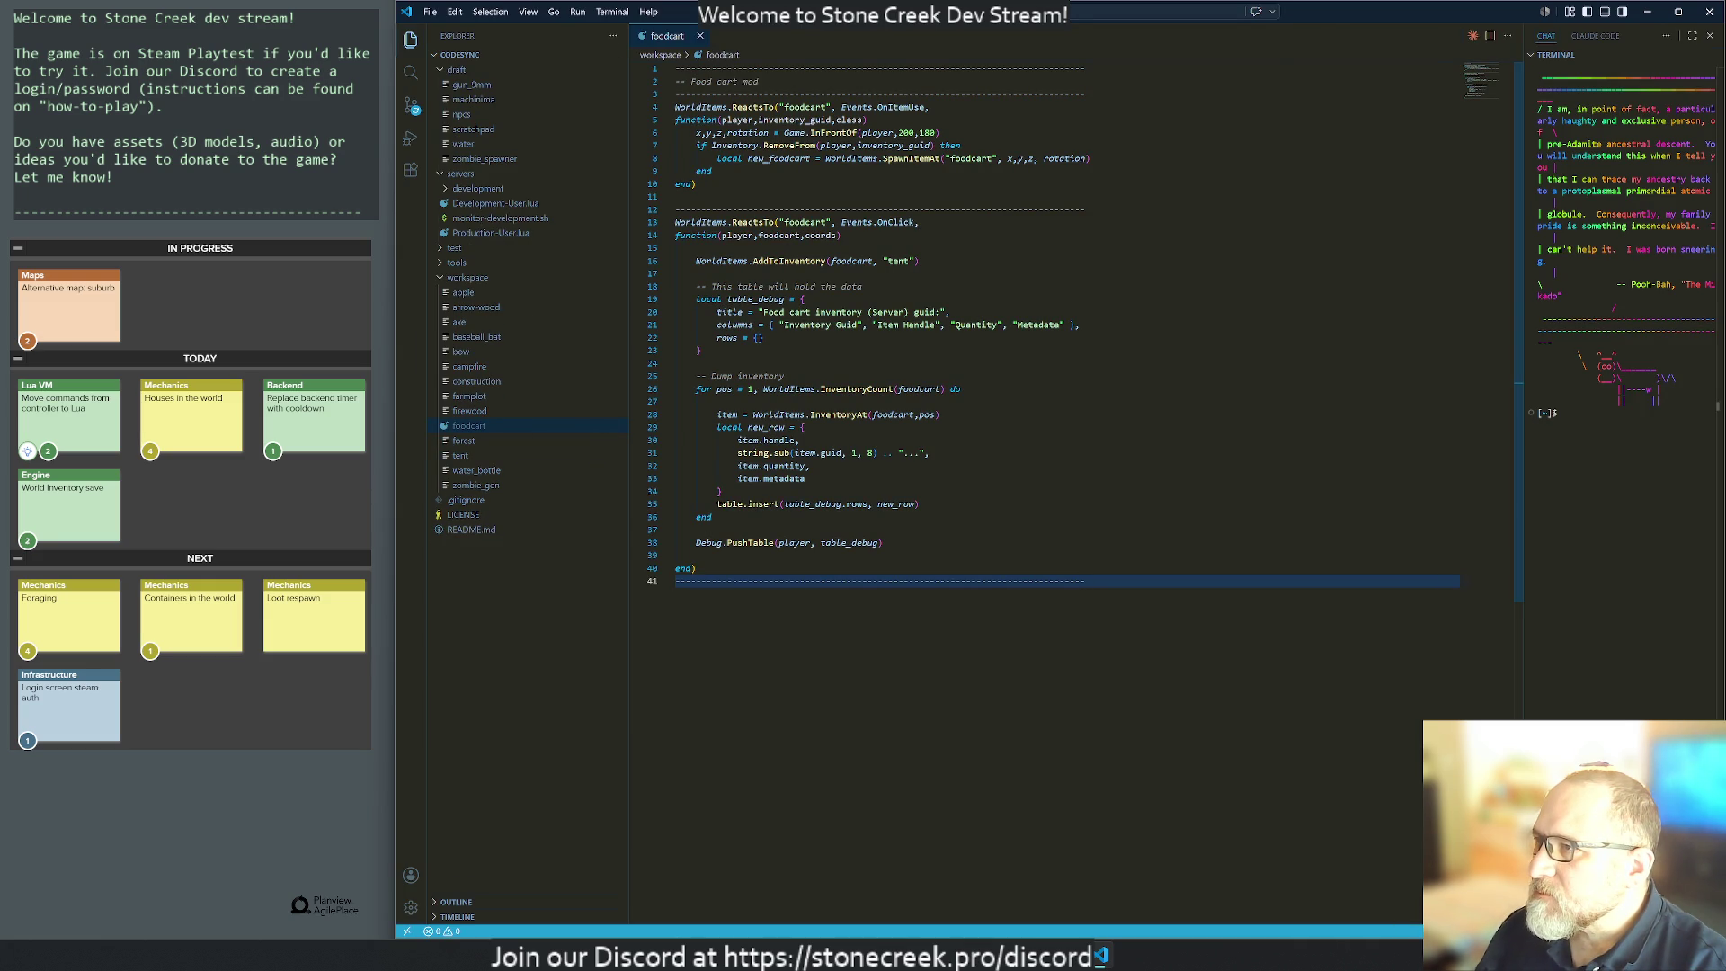
left_click(458, 130)
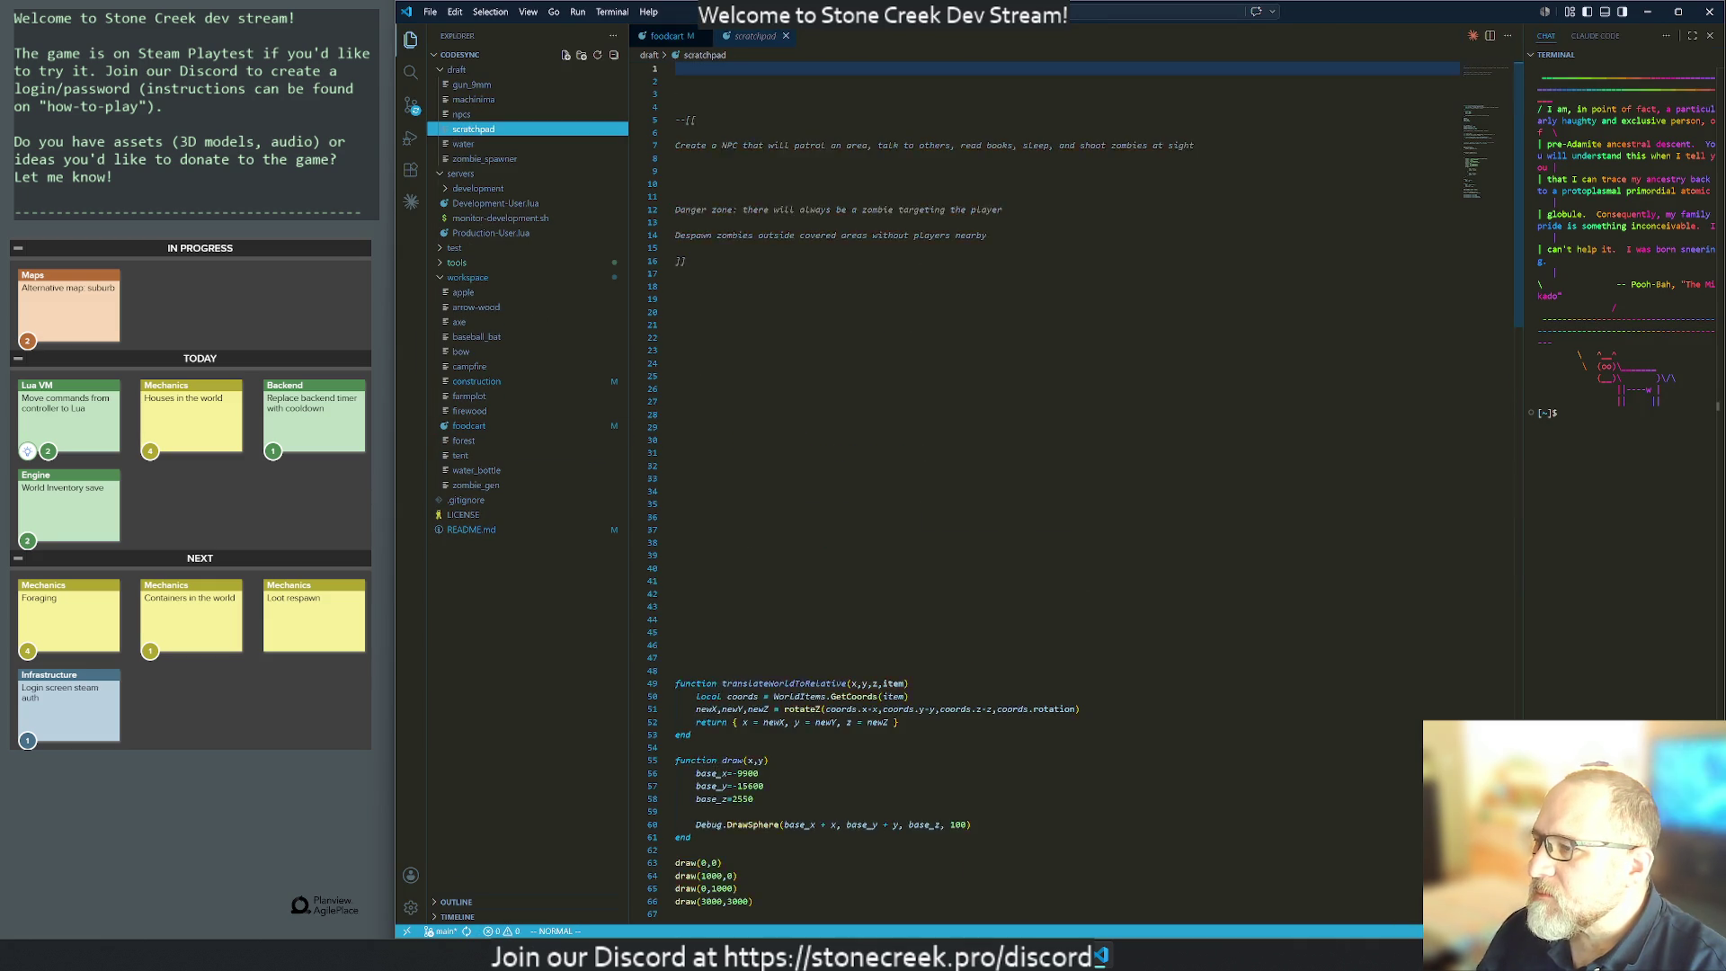
scroll(1052, 486, "down", 10)
scroll(1053, 486, "down", 11)
scroll(1053, 486, "down", 11)
scroll(1052, 487, "down", 11)
scroll(1052, 485, "up", 10)
scroll(1051, 486, "up", 11)
scroll(1052, 485, "up", 11)
scroll(1052, 486, "up", 11)
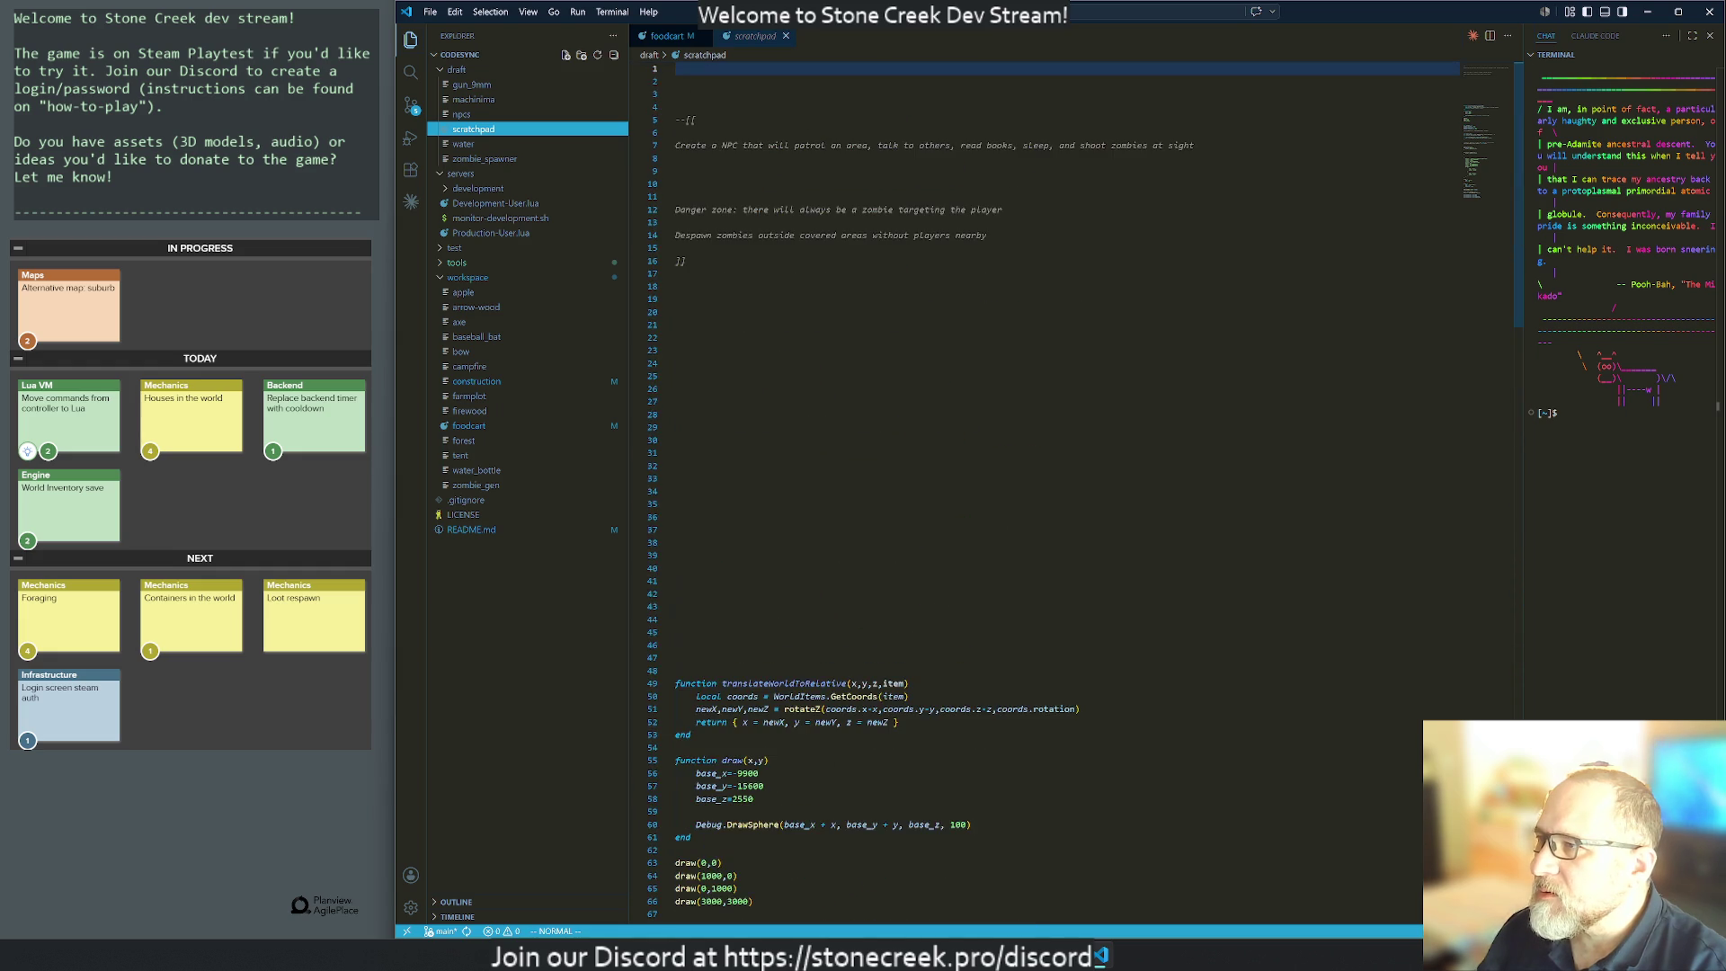
left_click(457, 117)
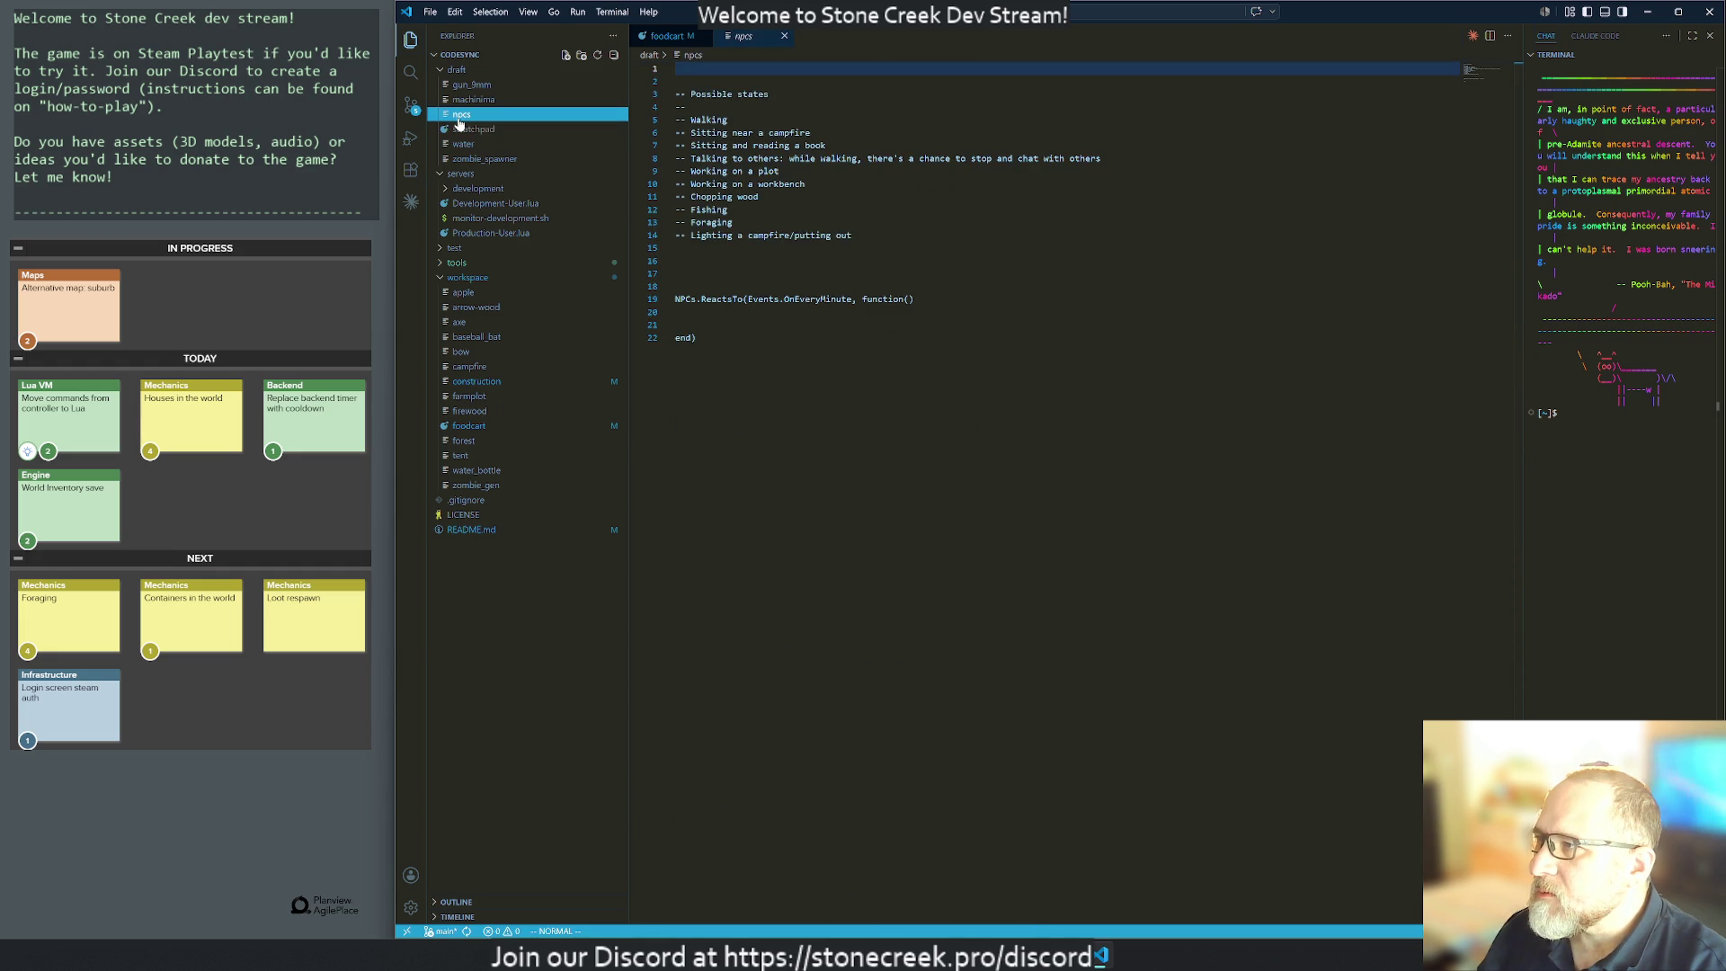
left_click(465, 158)
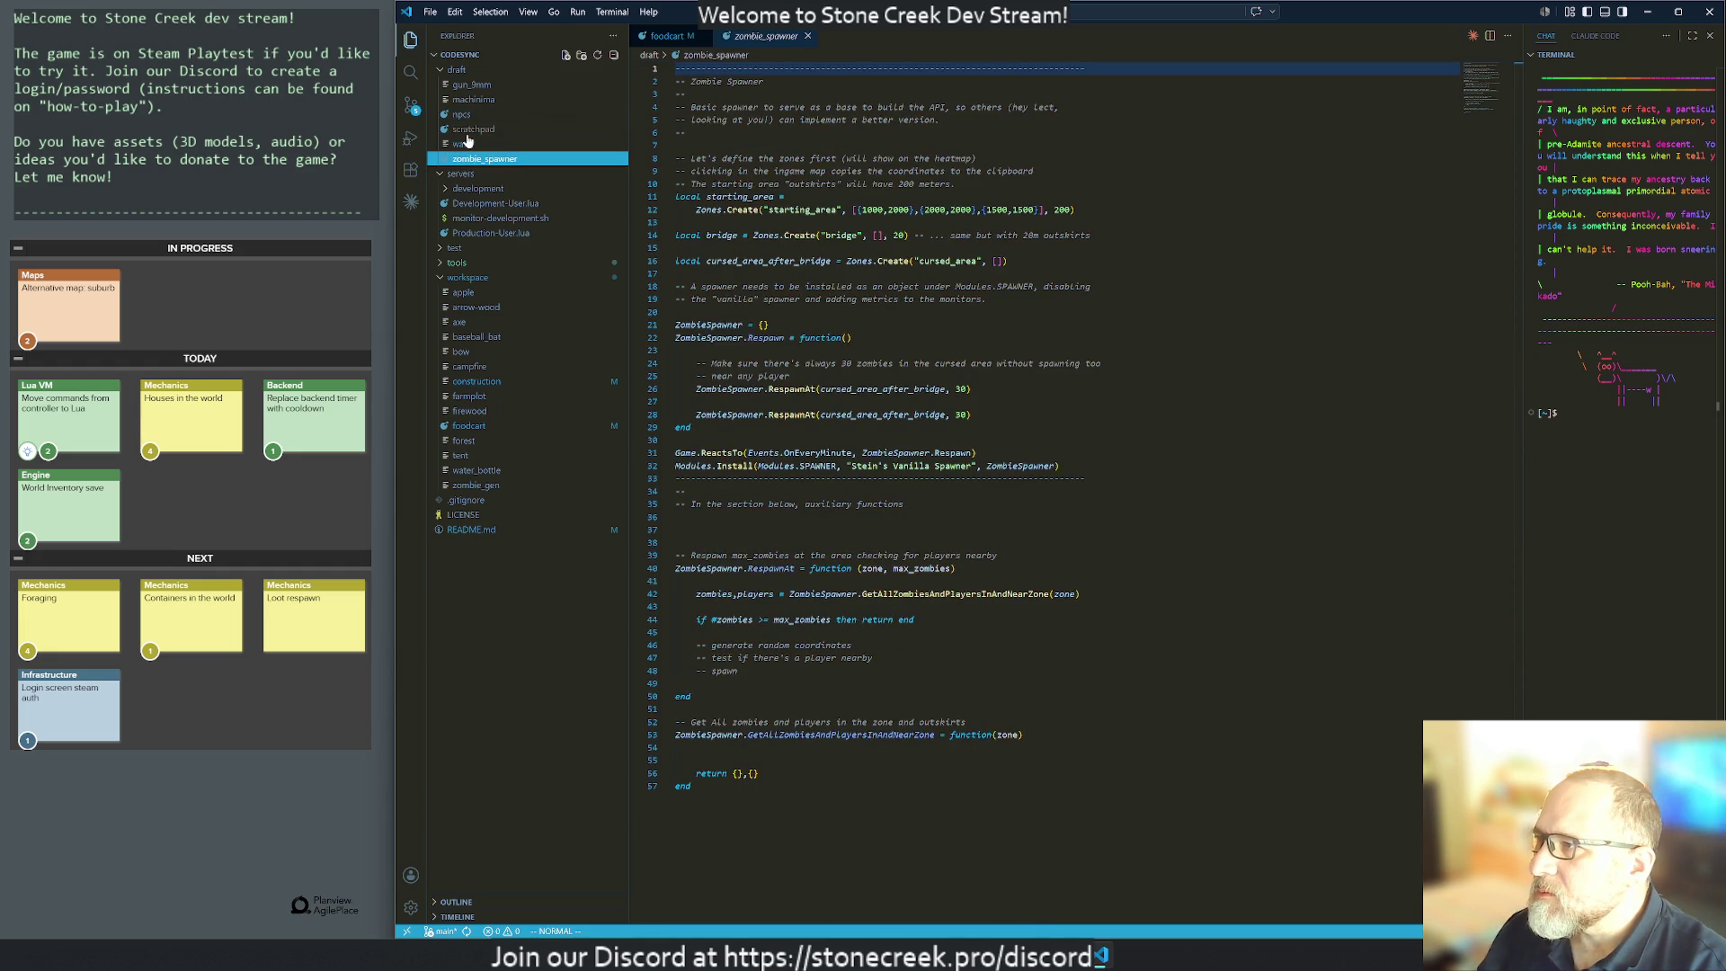
left_click(466, 129)
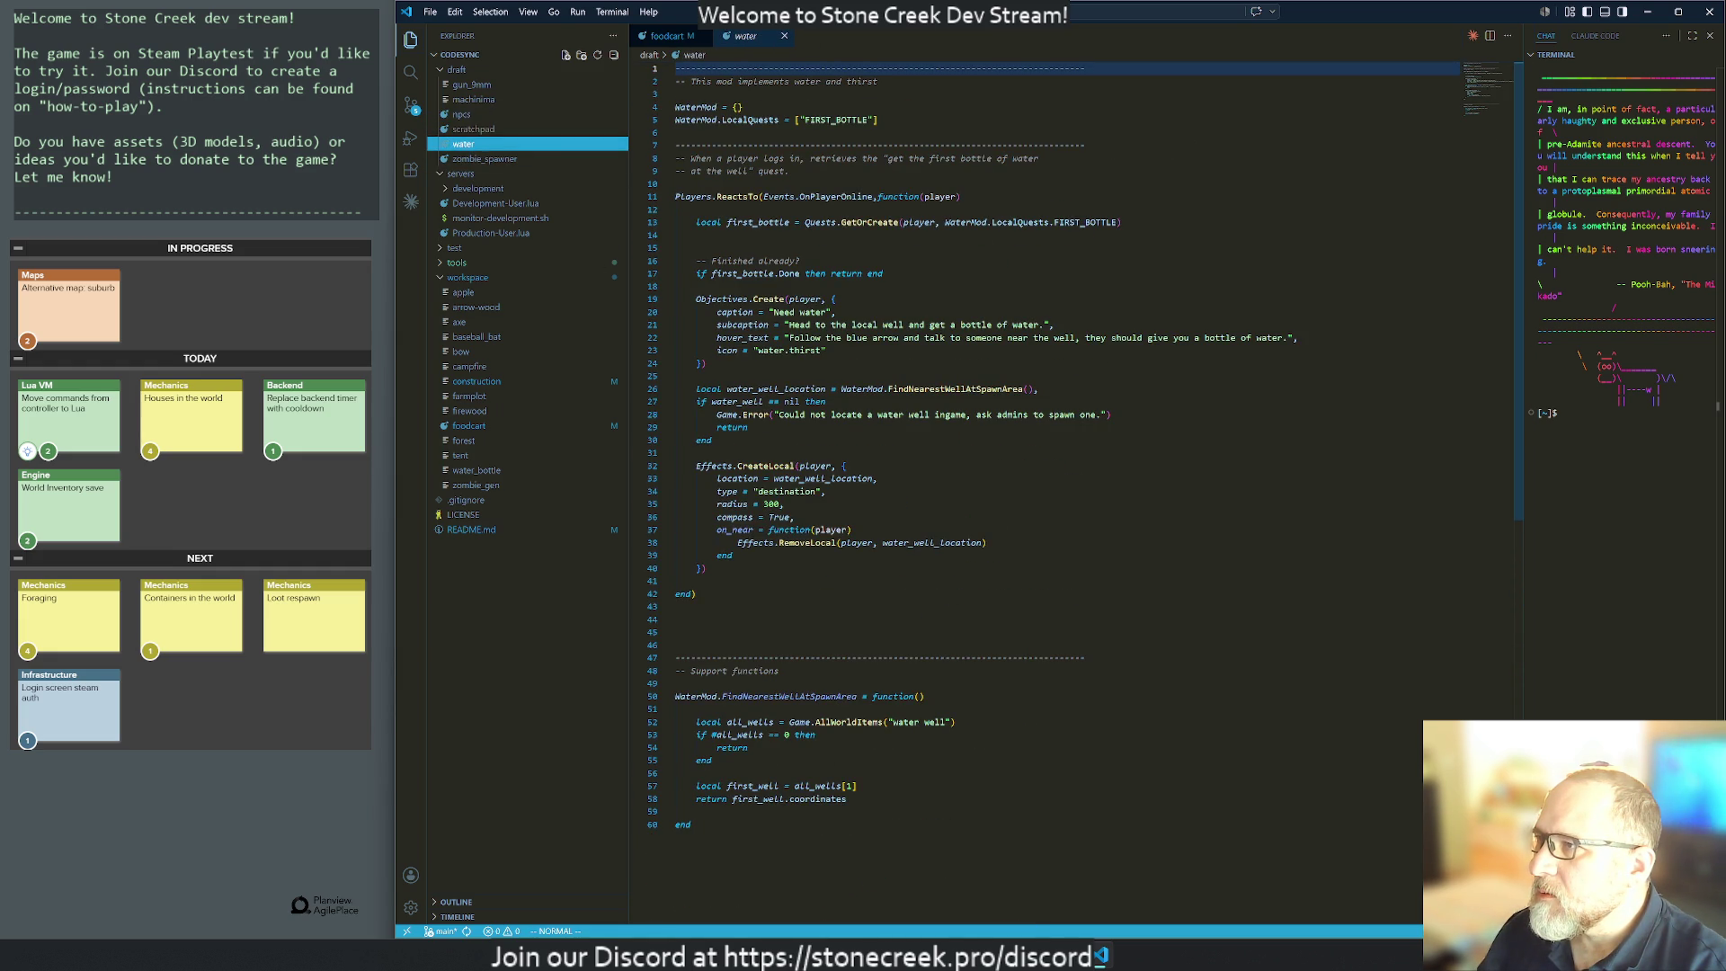
left_click(467, 129)
scroll(1051, 486, "down", 5)
scroll(1053, 486, "down", 5)
scroll(1052, 487, "down", 5)
scroll(1051, 485, "down", 5)
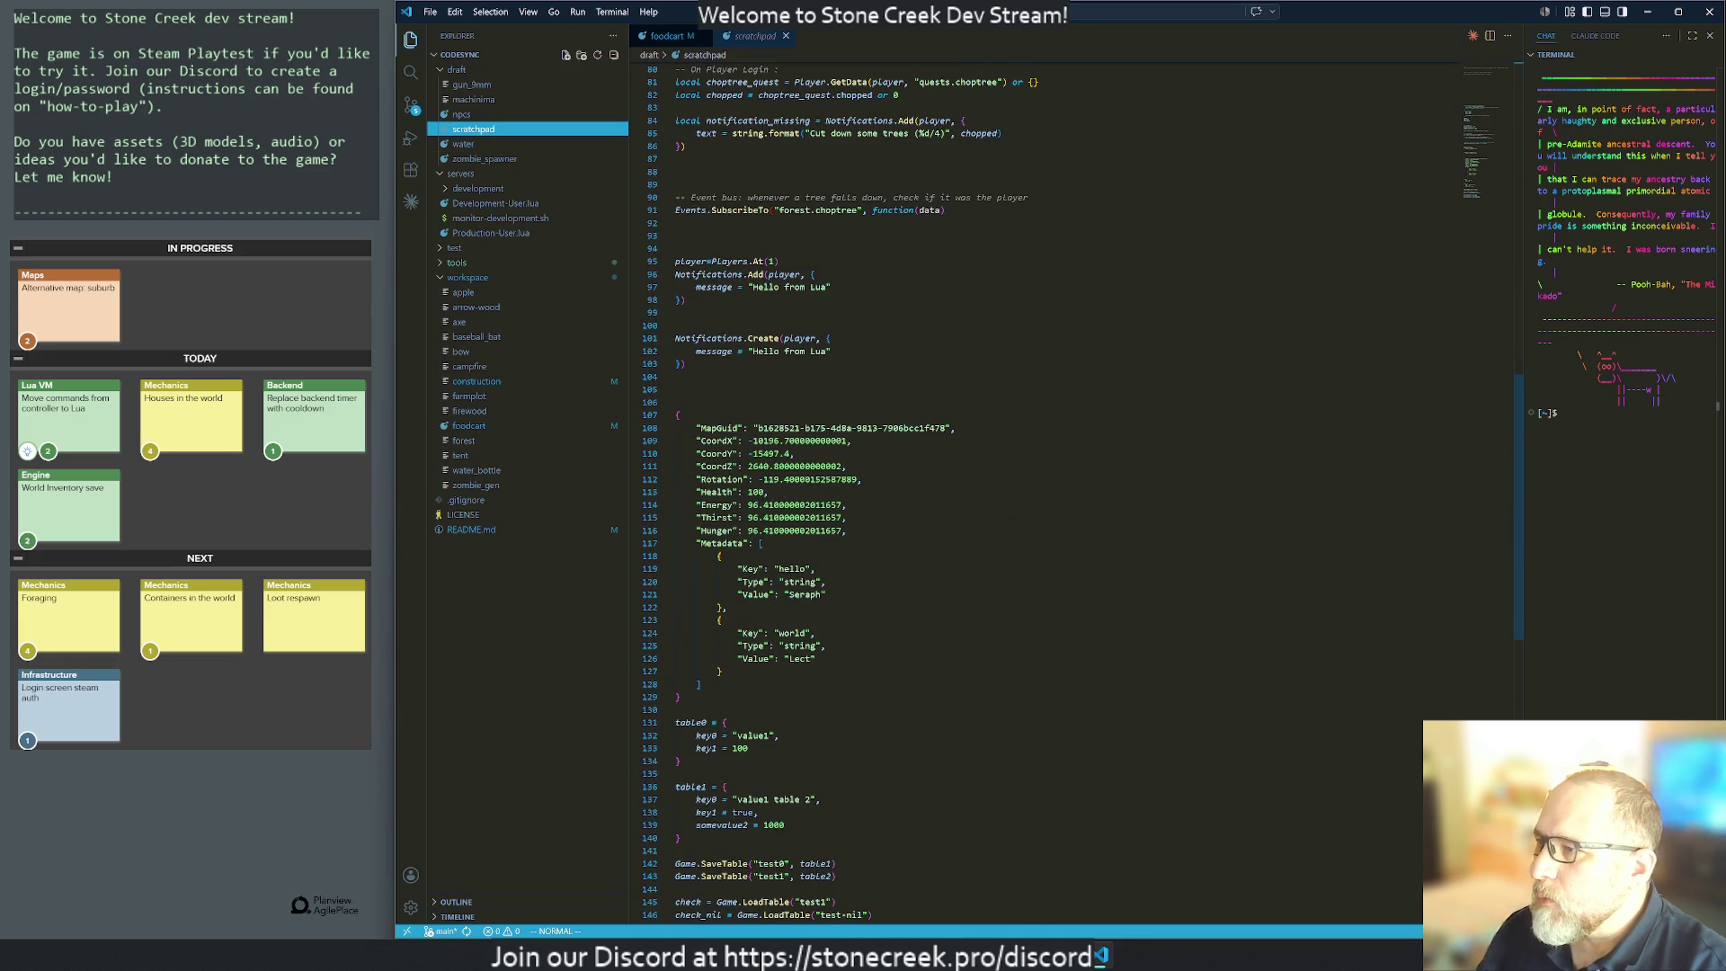
scroll(1053, 485, "down", 5)
left_click(460, 114)
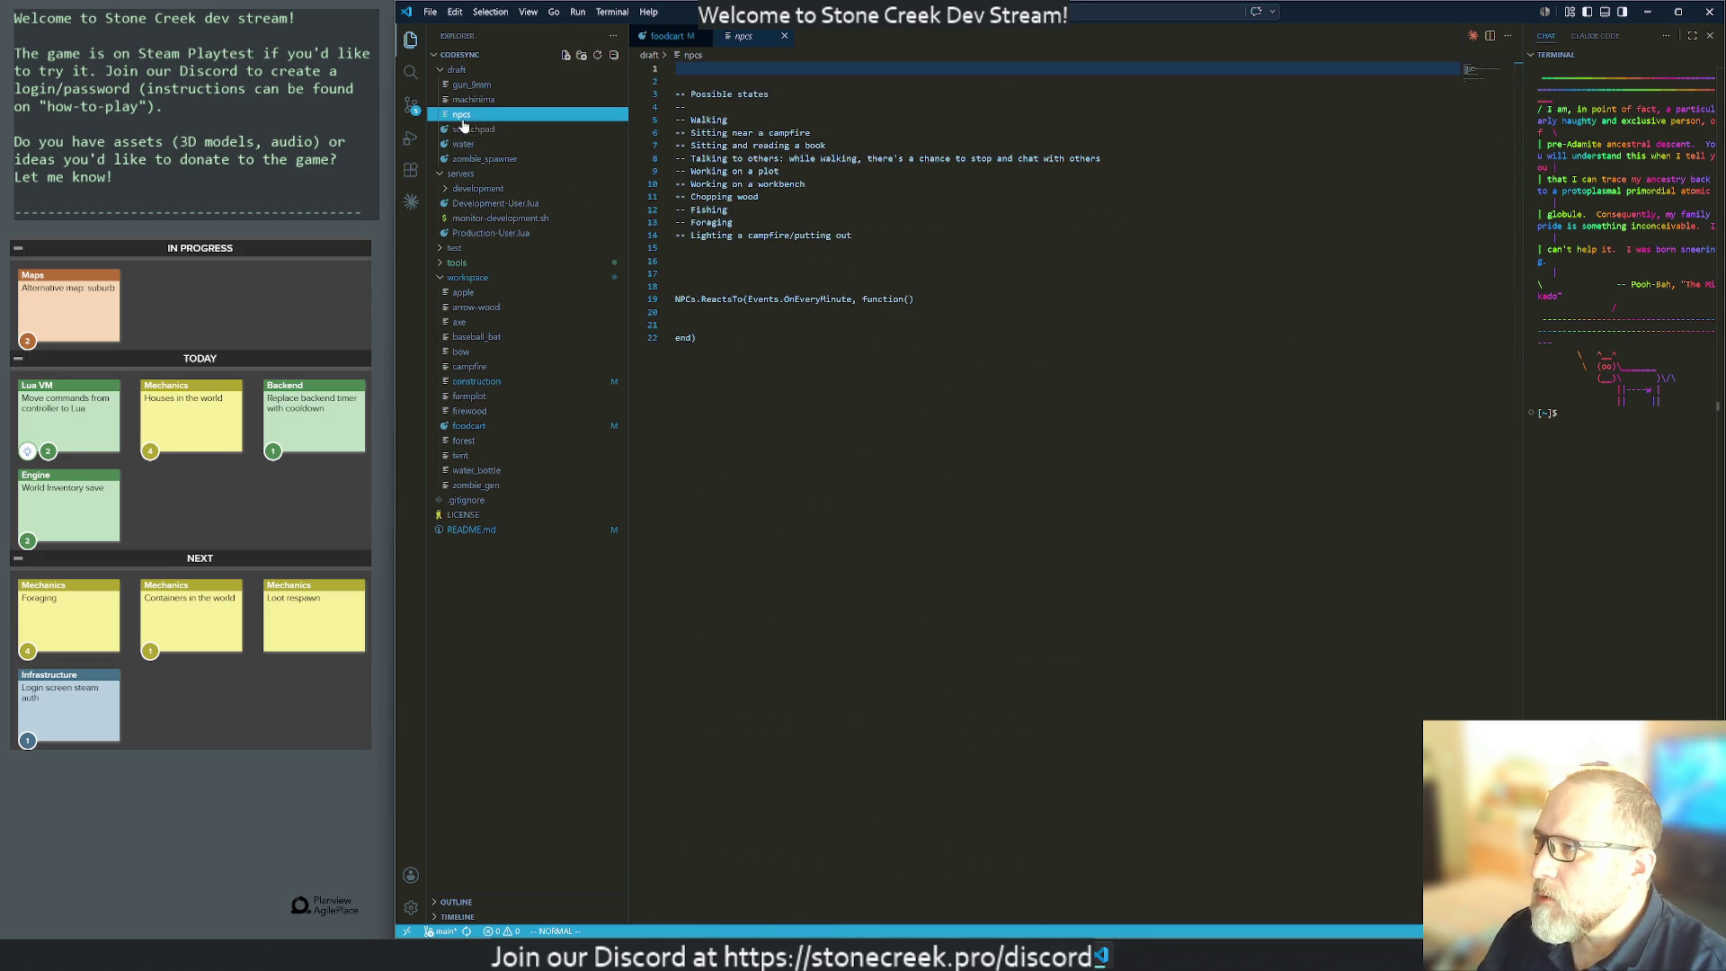
left_click(459, 100)
scroll(644, 192, "down", 5)
scroll(644, 192, "up", 5)
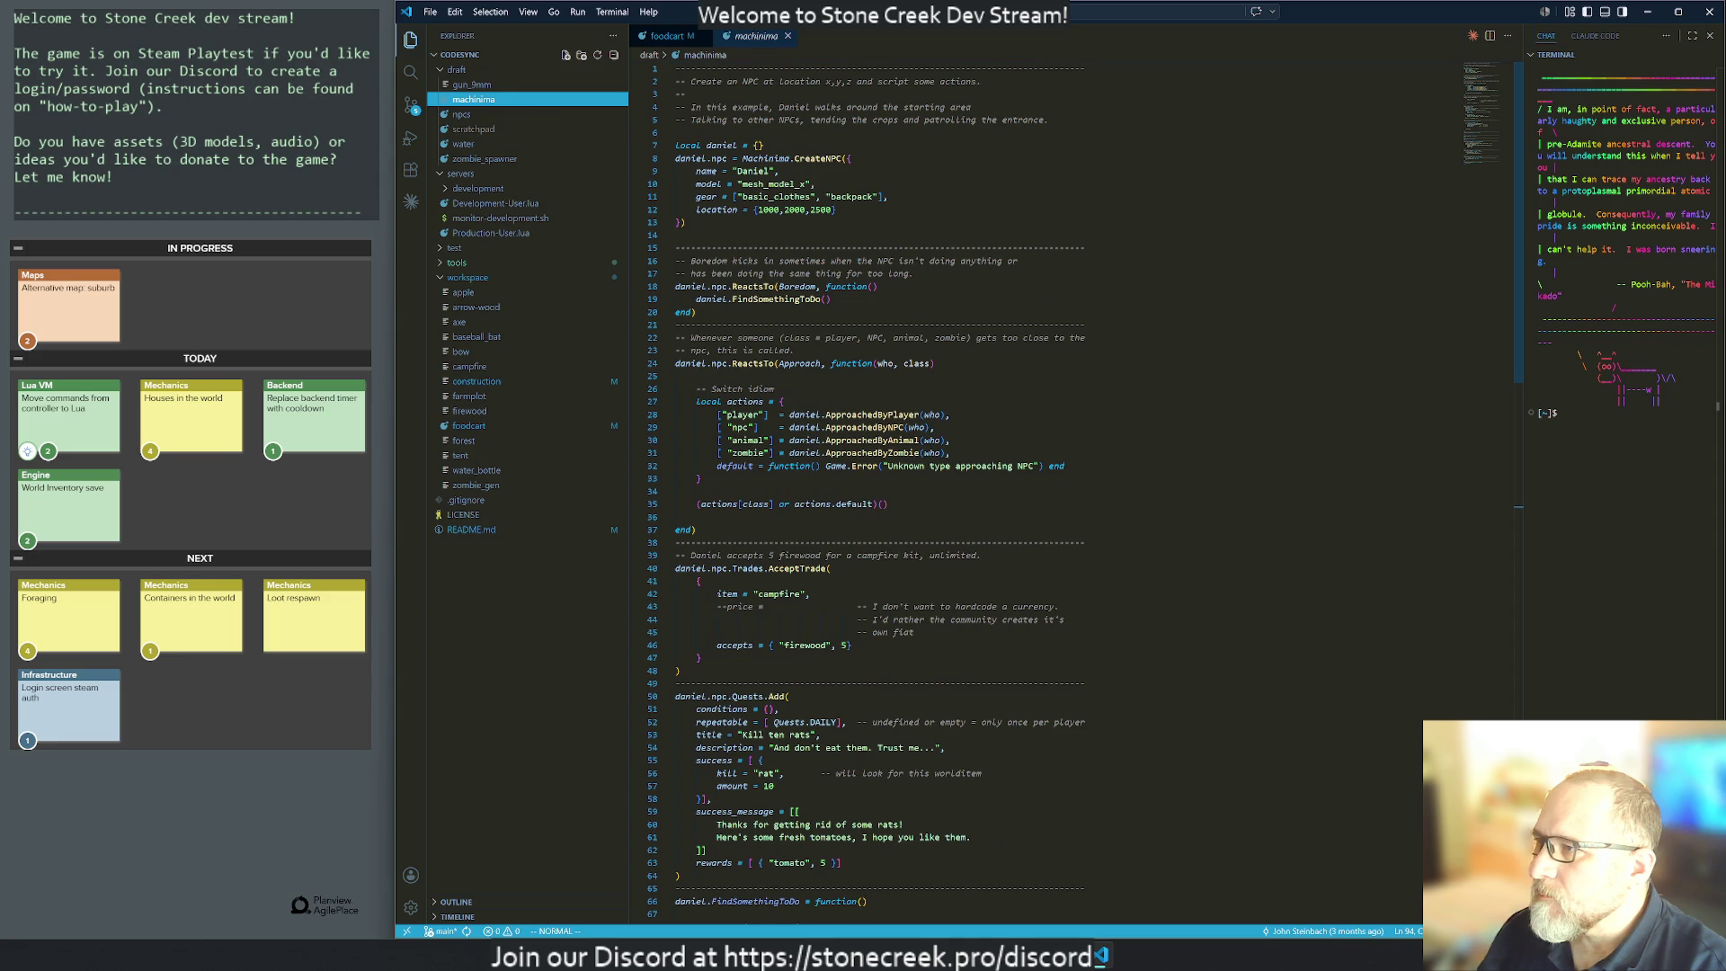
left_click(473, 84)
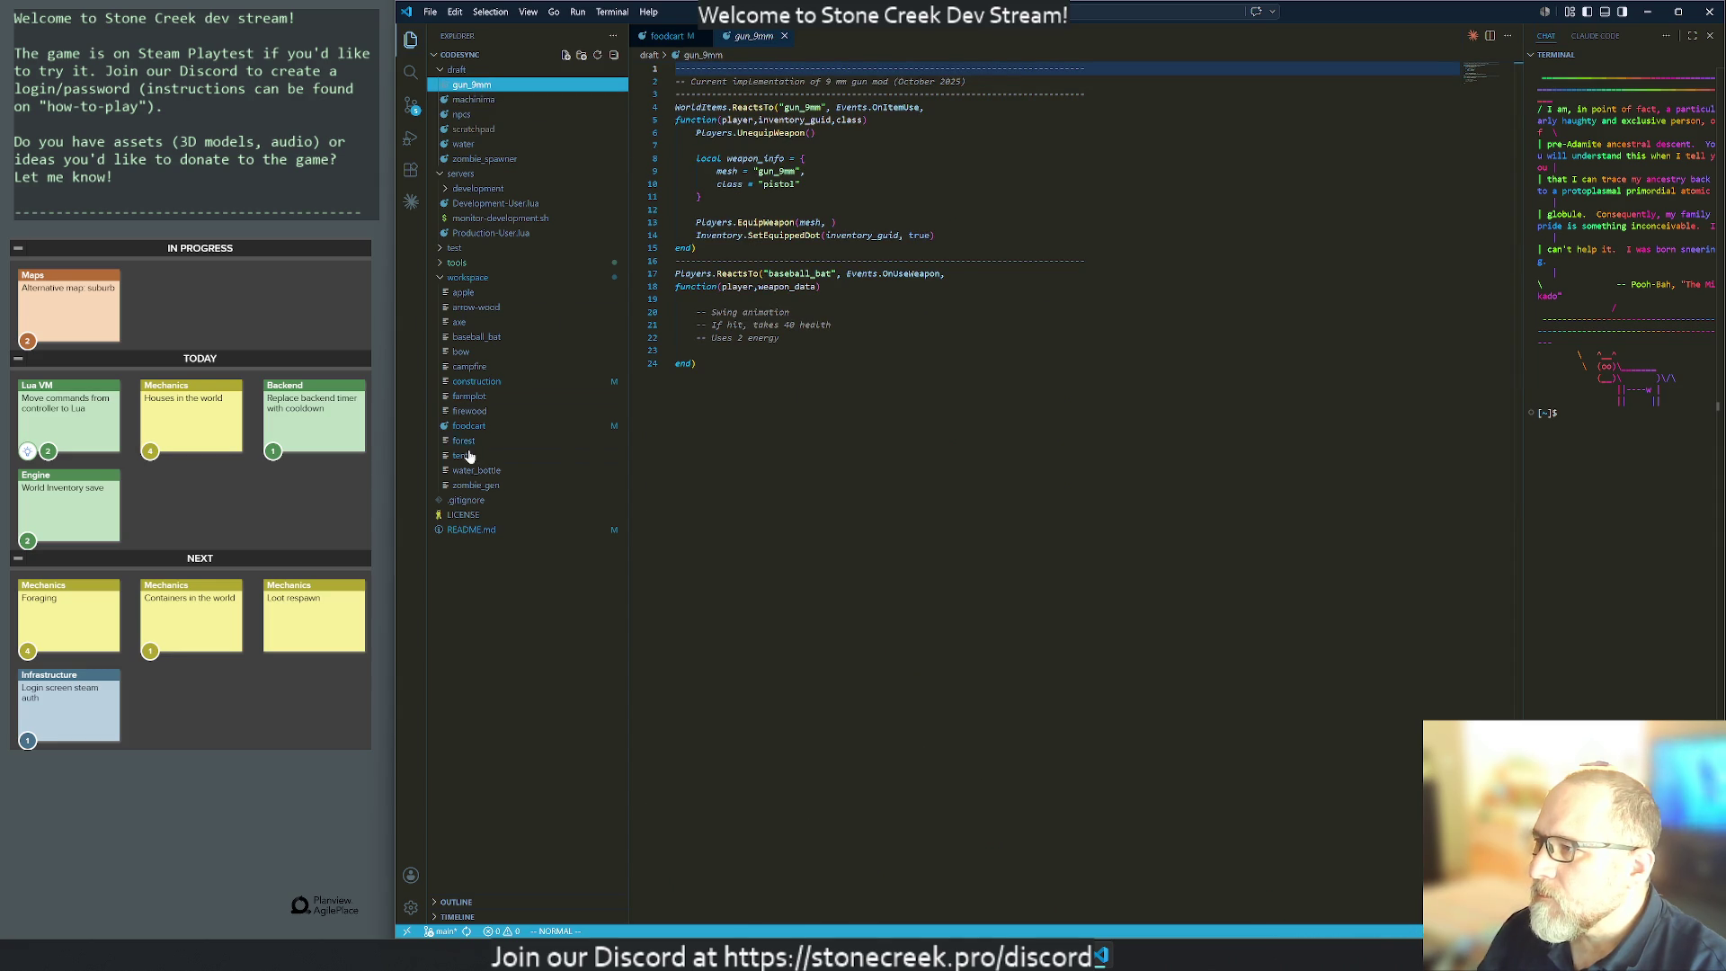
Step: Collapse the workspace, test, tools and draft folders, then close the code editor window
left_click(443, 278)
left_click(440, 249)
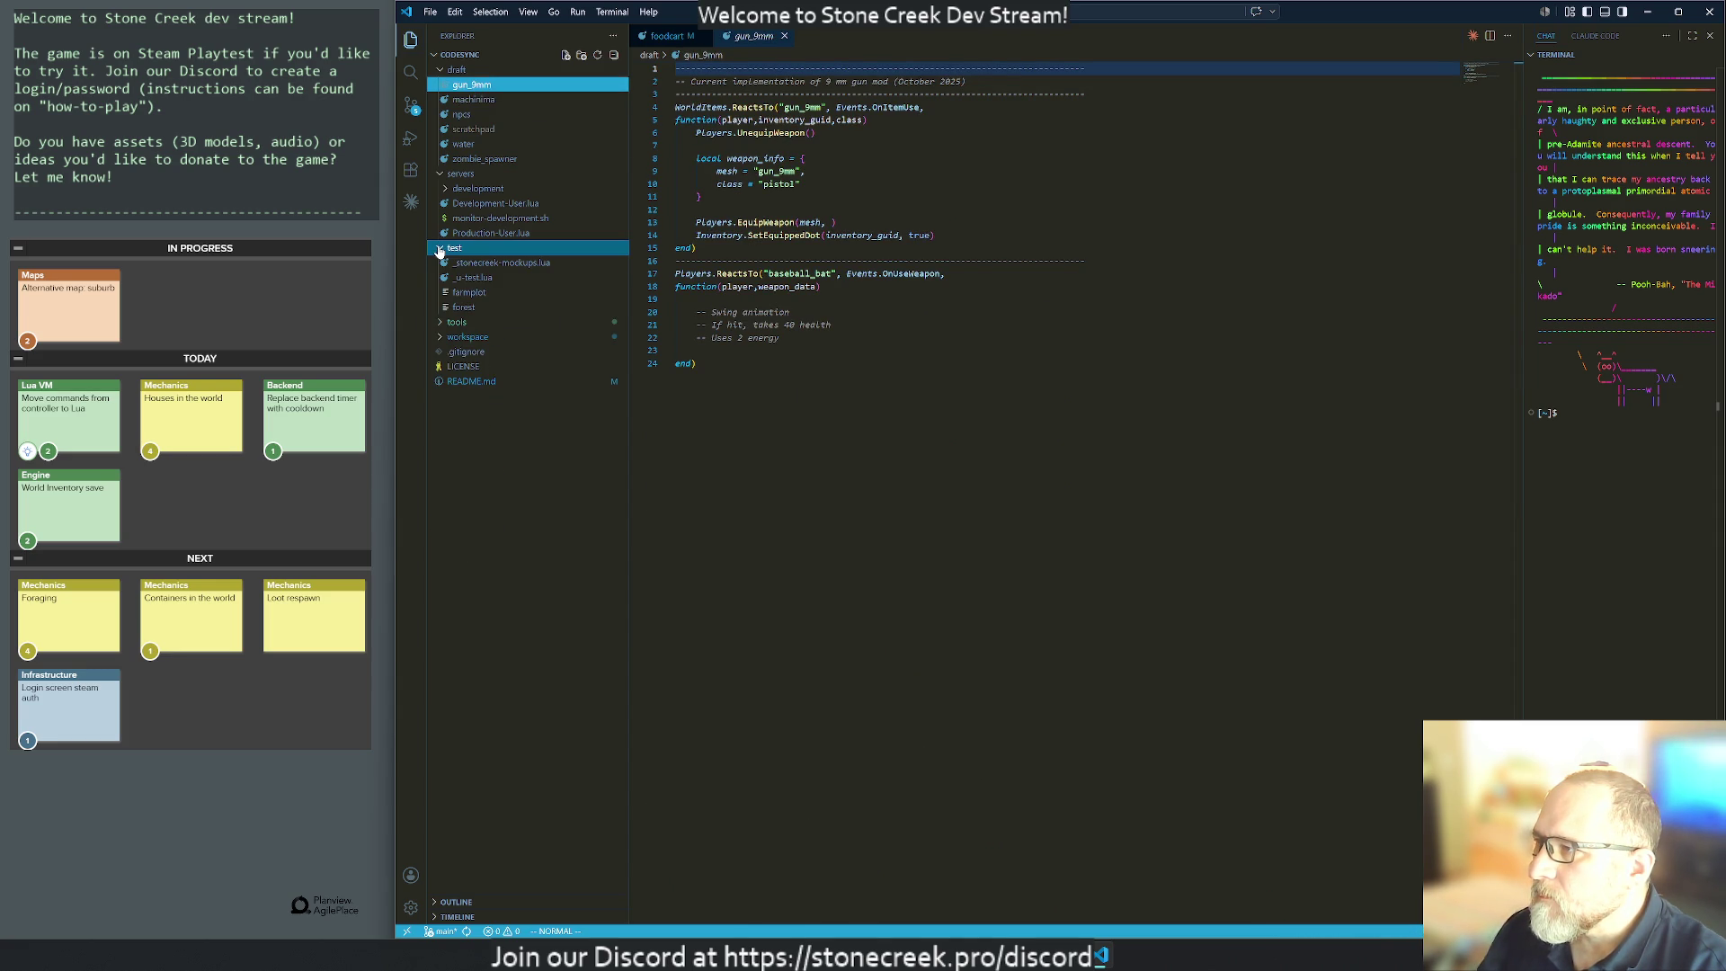
left_click(441, 249)
left_click(440, 265)
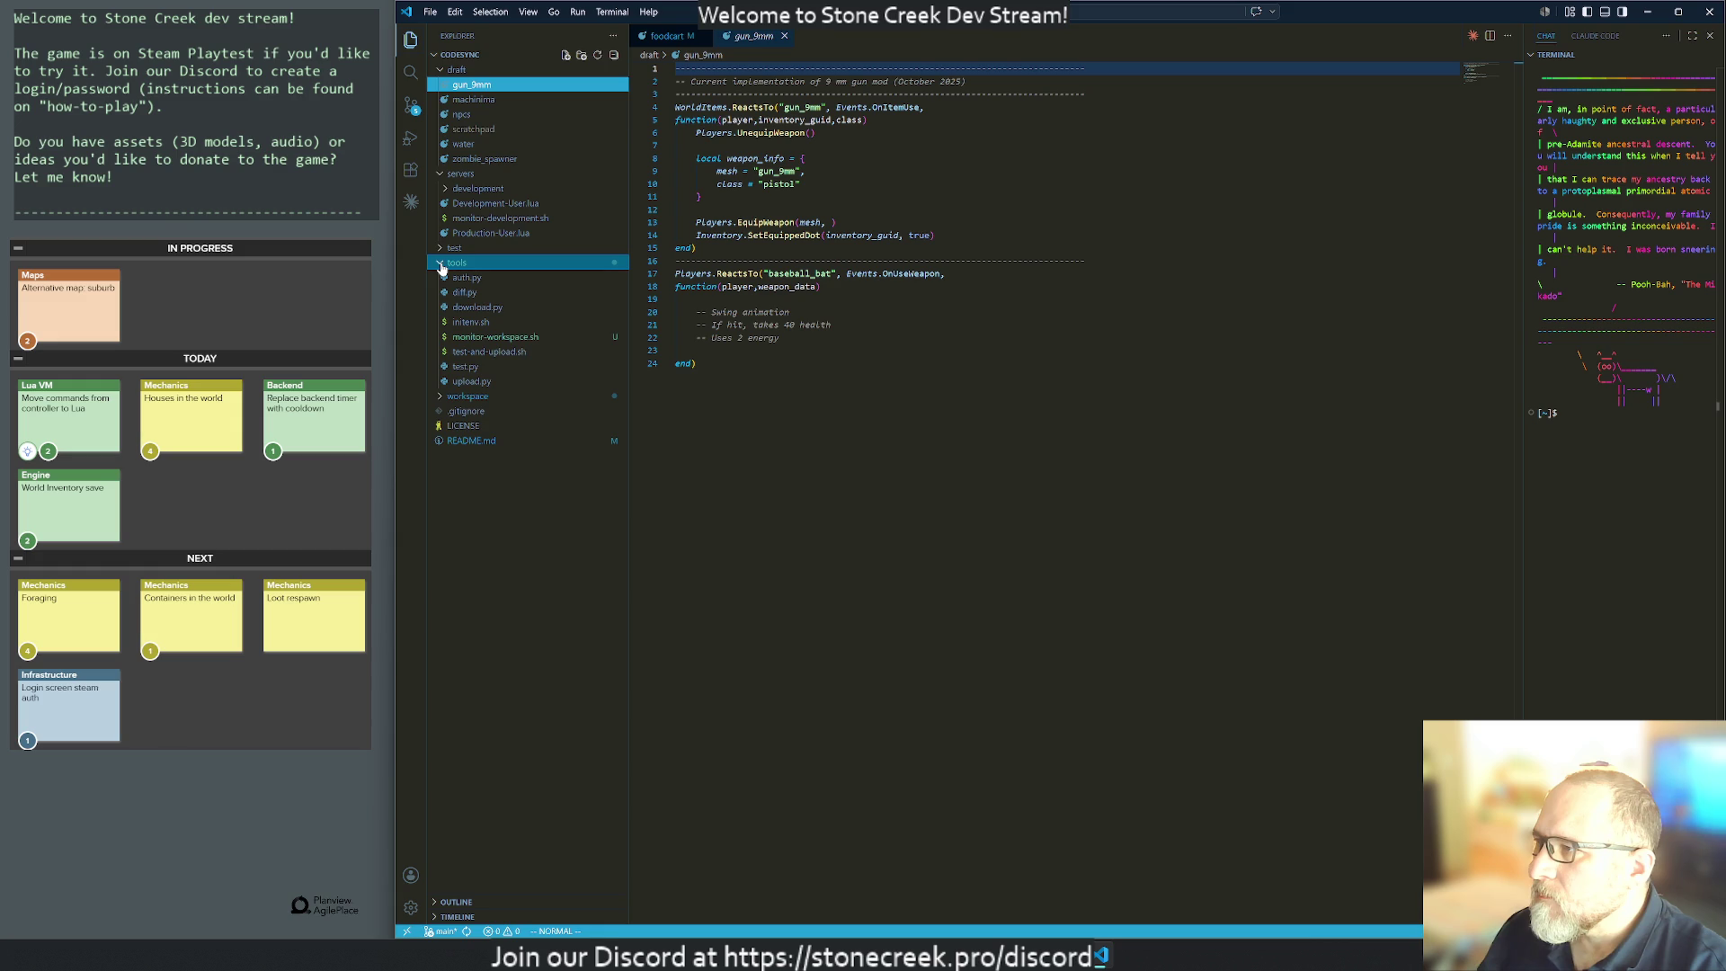
left_click(441, 264)
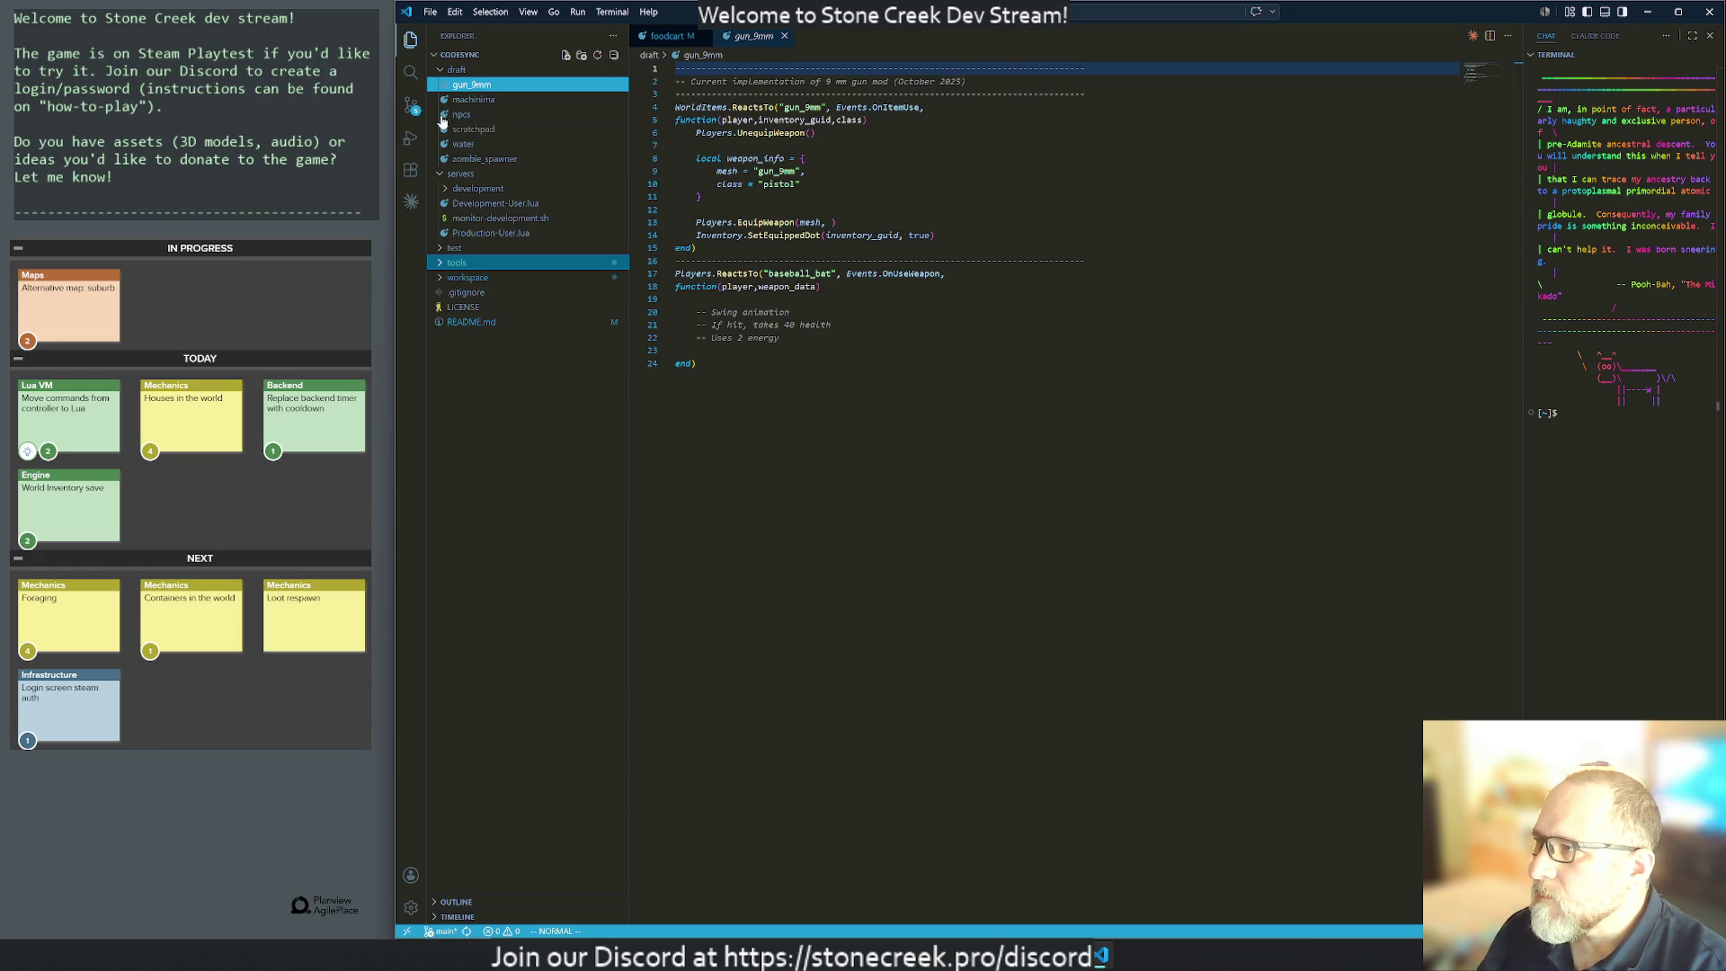
left_click(443, 69)
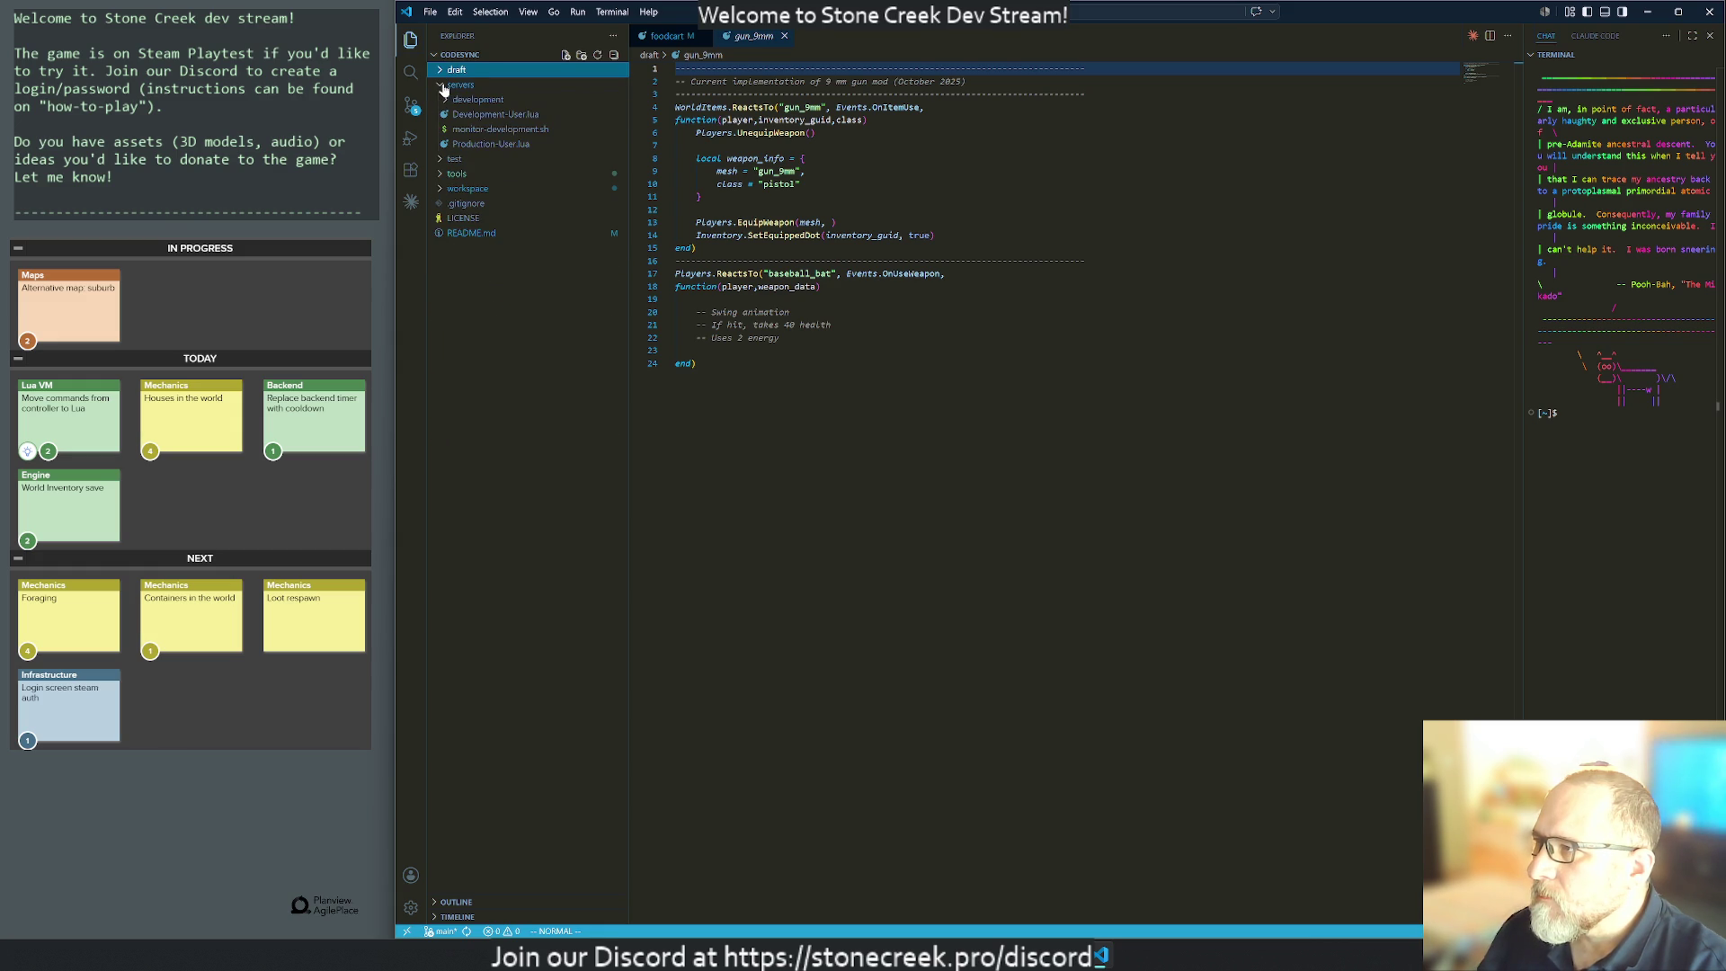
left_click(1707, 12)
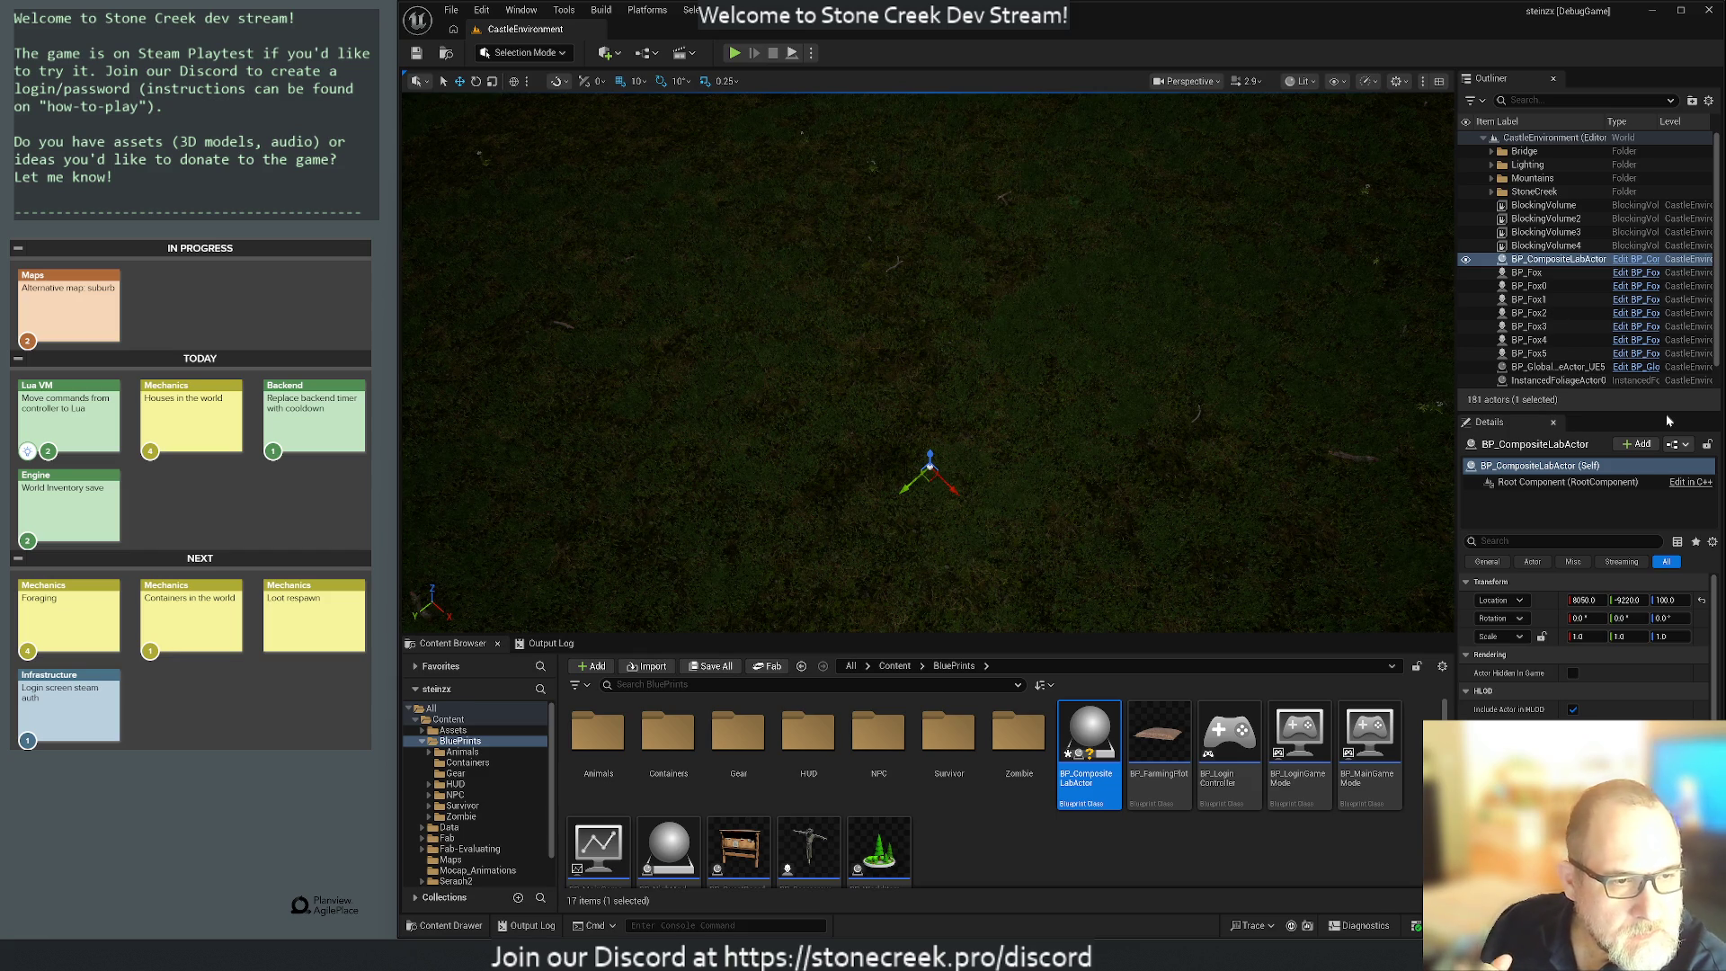
Step: Launch Steam from search and open Project Zomboid's page in the Library, nudging the window
key("super")
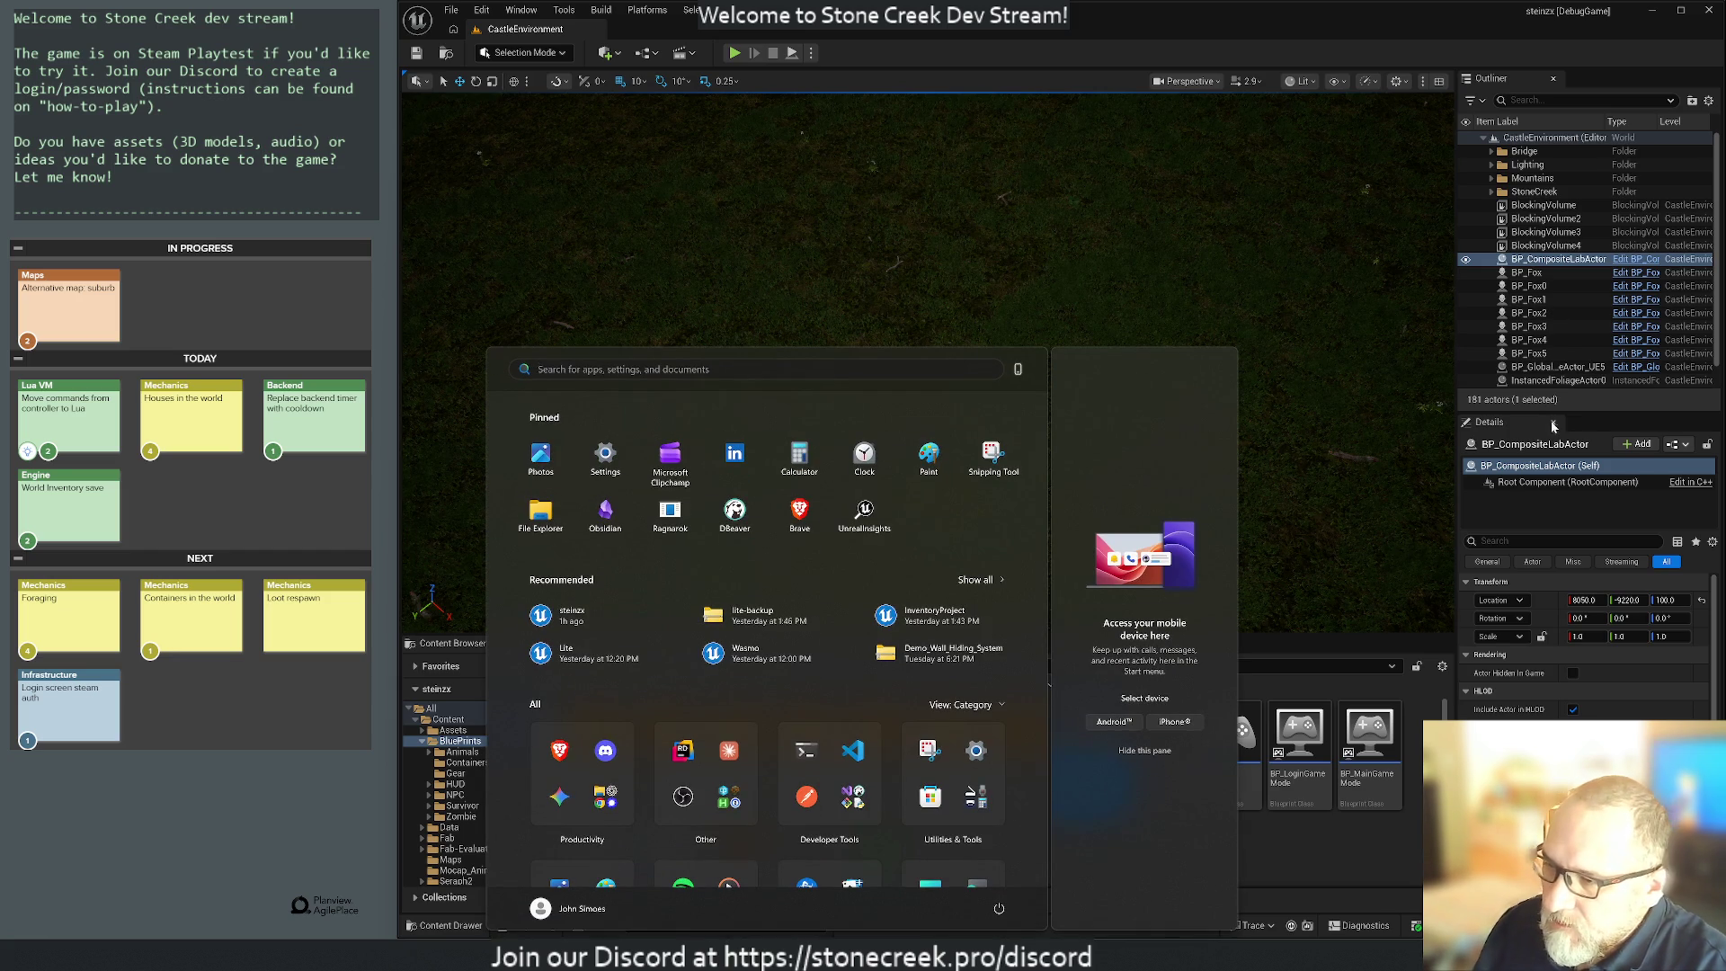
type("steam")
key("Return")
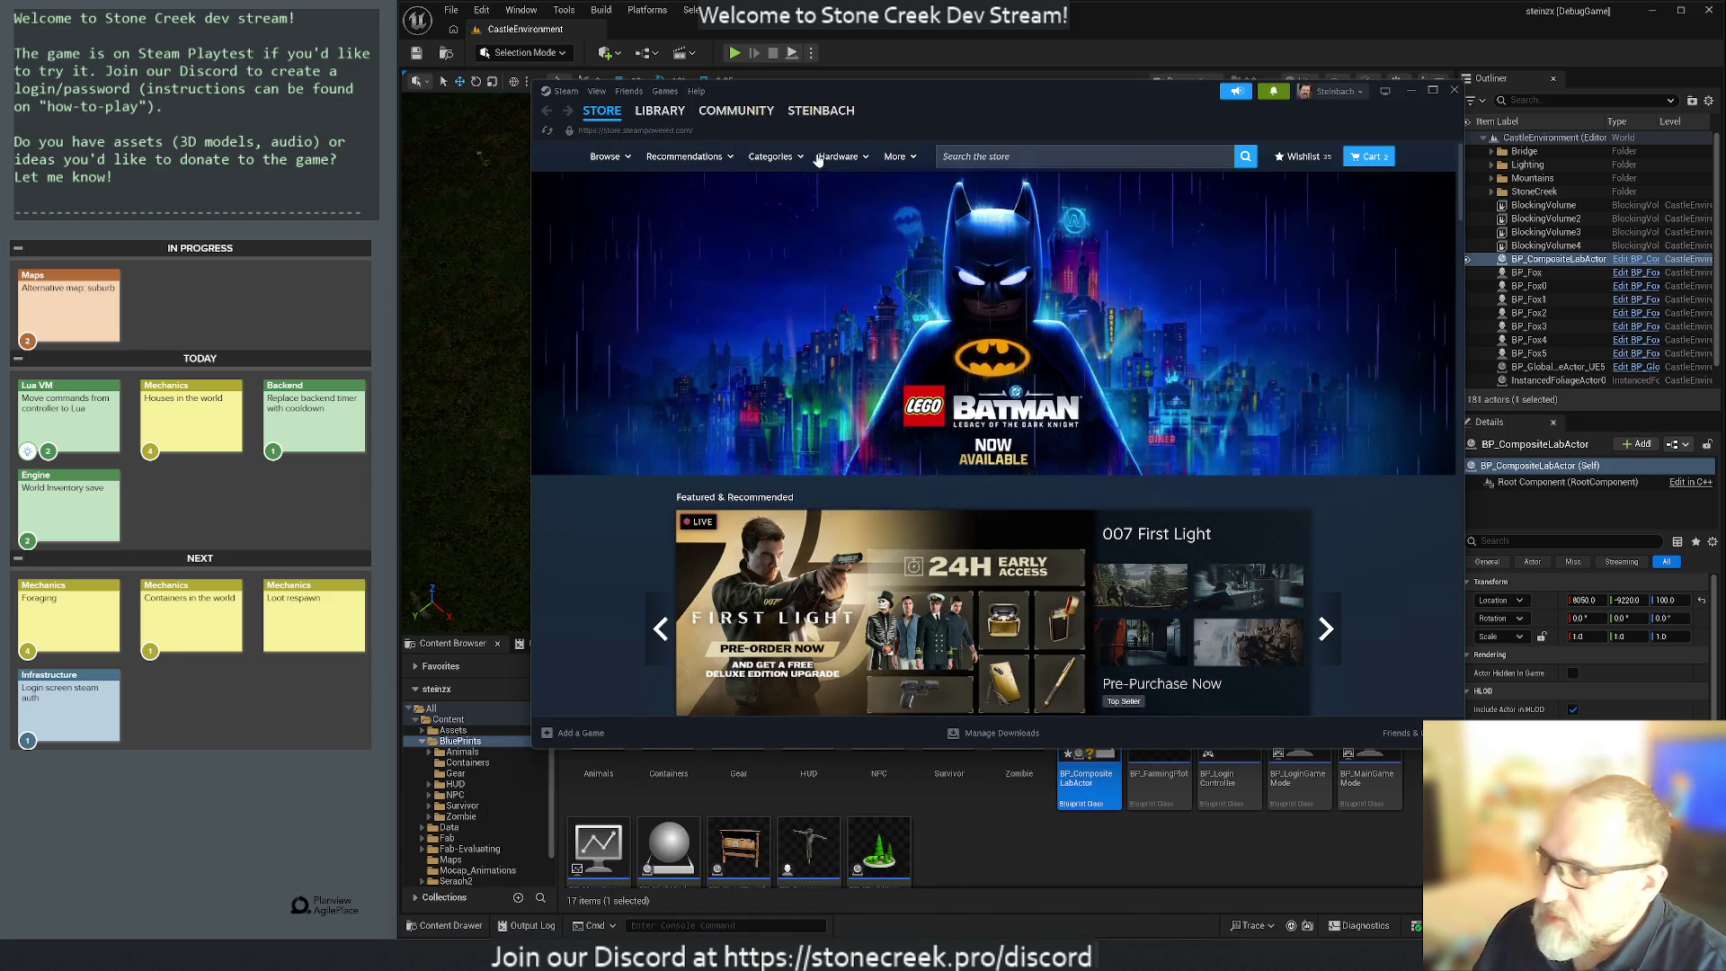
left_click(684, 119)
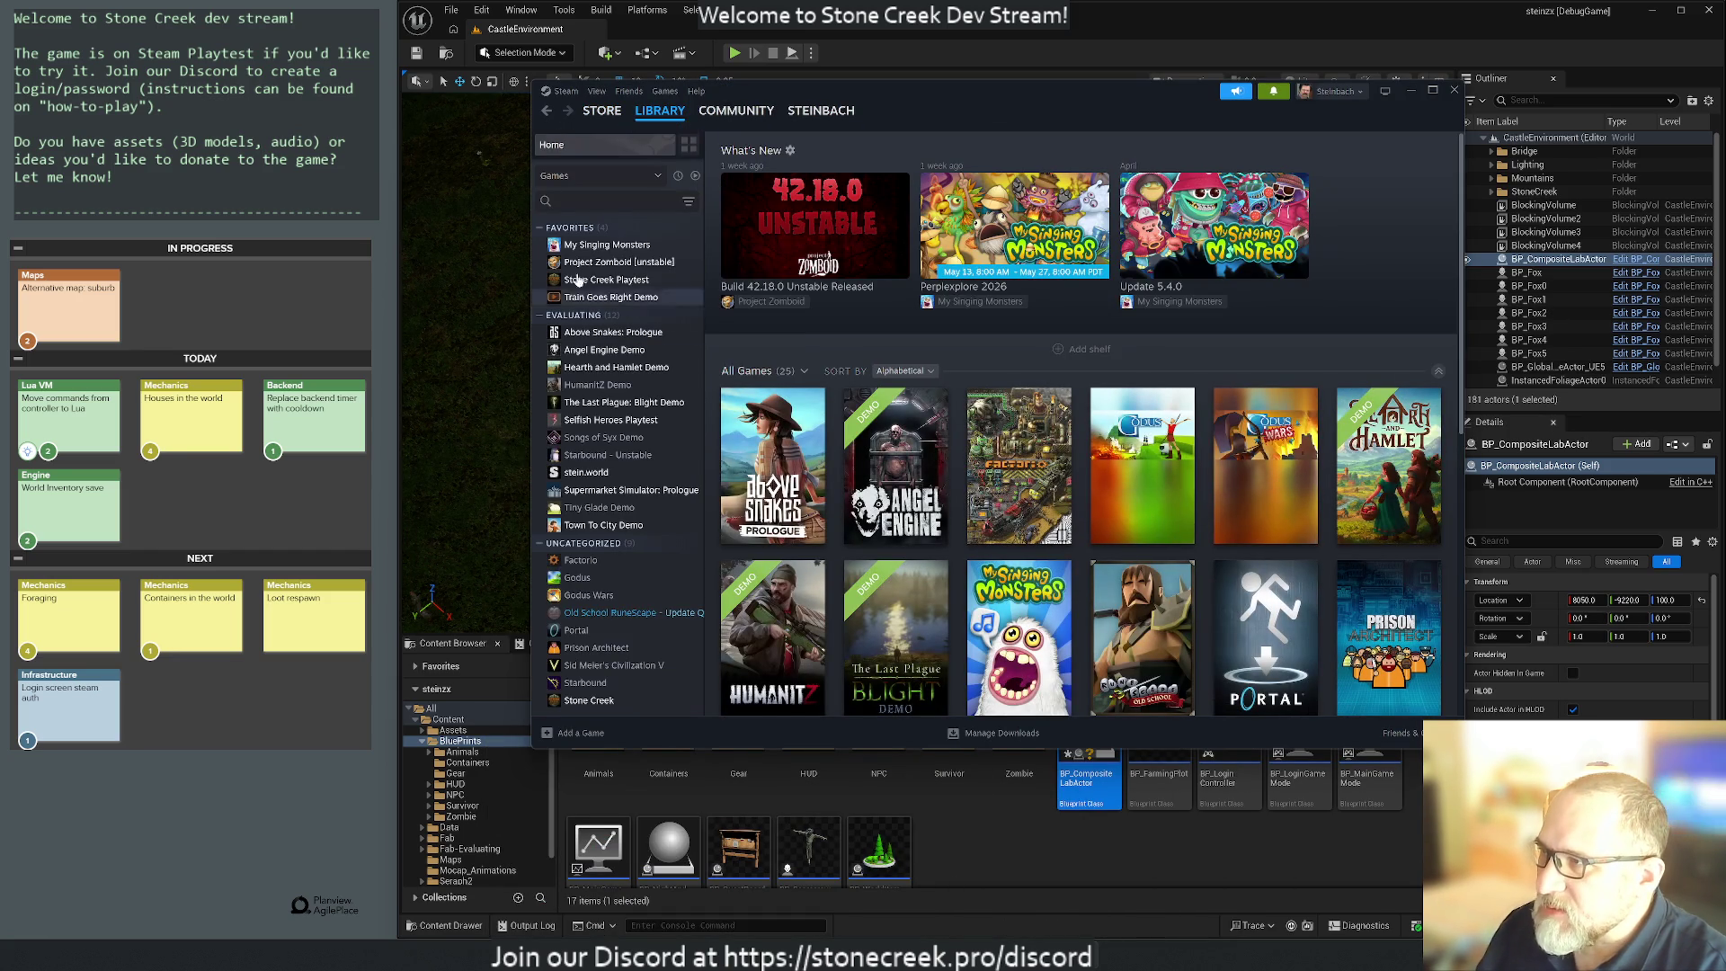
left_click(600, 261)
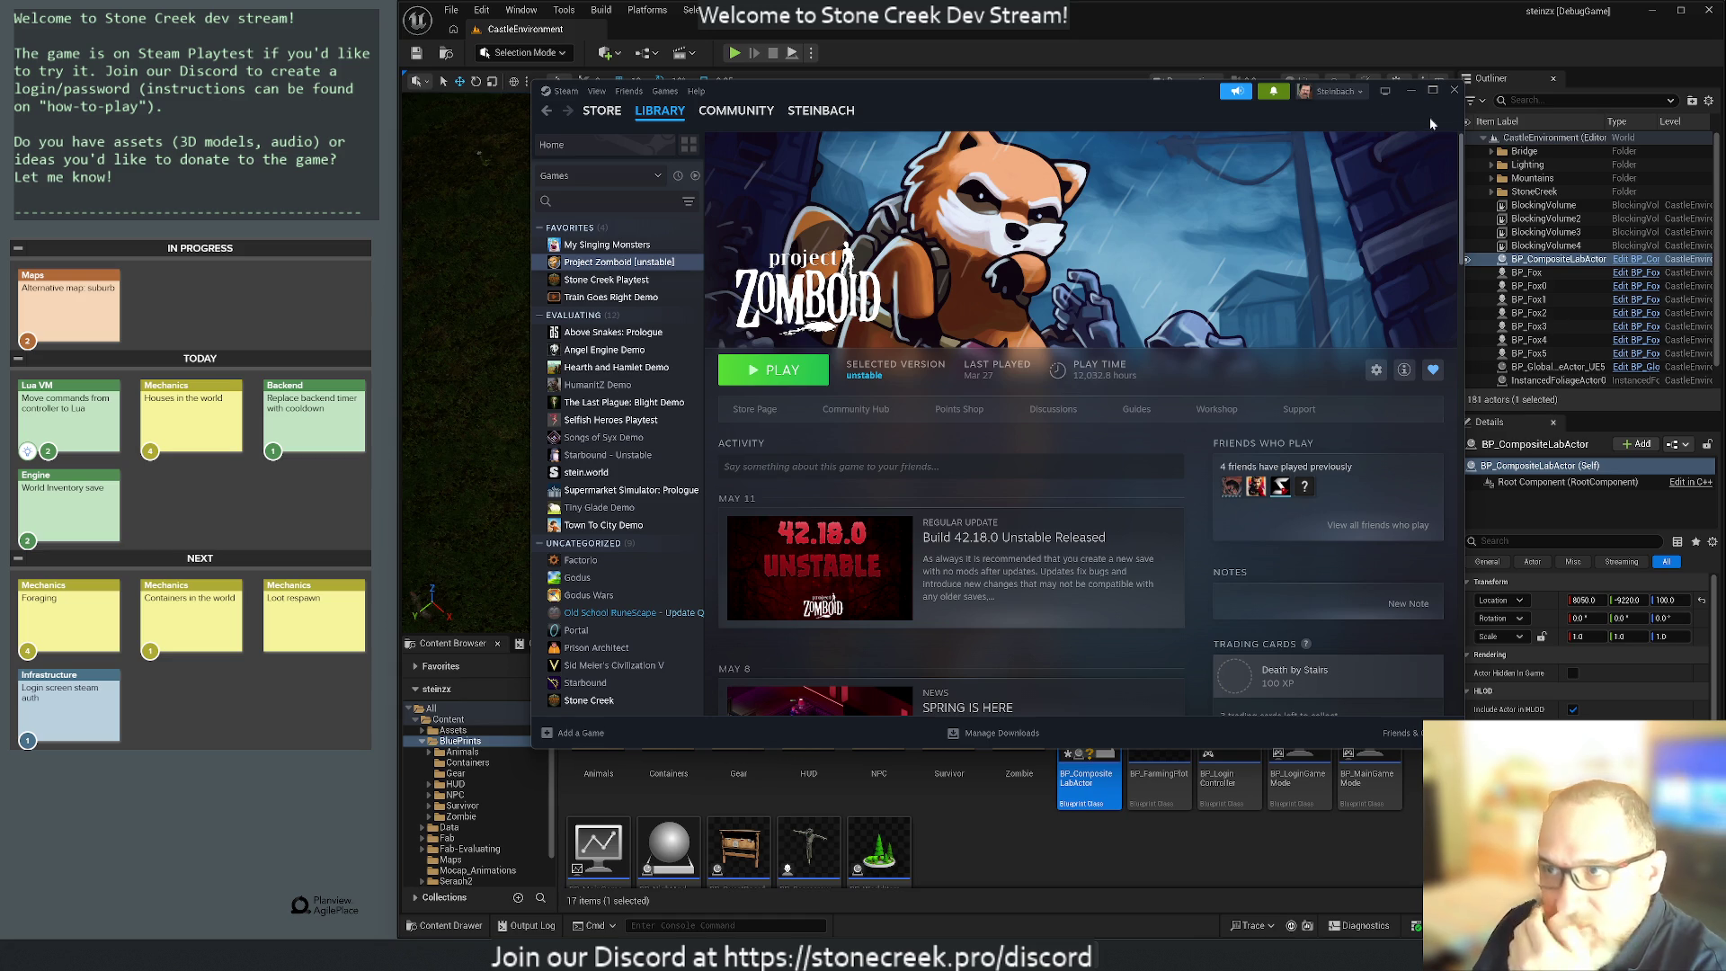
left_click_drag(1093, 102, 1159, 141)
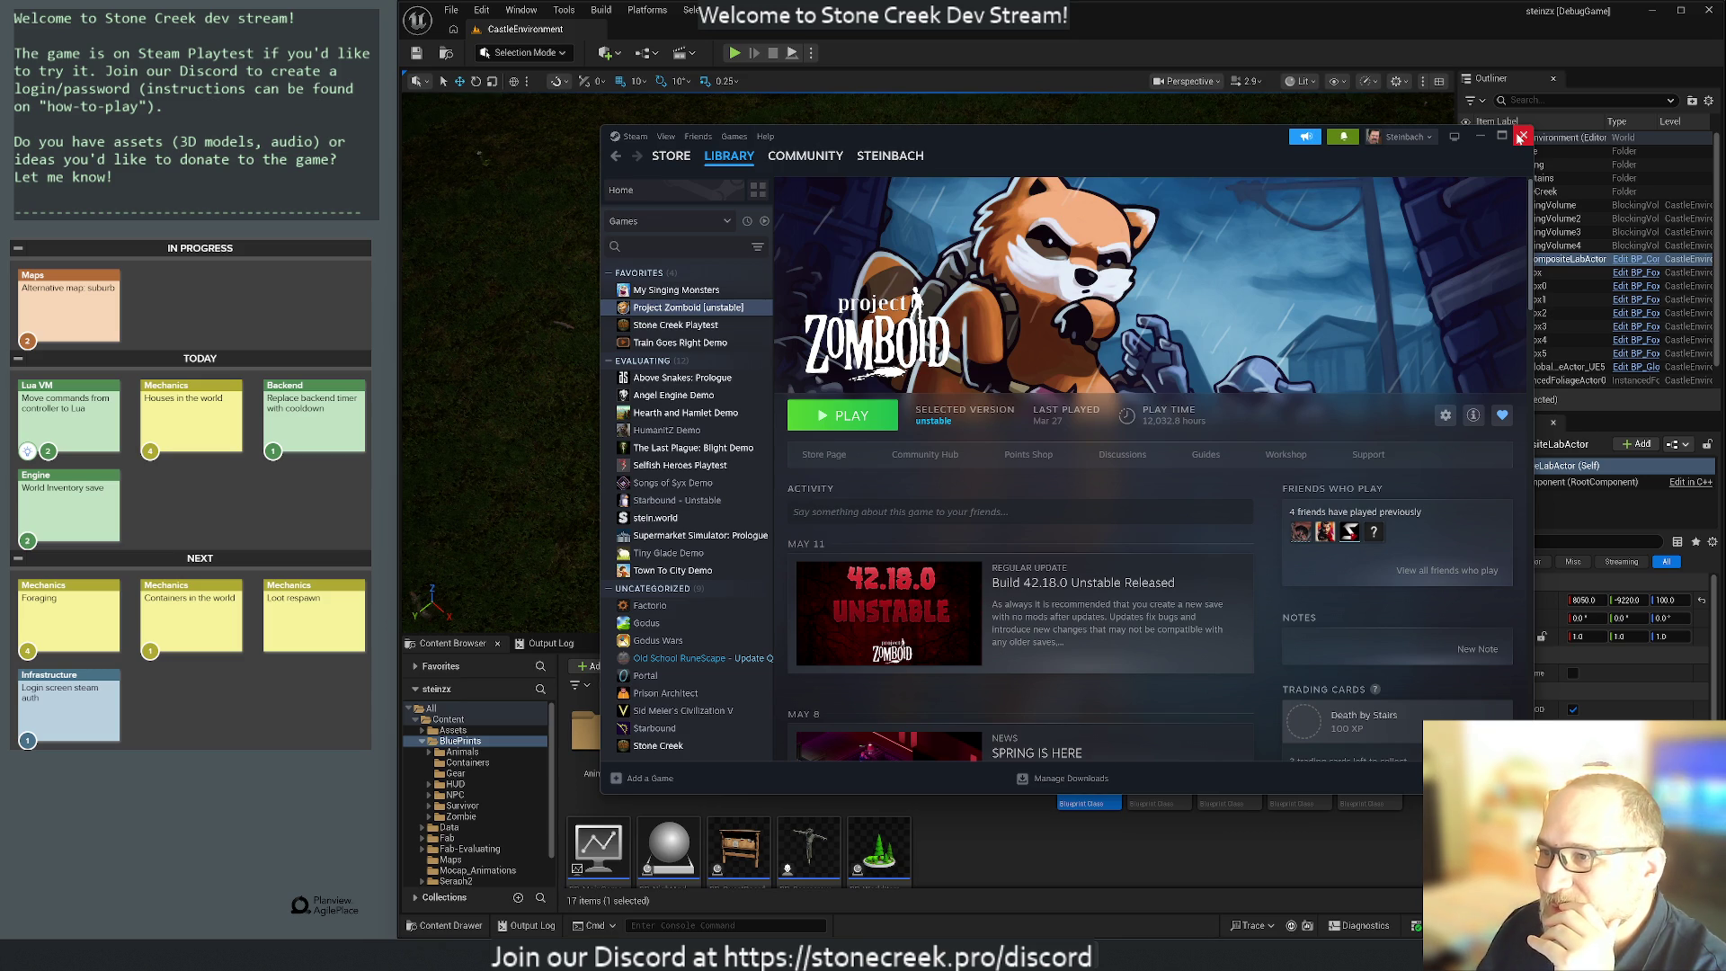
Step: Close the Steam window and bring up a File Explorer window
left_click(1520, 136)
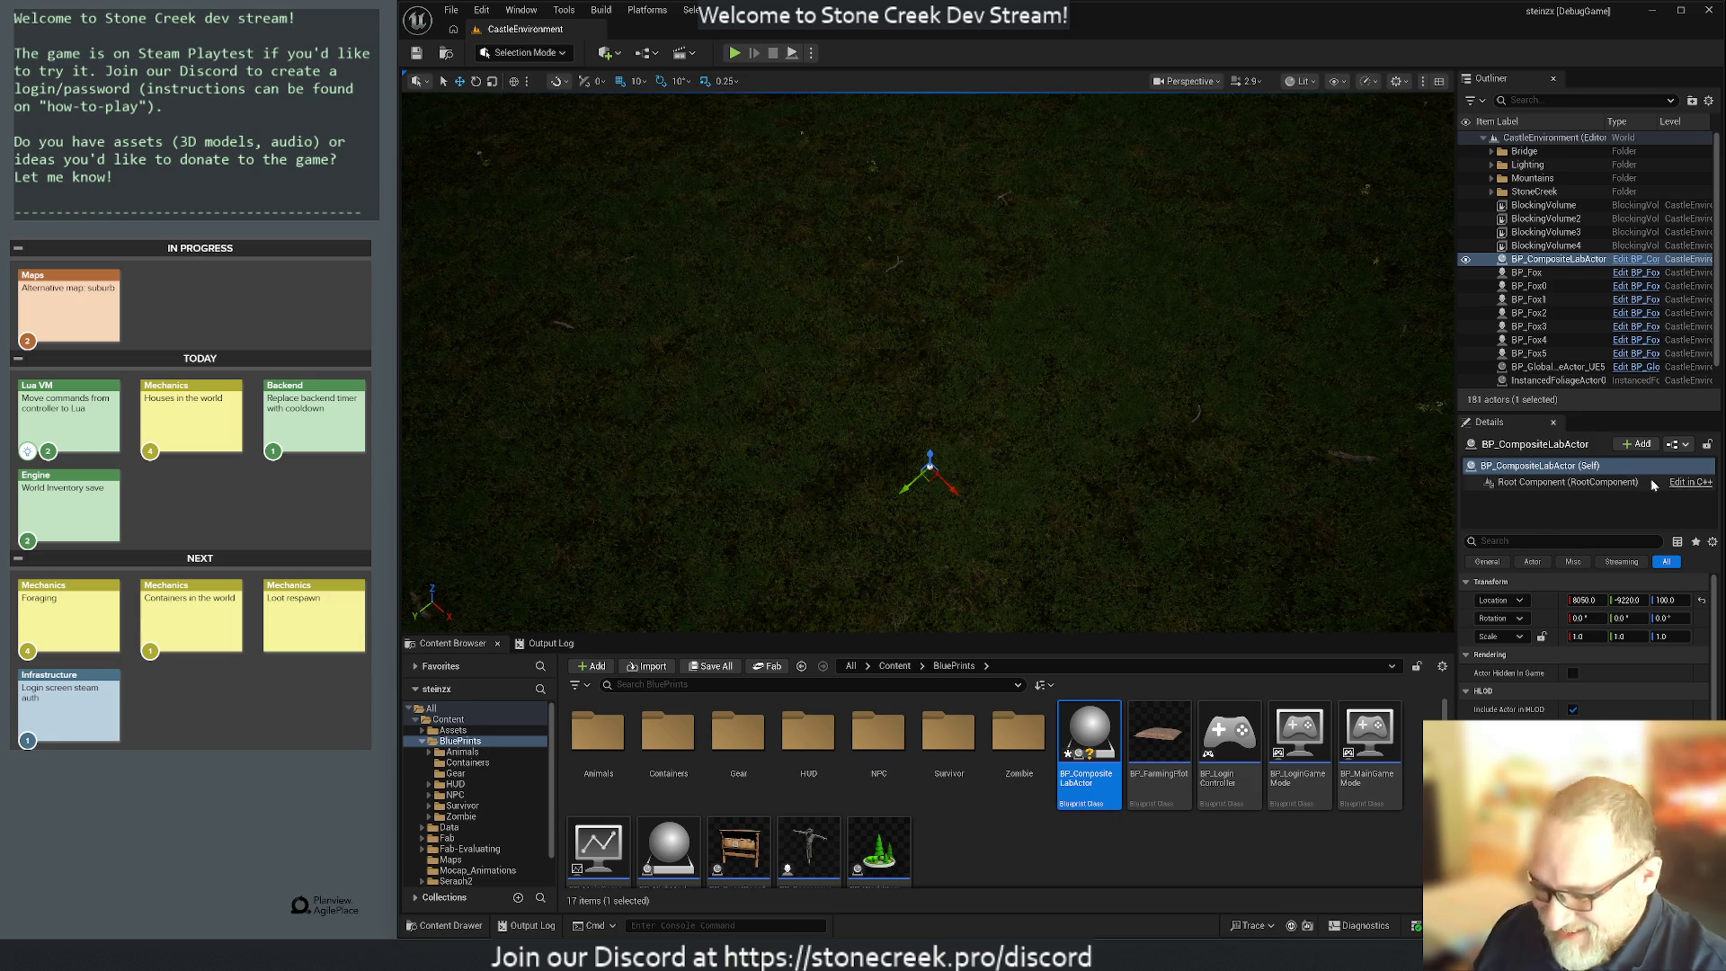
key("super+e")
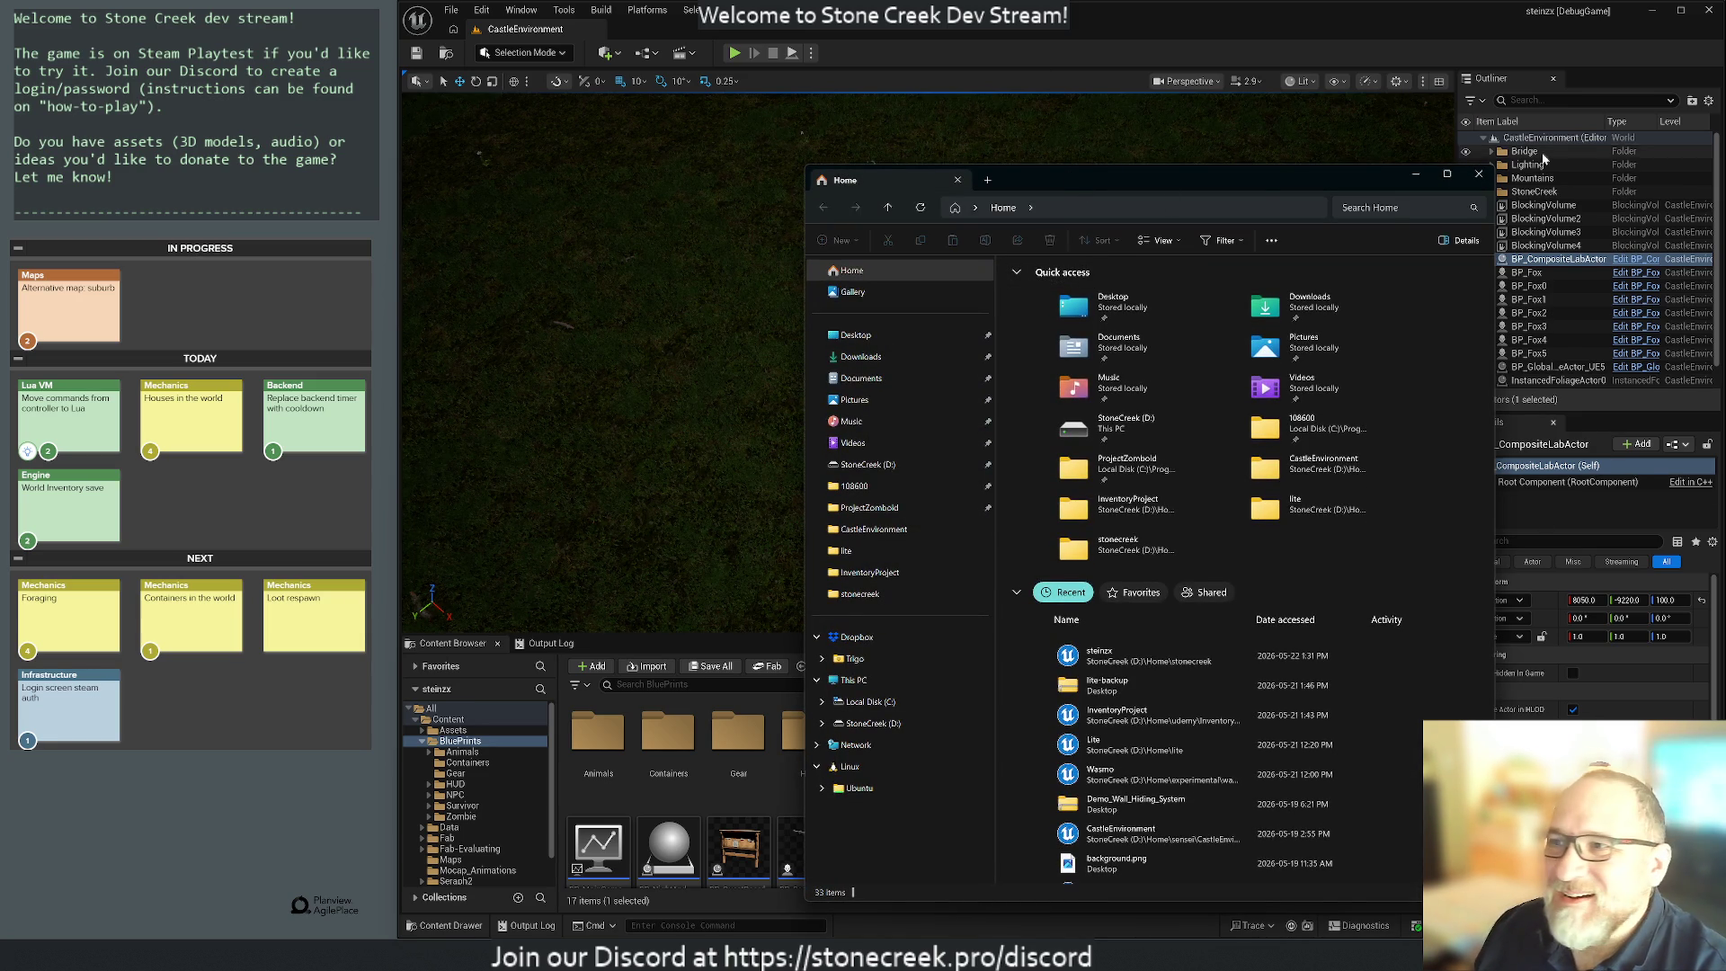
Step: Close the File Explorer window with Alt+F4 to reveal Unreal Editor
key("alt+F4")
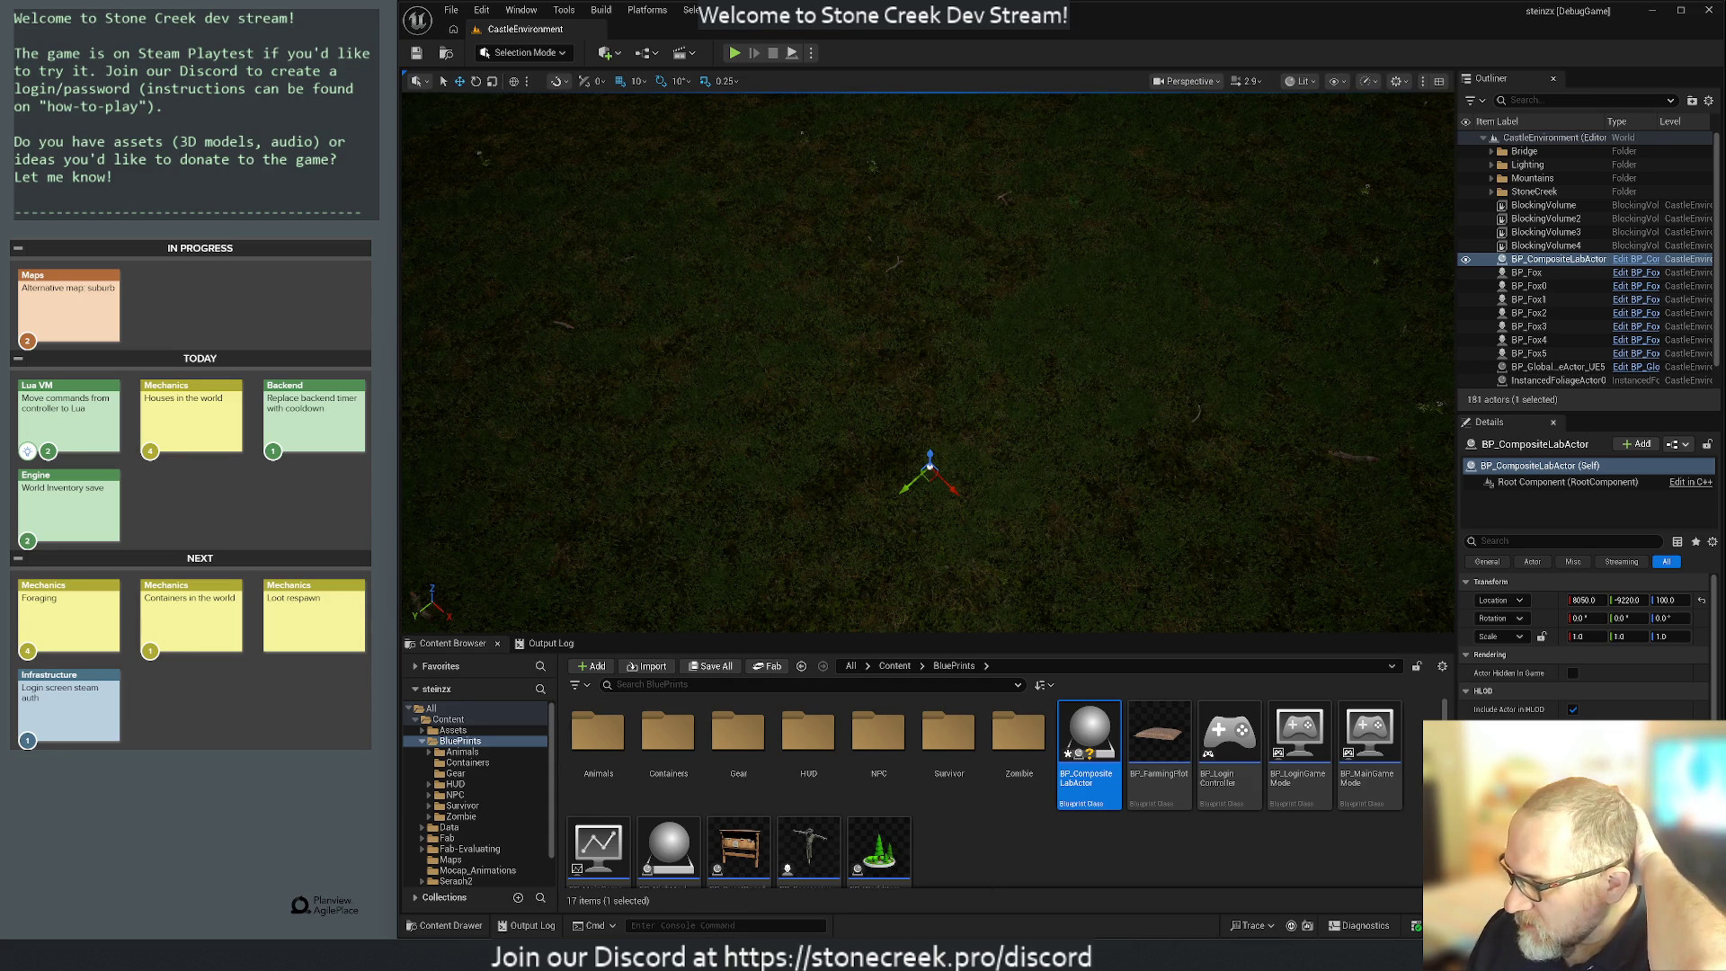
Step: Launch DBeaver from the Start menu's pinned icon and dismiss its new-version notice
key("super")
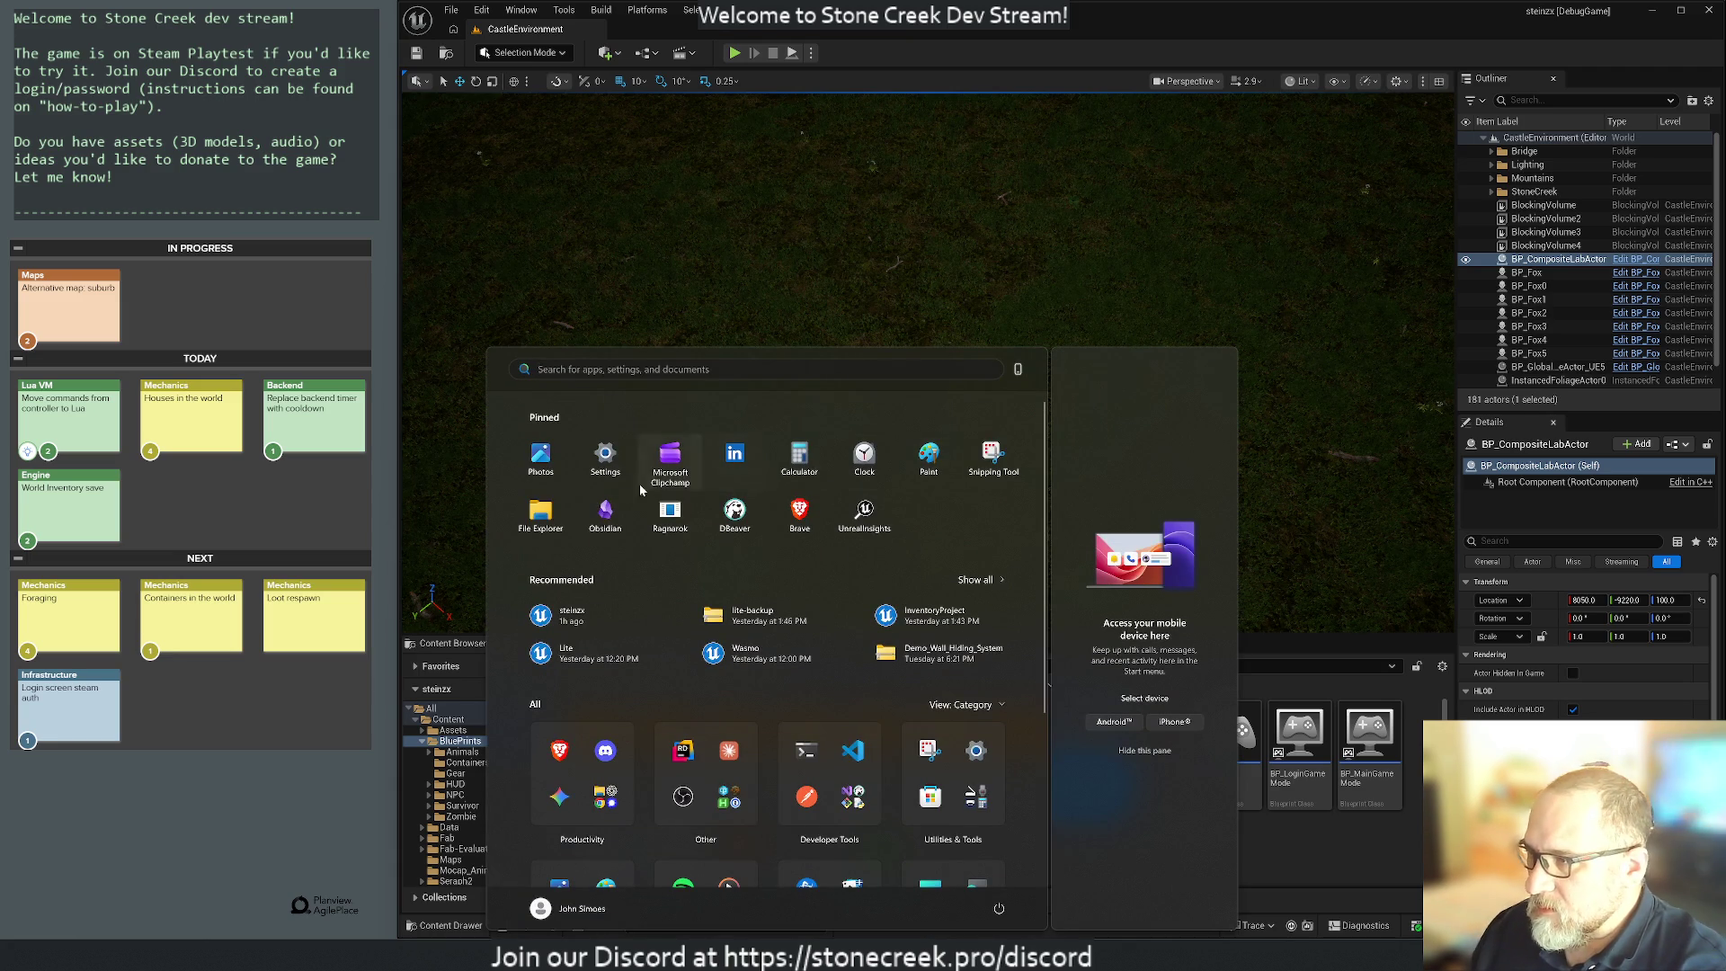
left_click(734, 512)
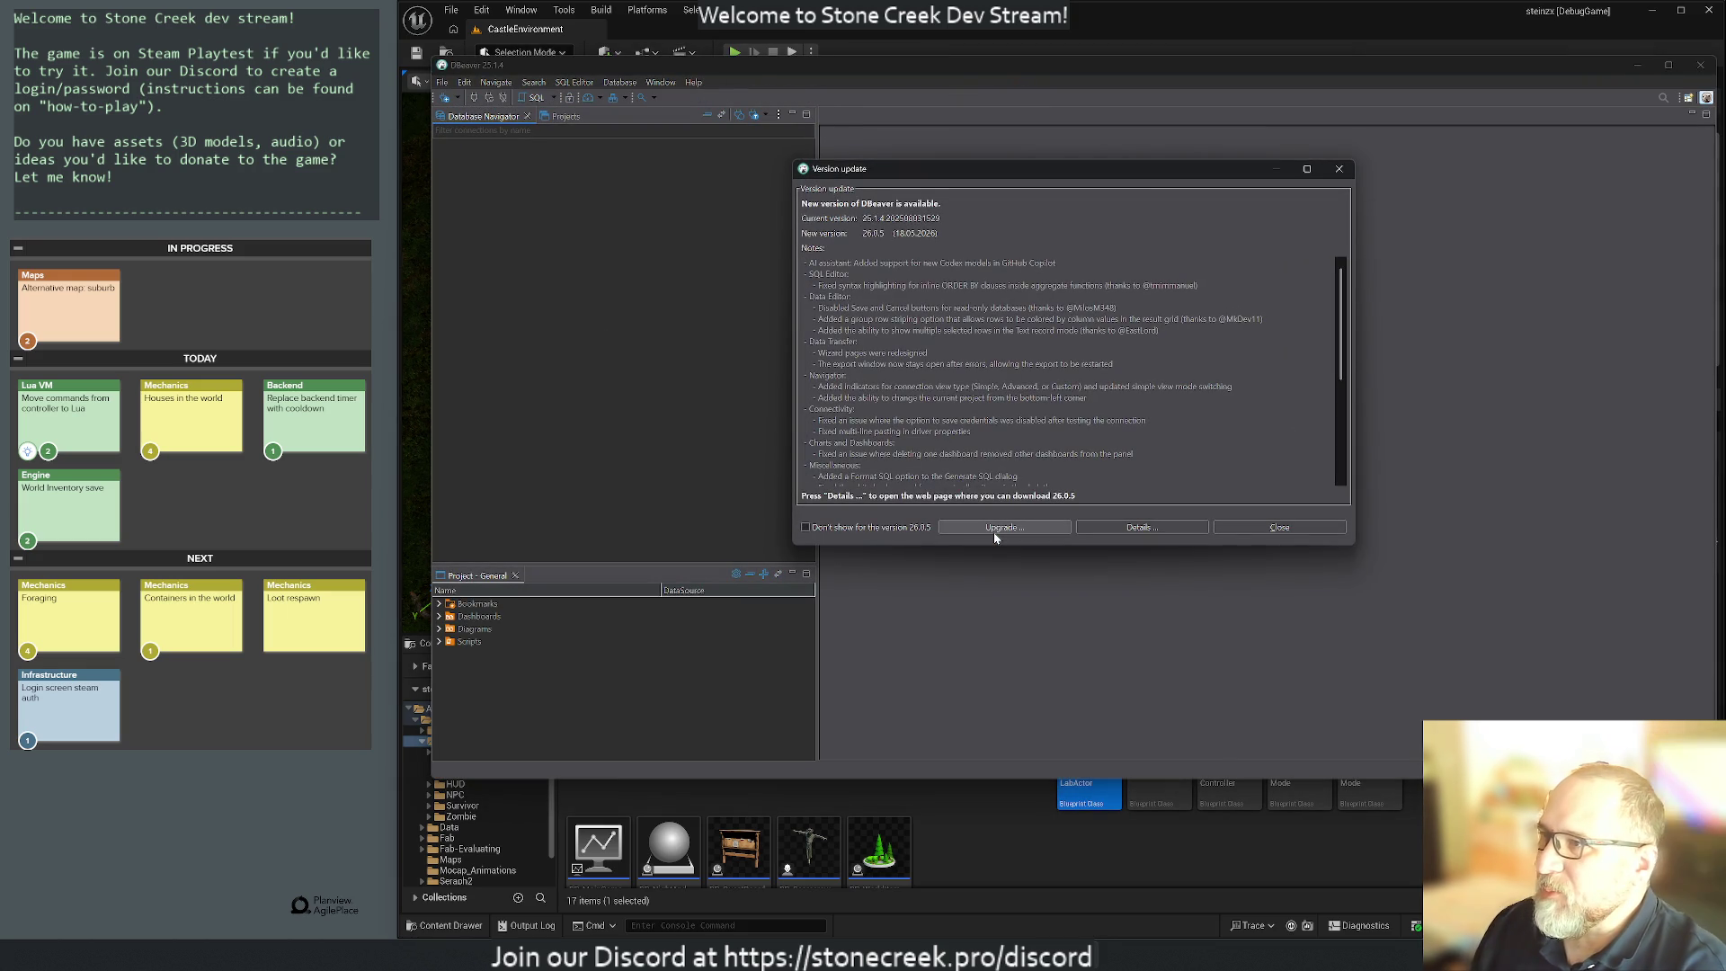
left_click(1338, 169)
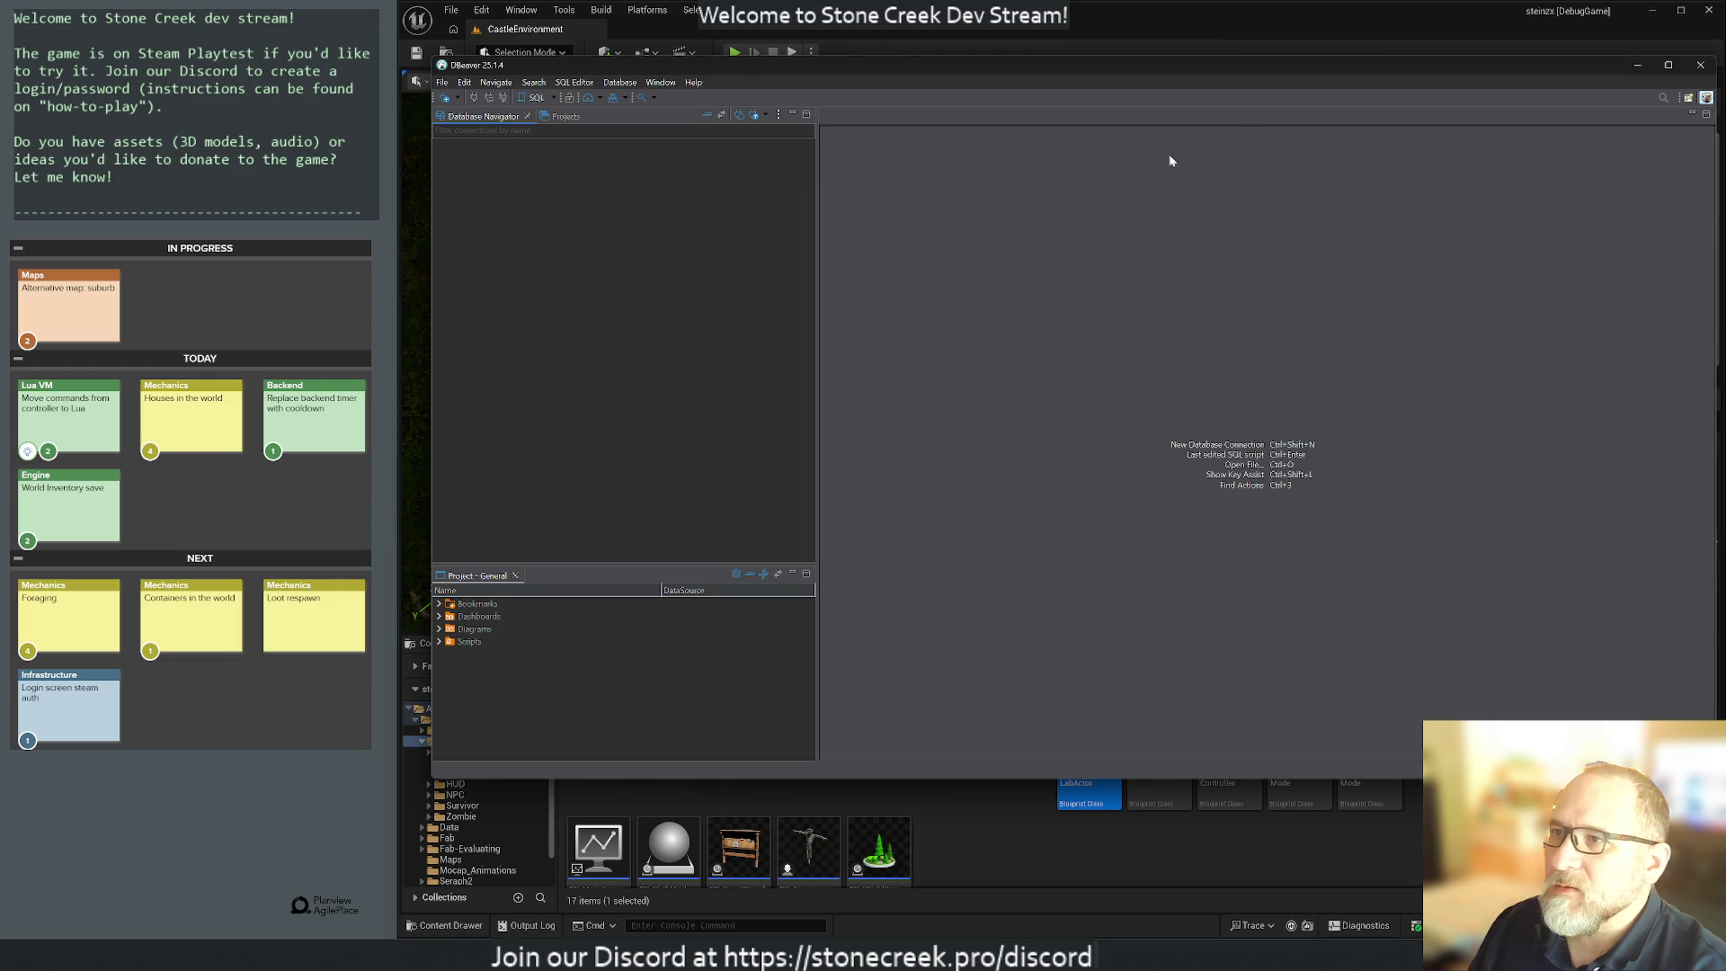
Step: Start File > Open File... to browse the backend folder from DBeaver
left_click(443, 84)
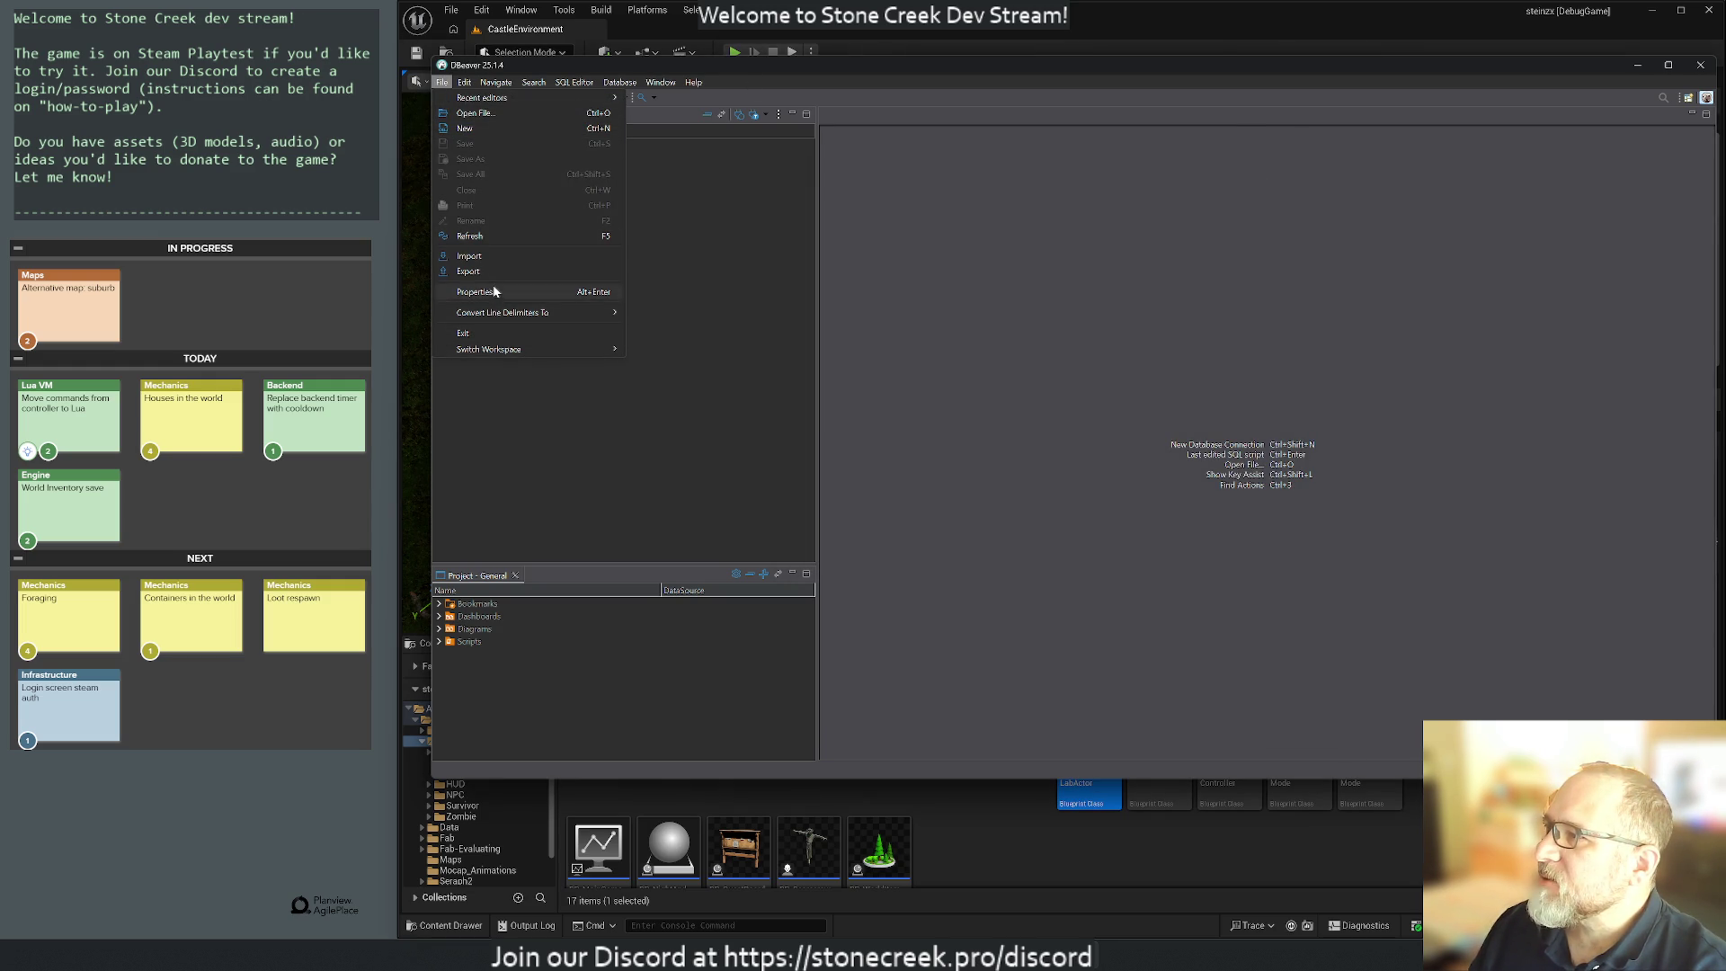
left_click(474, 115)
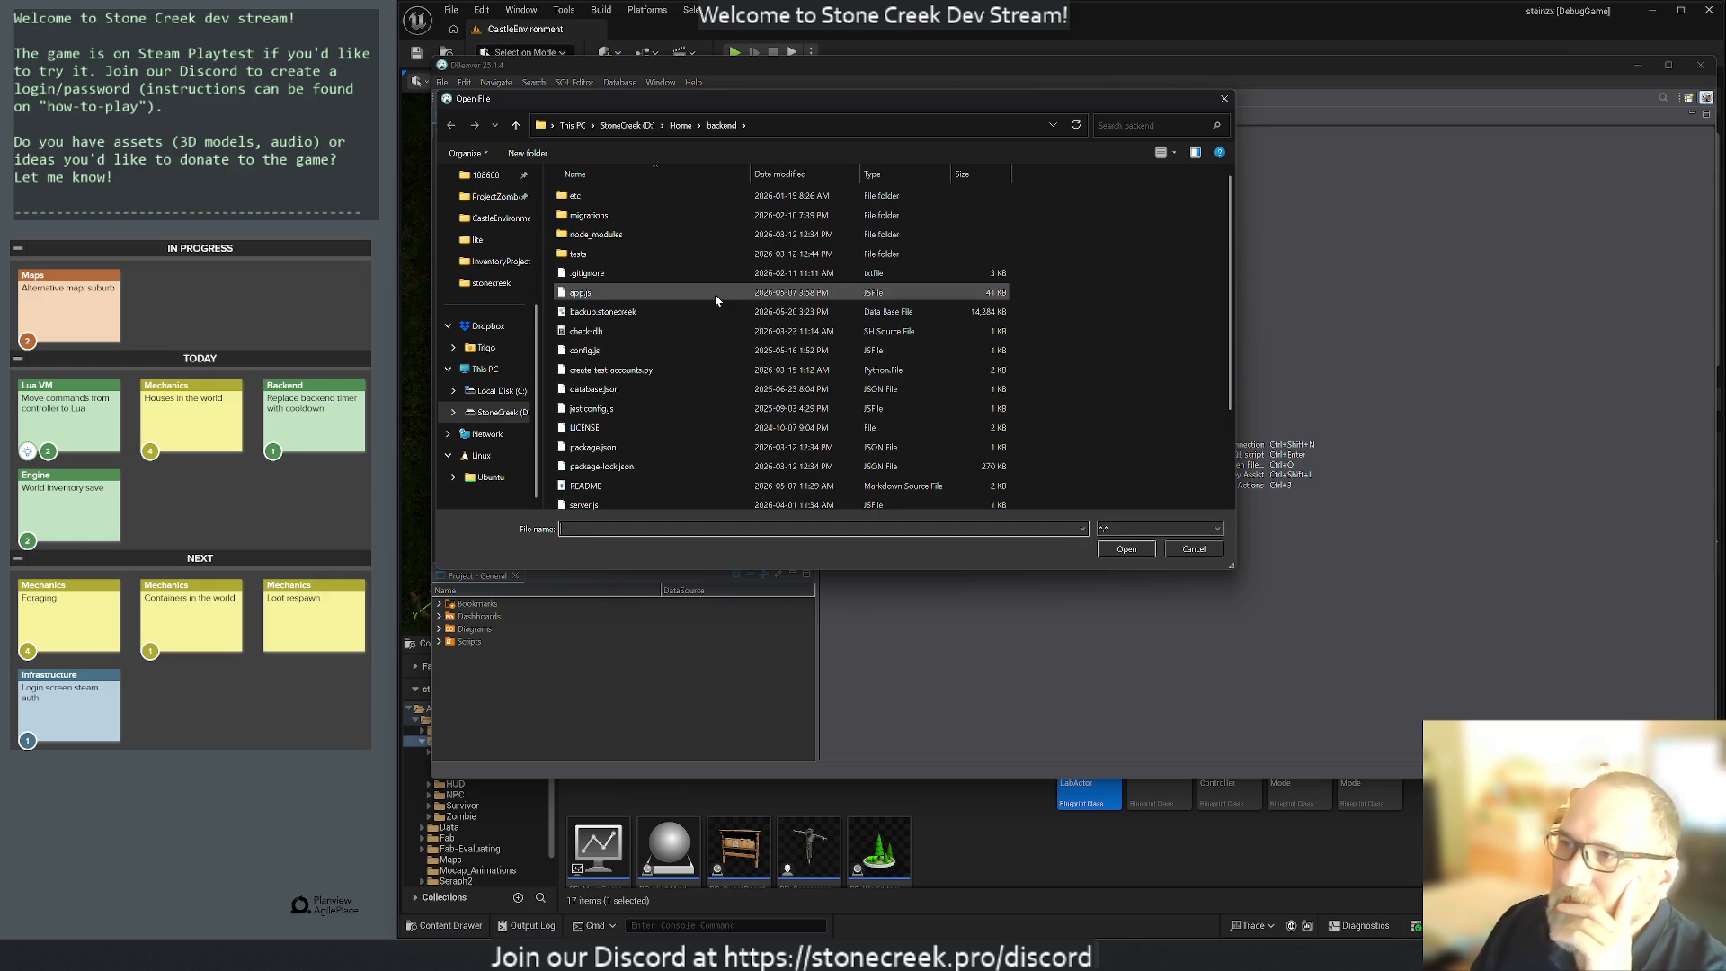
Step: Move the Open File dialog aside and select the stonecreek text document
left_click_drag(656, 108, 921, 194)
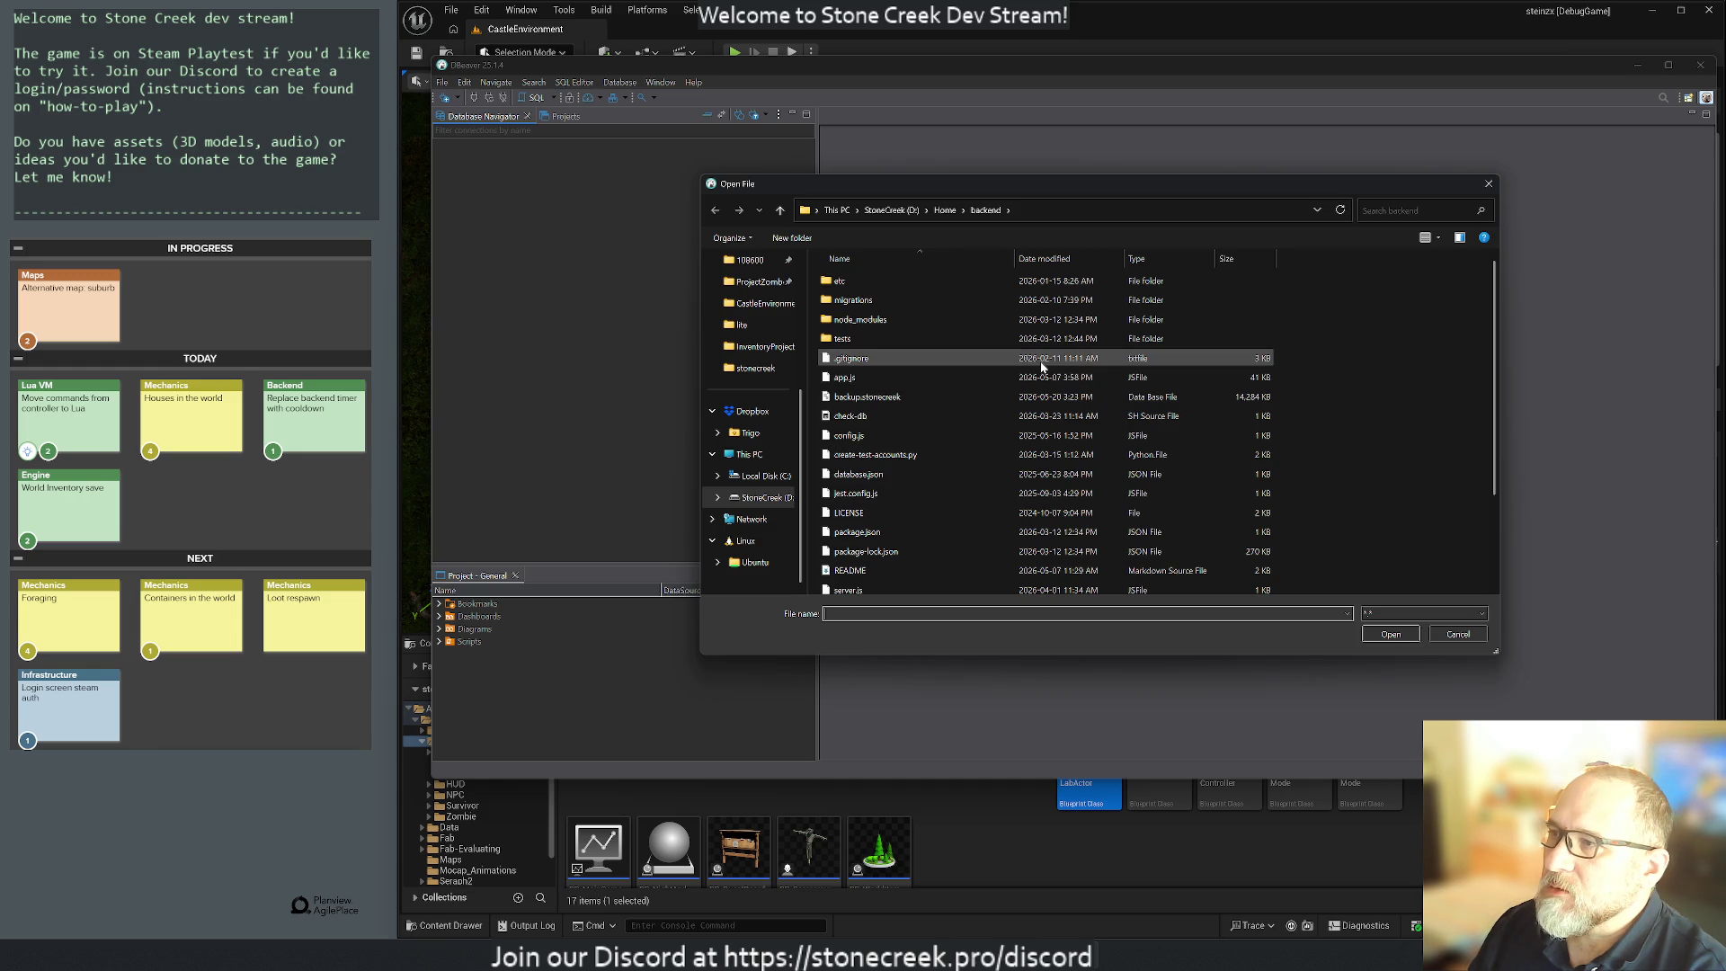
scroll(979, 307, "down", 2)
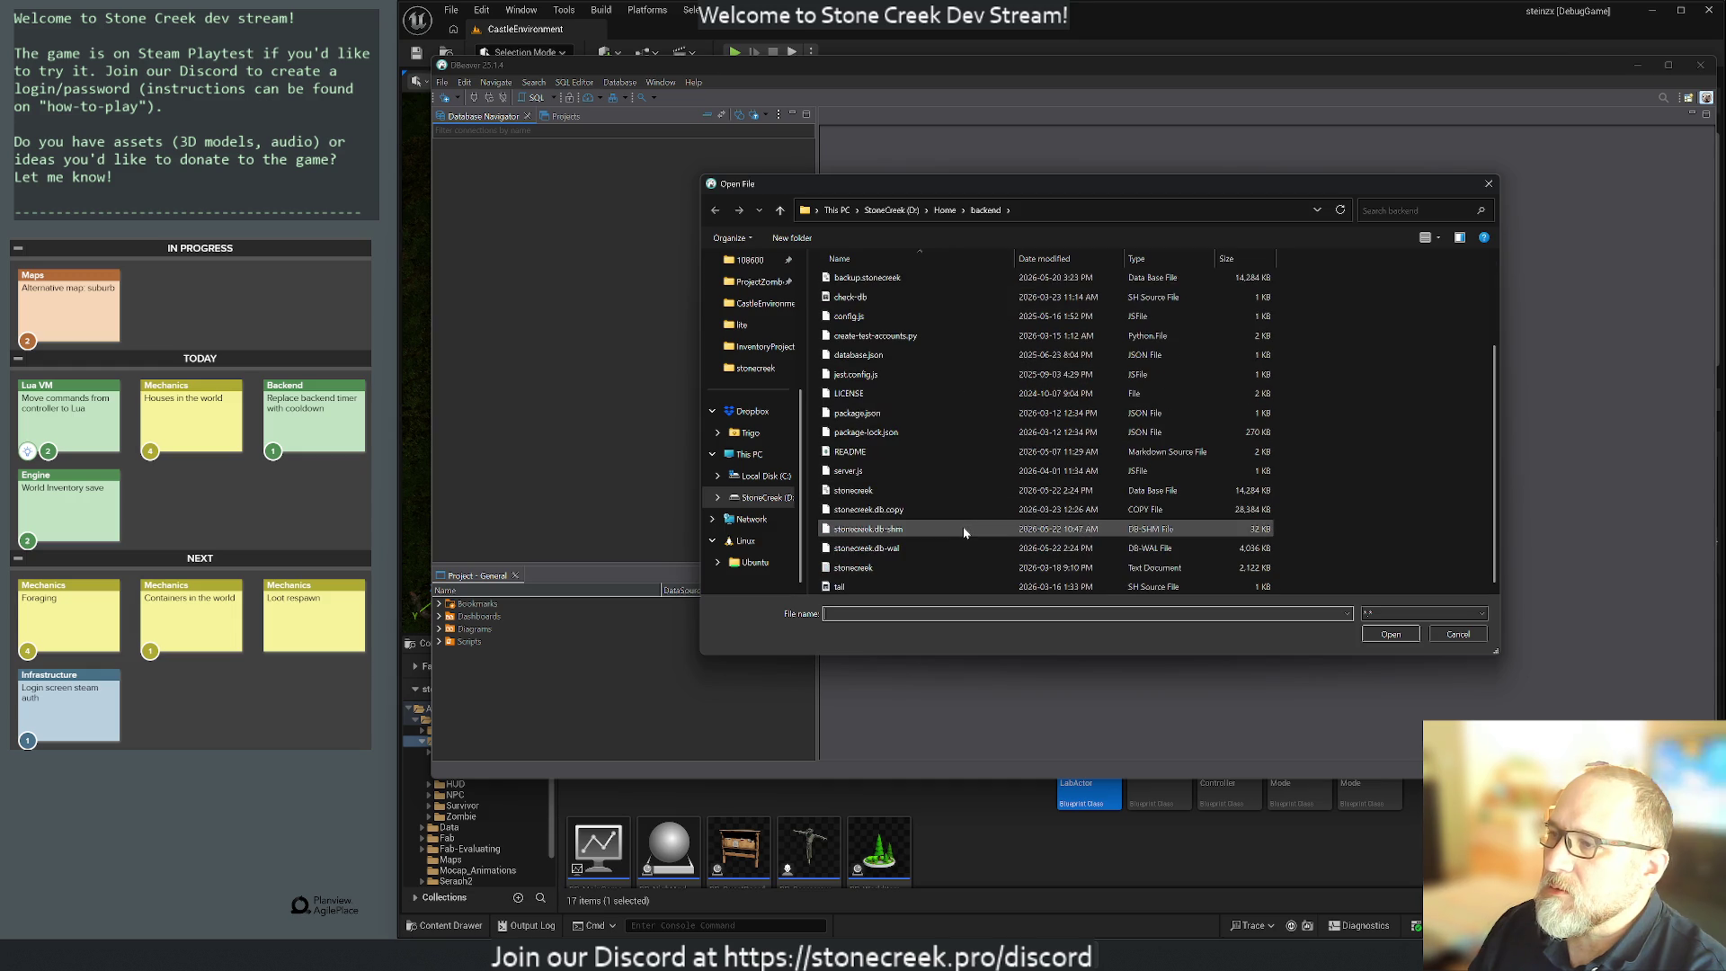
left_click(862, 568)
Step: Open stonecreek.log, close it again, and return to the Open File dialog
left_click(1391, 635)
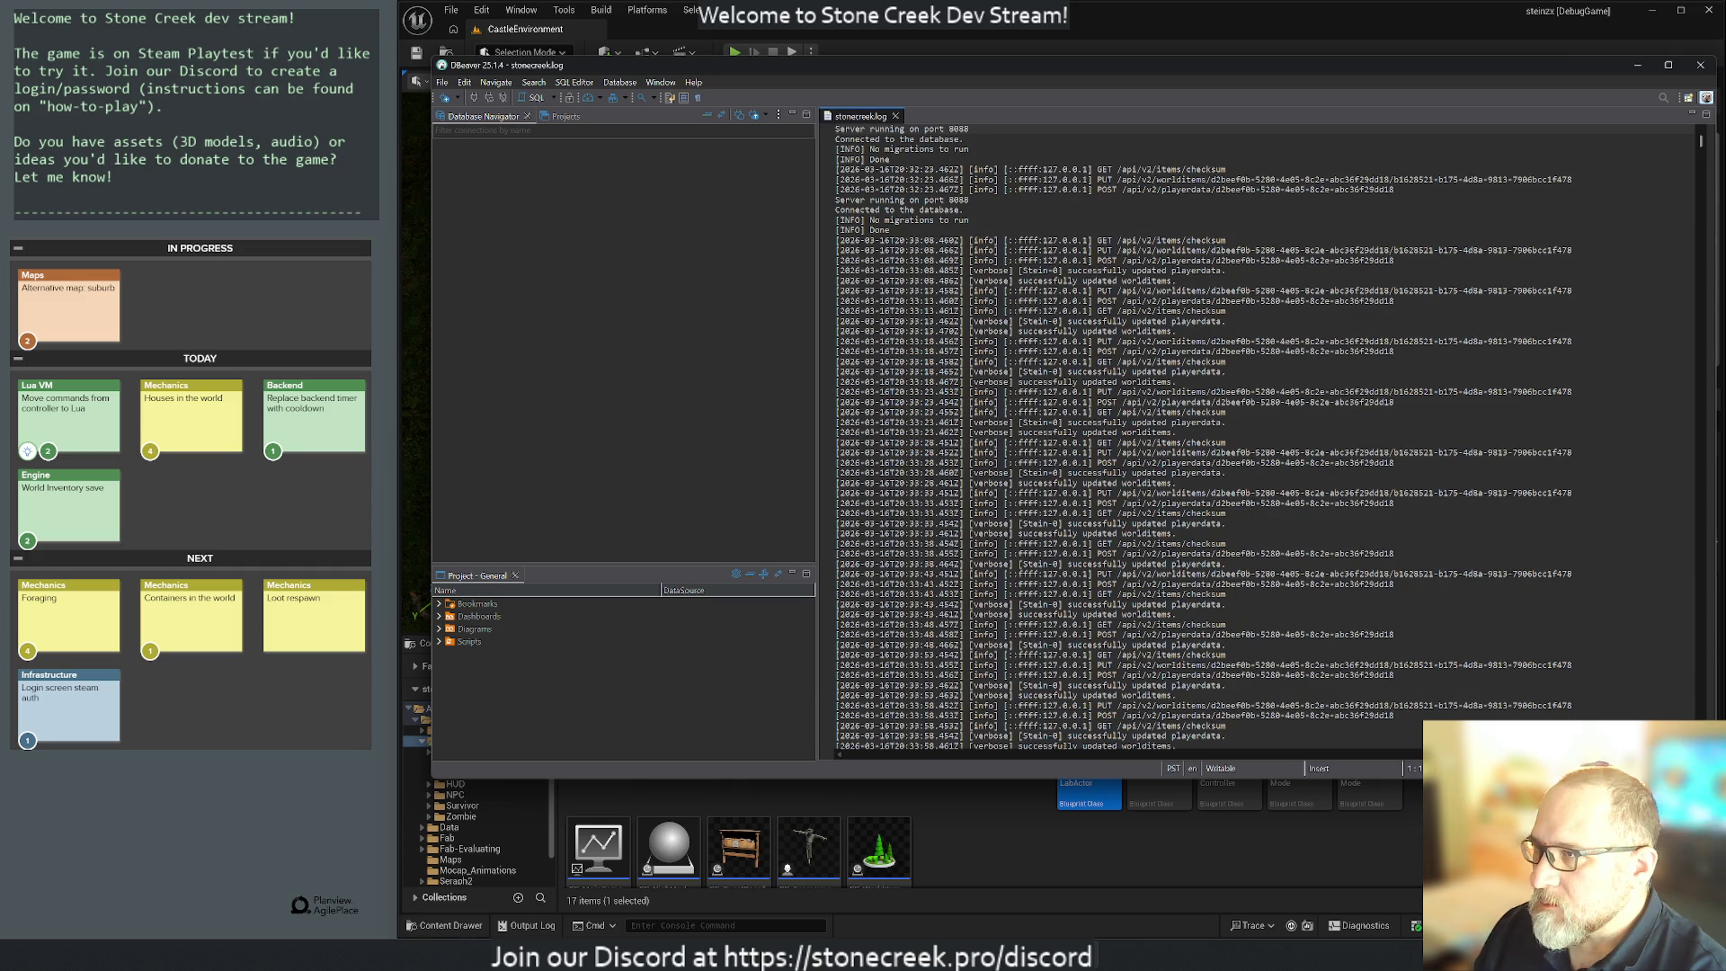
left_click(895, 116)
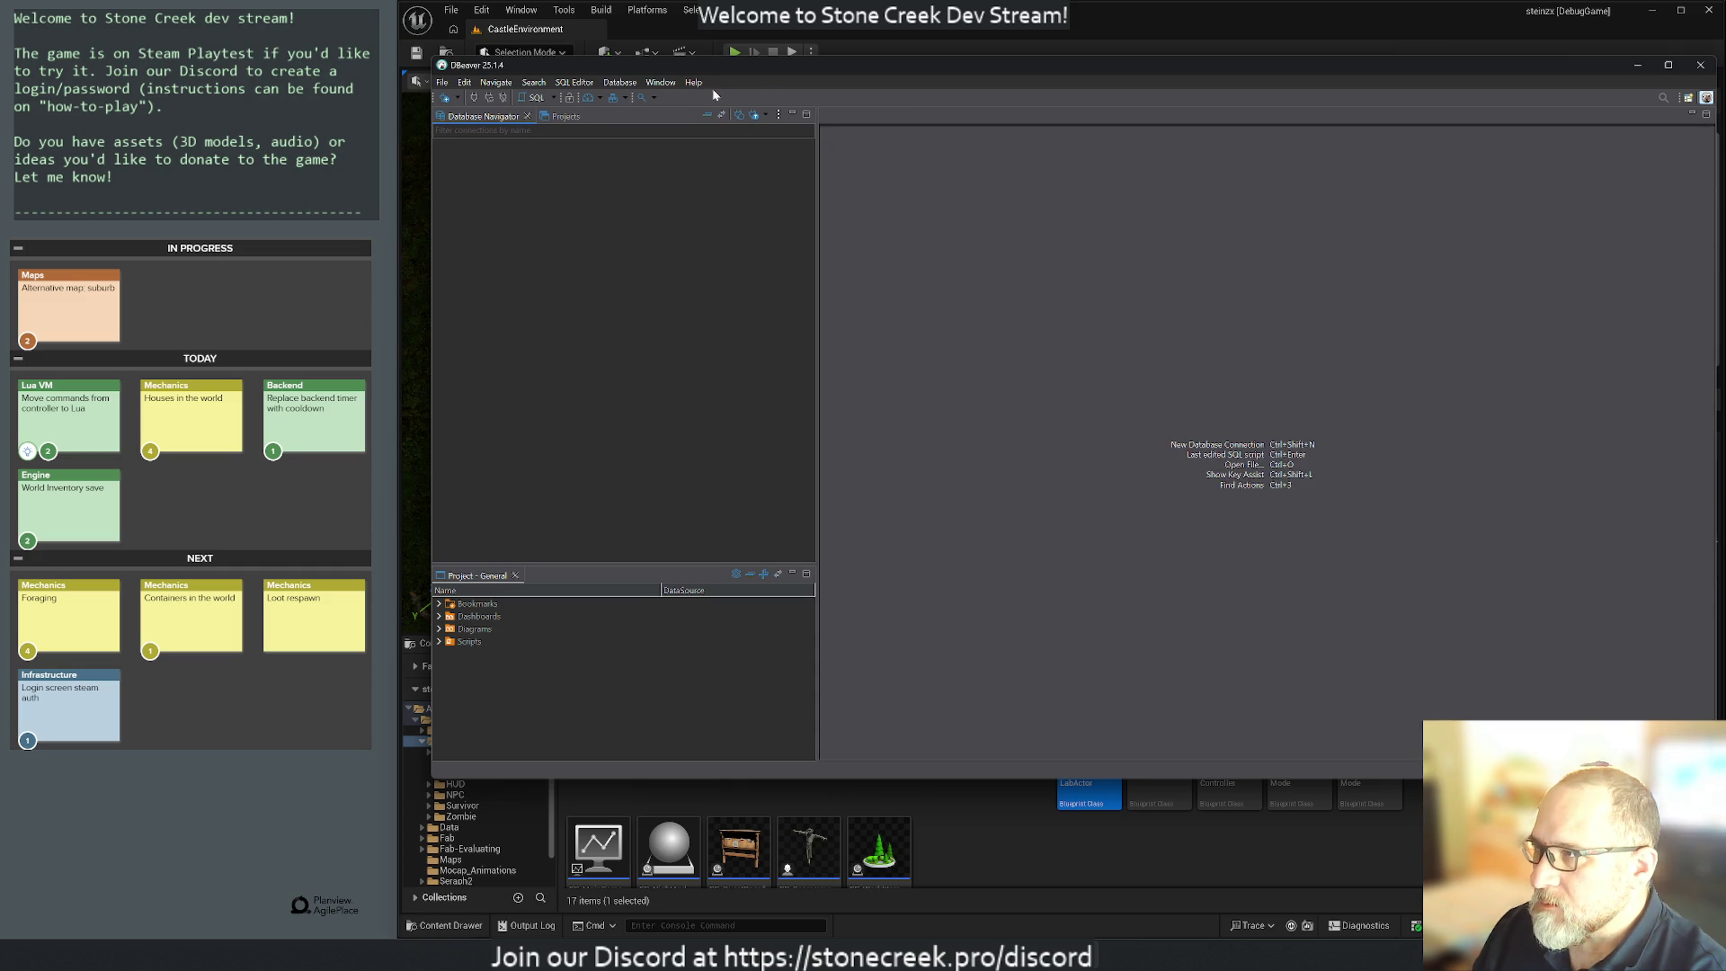
left_click(442, 81)
left_click(499, 112)
scroll(842, 496, "down", 2)
Step: Open stonecreek.db to view its tables, then close DBeaver
left_click(843, 490)
left_click(1391, 634)
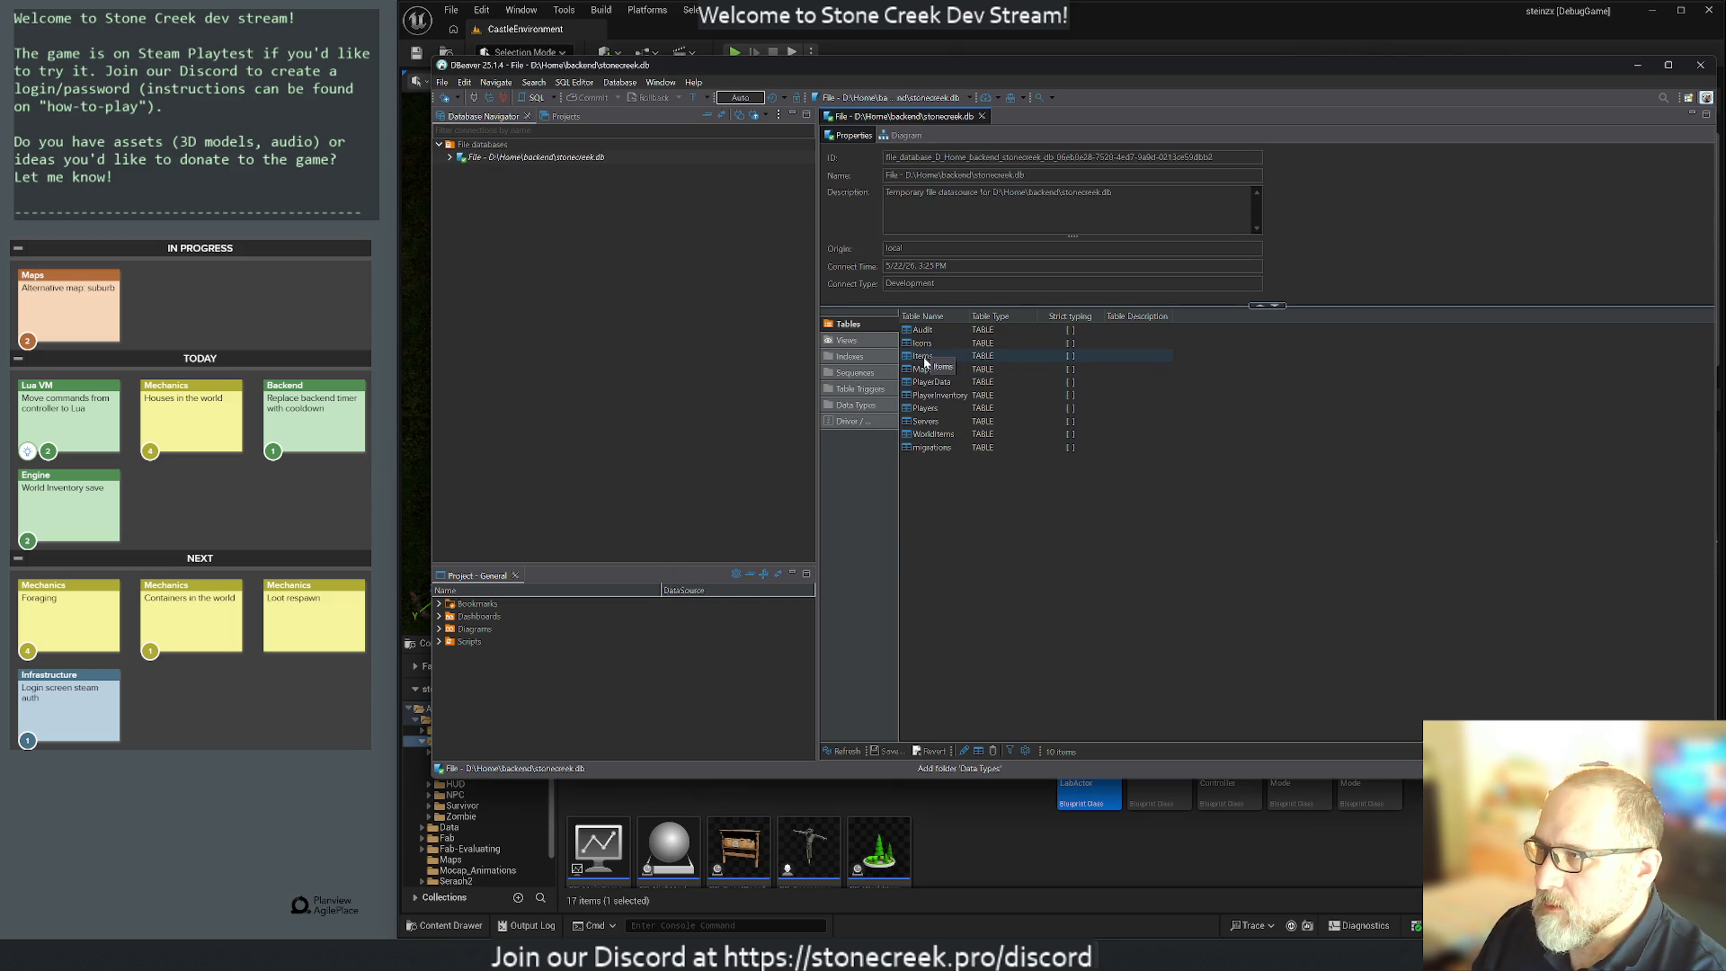
left_click(1701, 63)
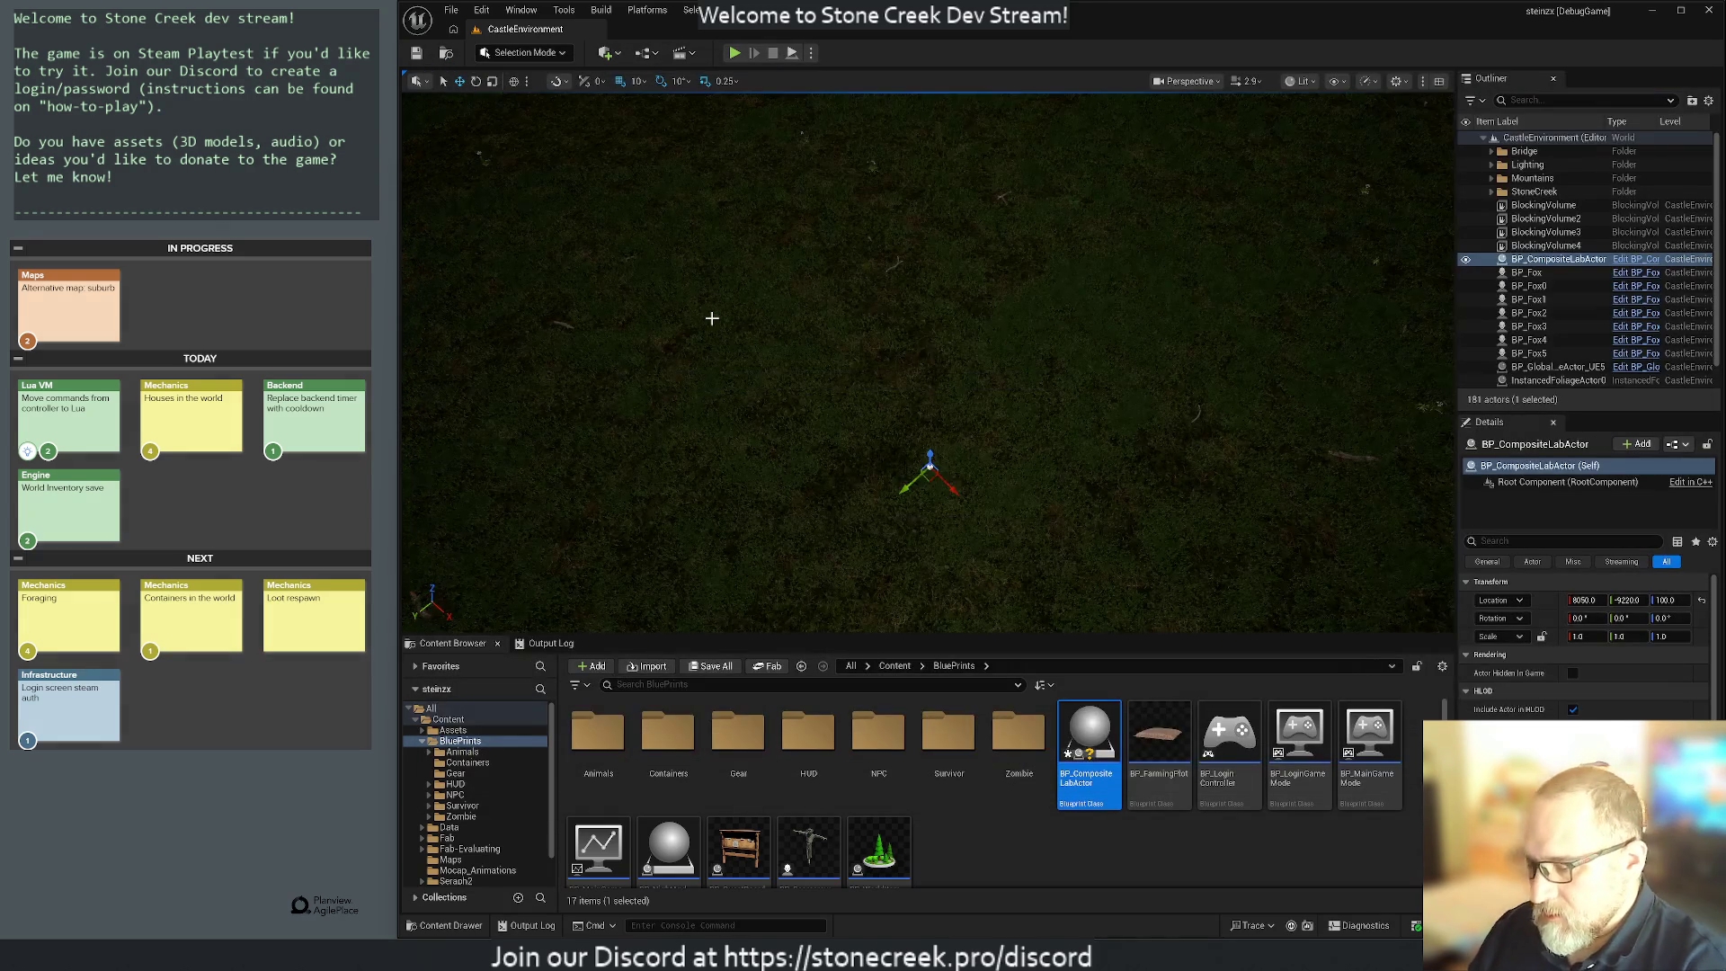
Step: Launch the Cygwin terminal, centre it, and clear the half-typed cd command for tmux
key("super")
type("cygwin")
key("Return")
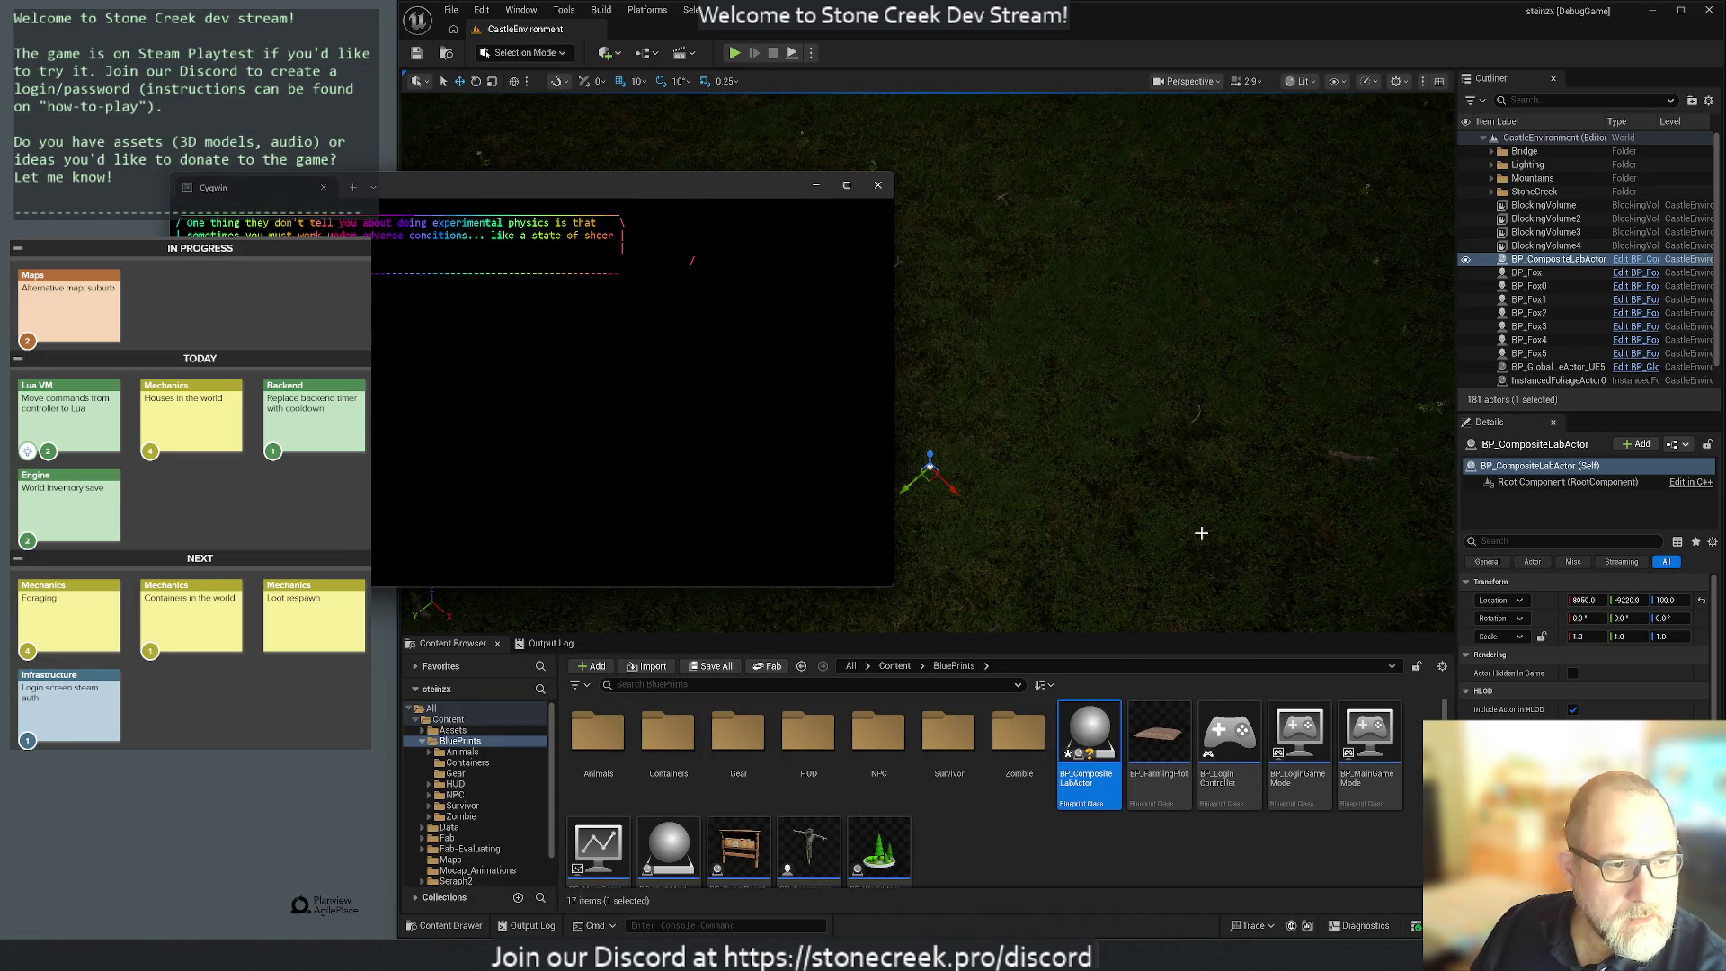
mouse_move(396, 181)
left_mouse_down()
mouse_move(953, 188)
mouse_move(867, 172)
left_mouse_up()
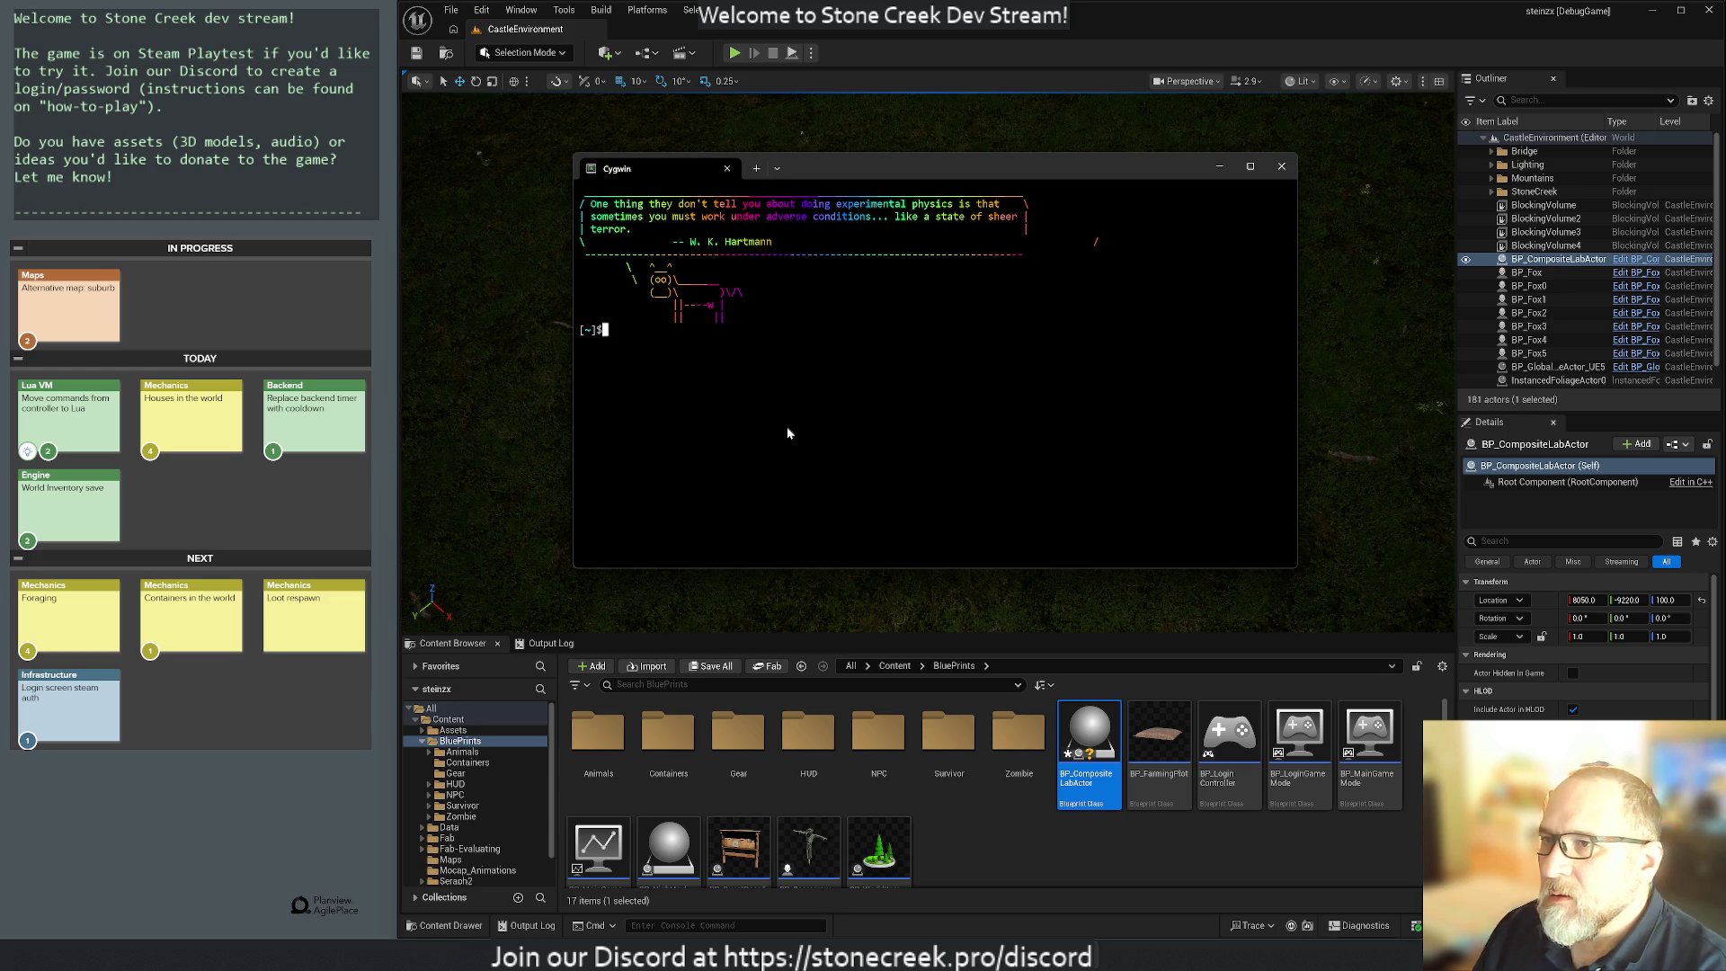
type("cd")
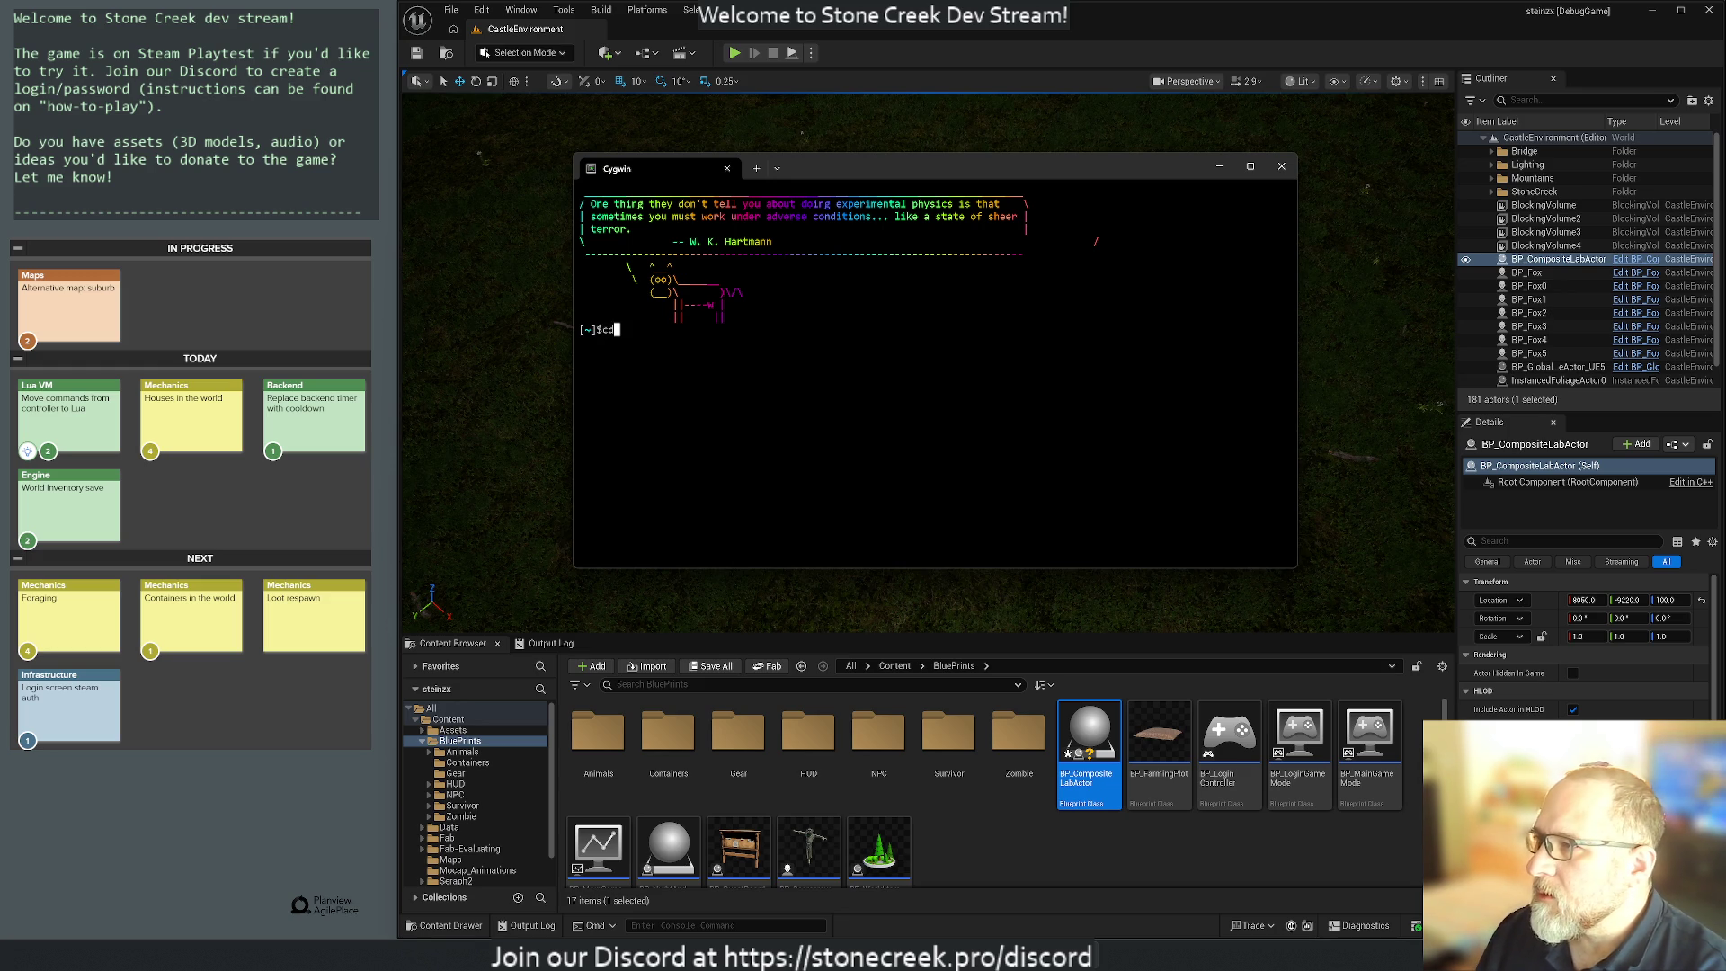
key("BackSpace")
key("BackSpace")
key("BackSpace")
type("tmux")
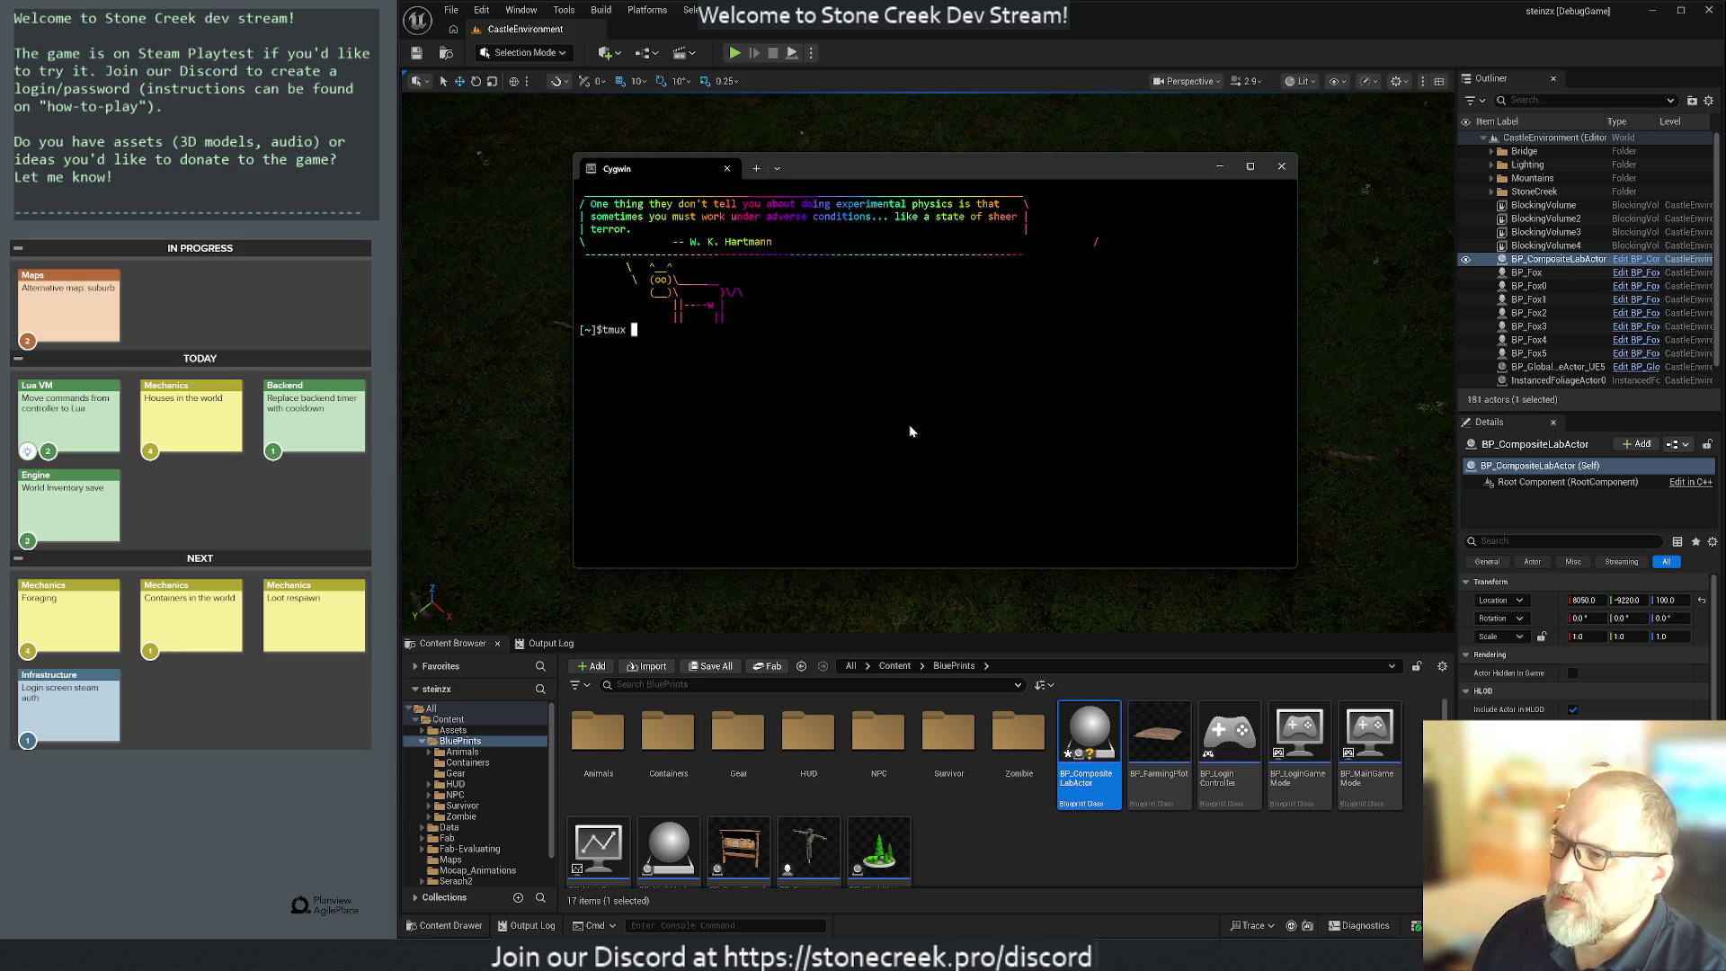
type("atta")
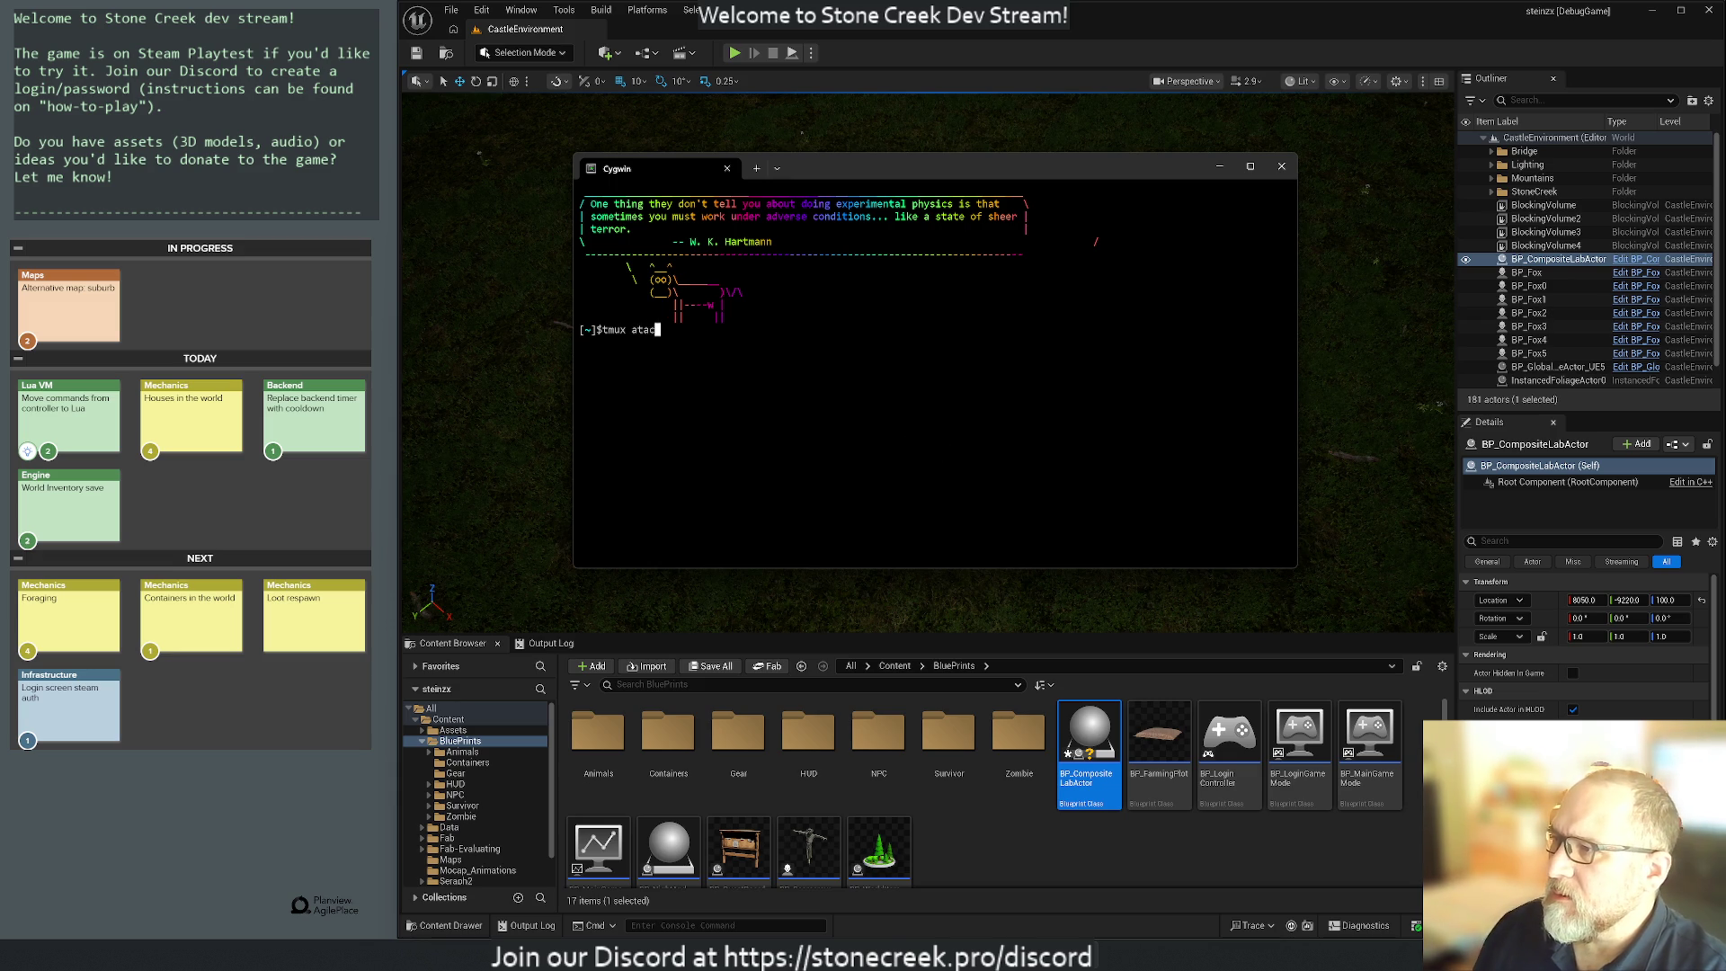
type("ach")
Step: Run tmux attach to rejoin the node server session, then show the Ctrl-b ? key bindings list
key("Return")
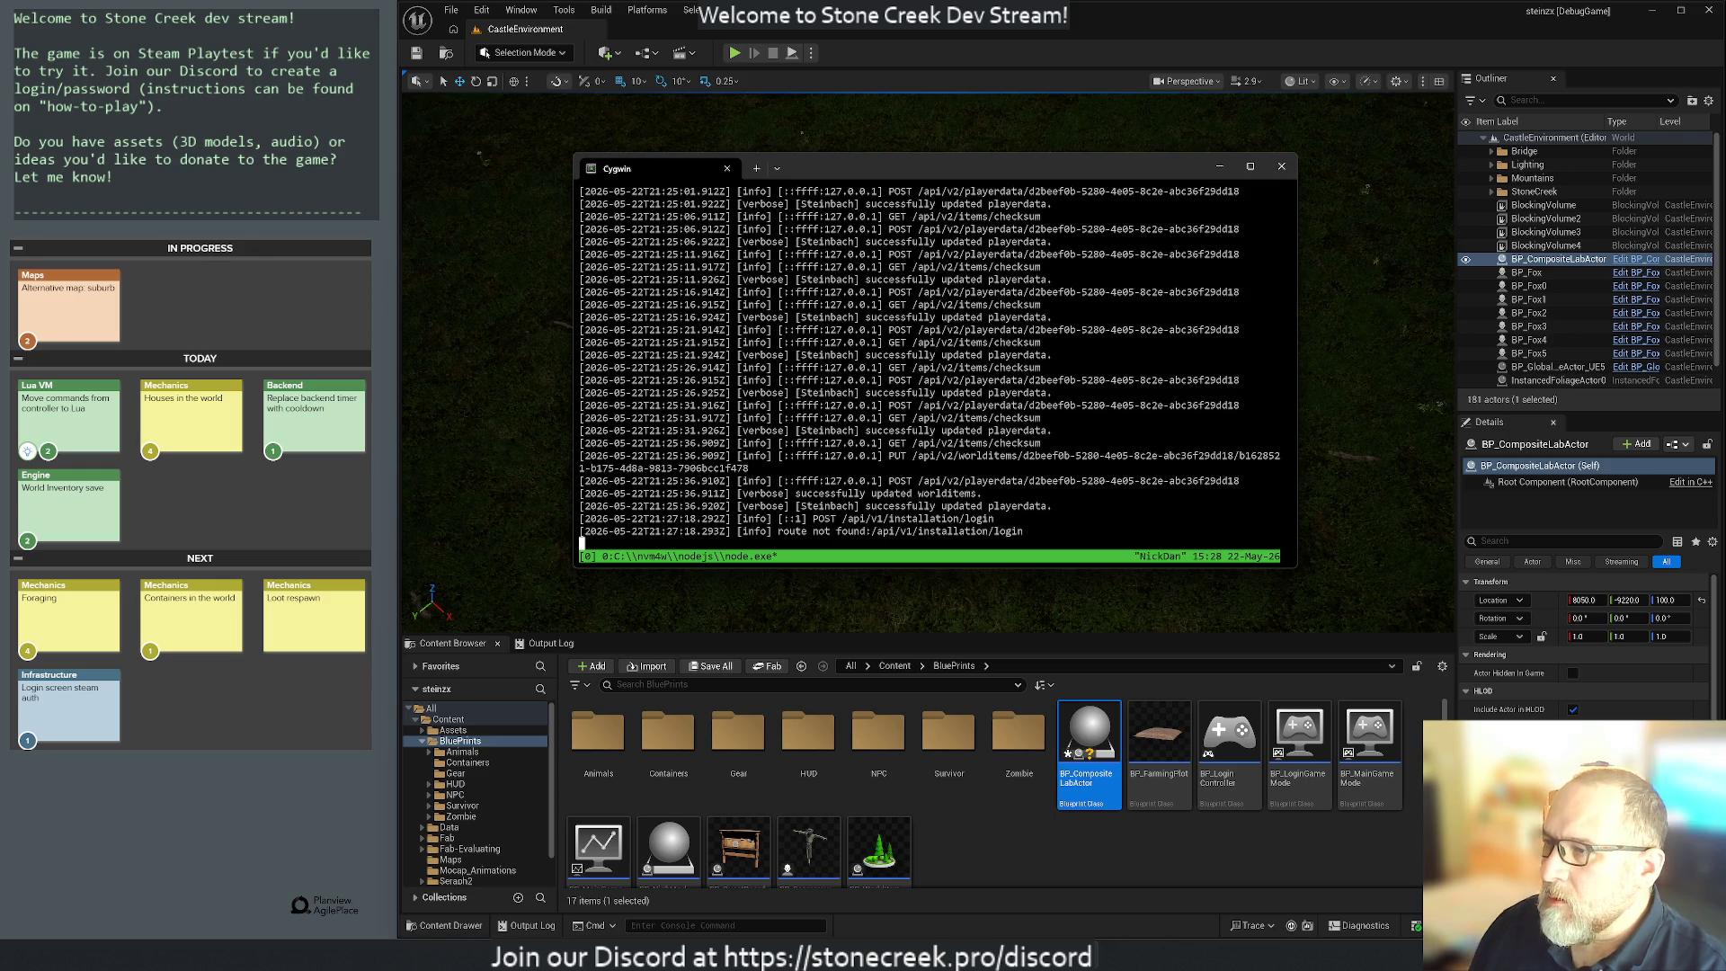
key("ctrl+b")
key("question")
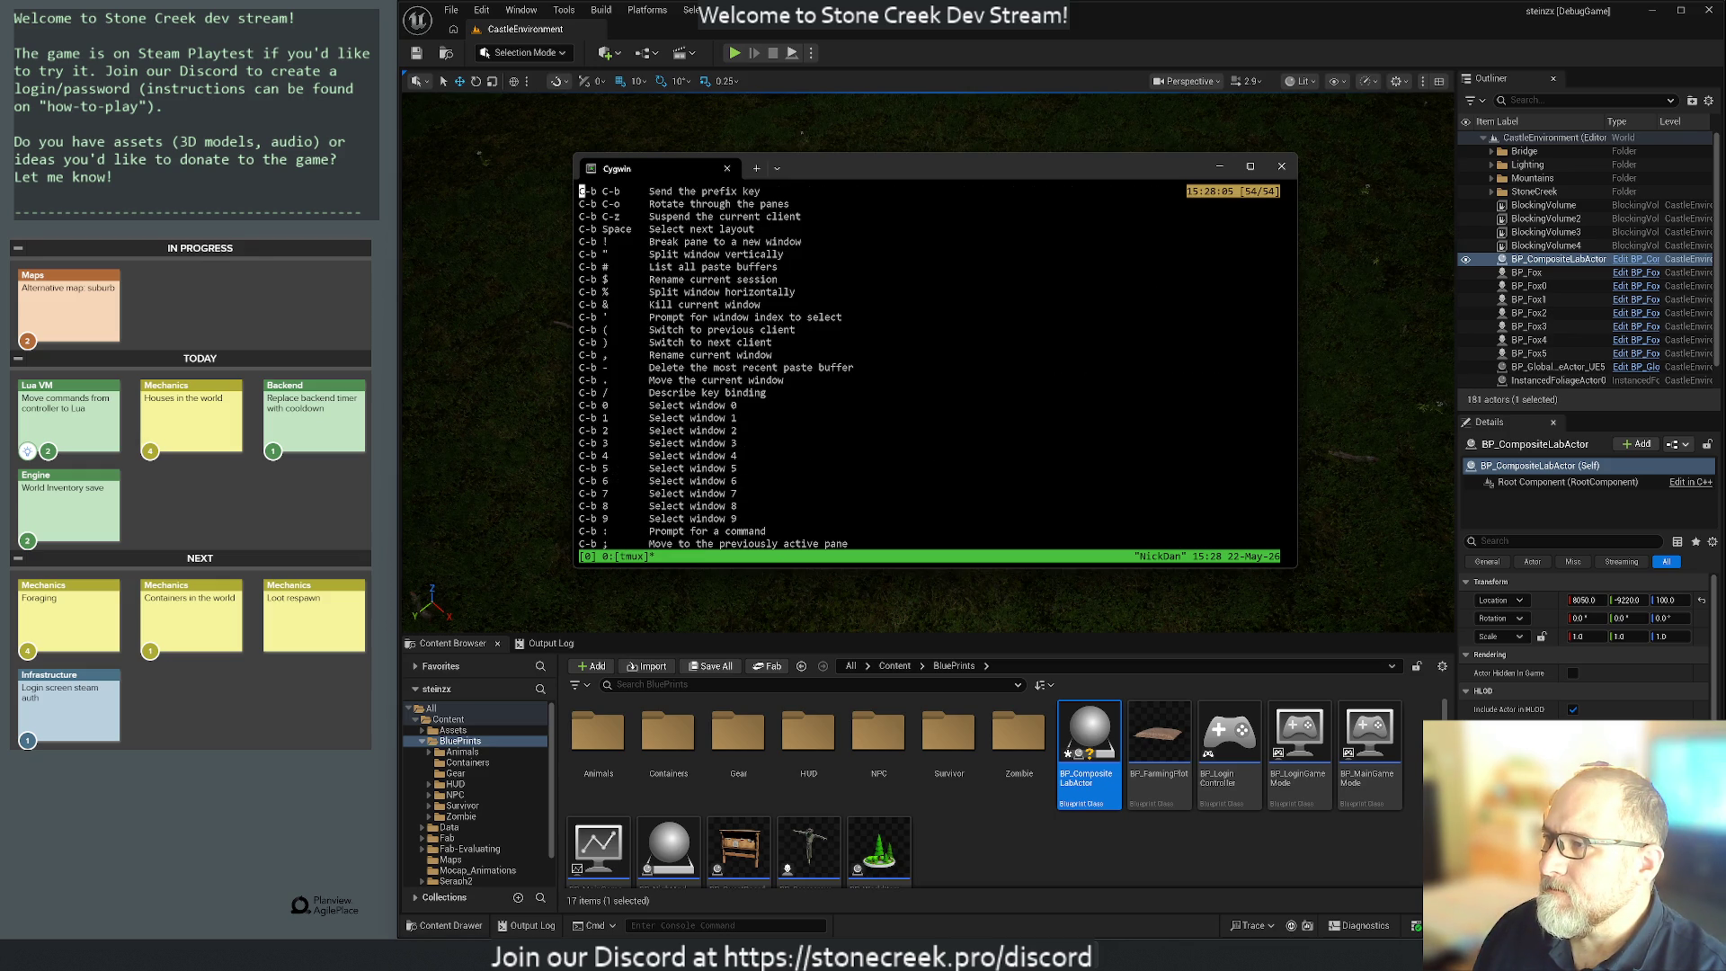
Step: Search the tmux key bindings list downward and upward for 'create'
key("slash")
type("new")
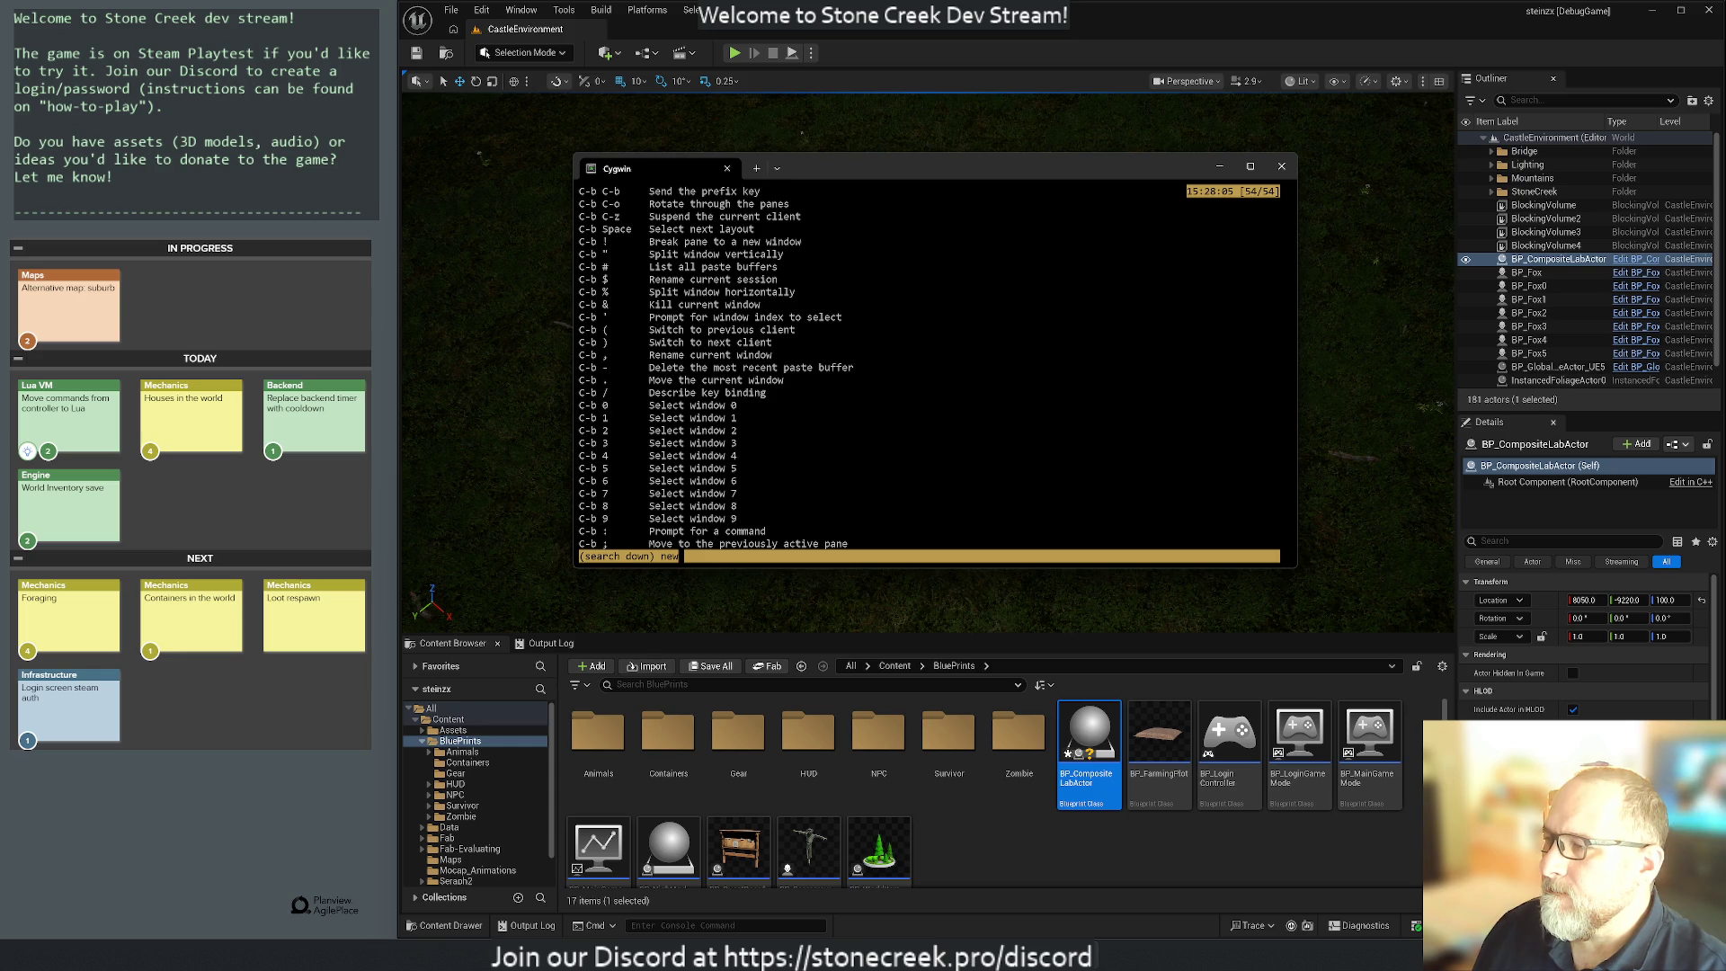
key("BackSpace")
key("BackSpace")
key("BackSpace")
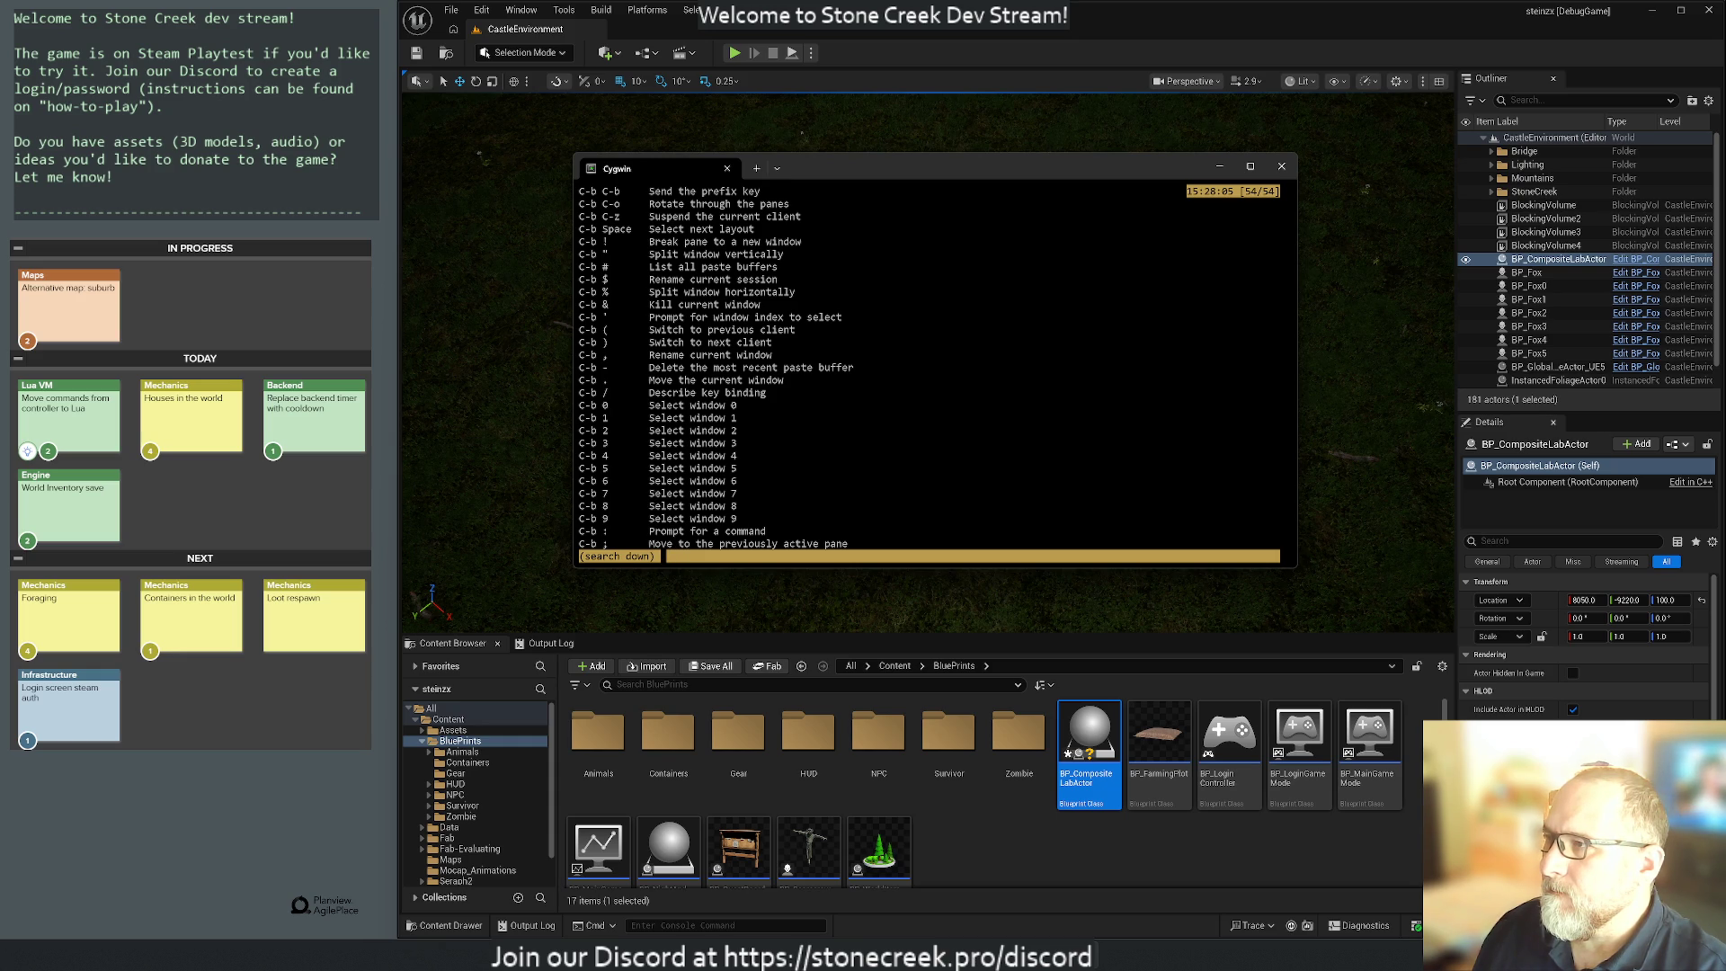
type("create")
key("Return")
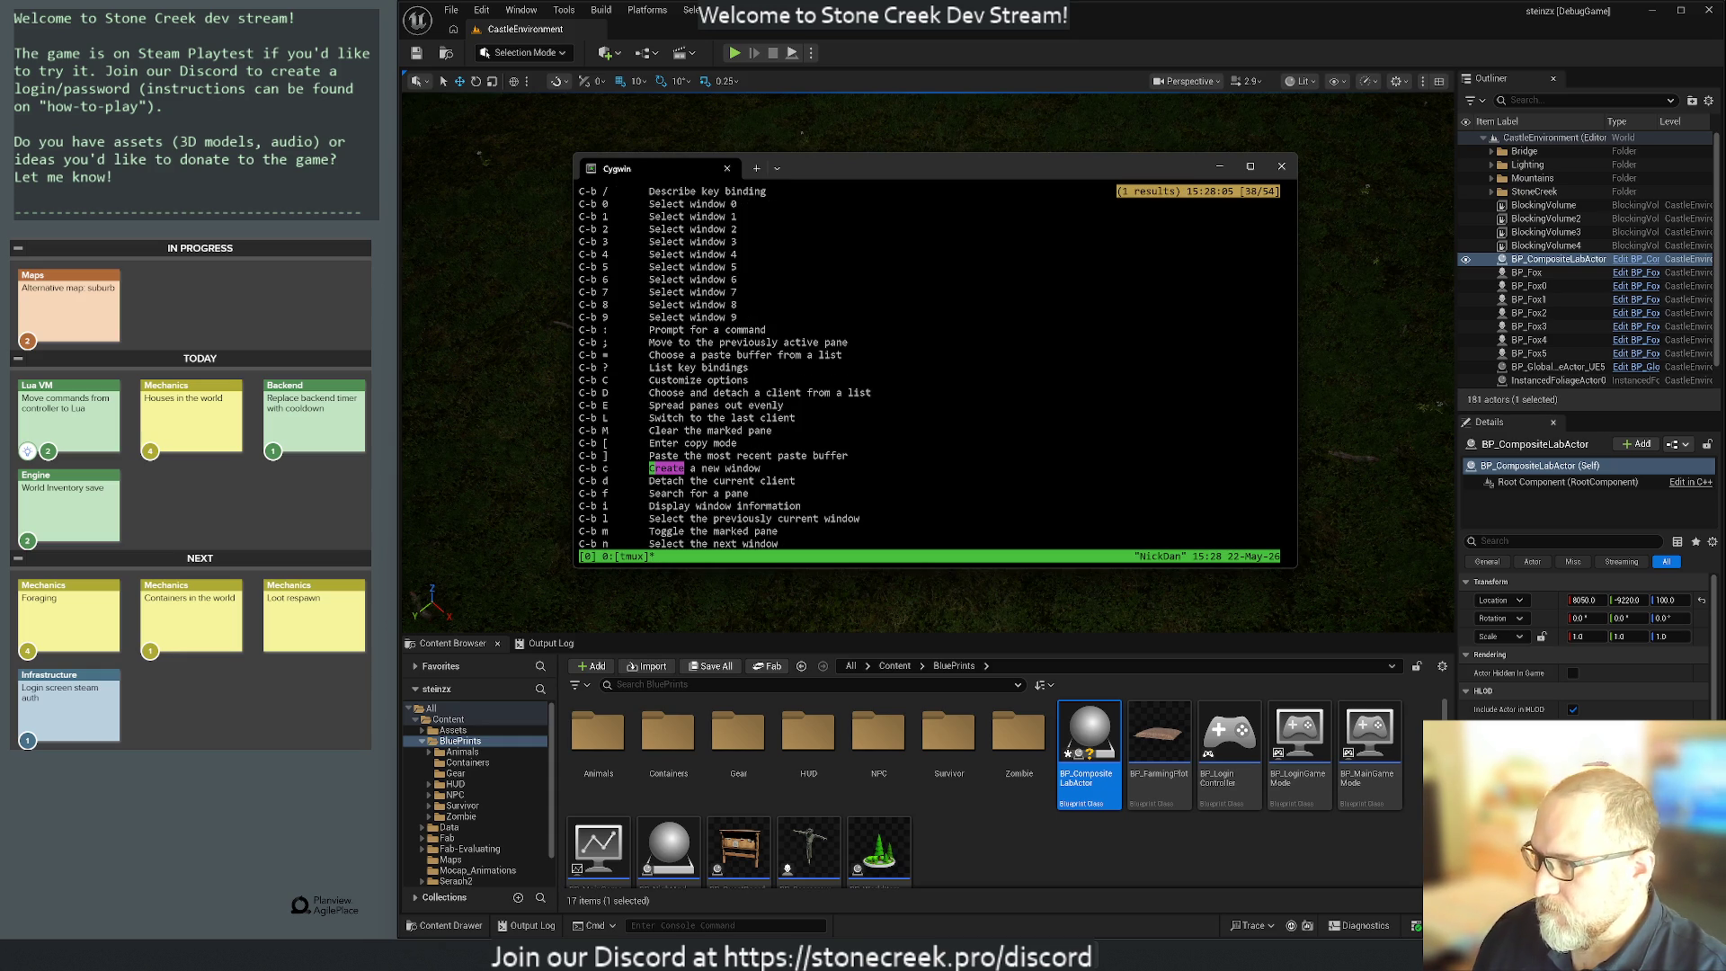
key("Escape")
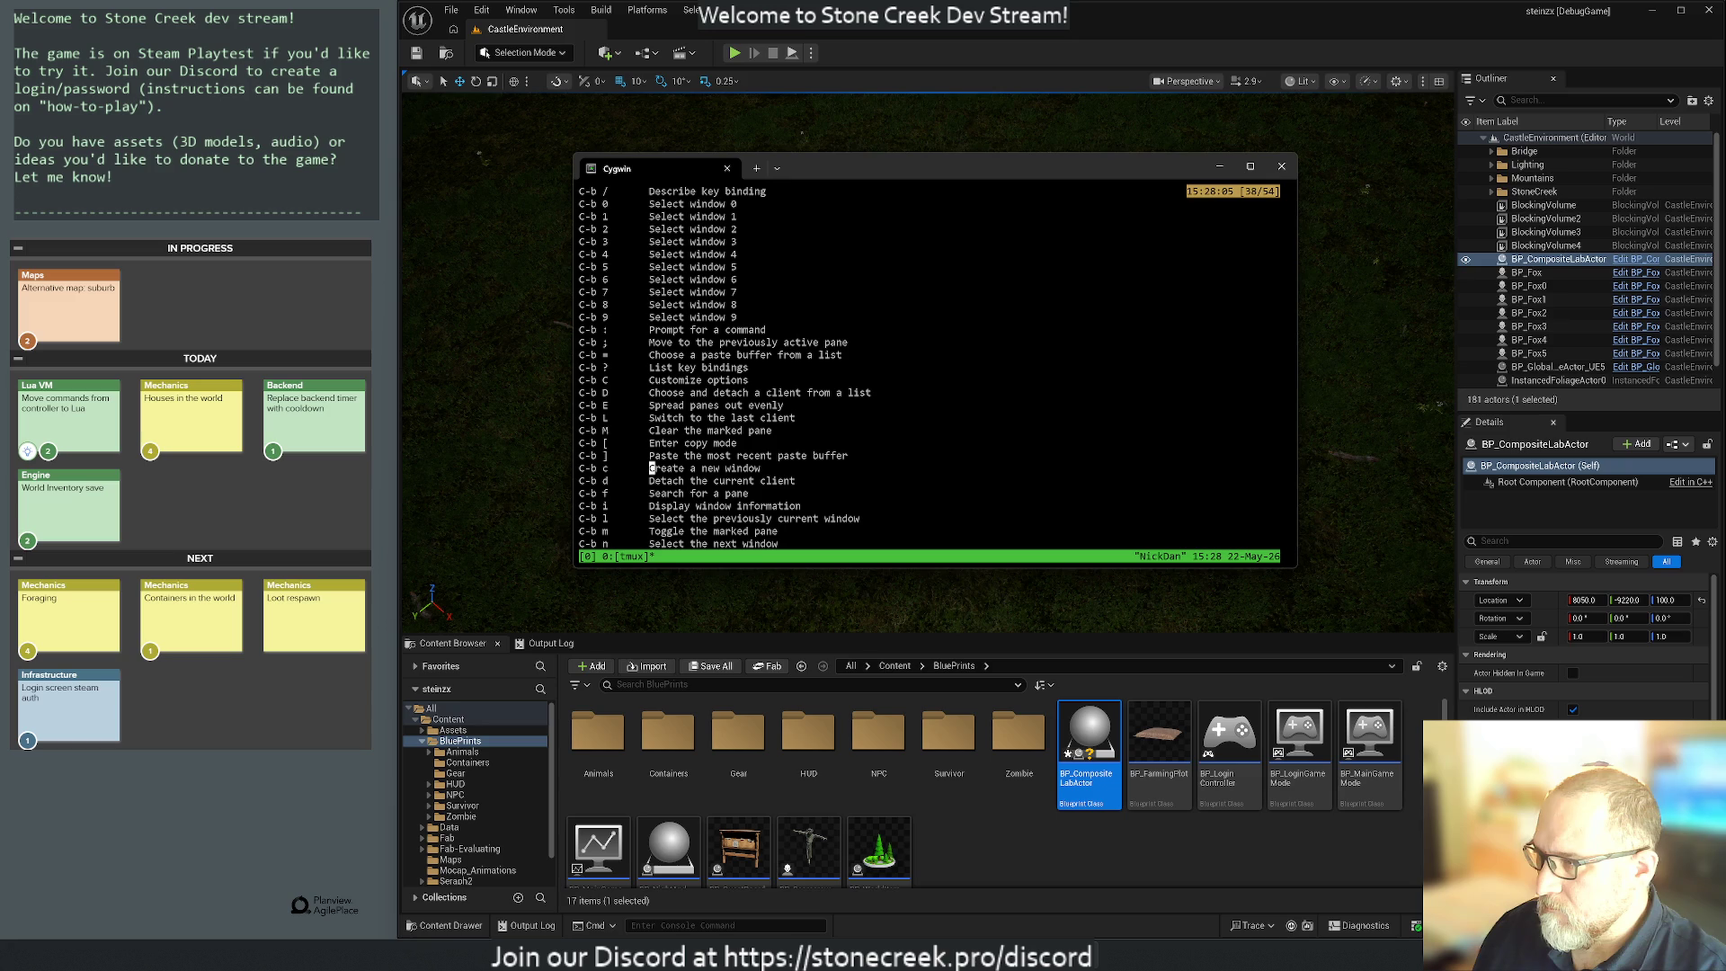
key("colon")
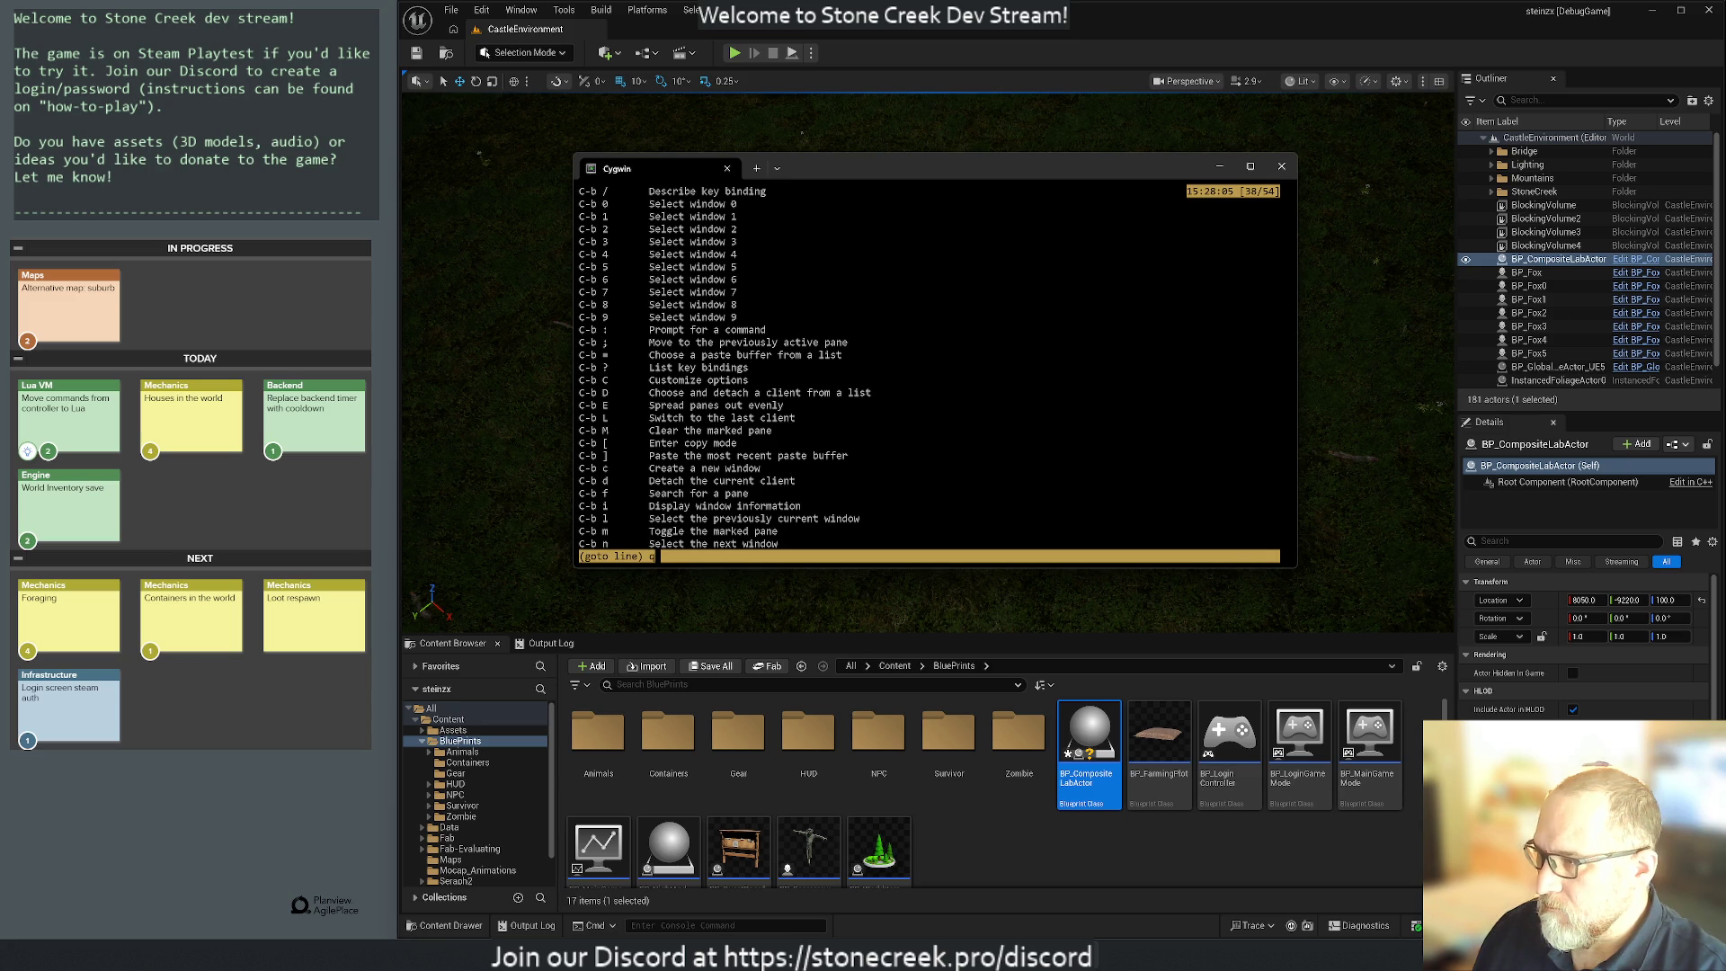
key("Return")
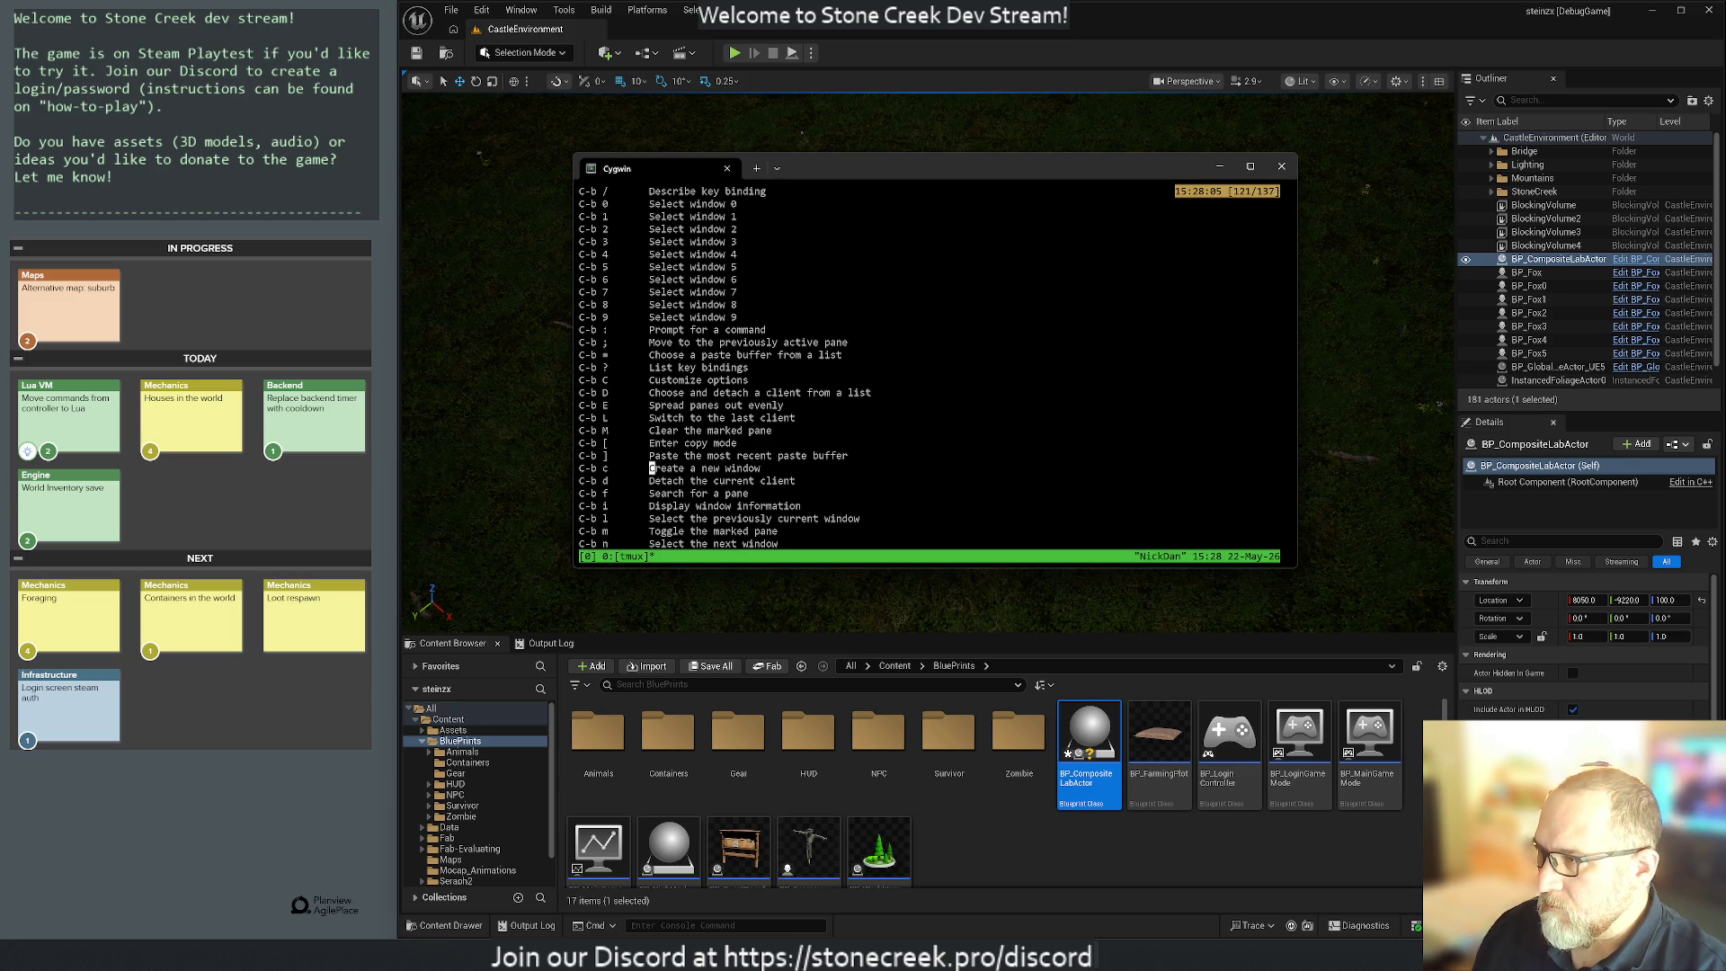
key("question")
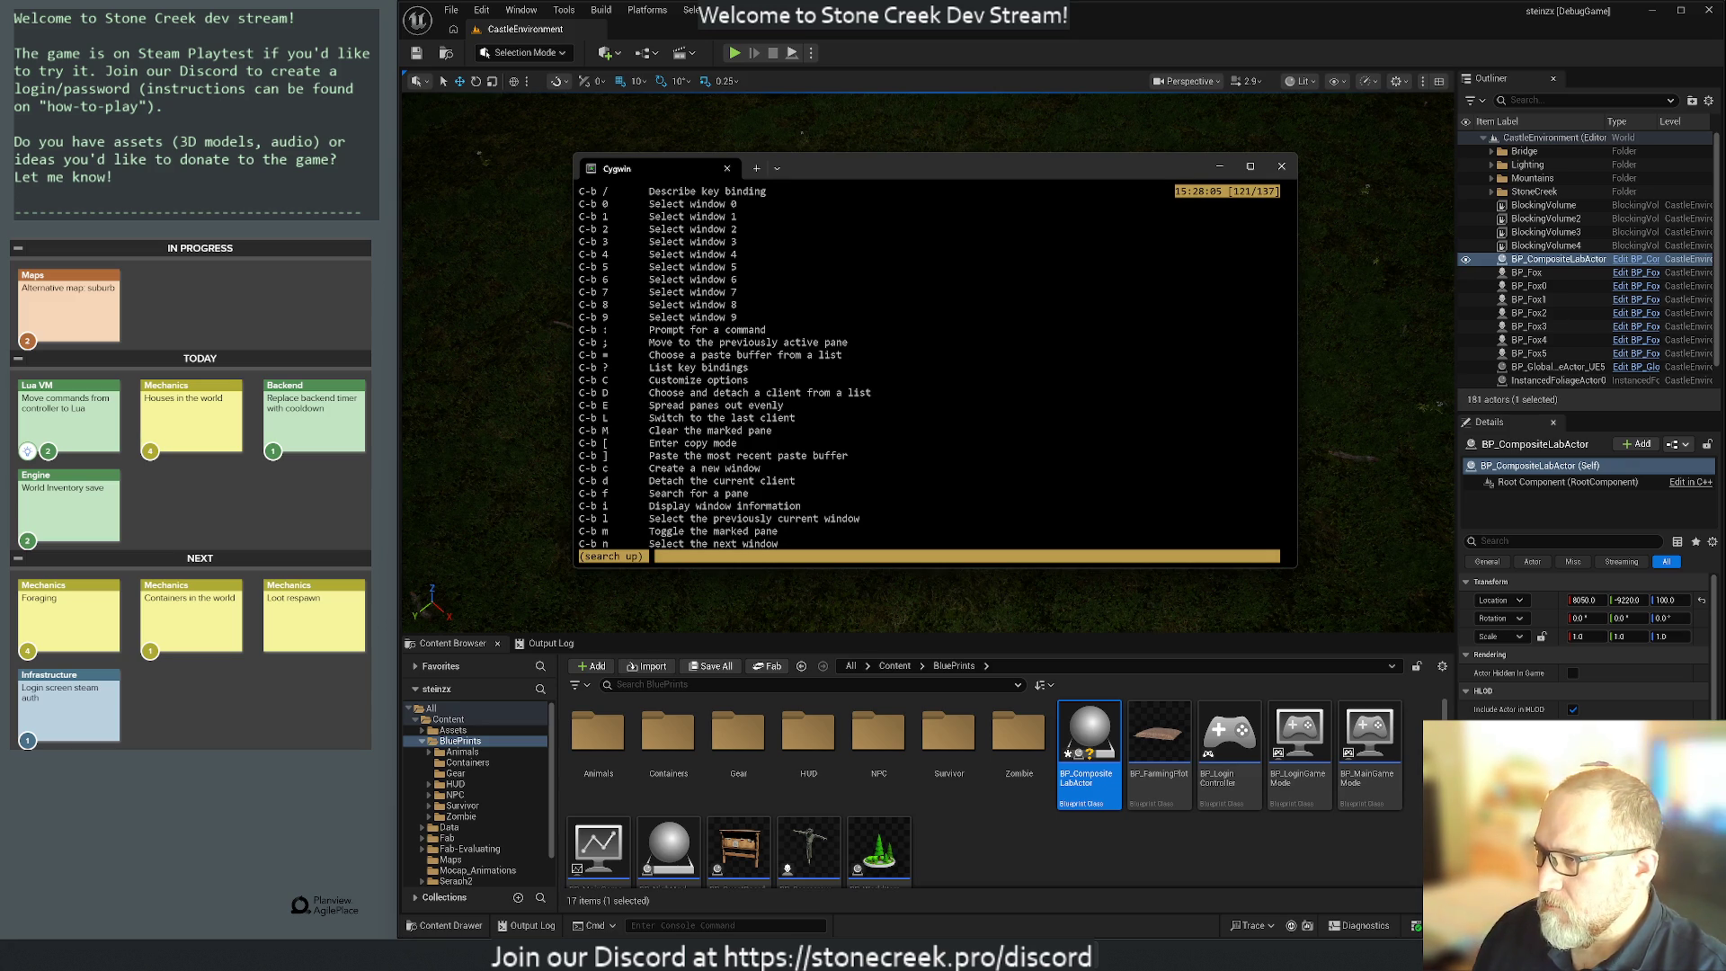
type("create")
key("Return")
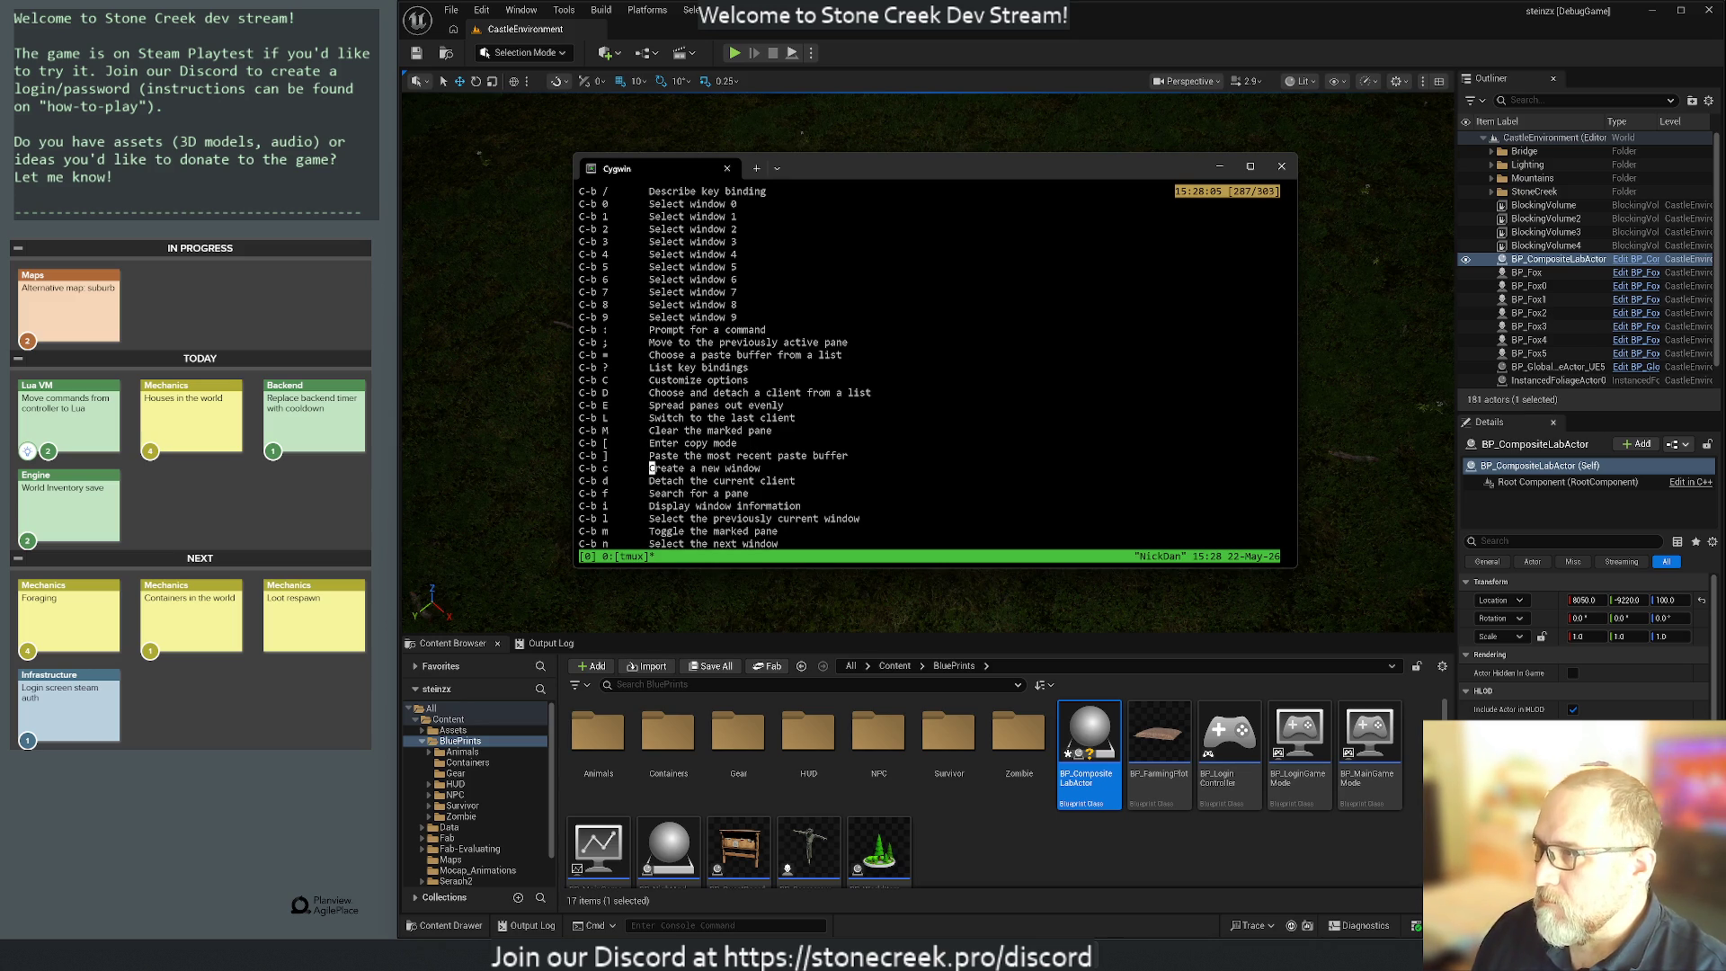
Step: Jump to the top of the key list and search again for the help binding
key("slash")
type("hel")
key("Return")
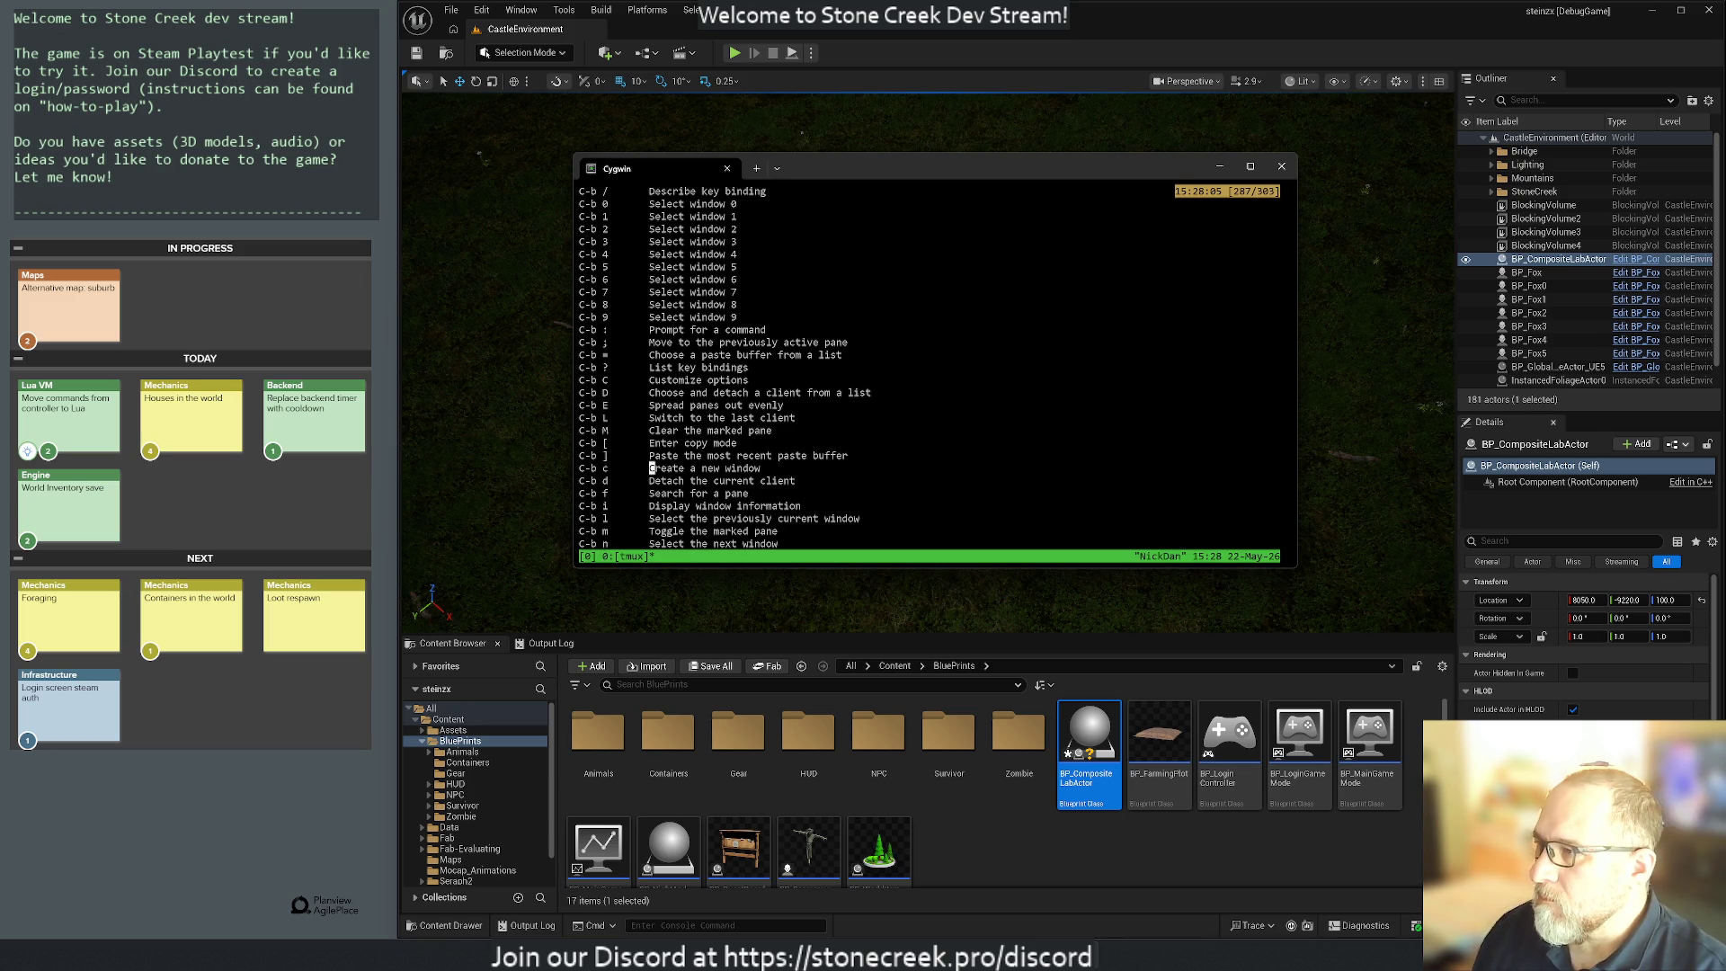
key("g")
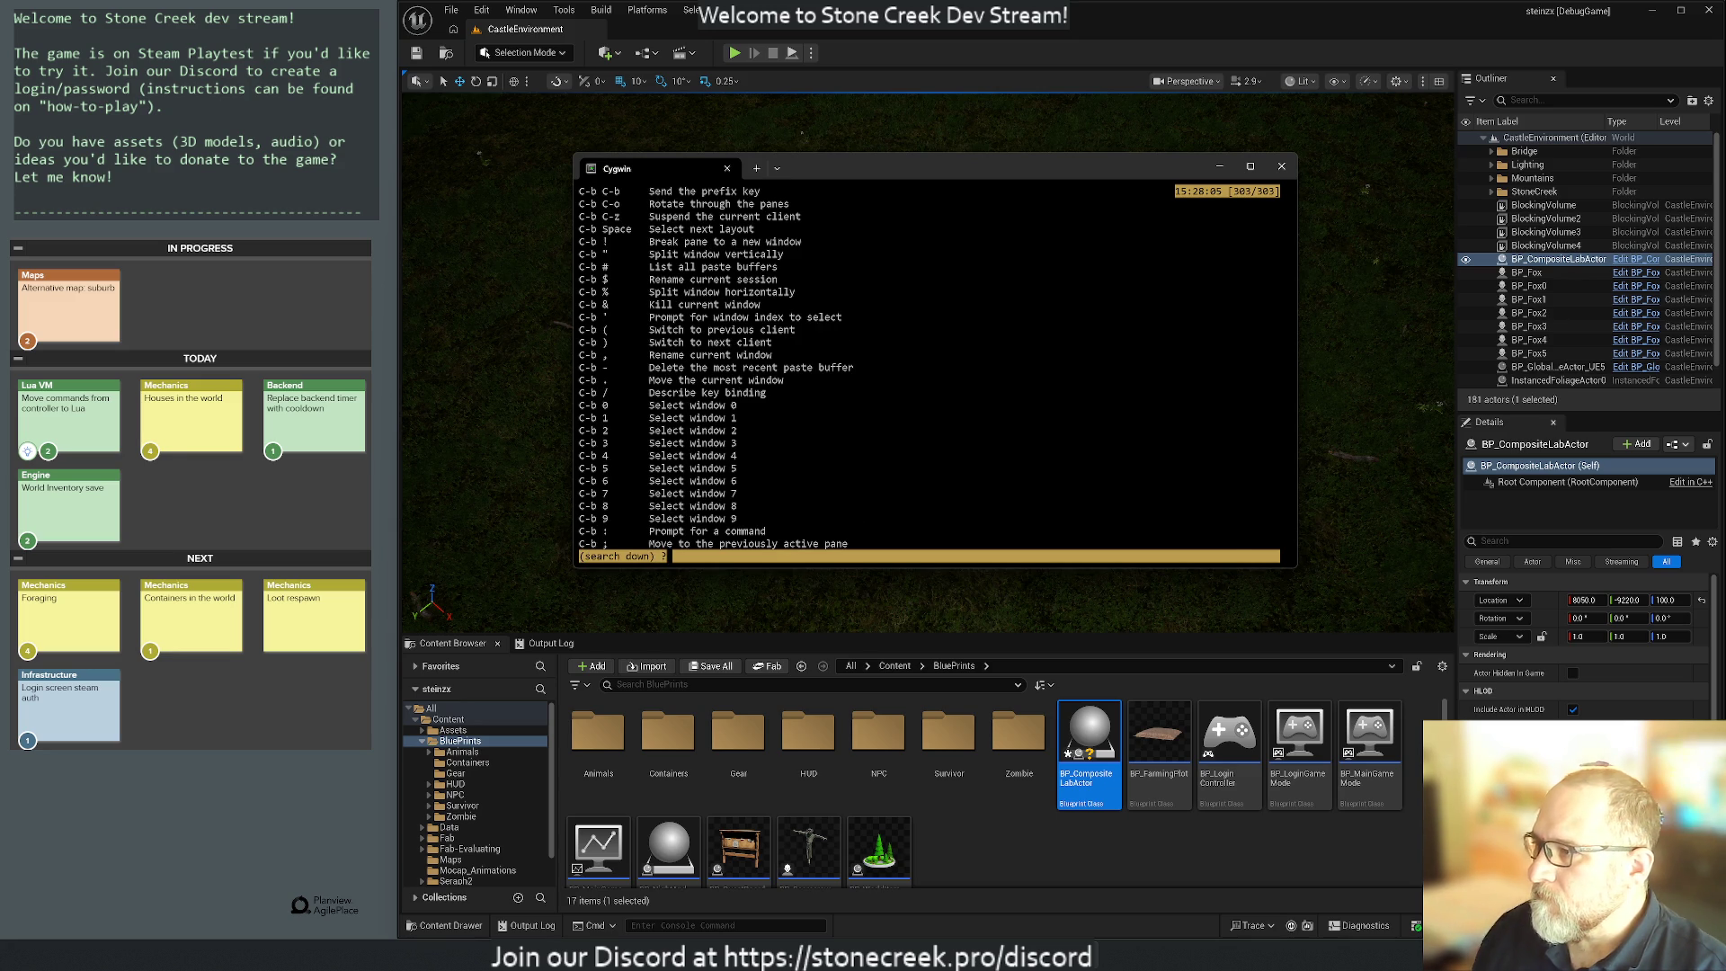
key("slash")
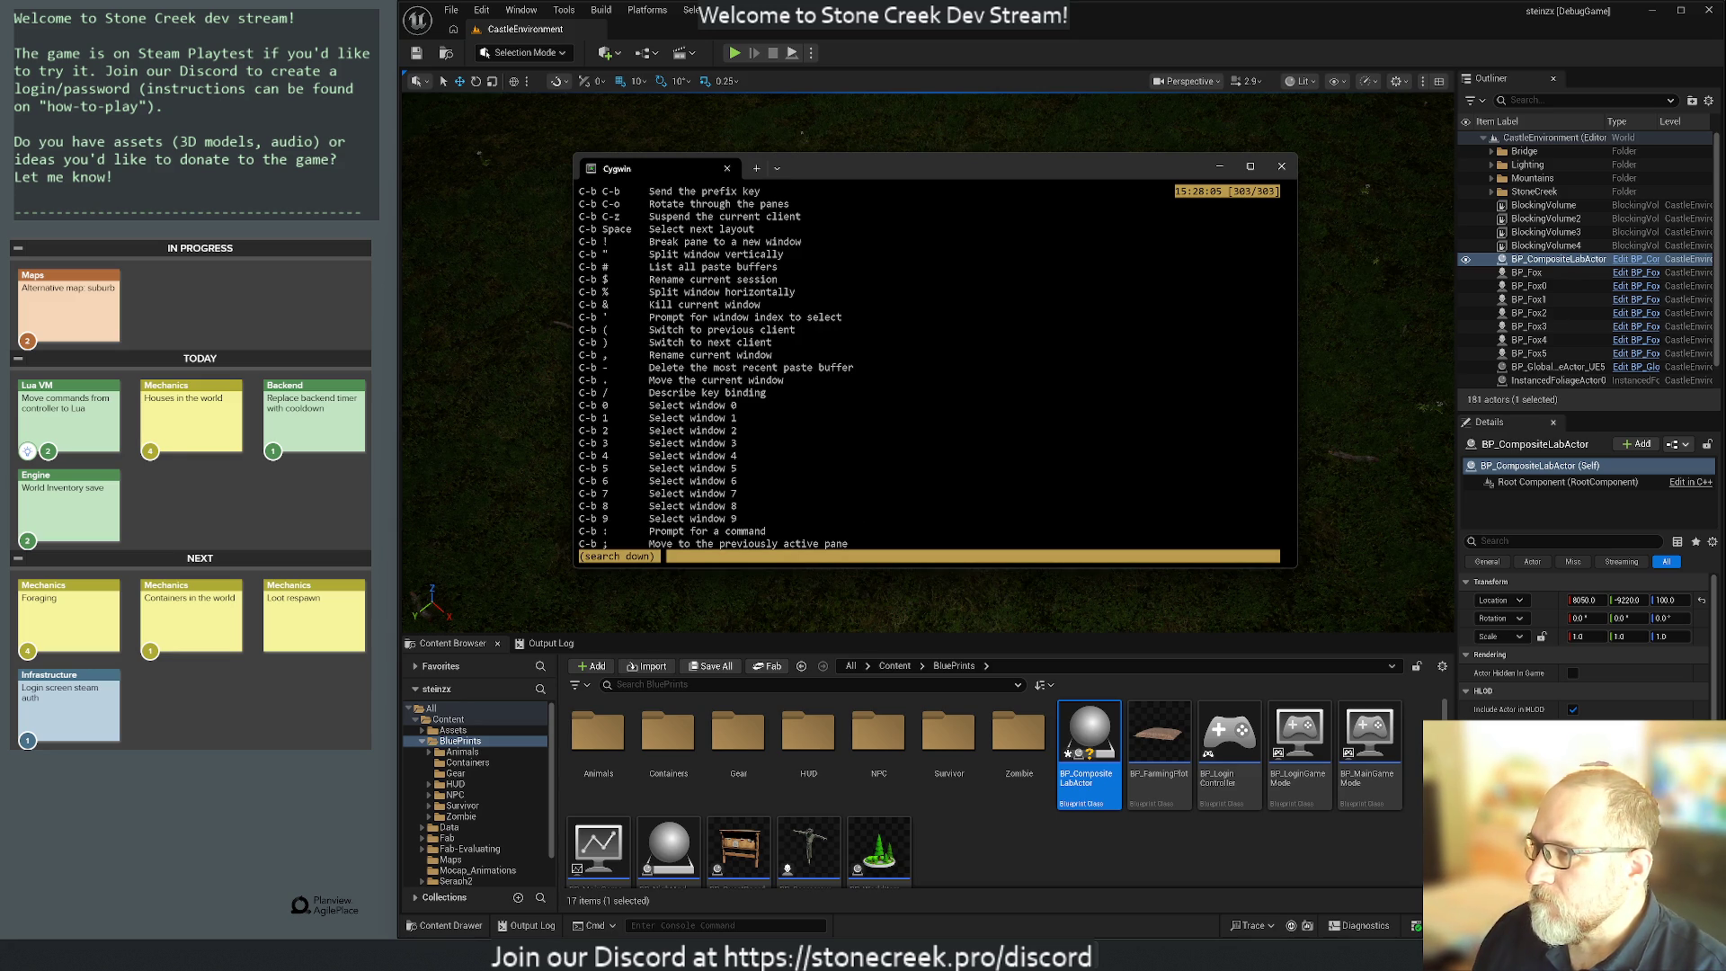
type("?")
key("Return")
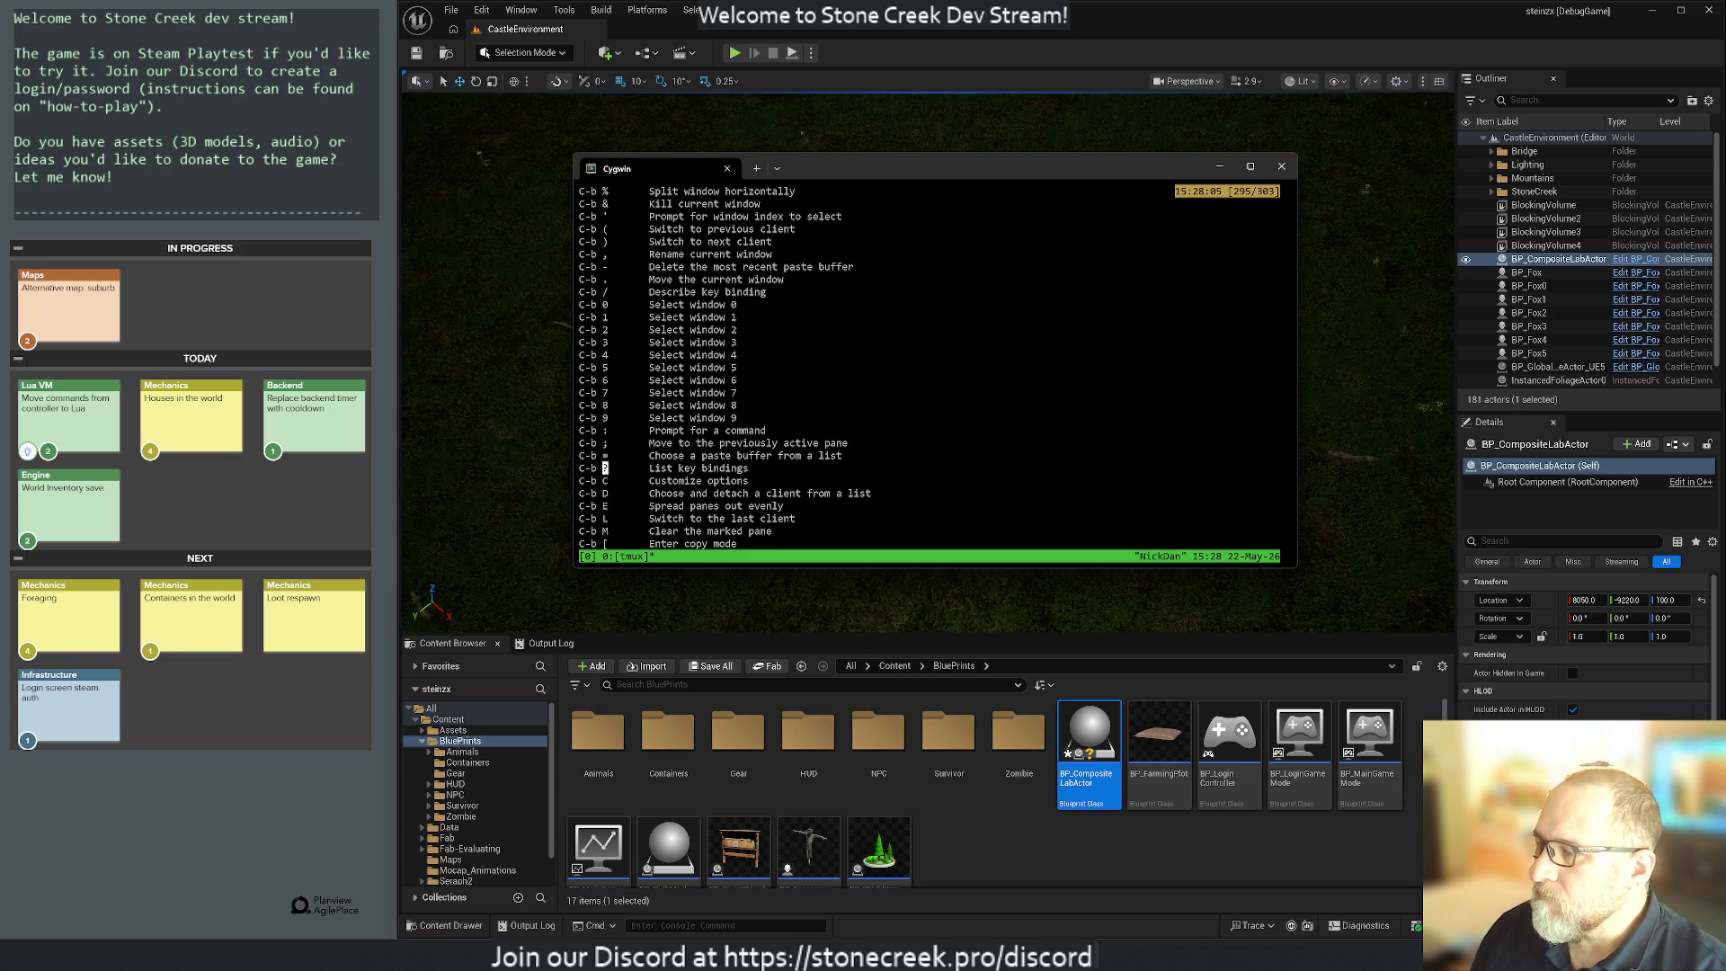
Step: Detach and reattach the tmux session, then create a new window 1 with Ctrl-b c
key("ctrl+b")
type("dtmux attach")
key("Return")
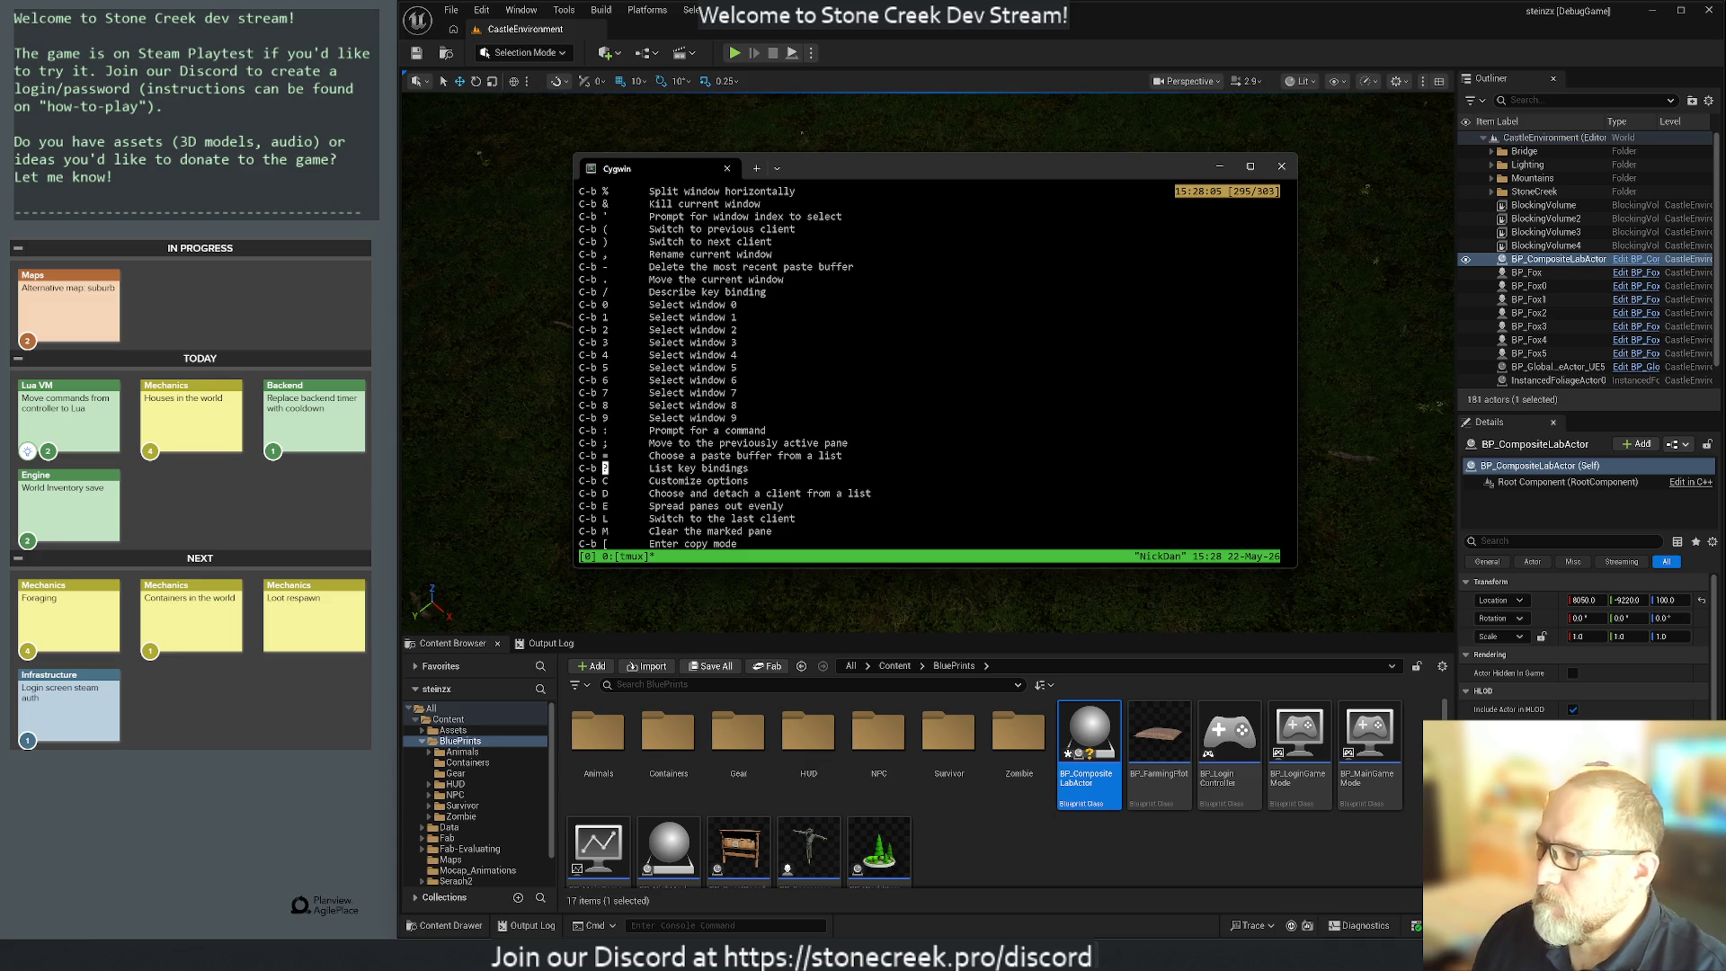
key("ctrl+b")
key("c")
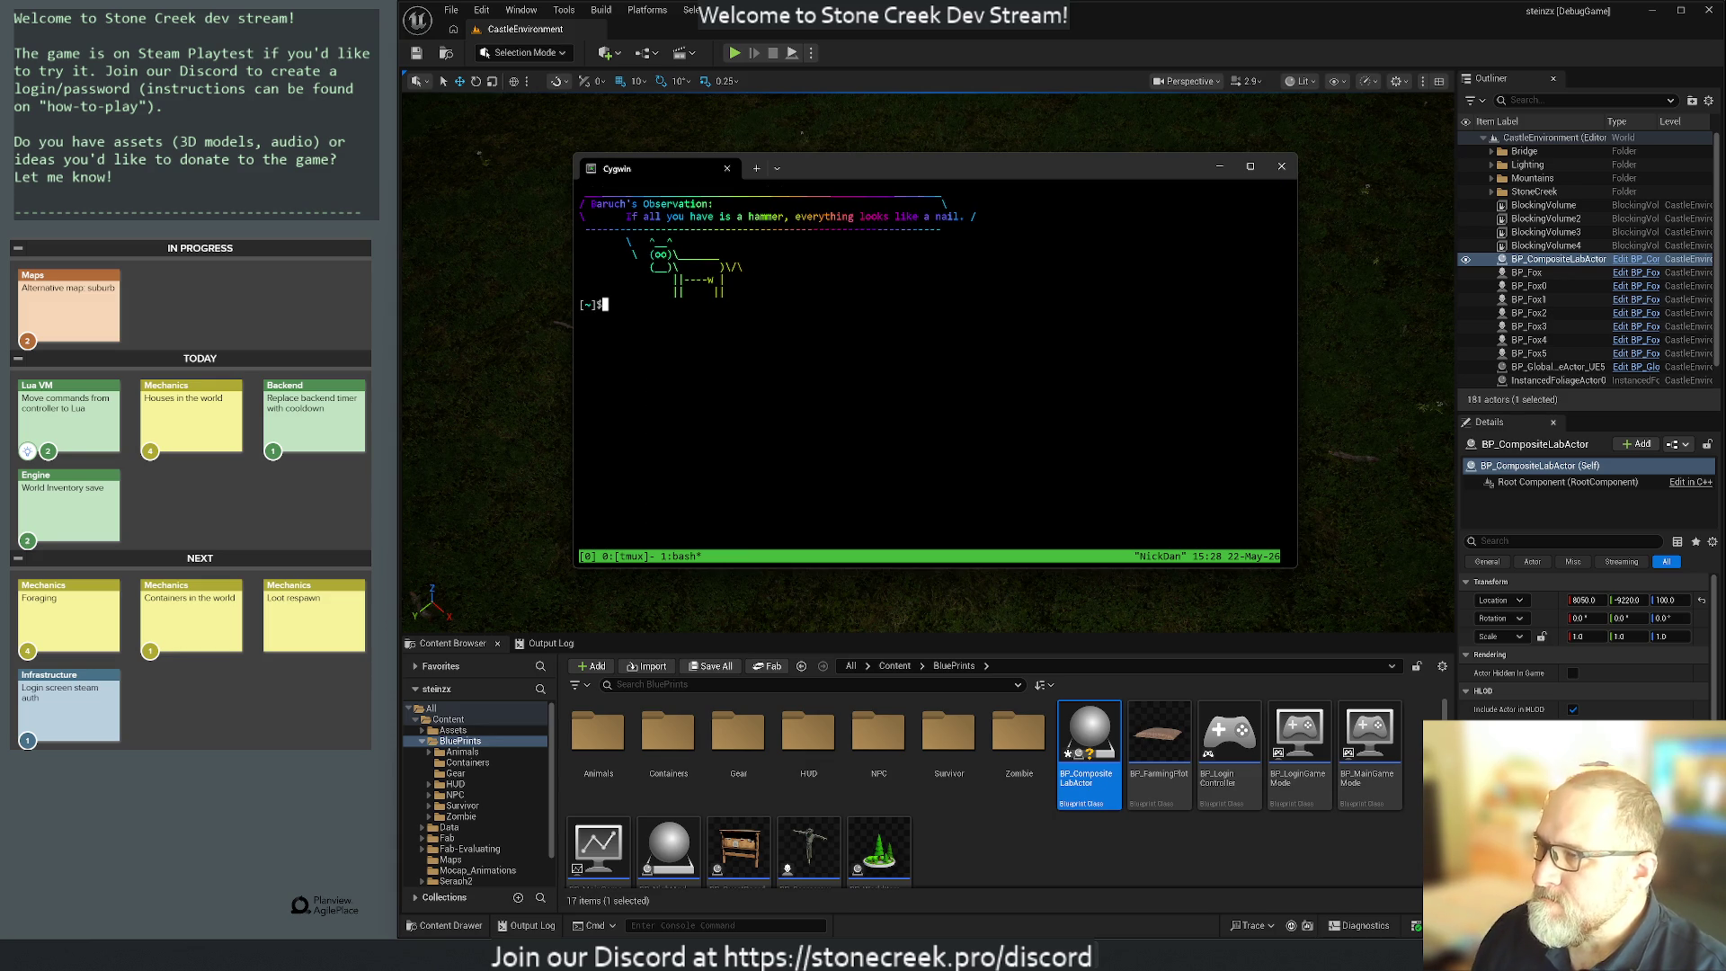
type("cd home/f")
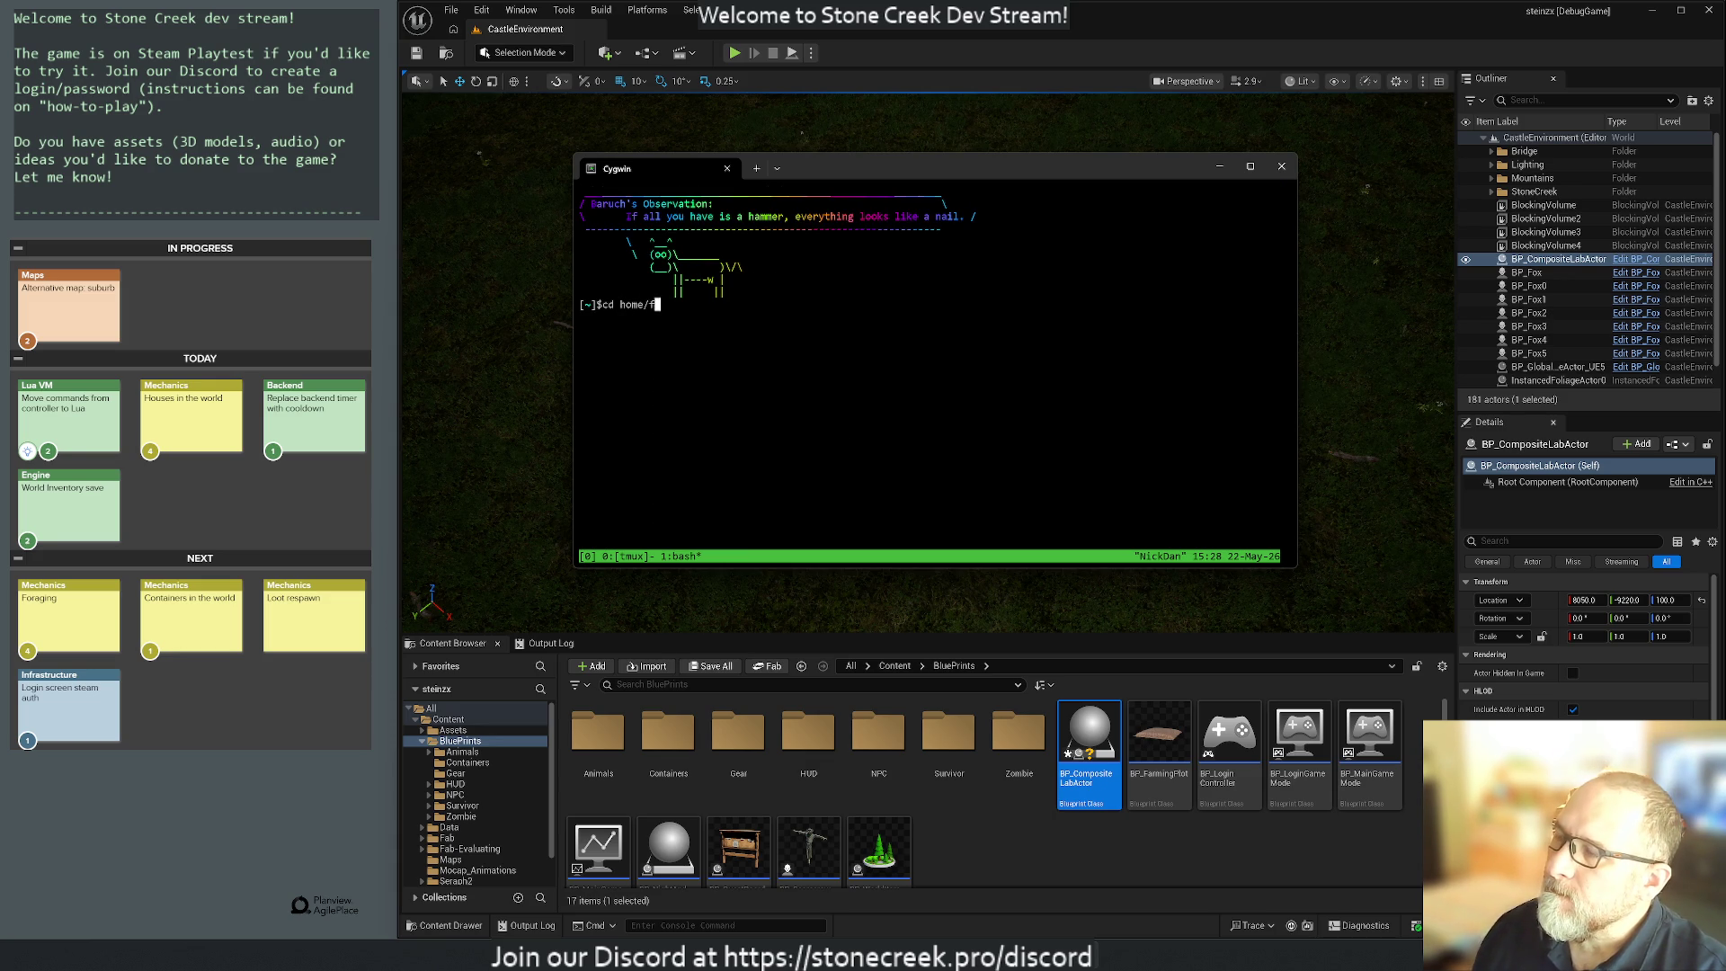
type("rontend-vue/")
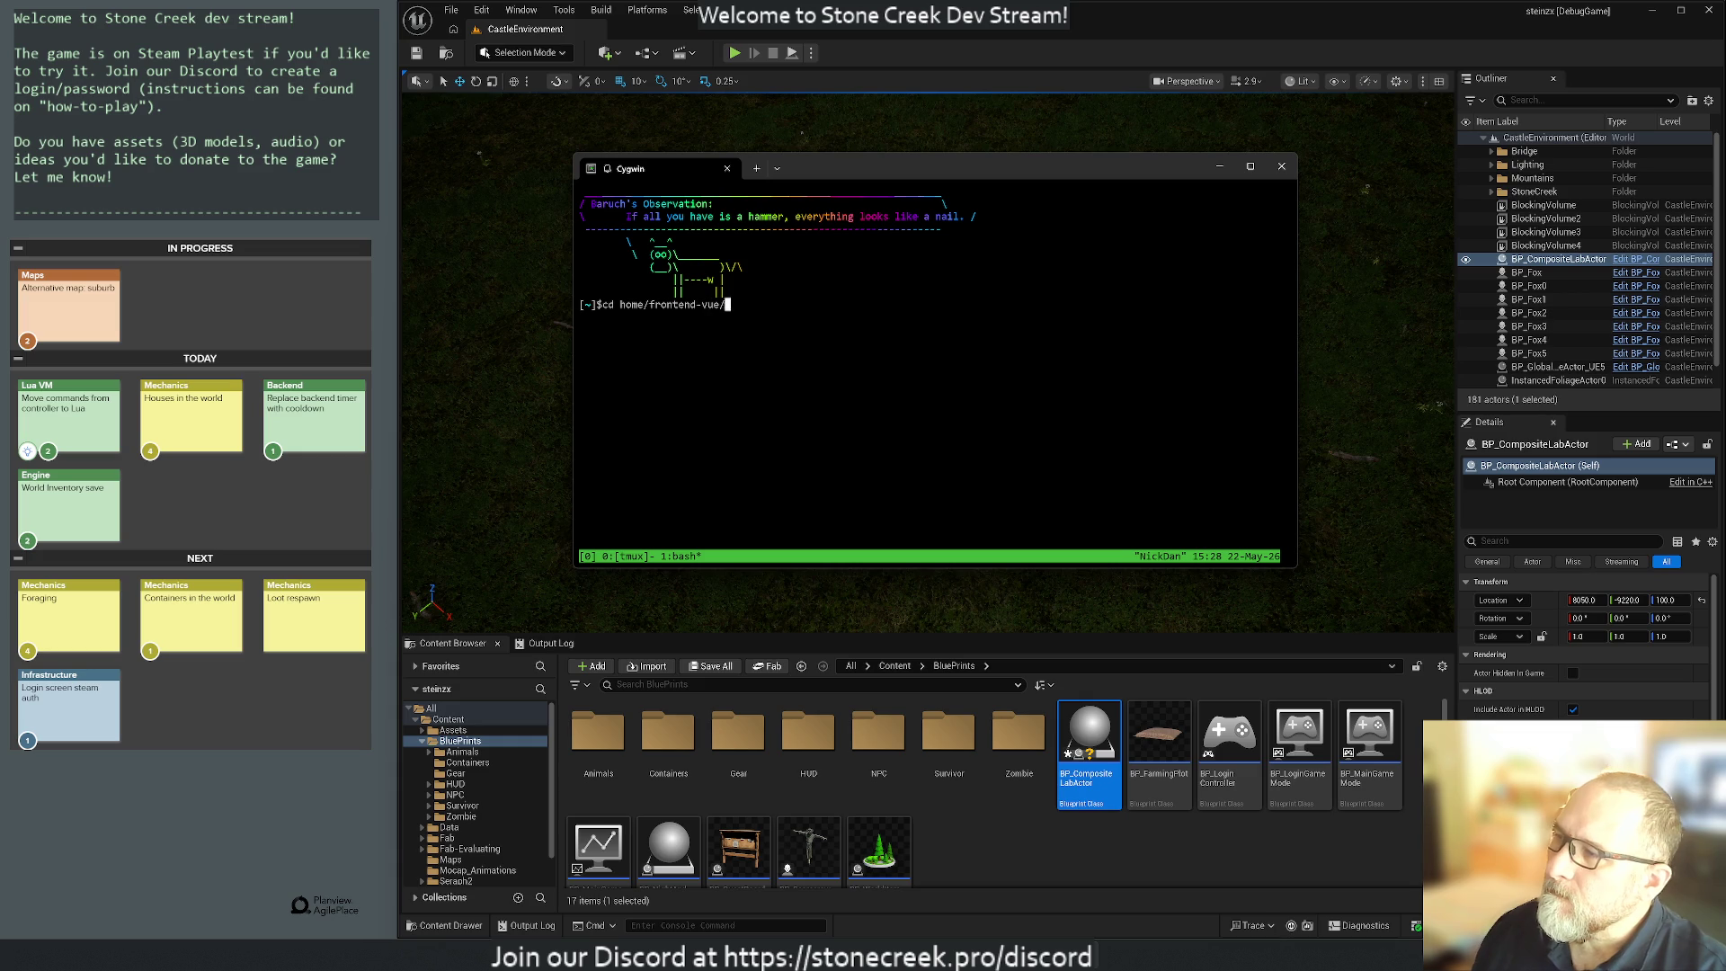
Step: Enter home/frontend-vue/, cat README.md, and cancel stray history commands with Ctrl-C
key("Return")
type("cat README.md")
key("Return")
key("Up")
key("Up")
key("Down")
key("Down")
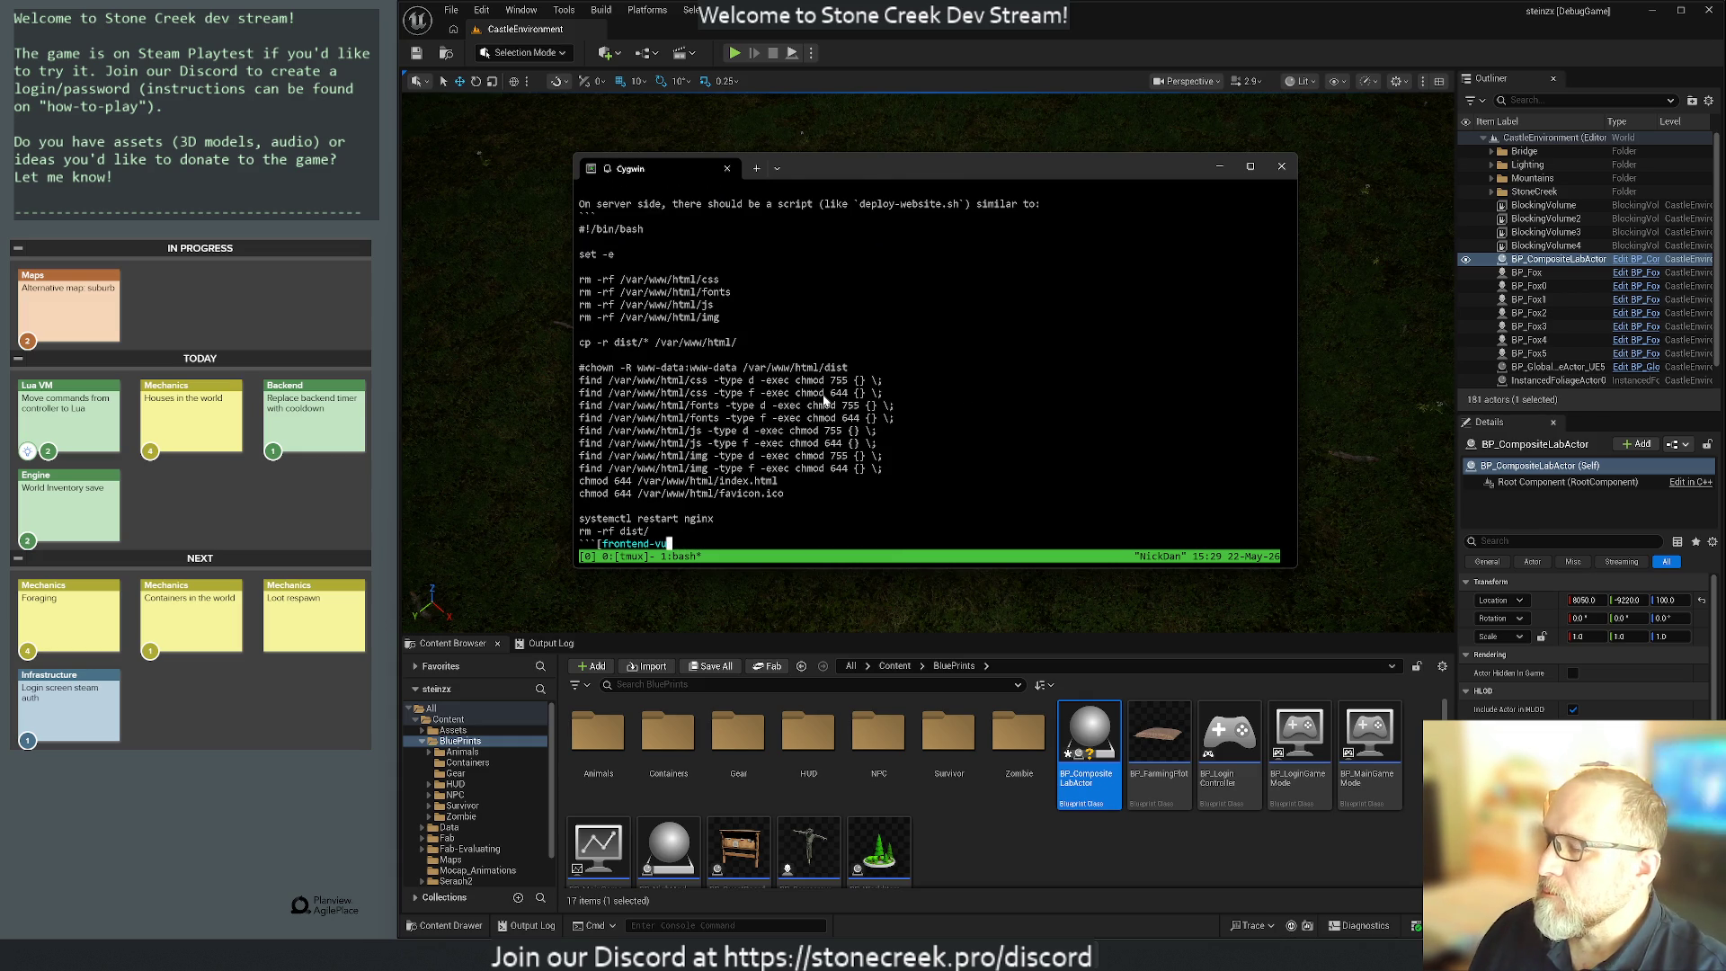
key("ctrl+c")
key("ctrl+c")
key("ctrl+c")
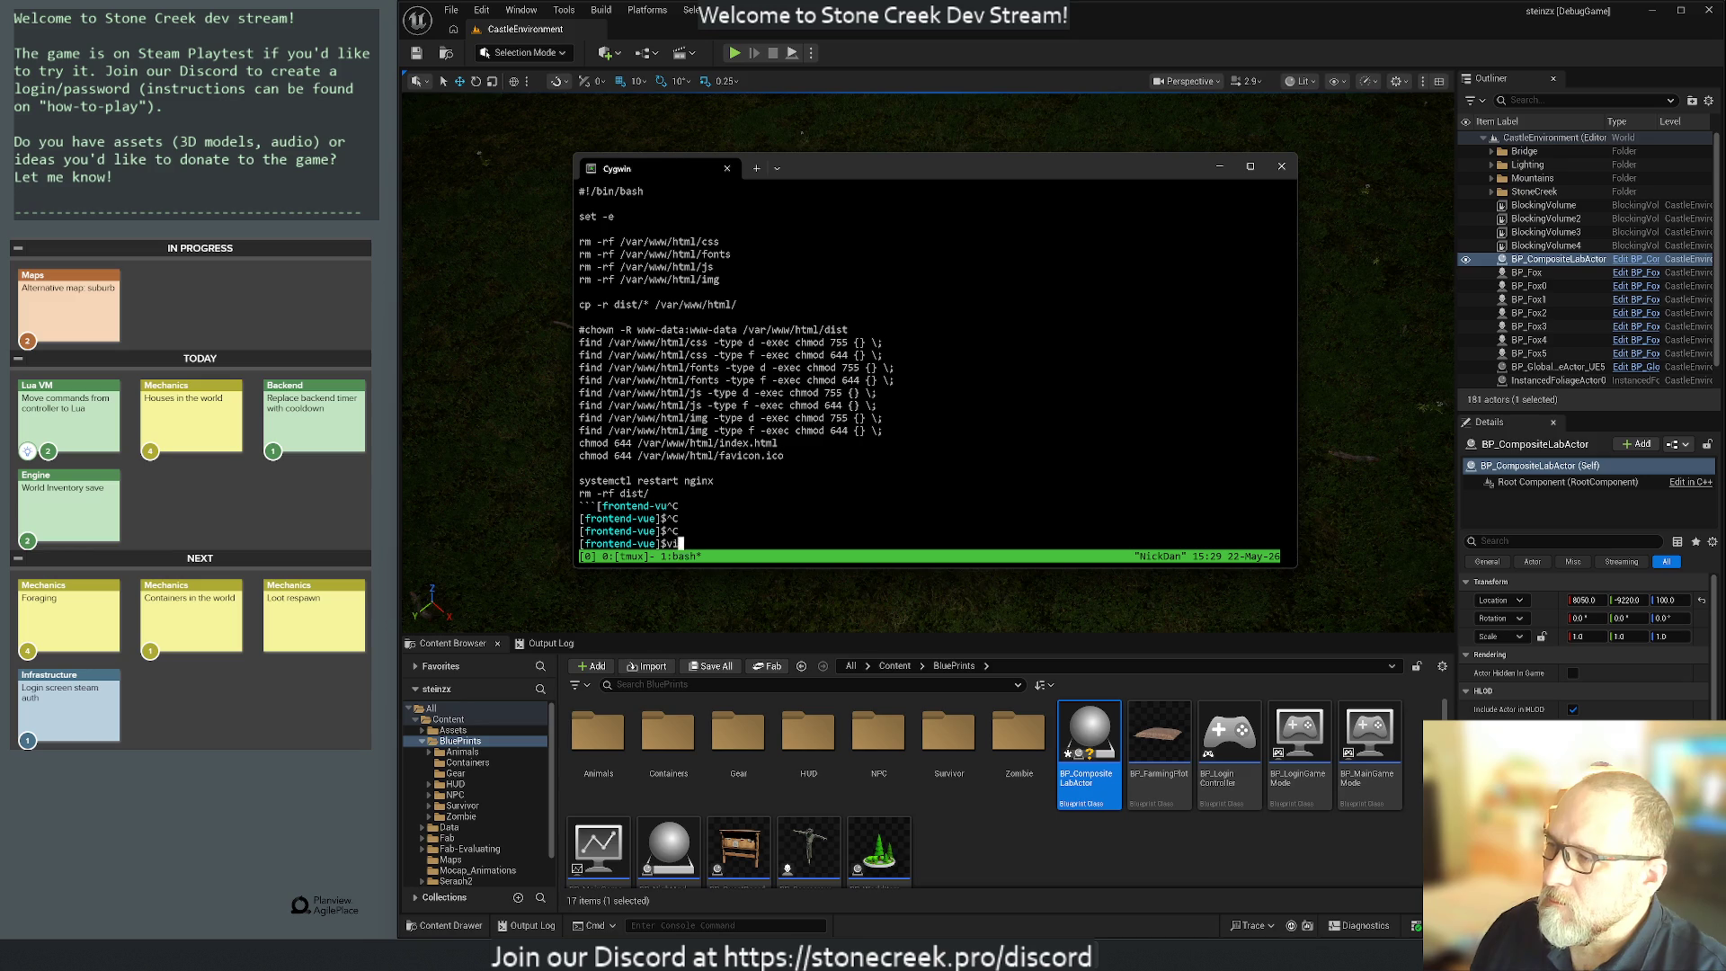
type("ls")
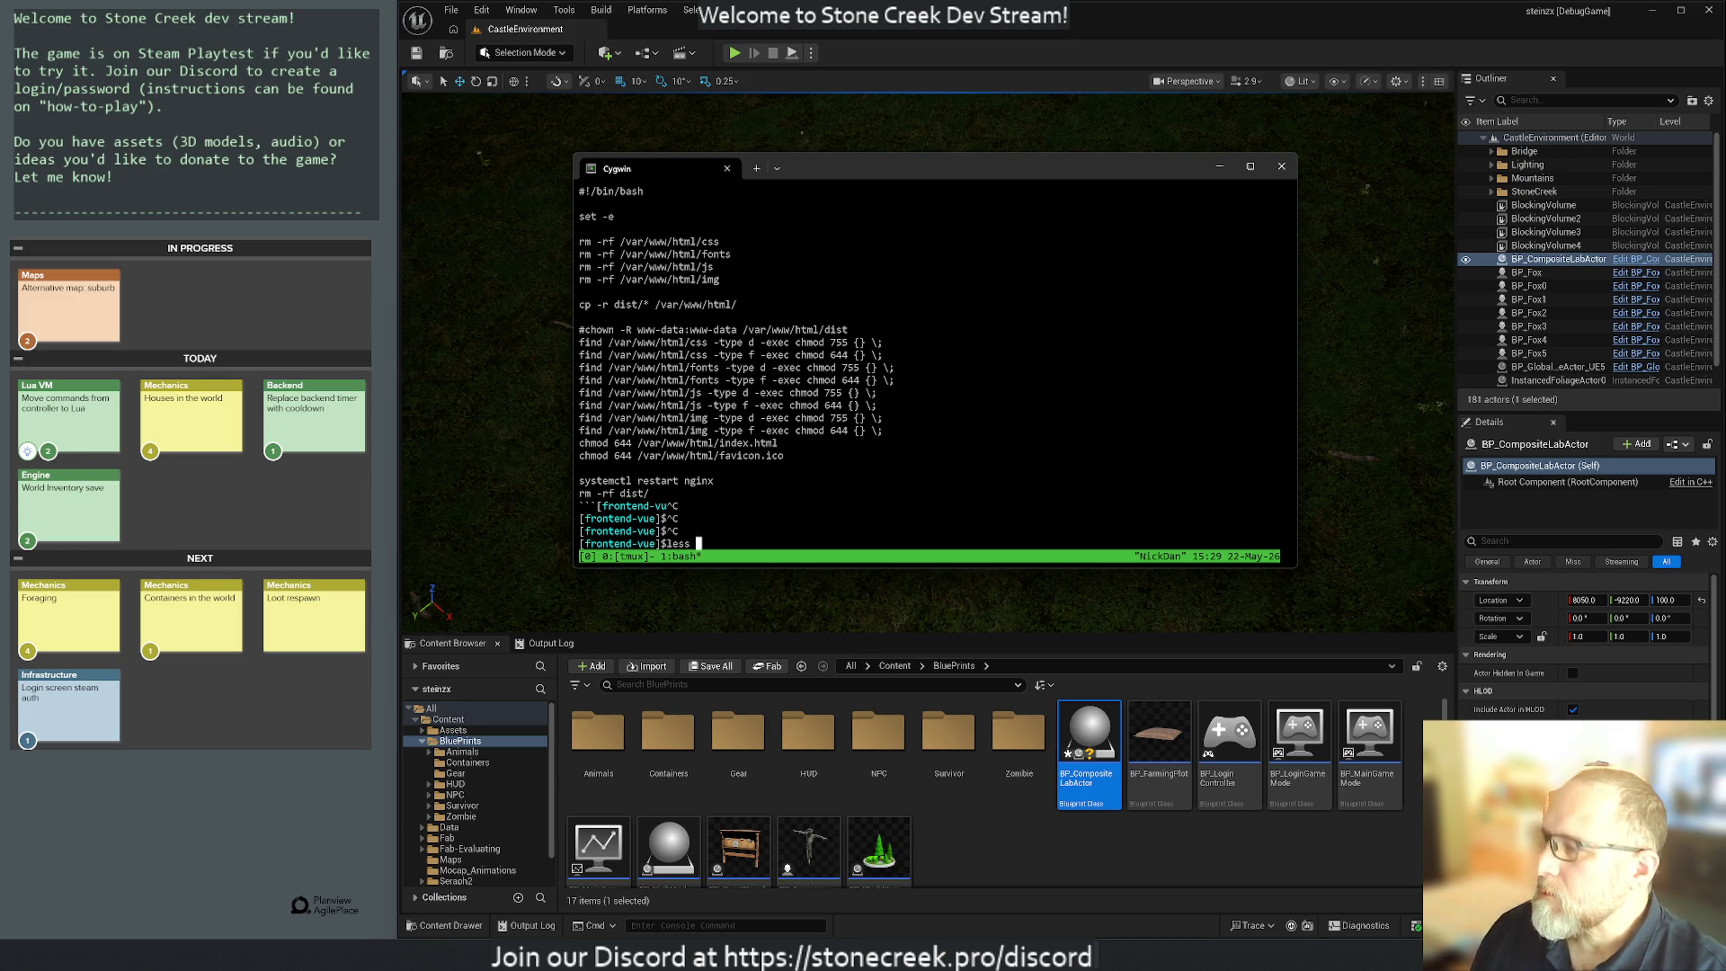
type("ss README.md")
Step: View README.md in less, copy the 'npm run serve:development' line, and quit the pager
key("Return")
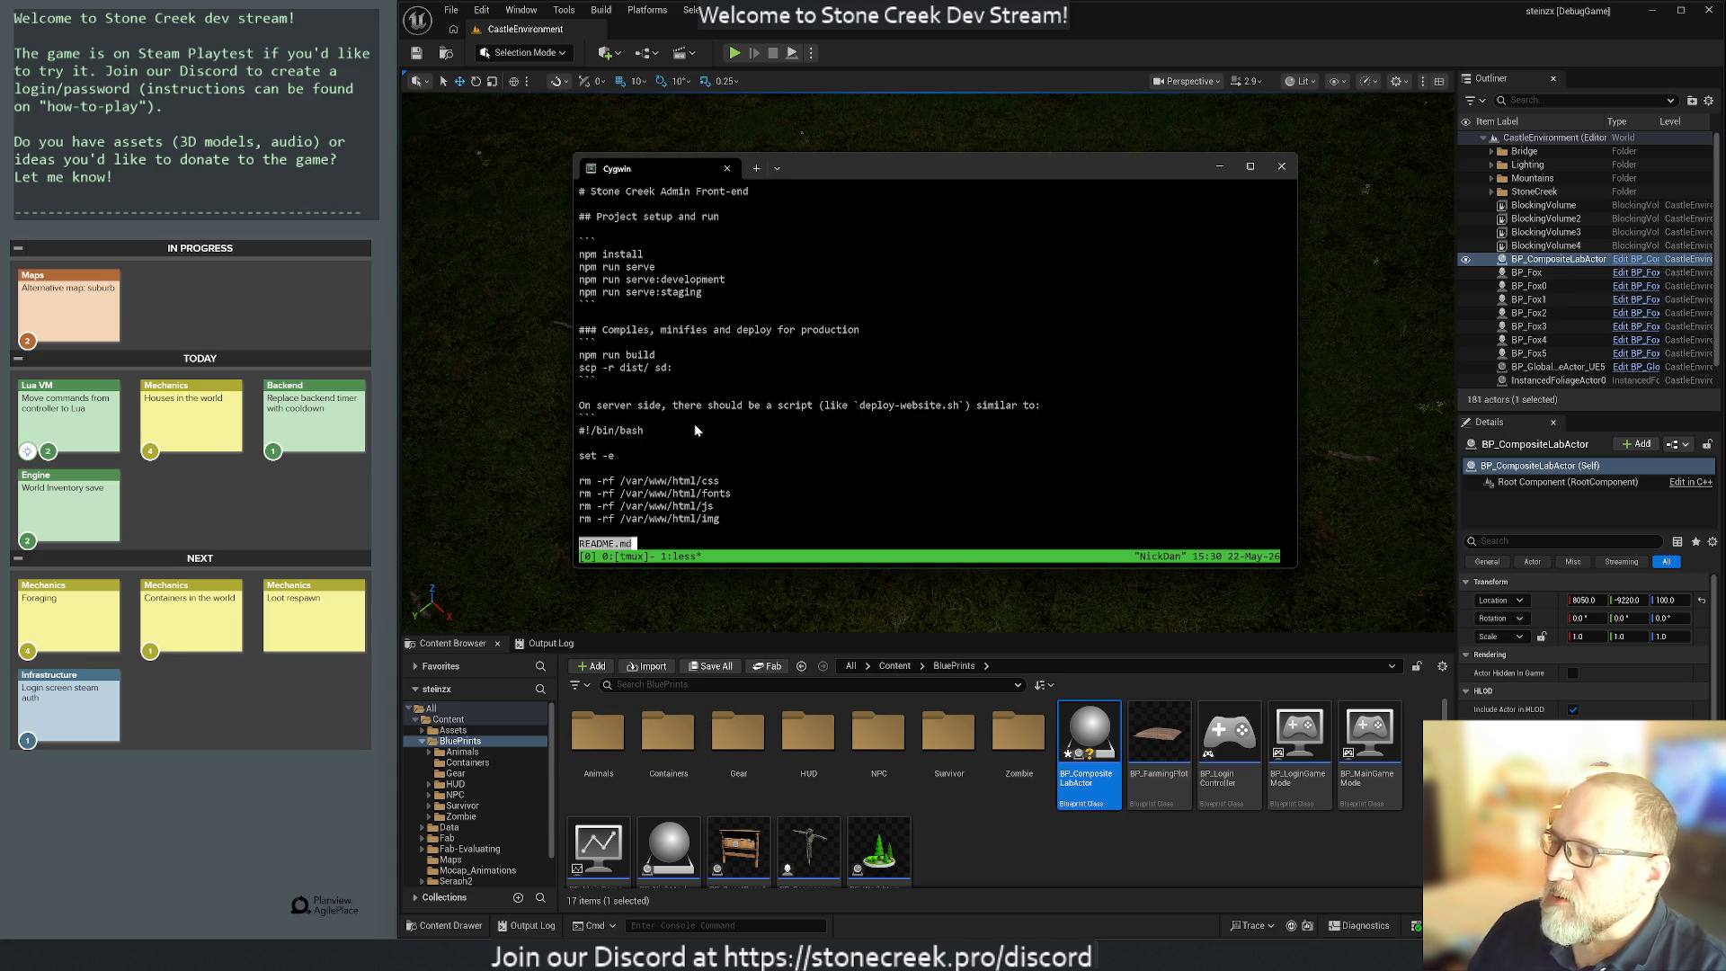
left_click_drag(726, 280, 579, 280)
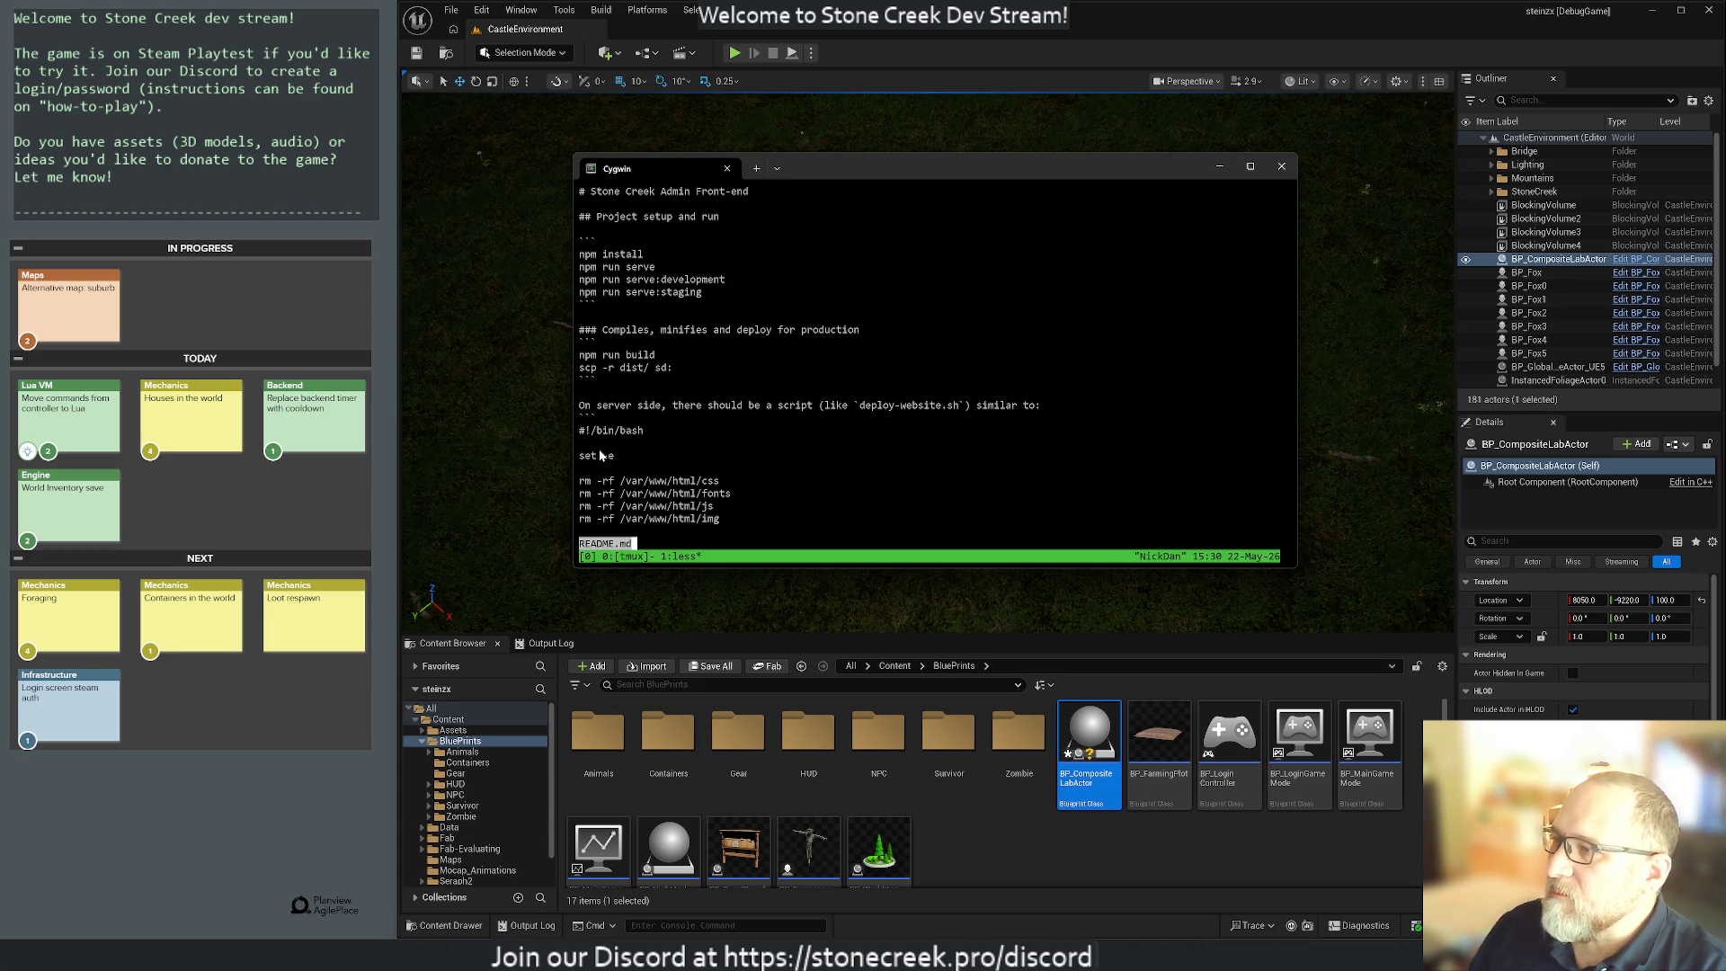
key("q")
Step: Get a fresh shell prompt in the frontend-vue tmux window
key("Return")
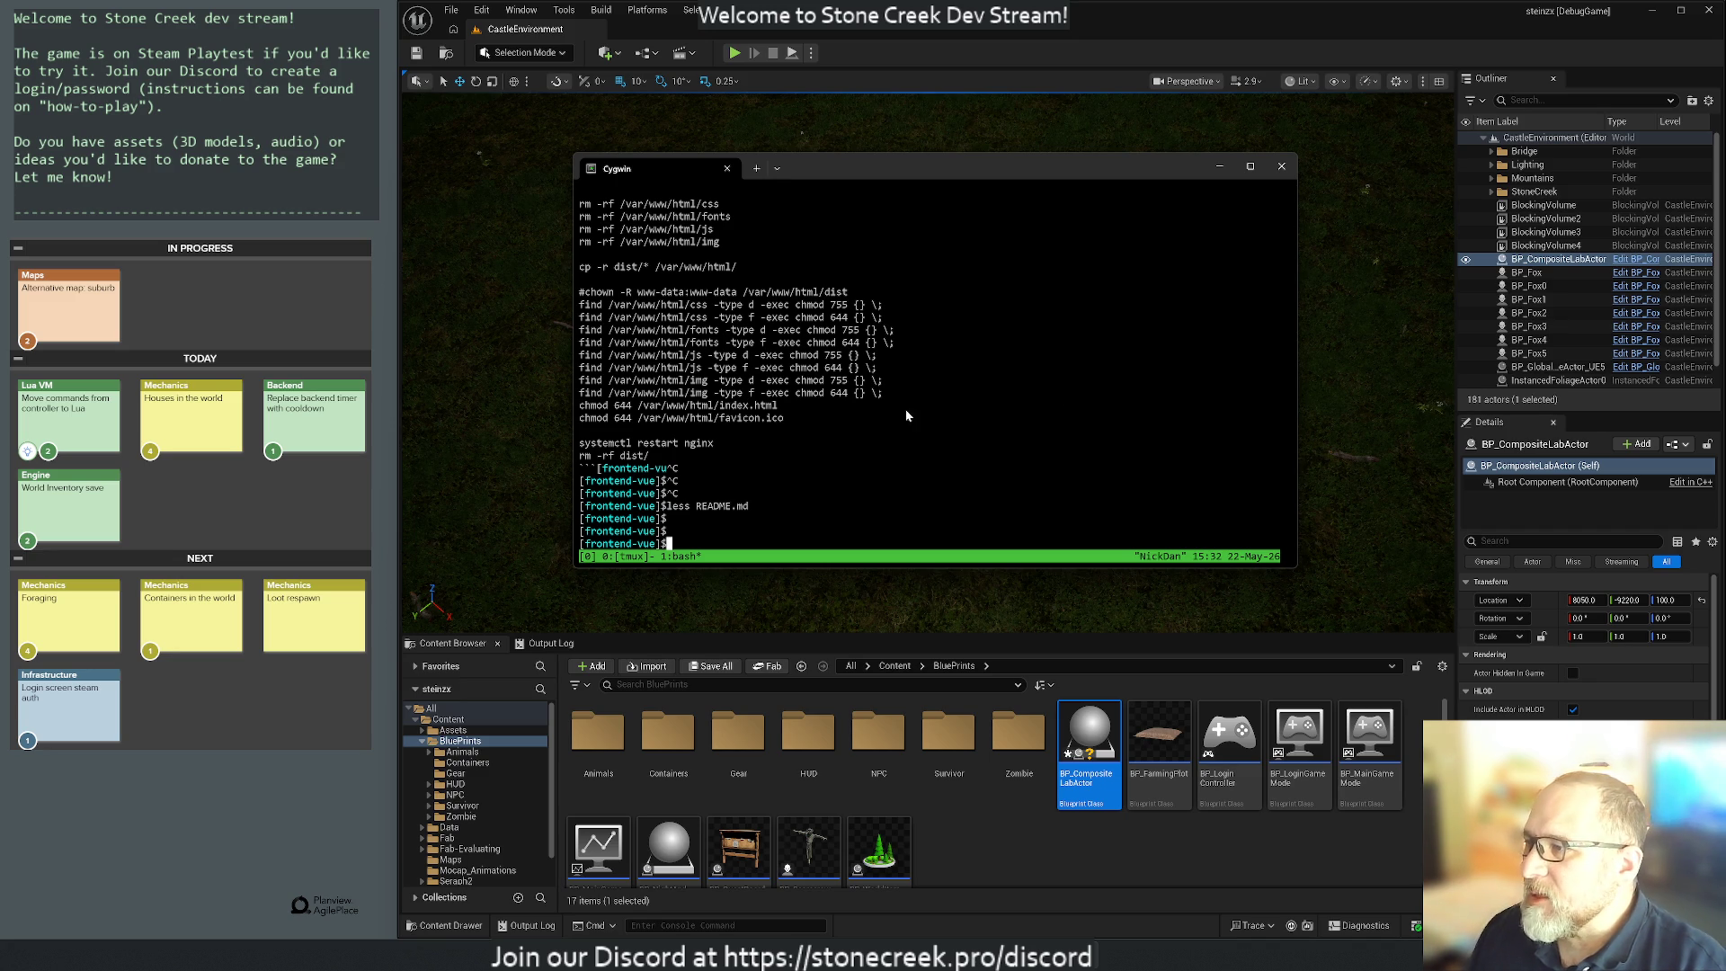
Step: Run 'npm run serve:development' to start the front-end dev server on localhost:8080
key("Up")
key("Up")
key("Return")
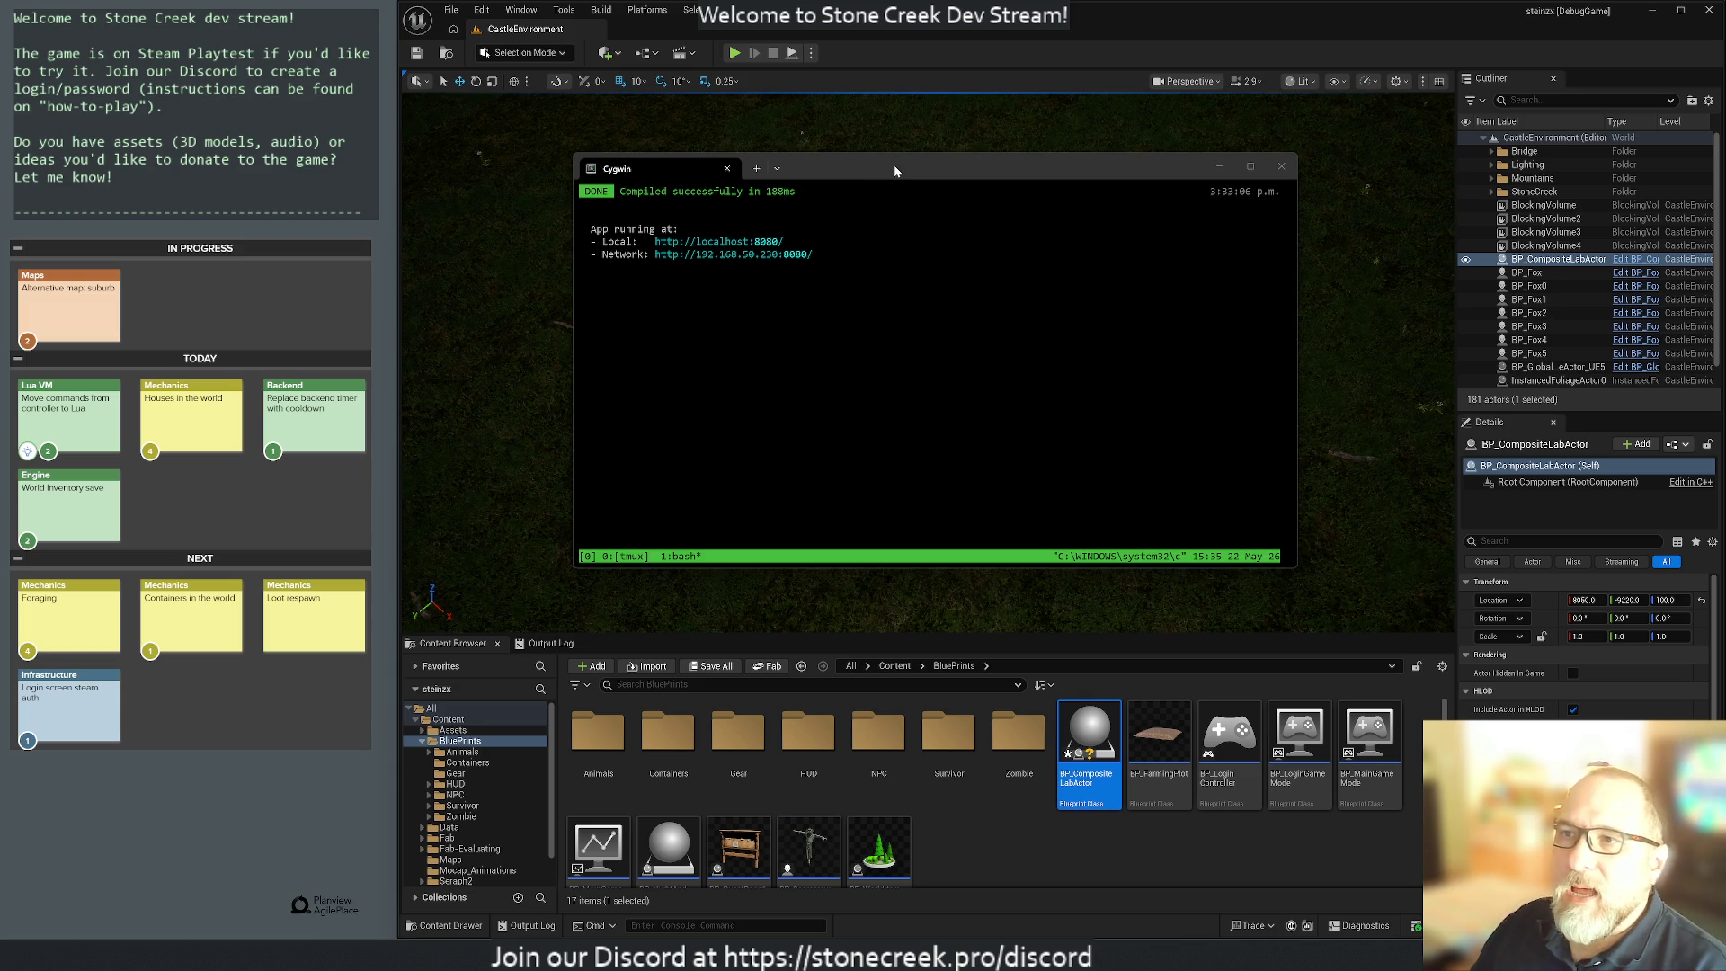
Step: Move the terminal right, switch to the Steam Workshop browser, maximize it and focus its search
left_click_drag(894, 165, 1036, 162)
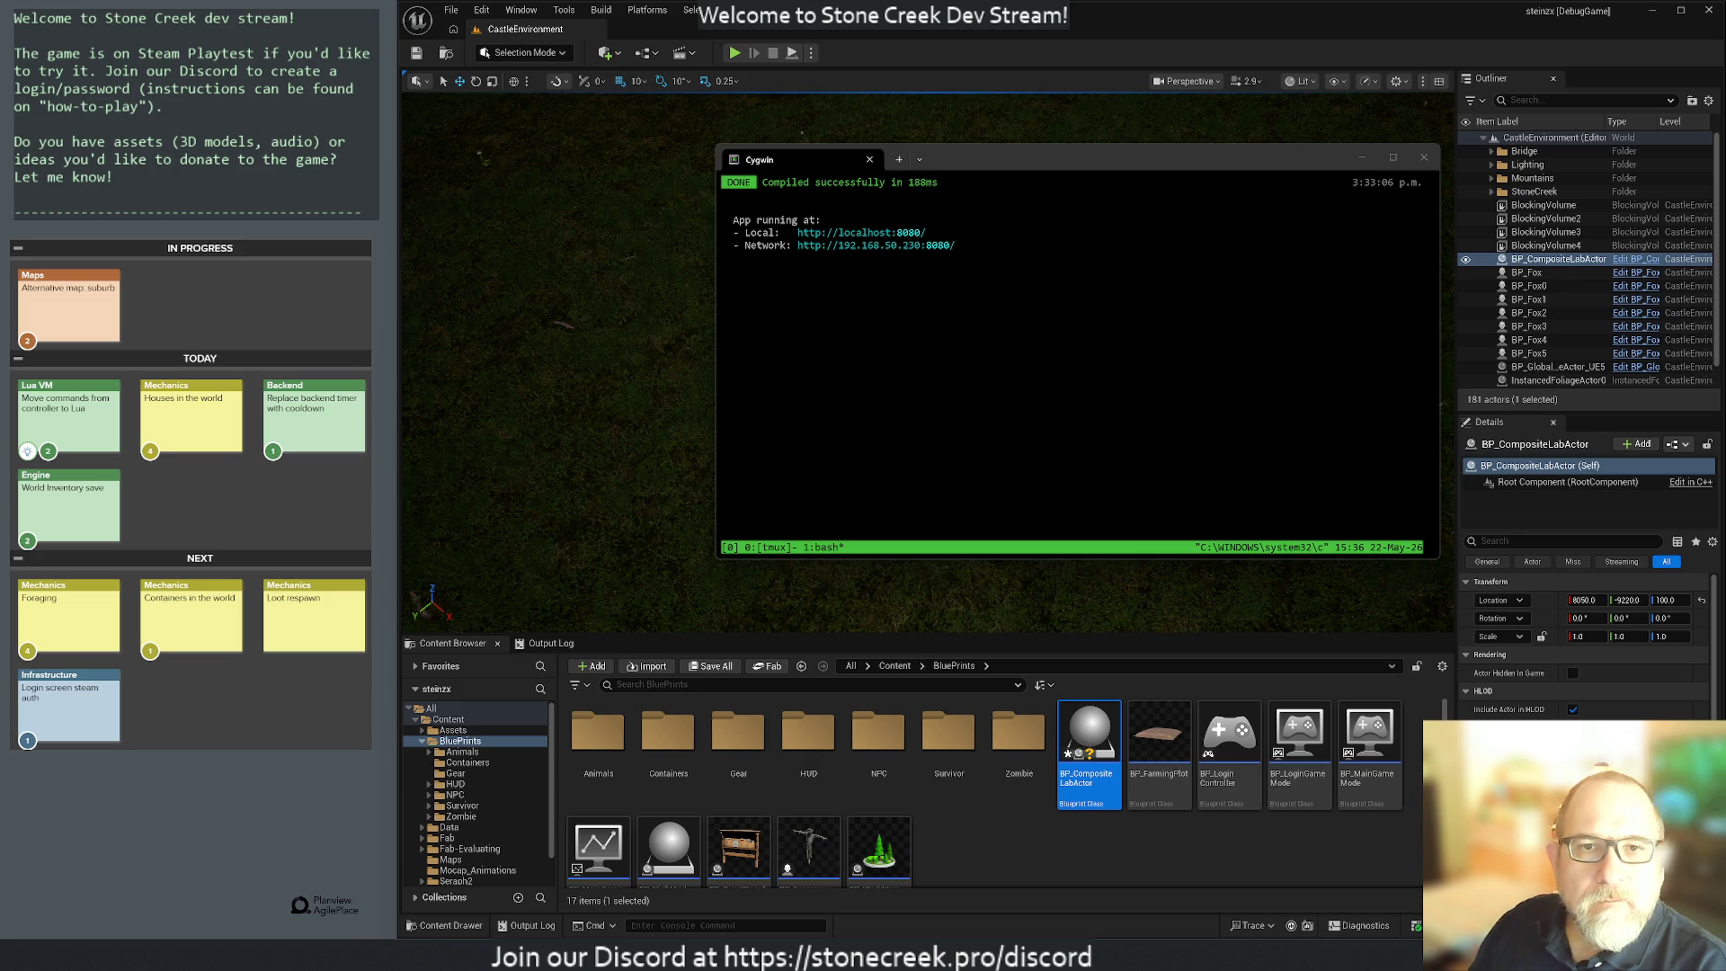
key("alt+Tab")
double_click(1354, 114)
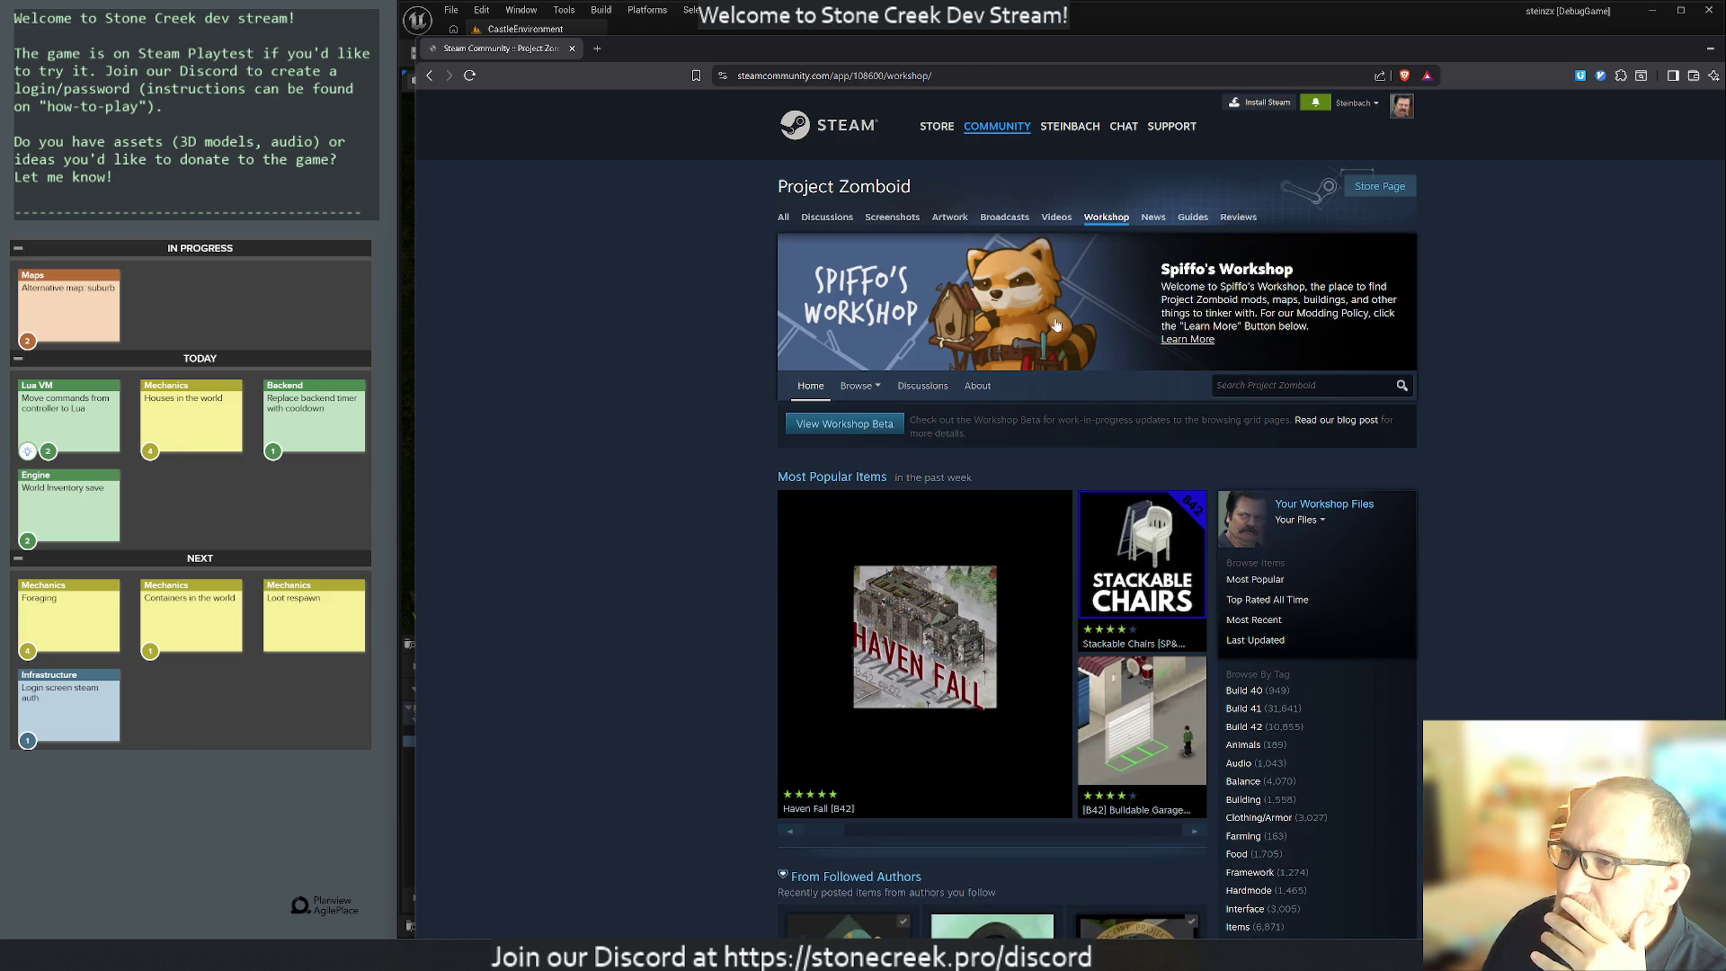
left_click(1294, 386)
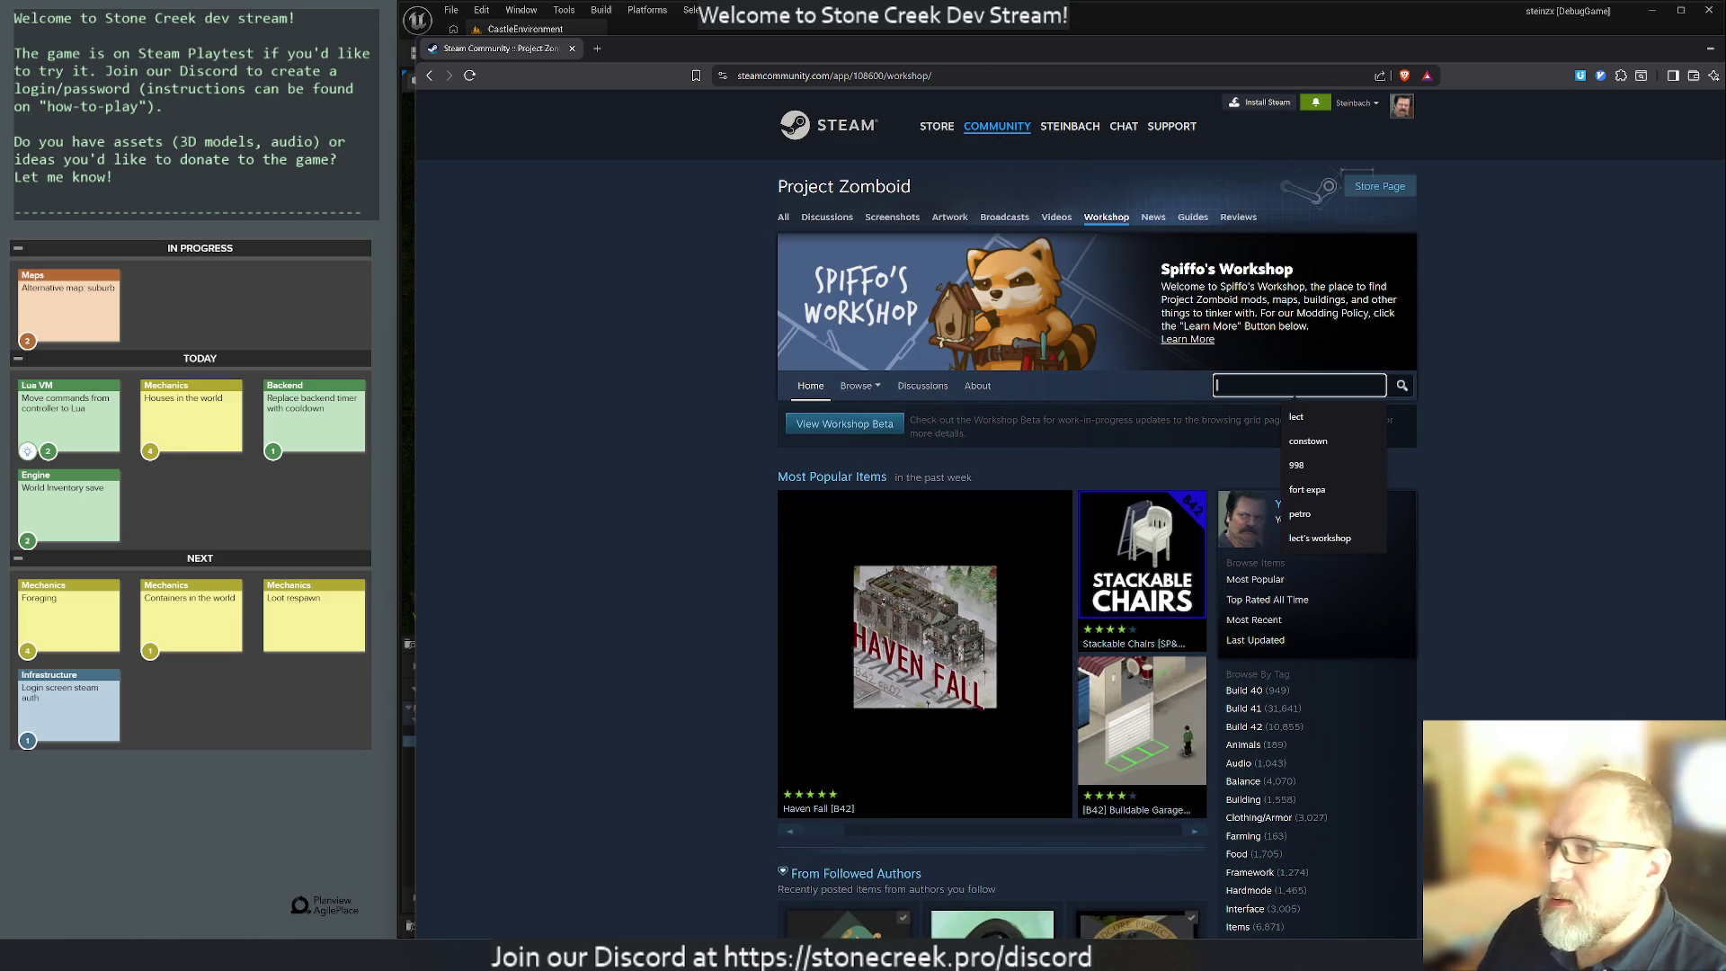
type("raven creek")
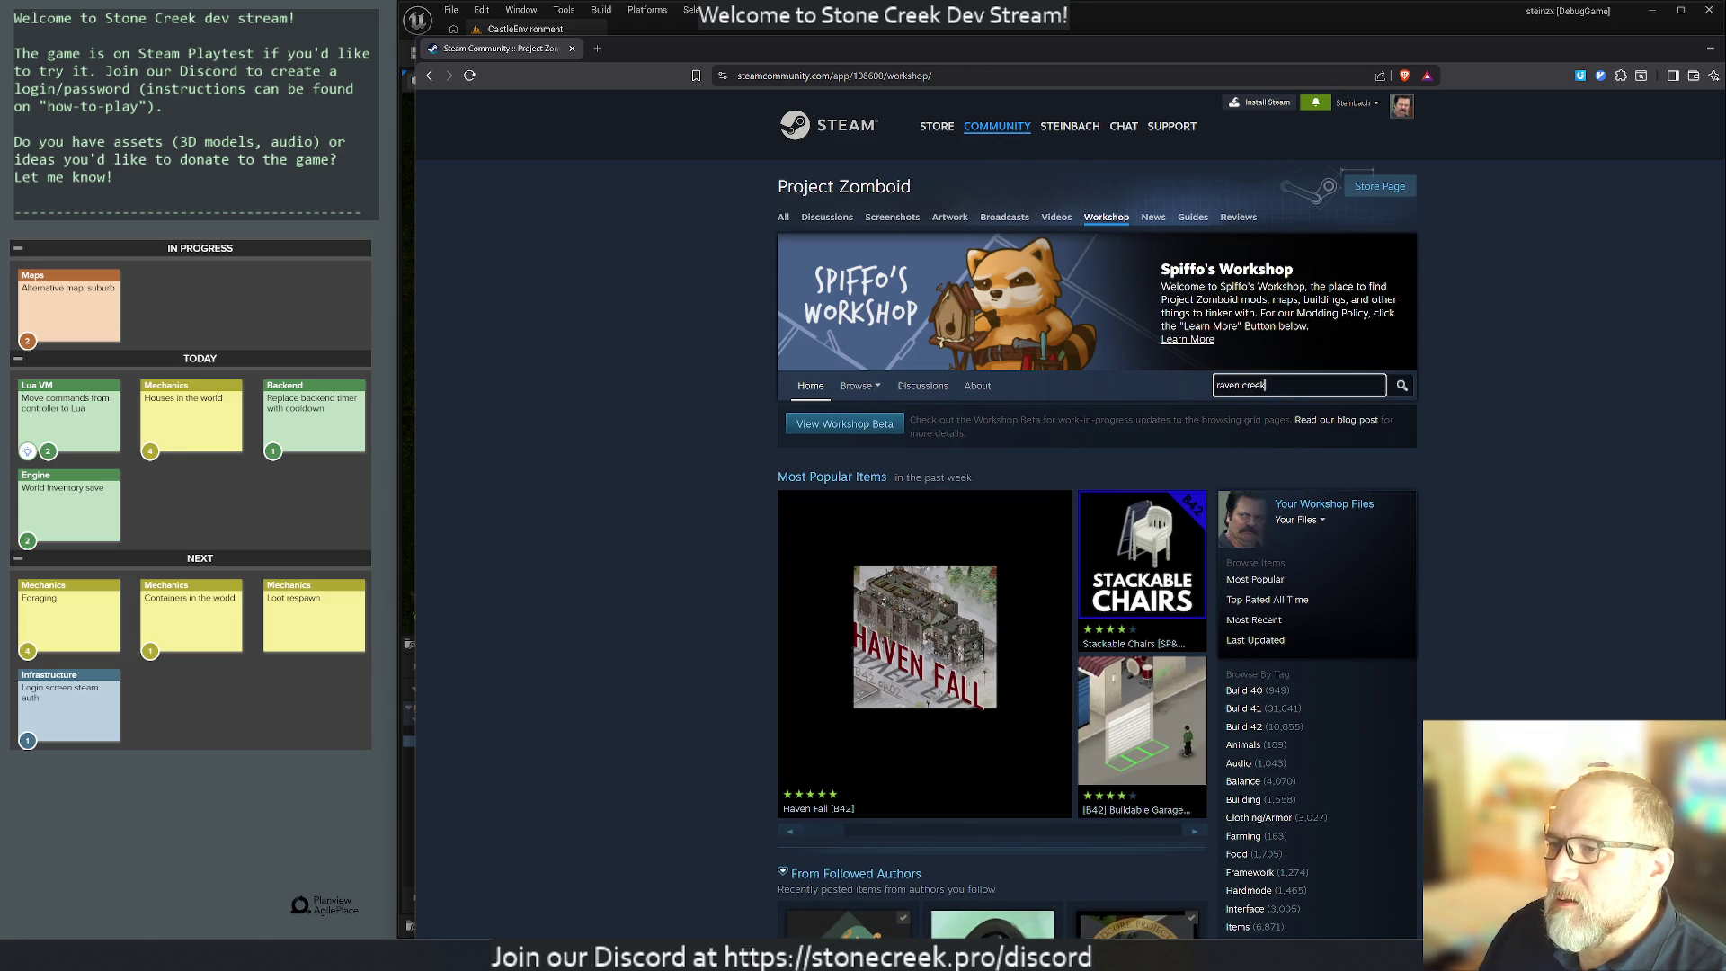
key("Return")
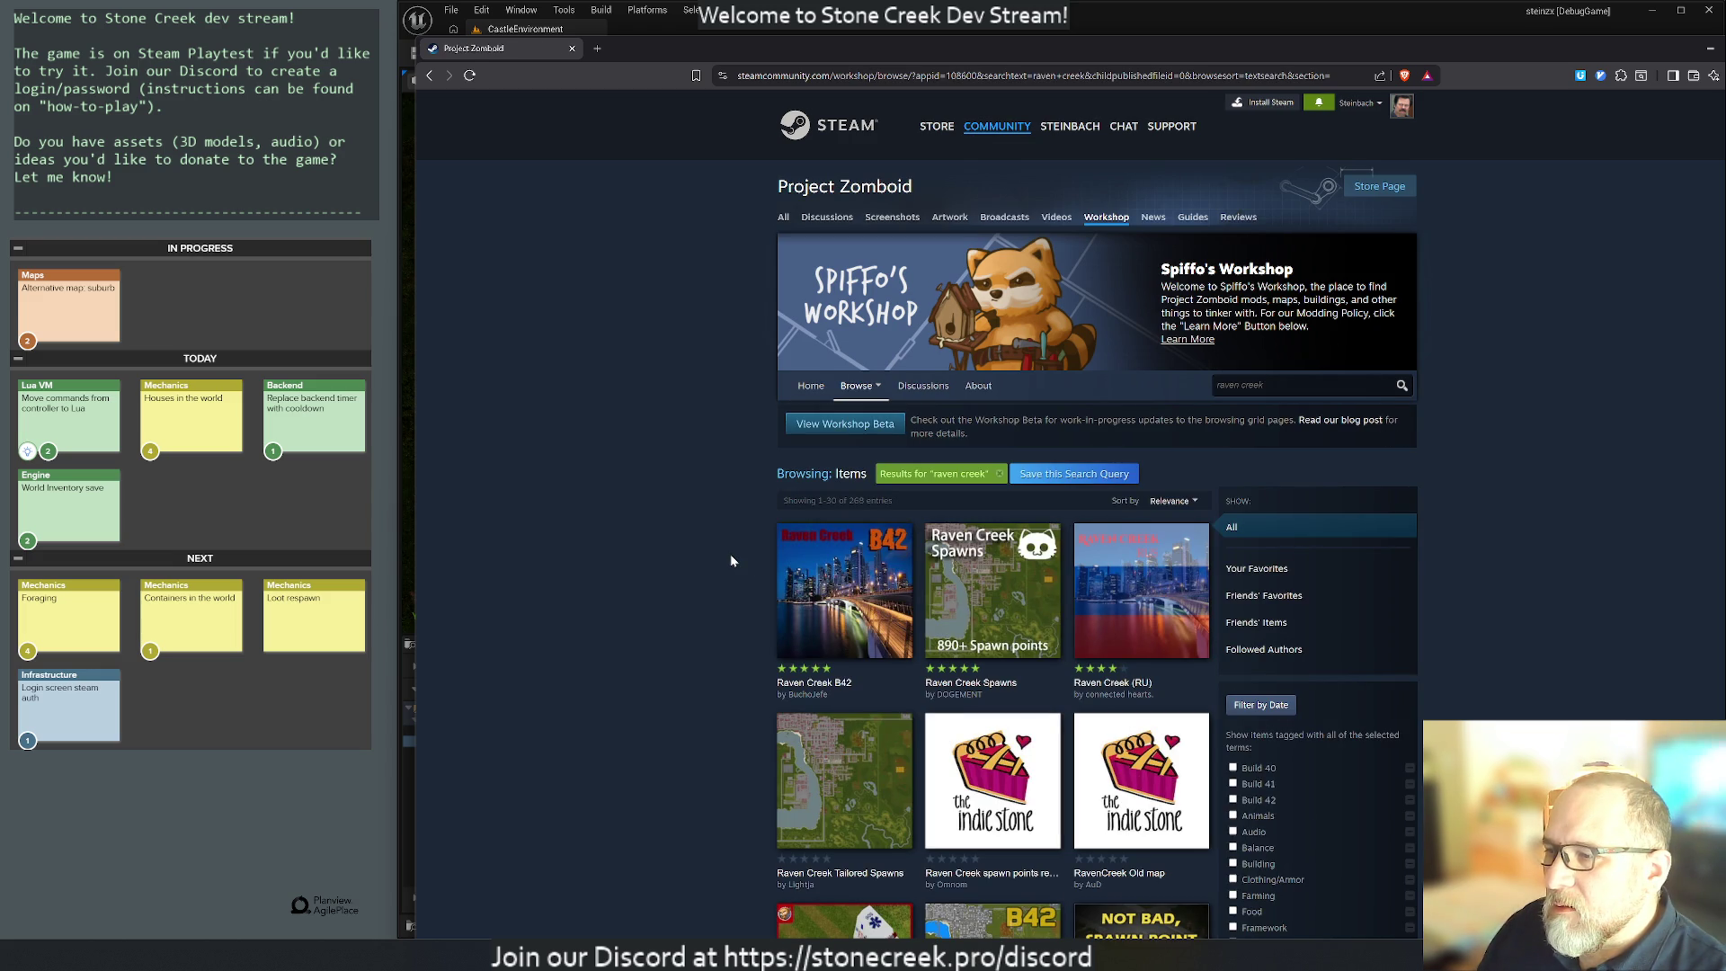
scroll(730, 554, "down", 1)
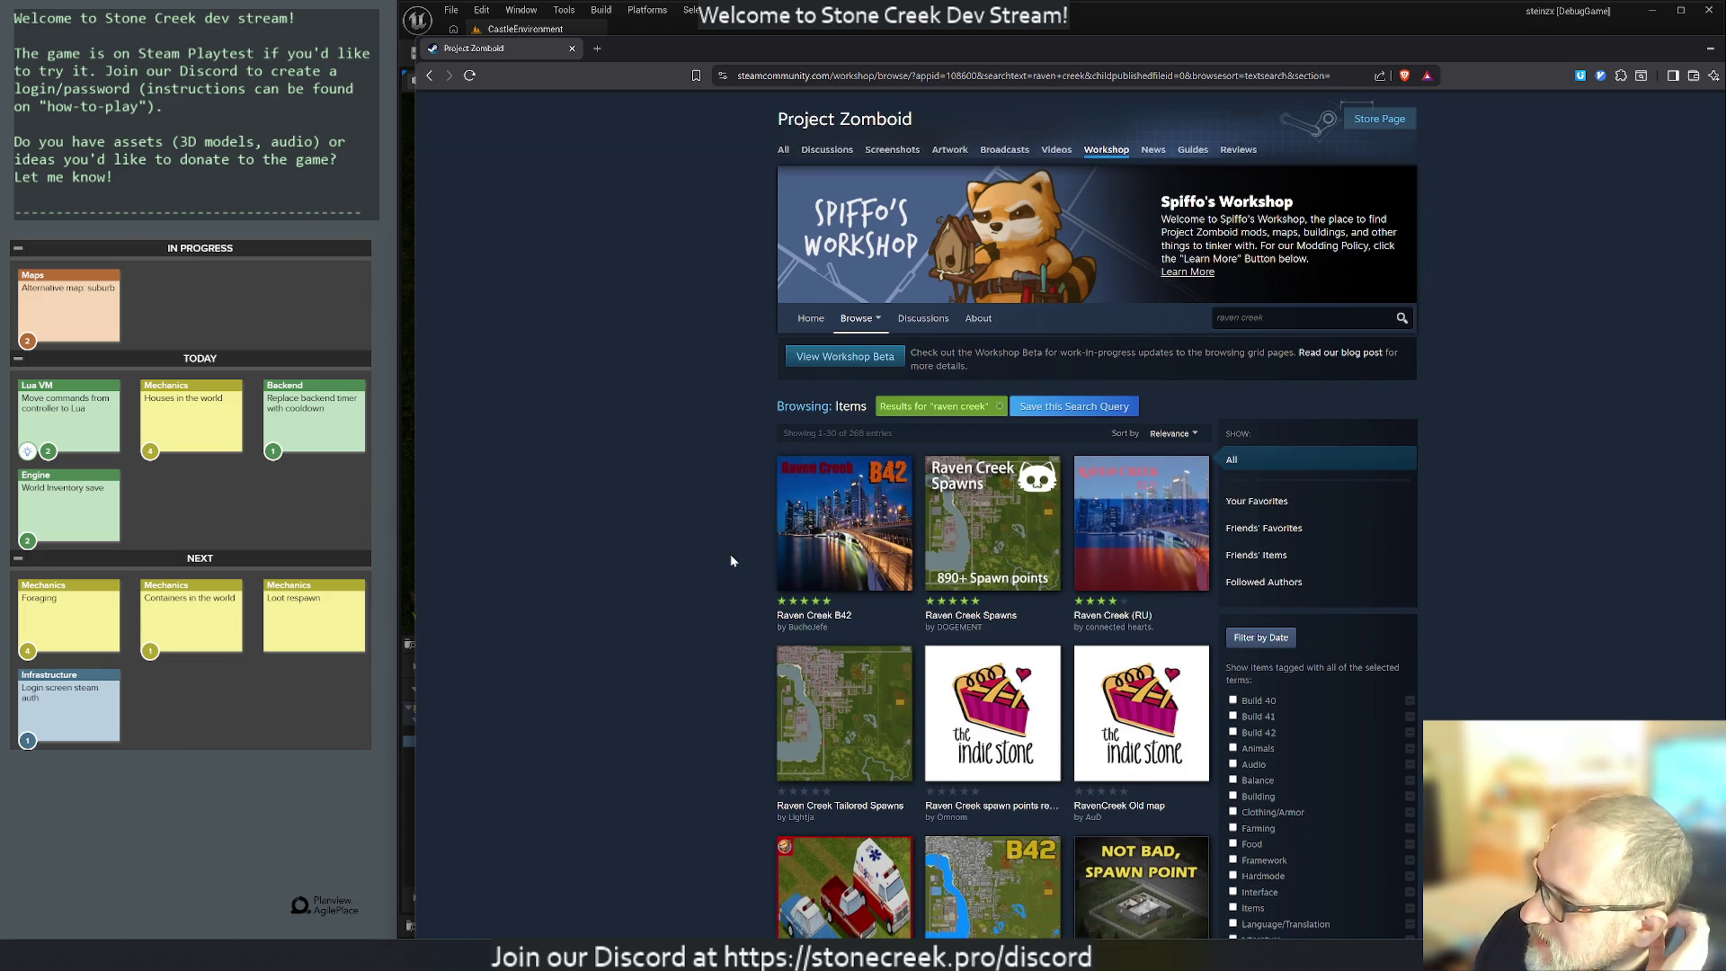
scroll(729, 560, "down", 3)
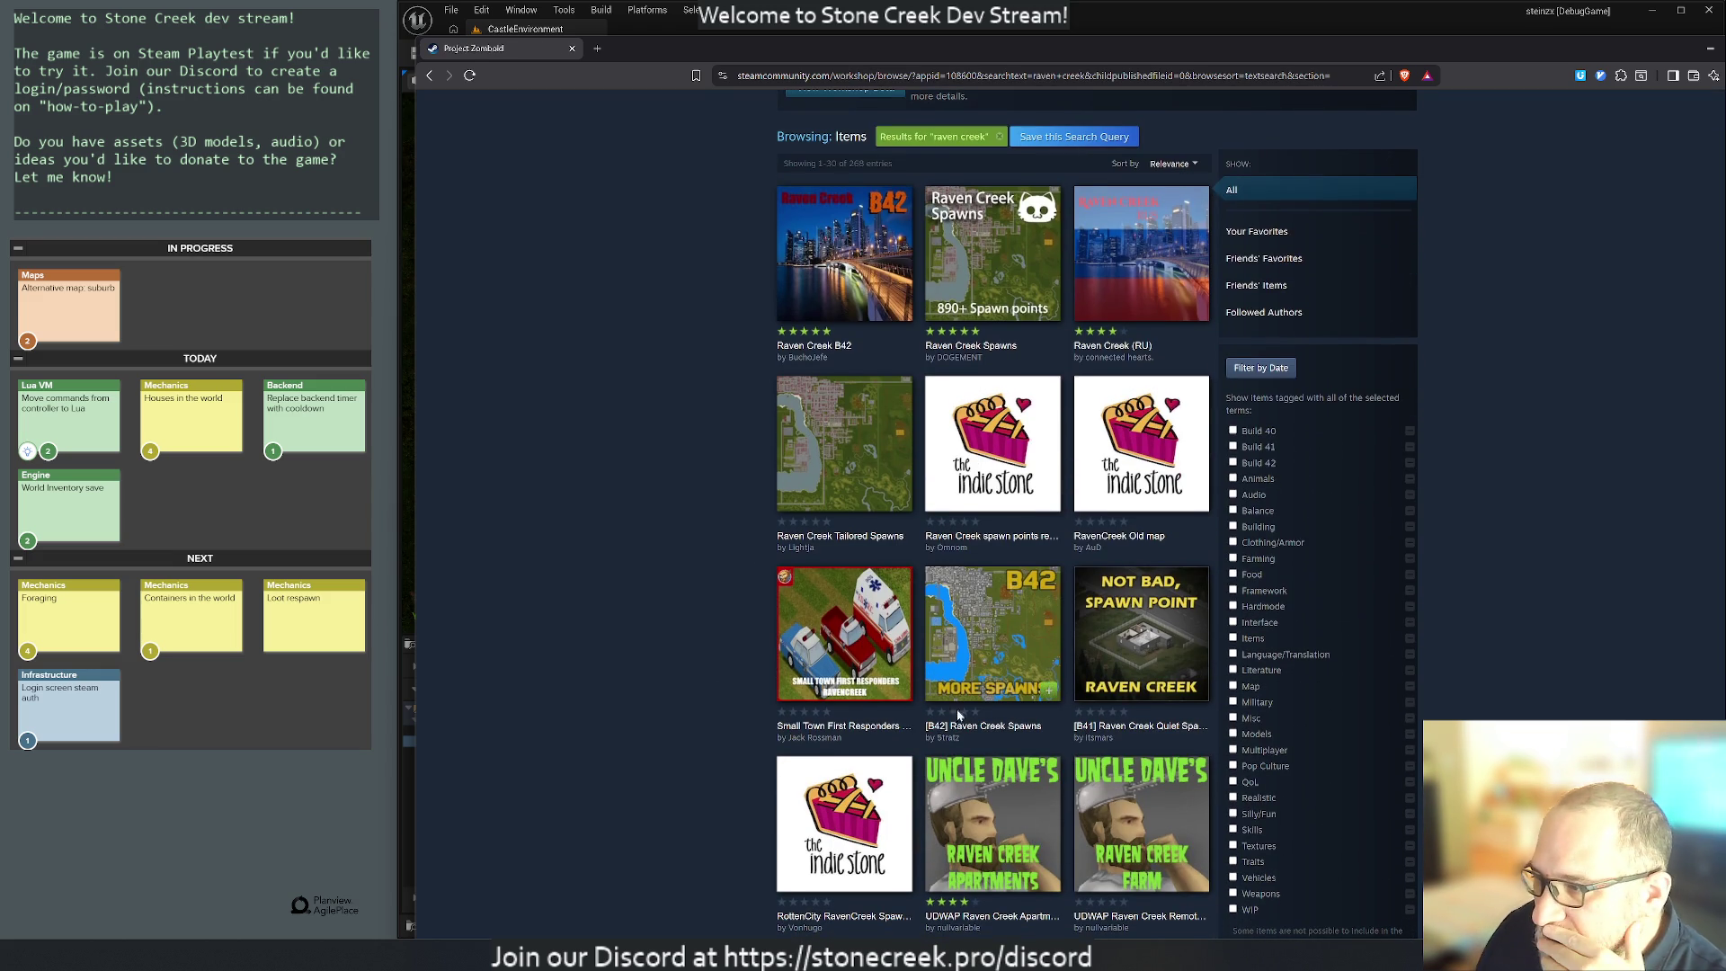
scroll(567, 656, "down", 3)
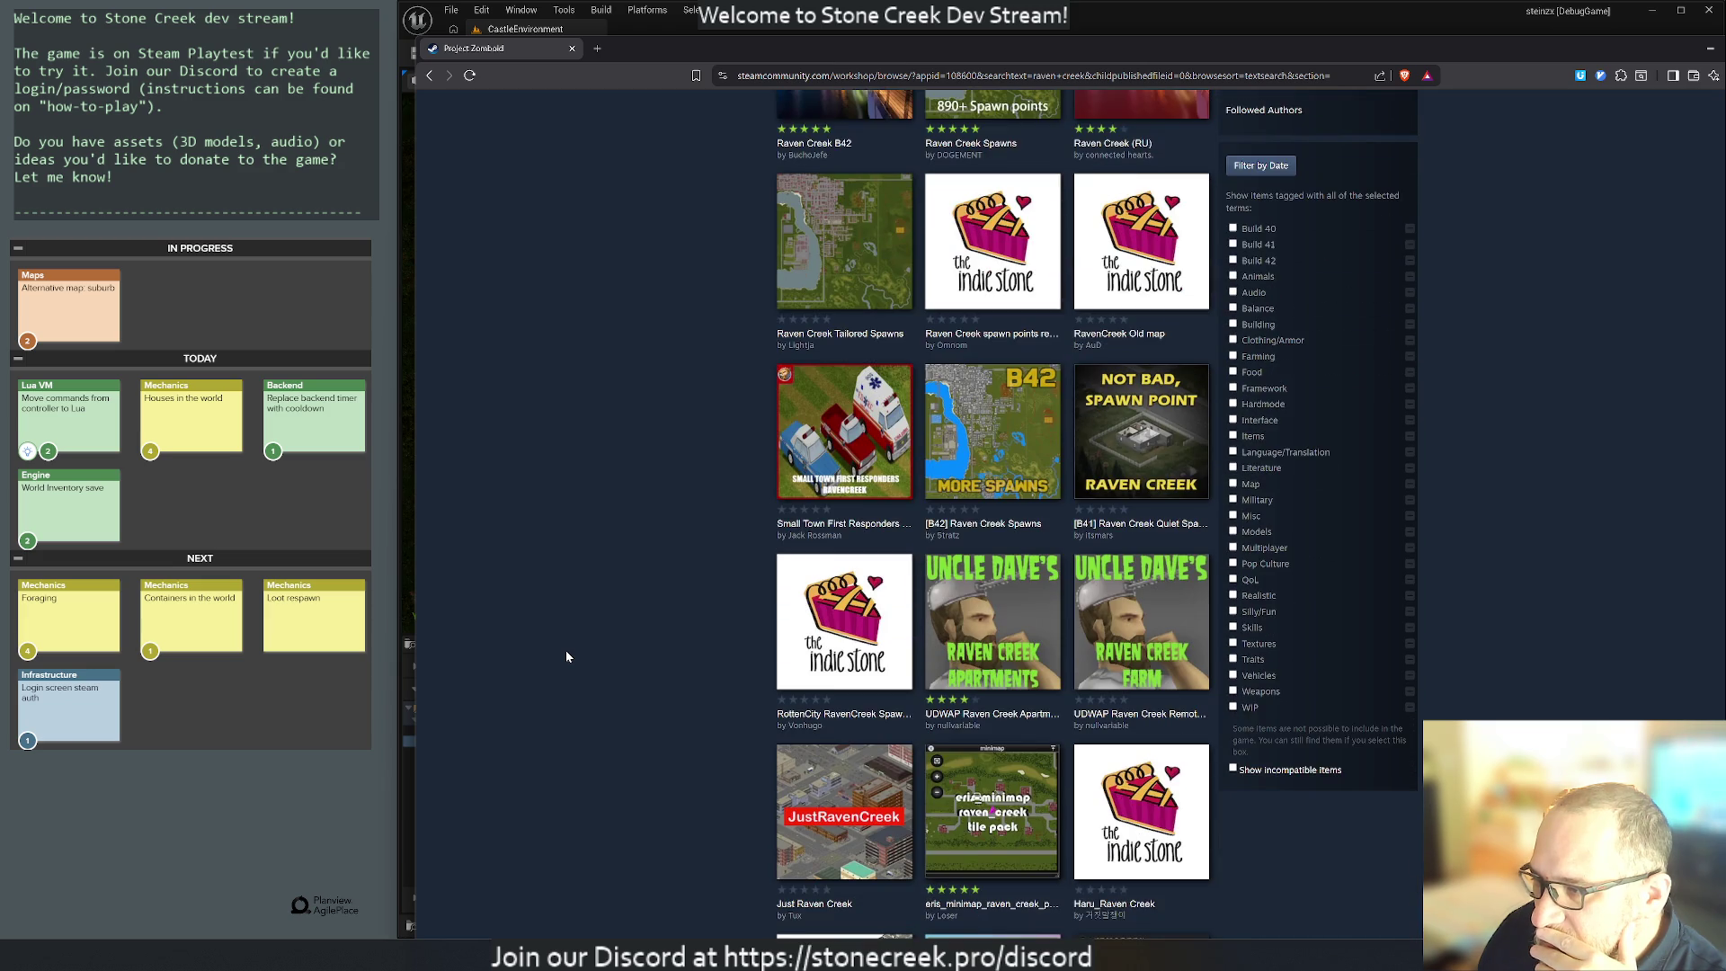
scroll(759, 702, "down", 2)
scroll(760, 699, "down", 2)
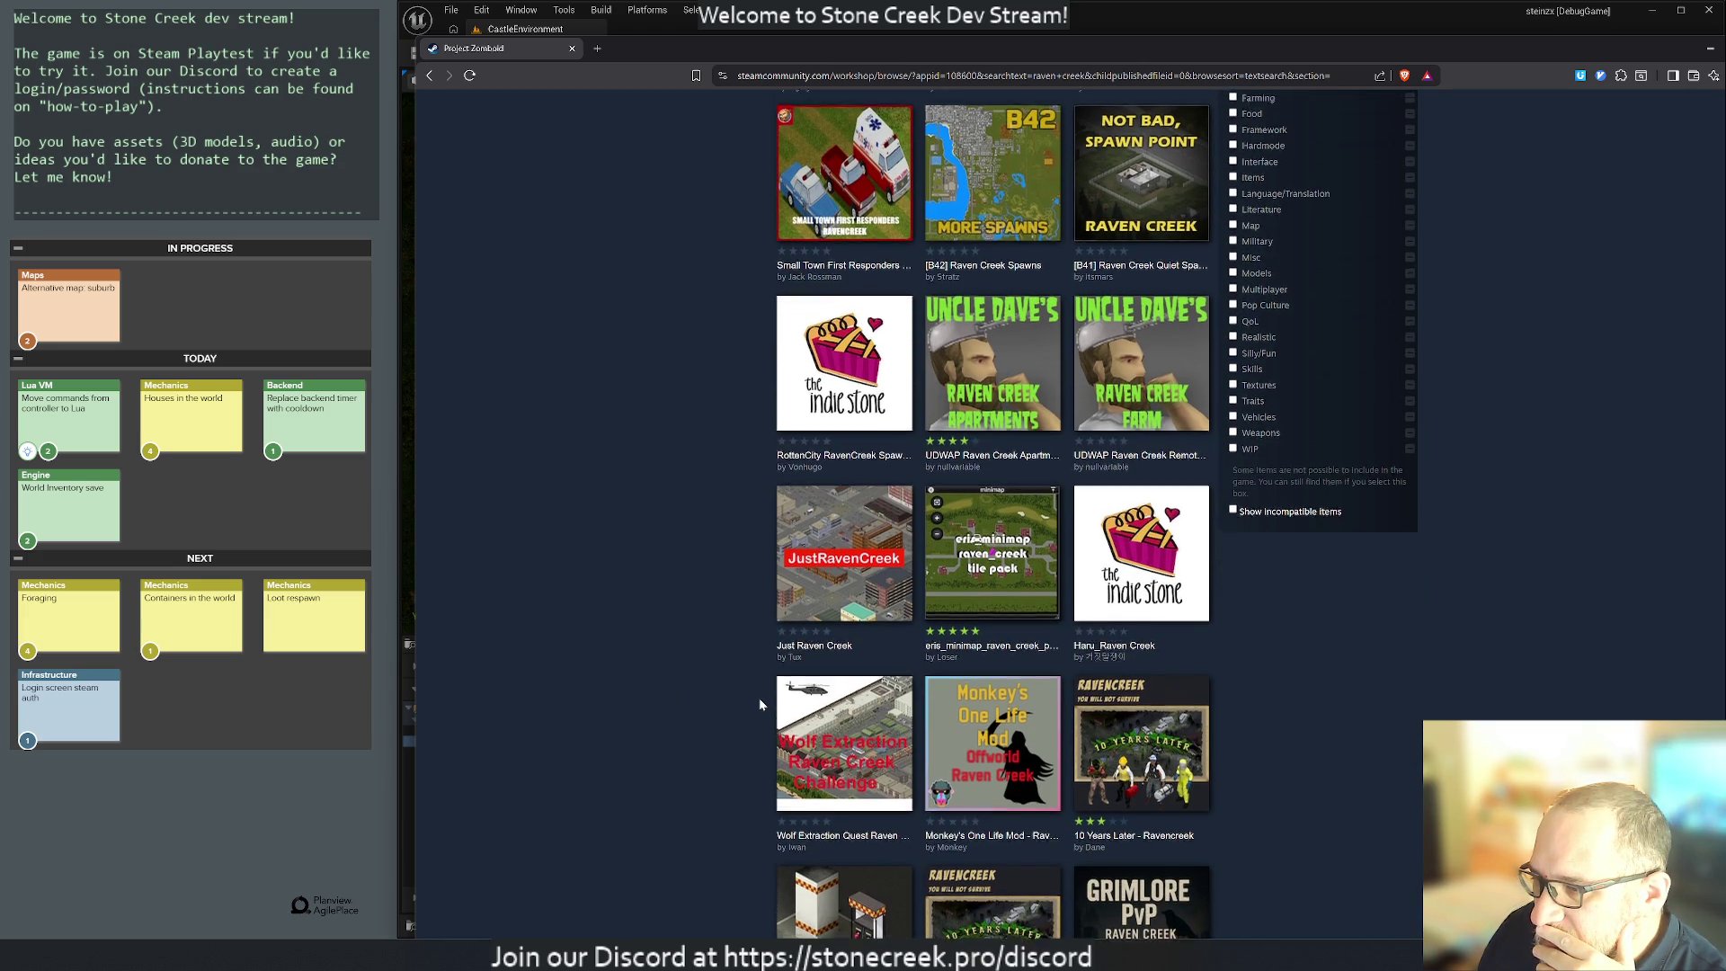
scroll(759, 698, "up", 5)
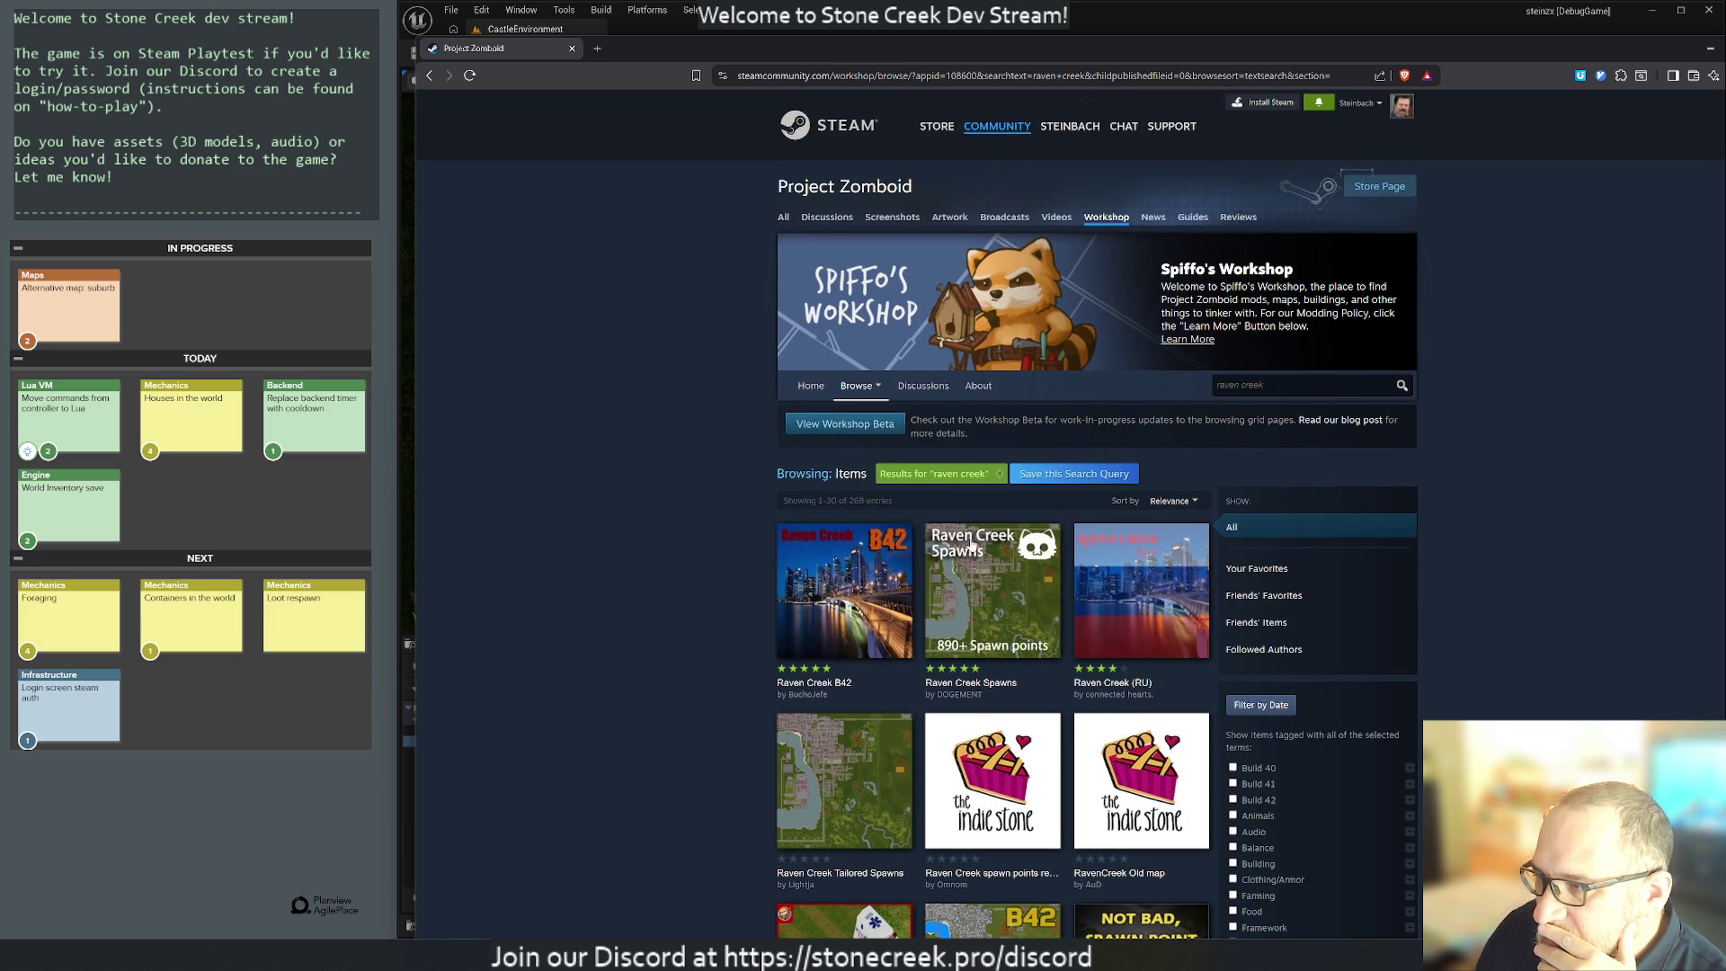
left_click(810, 631)
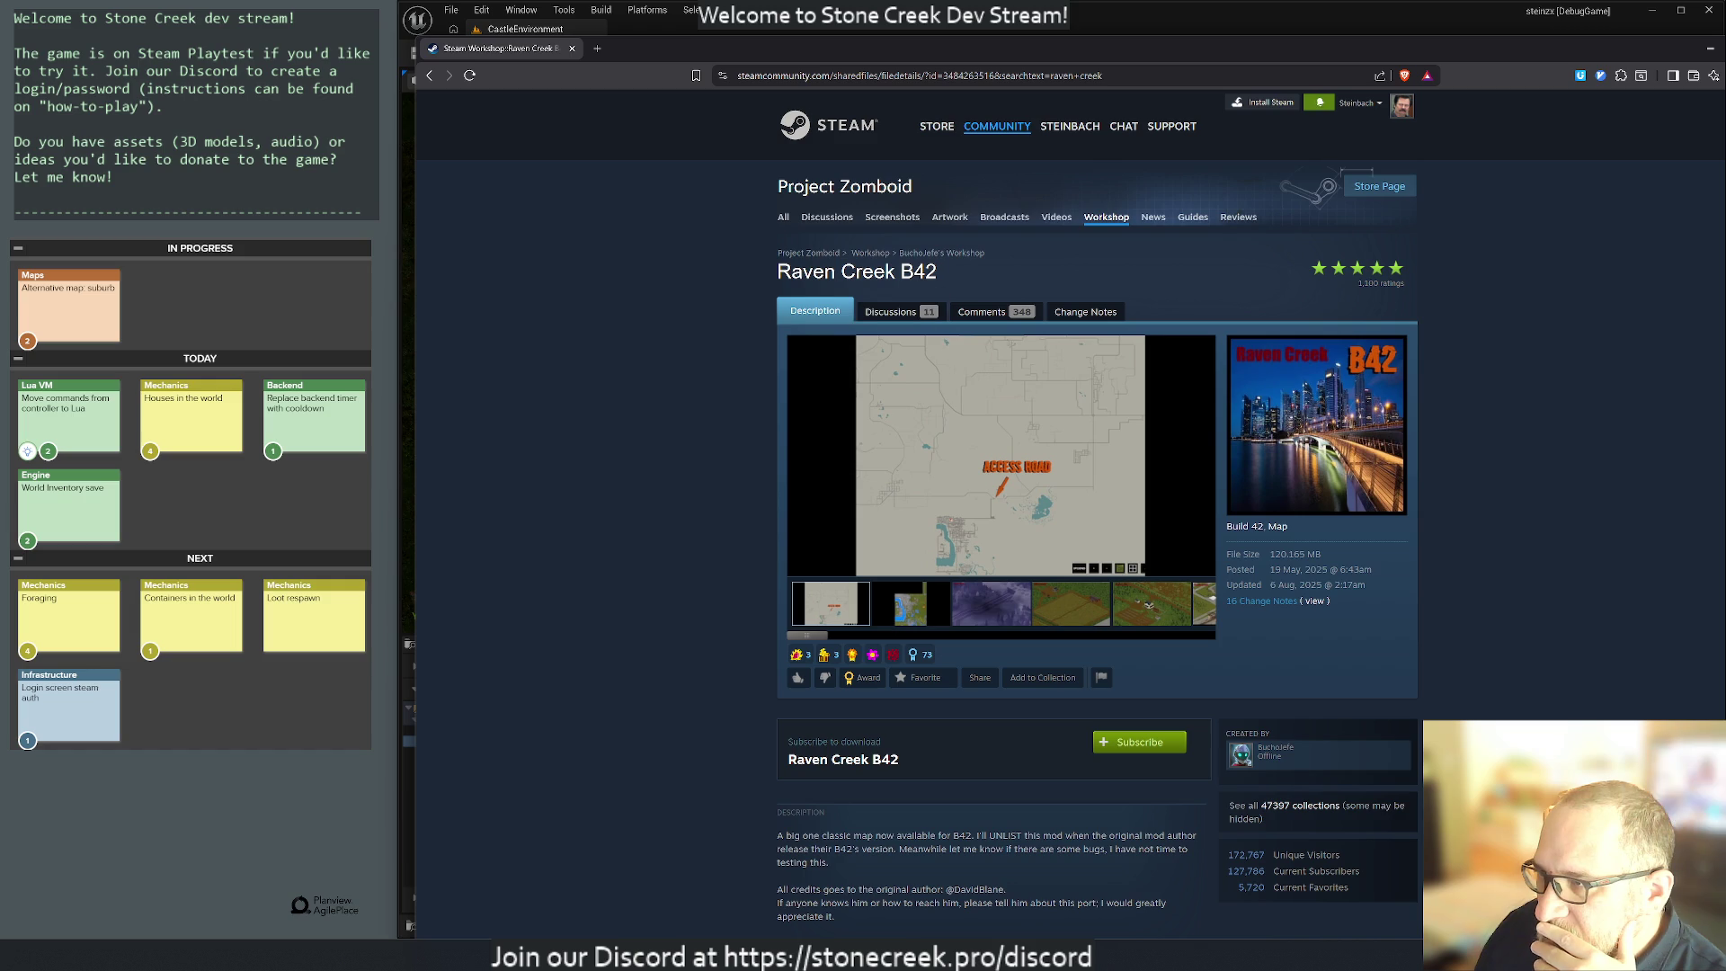
left_click(870, 252)
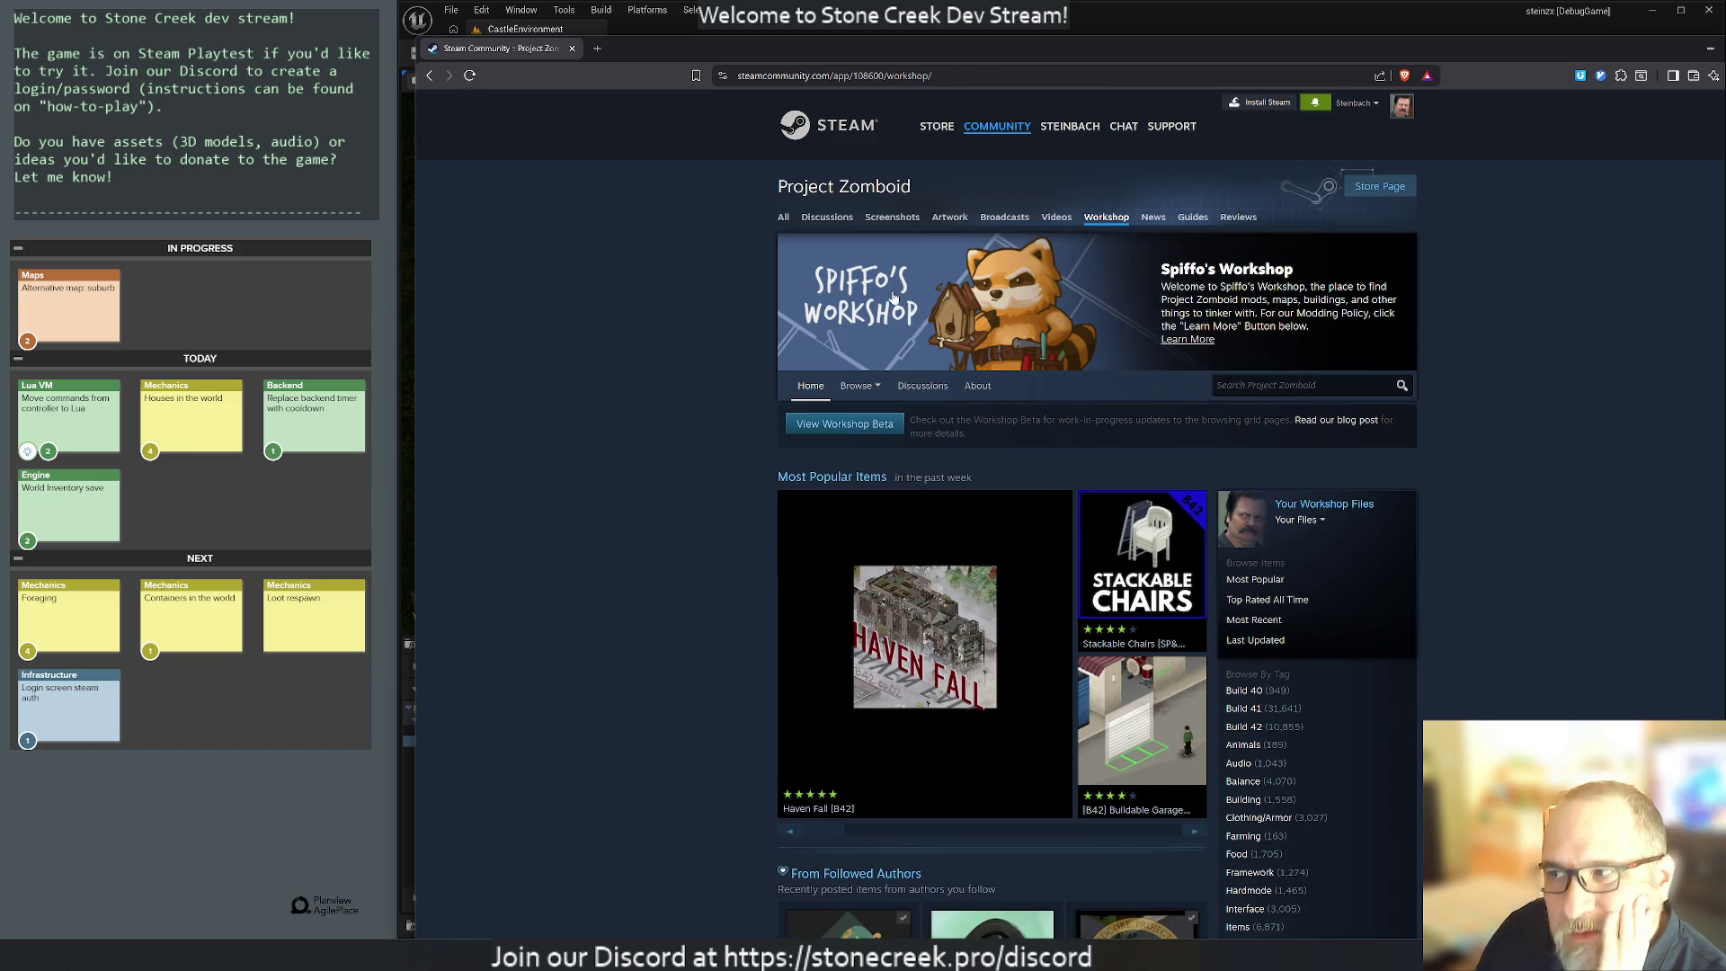
scroll(1369, 722, "down", 2)
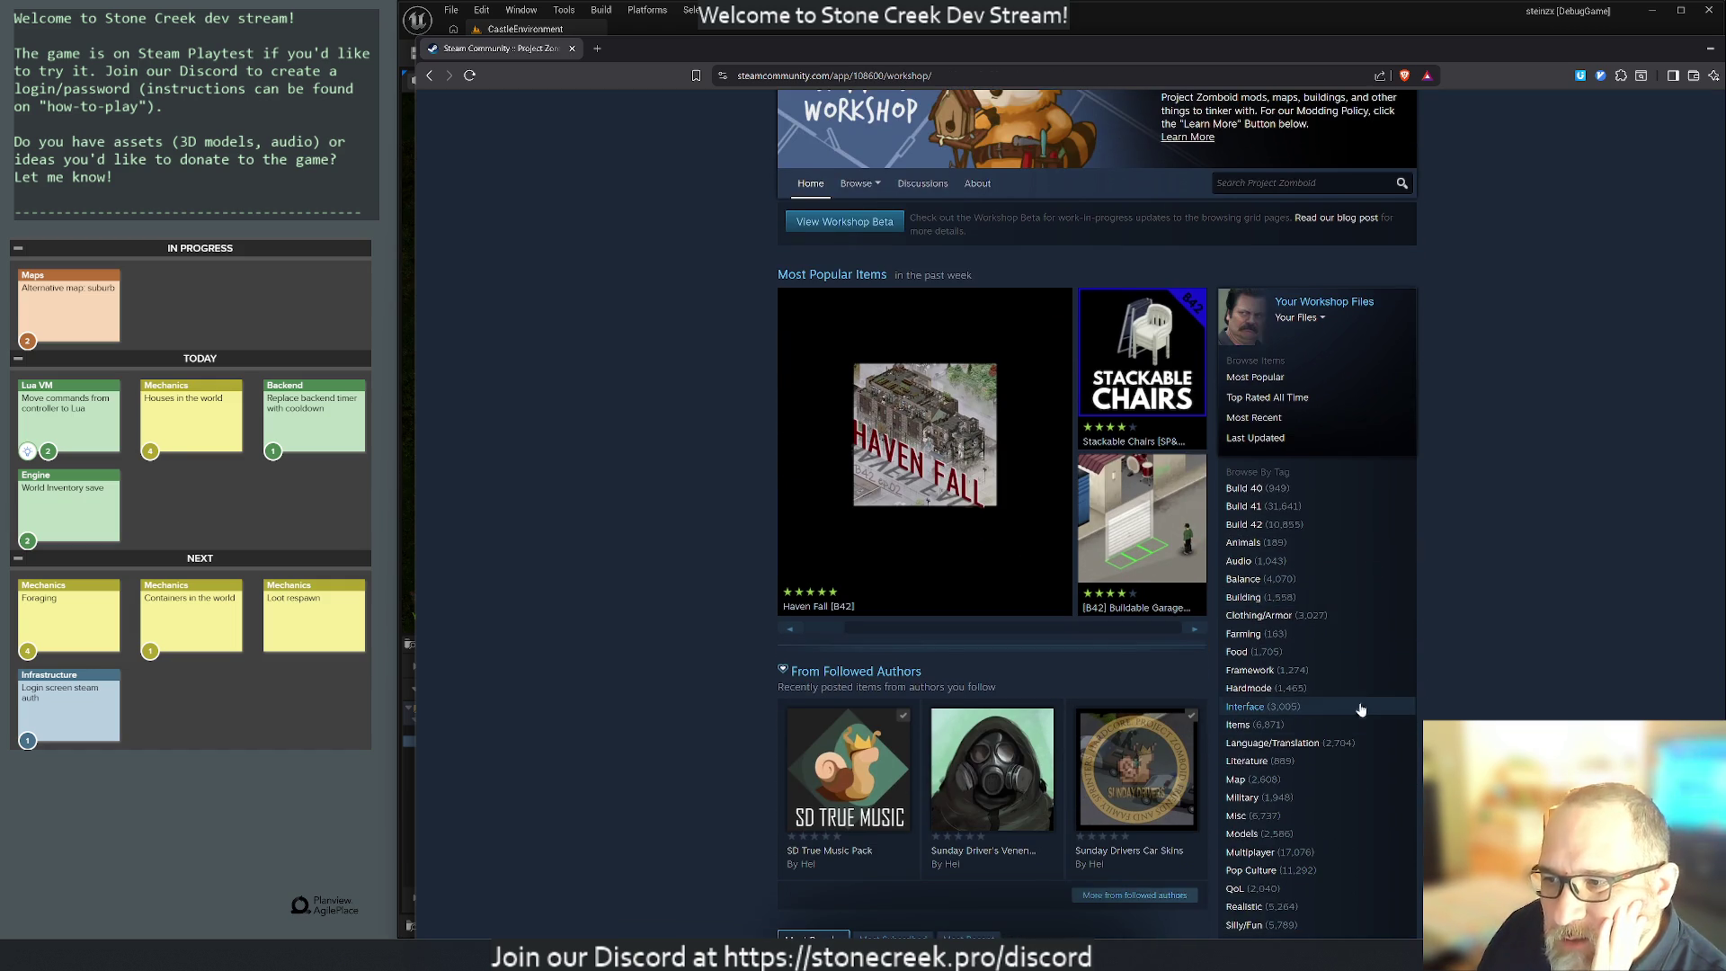
scroll(1349, 715, "down", 1)
left_click(1243, 712)
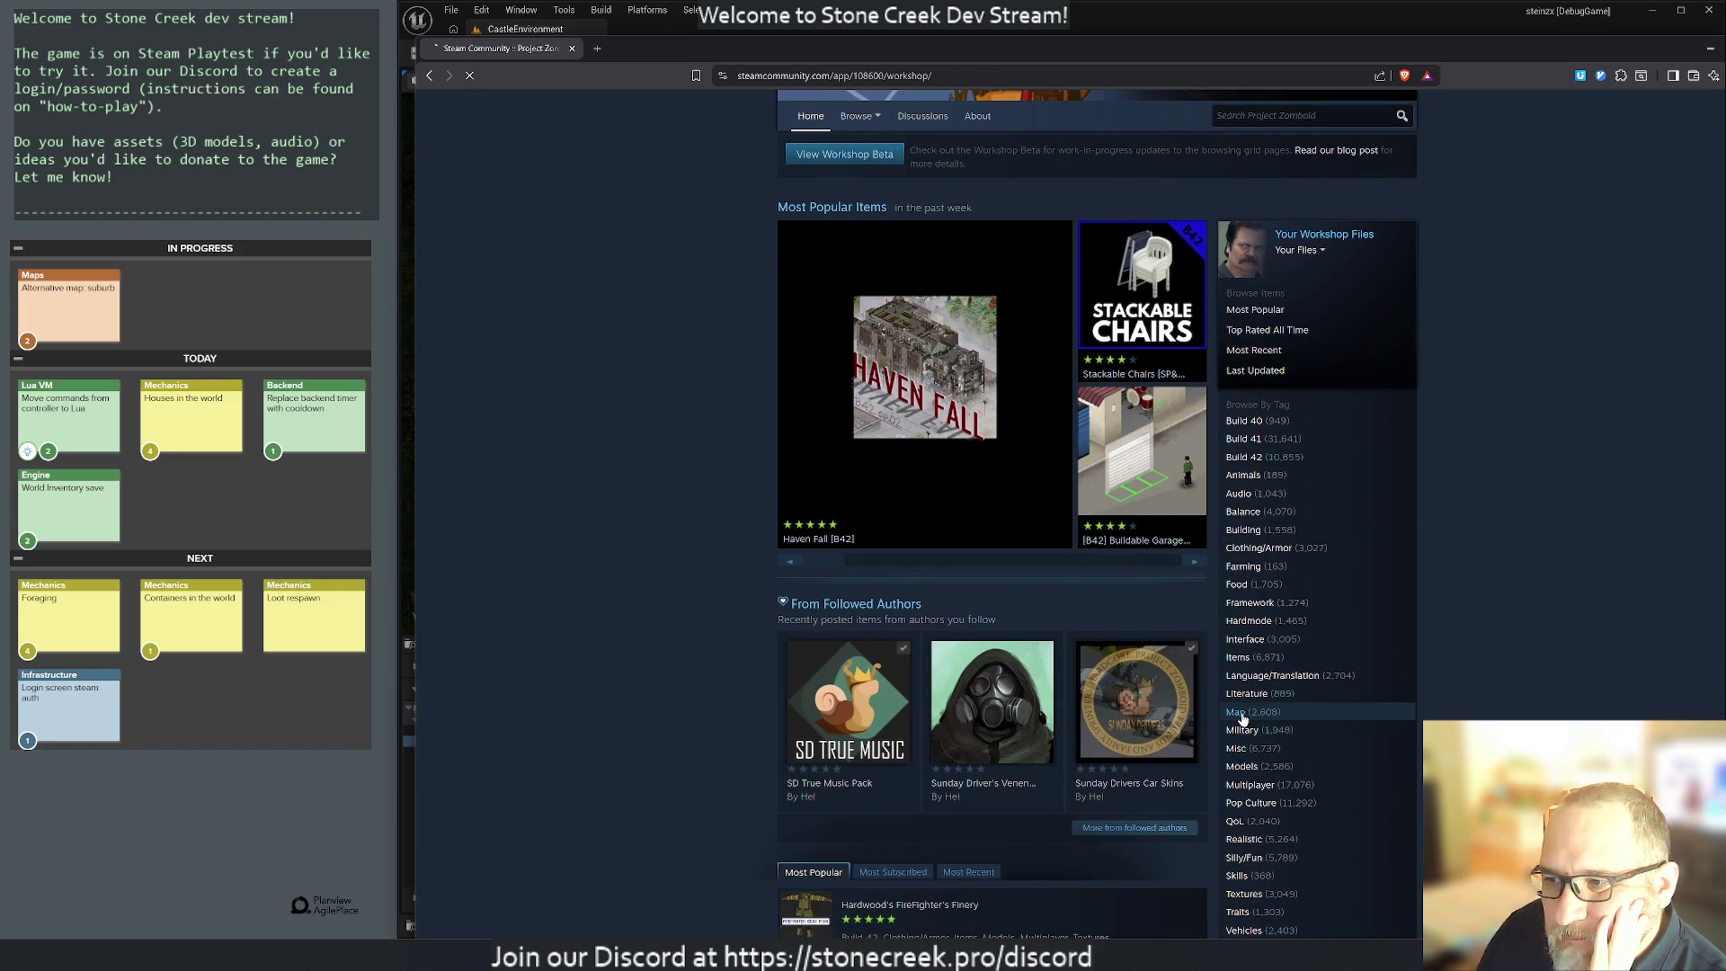
mouse_move(992, 589)
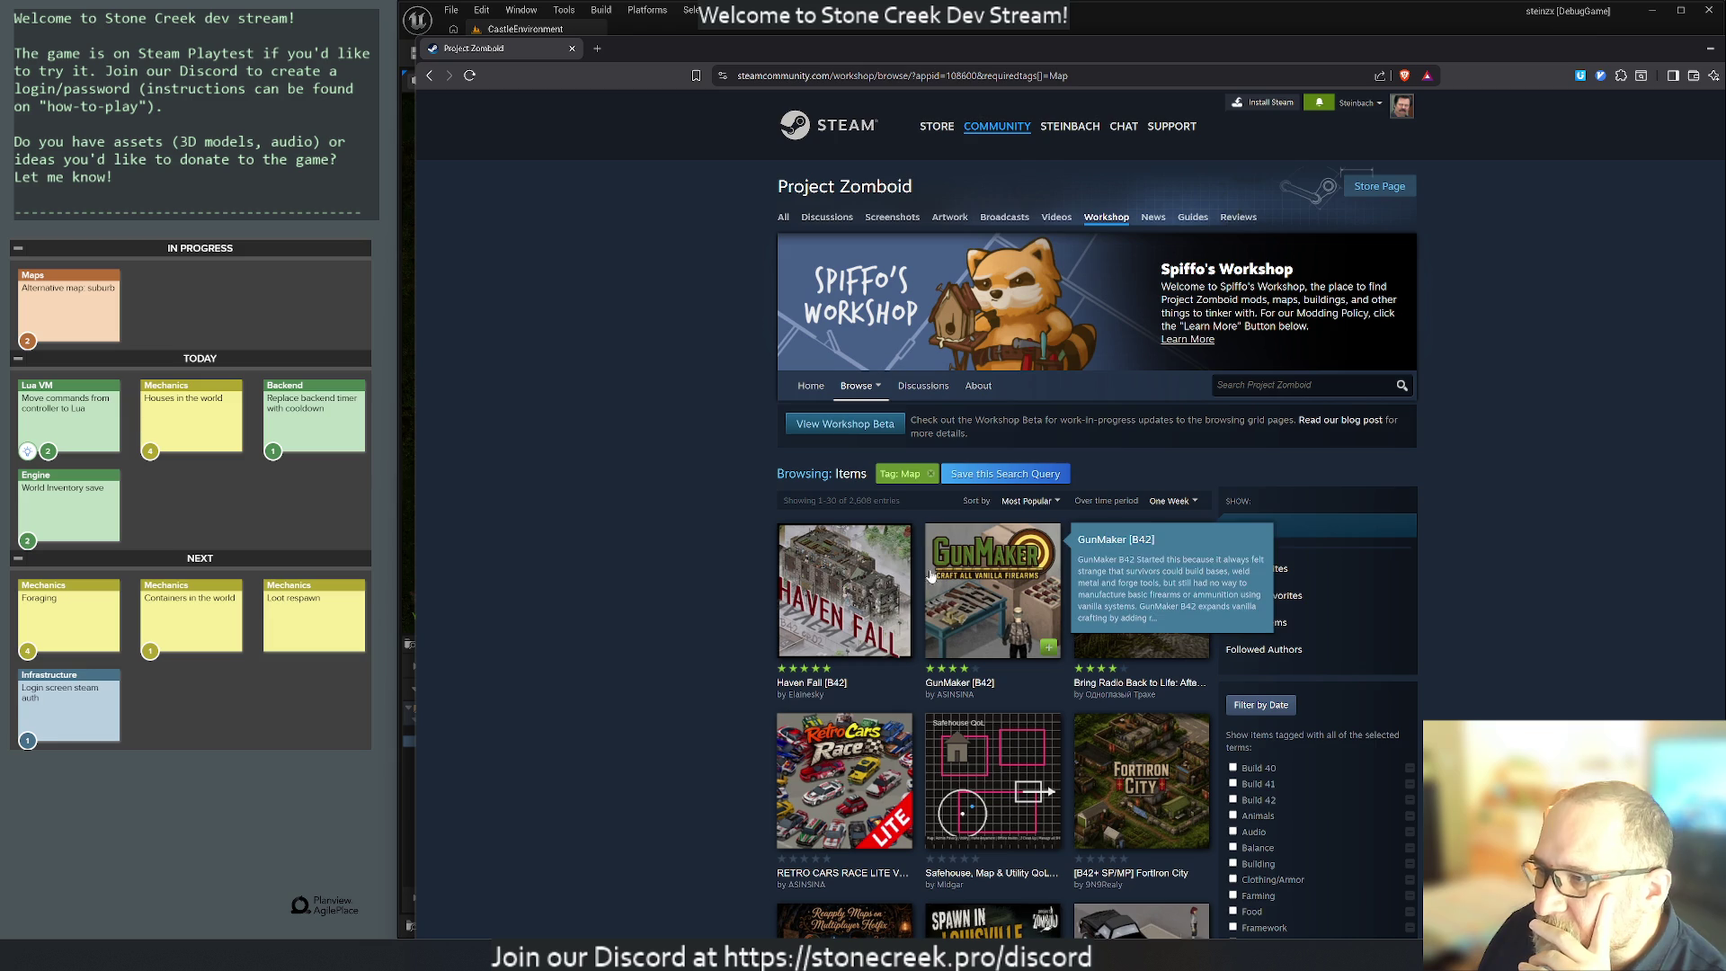
scroll(1142, 670, "down", 2)
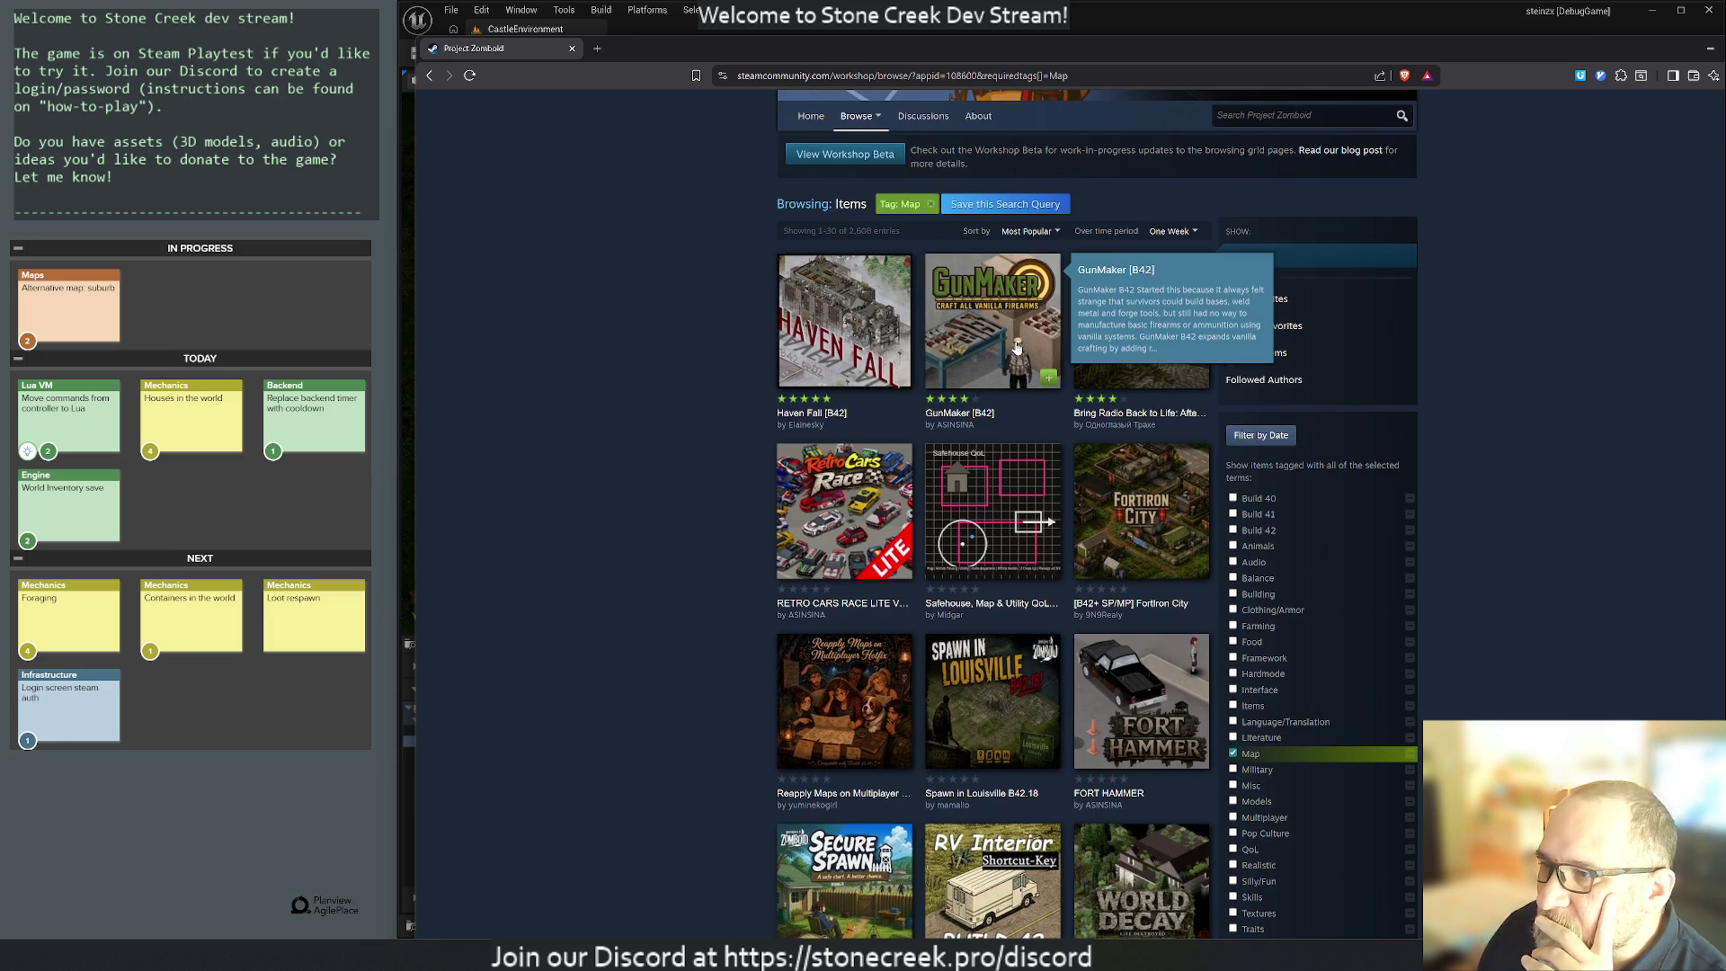
scroll(759, 494, "down", 1)
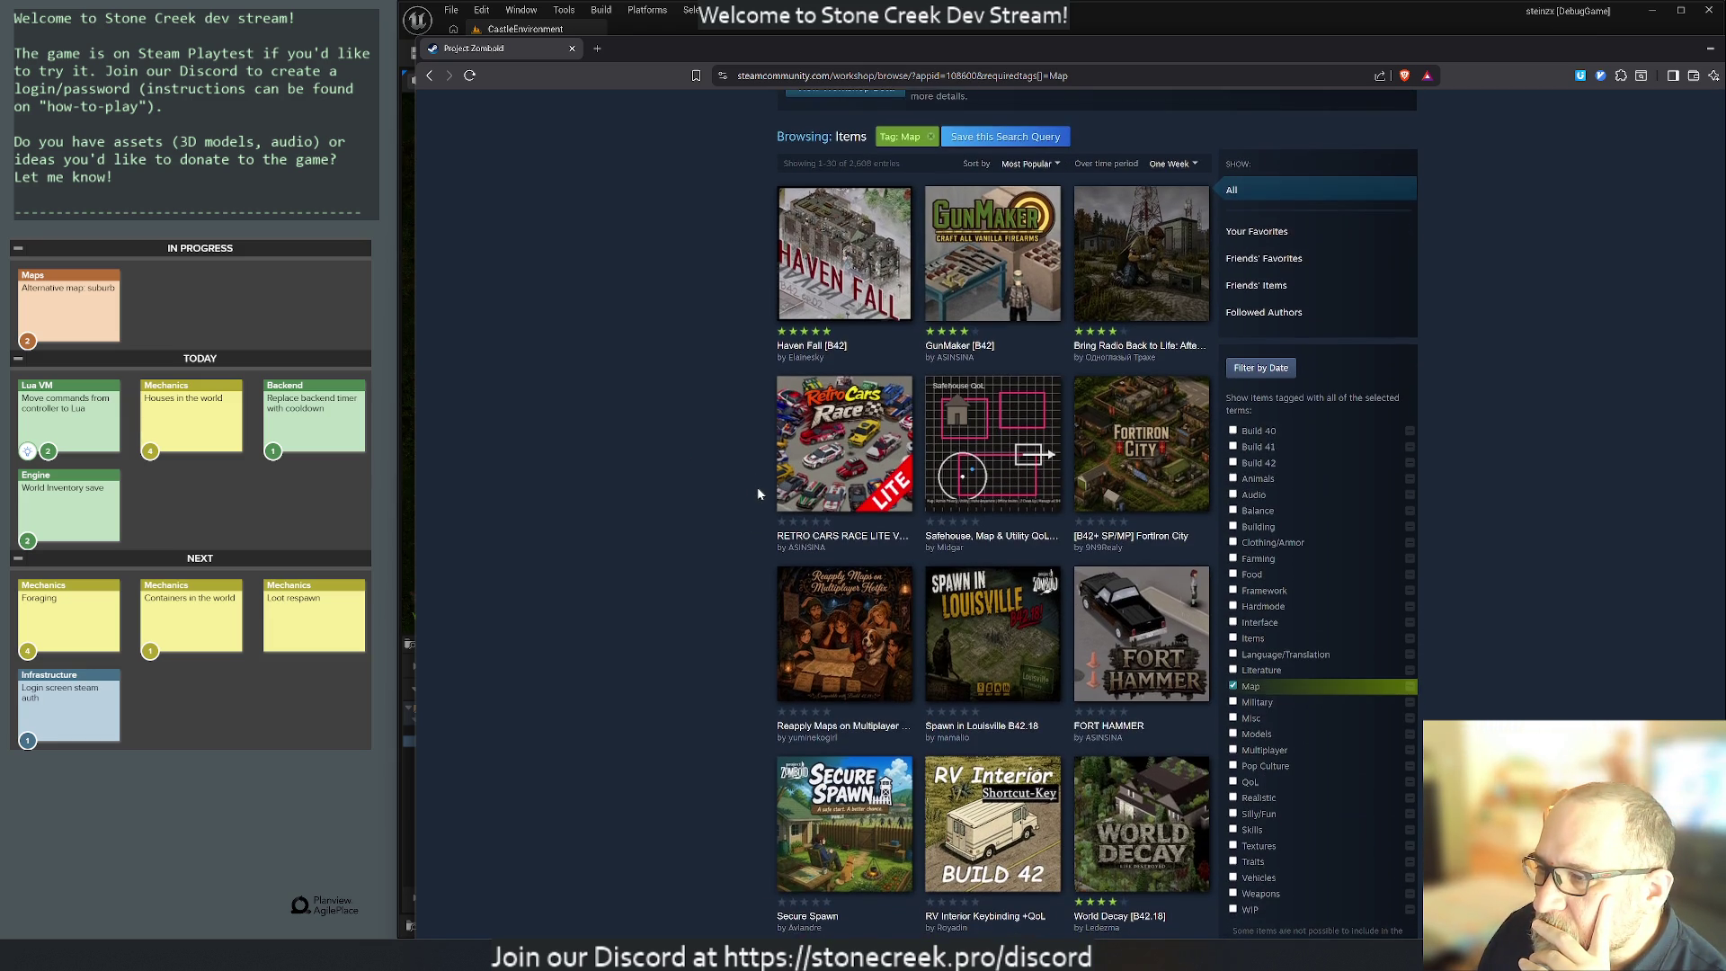
scroll(757, 494, "down", 1)
scroll(757, 495, "down", 2)
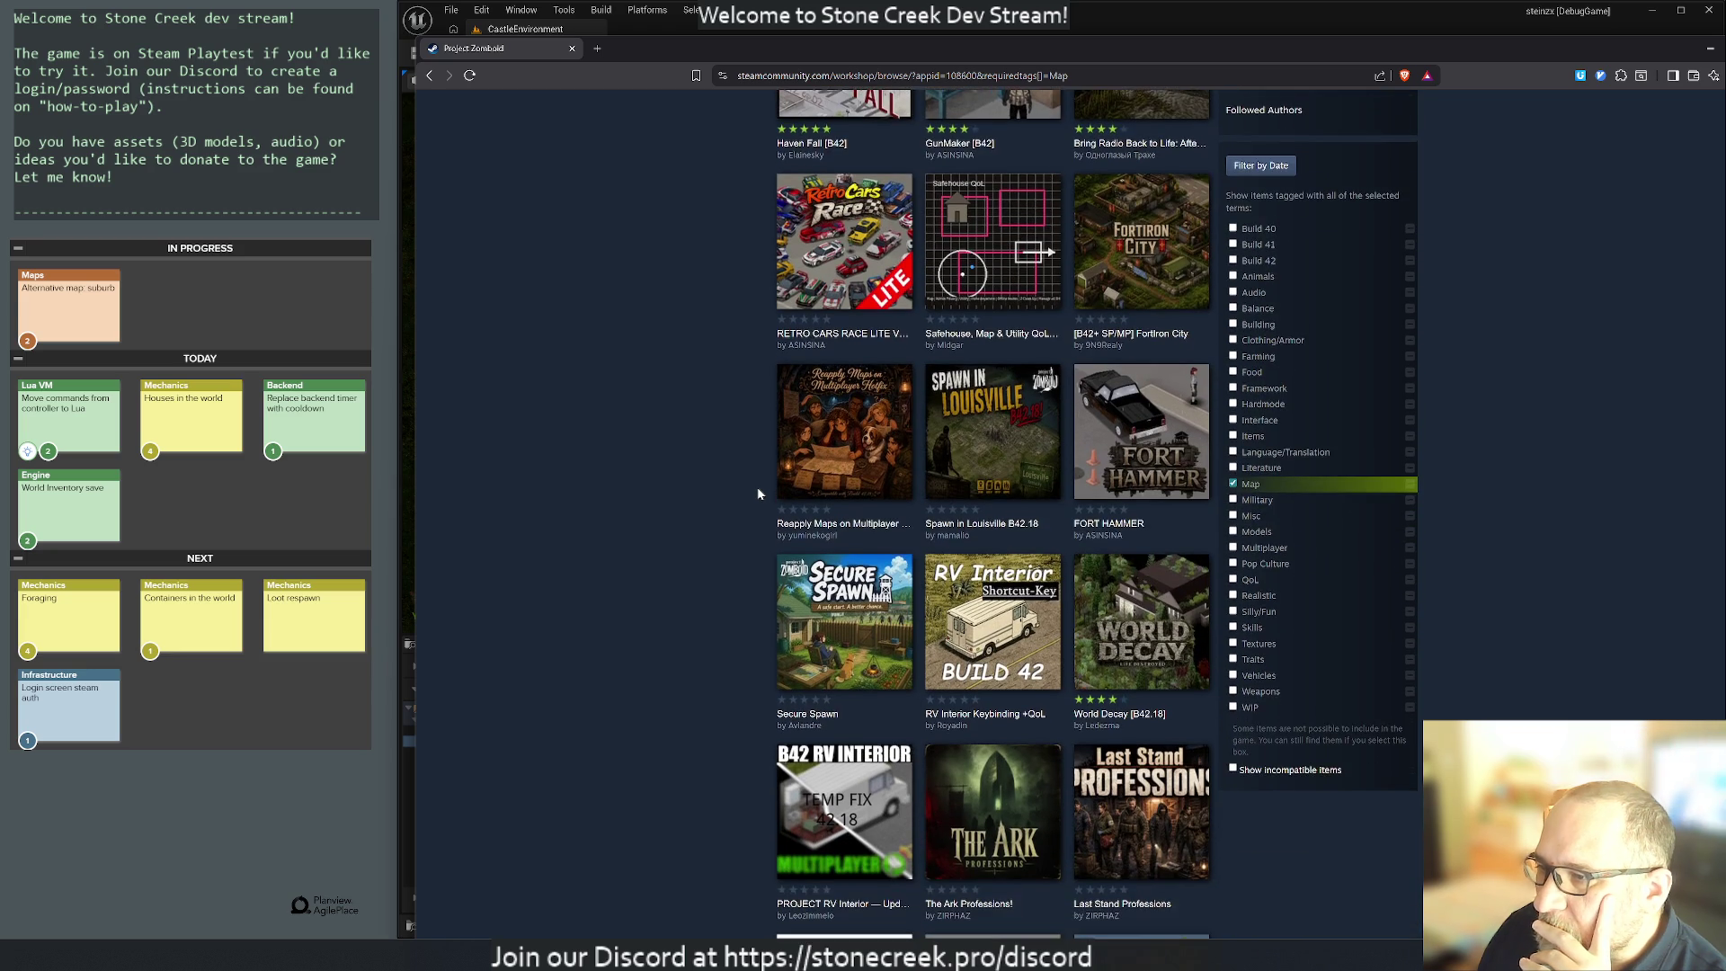
scroll(758, 495, "down", 2)
scroll(757, 494, "down", 2)
scroll(757, 494, "down", 3)
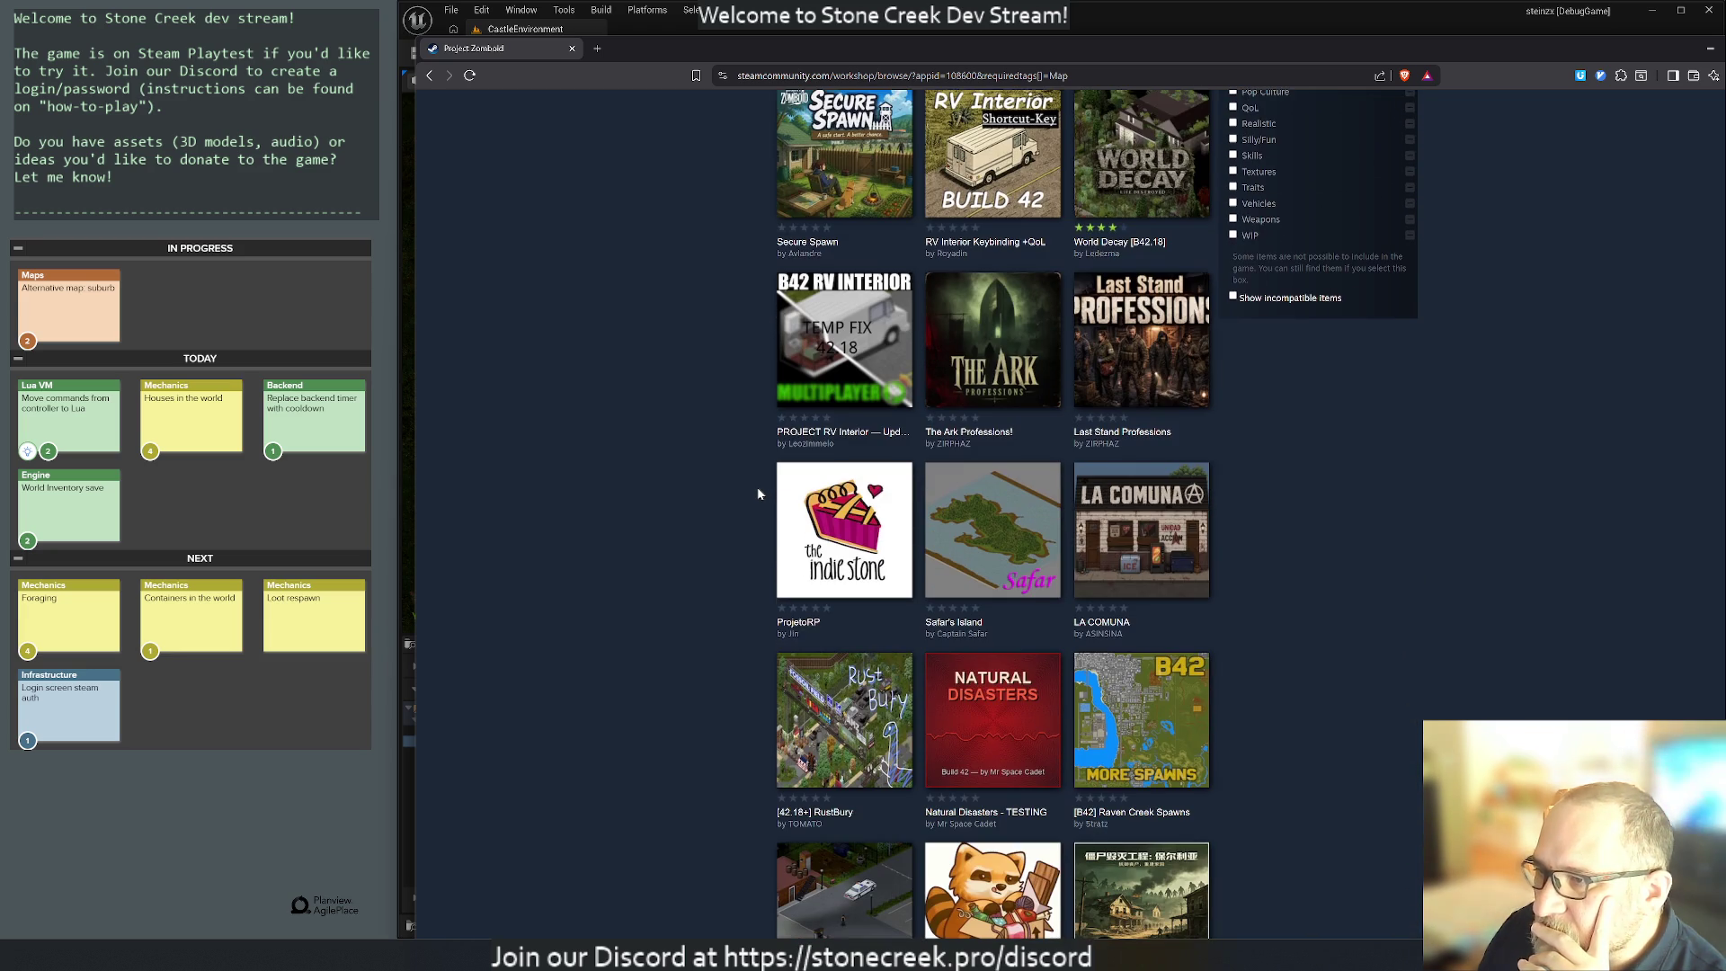
scroll(775, 581, "down", 2)
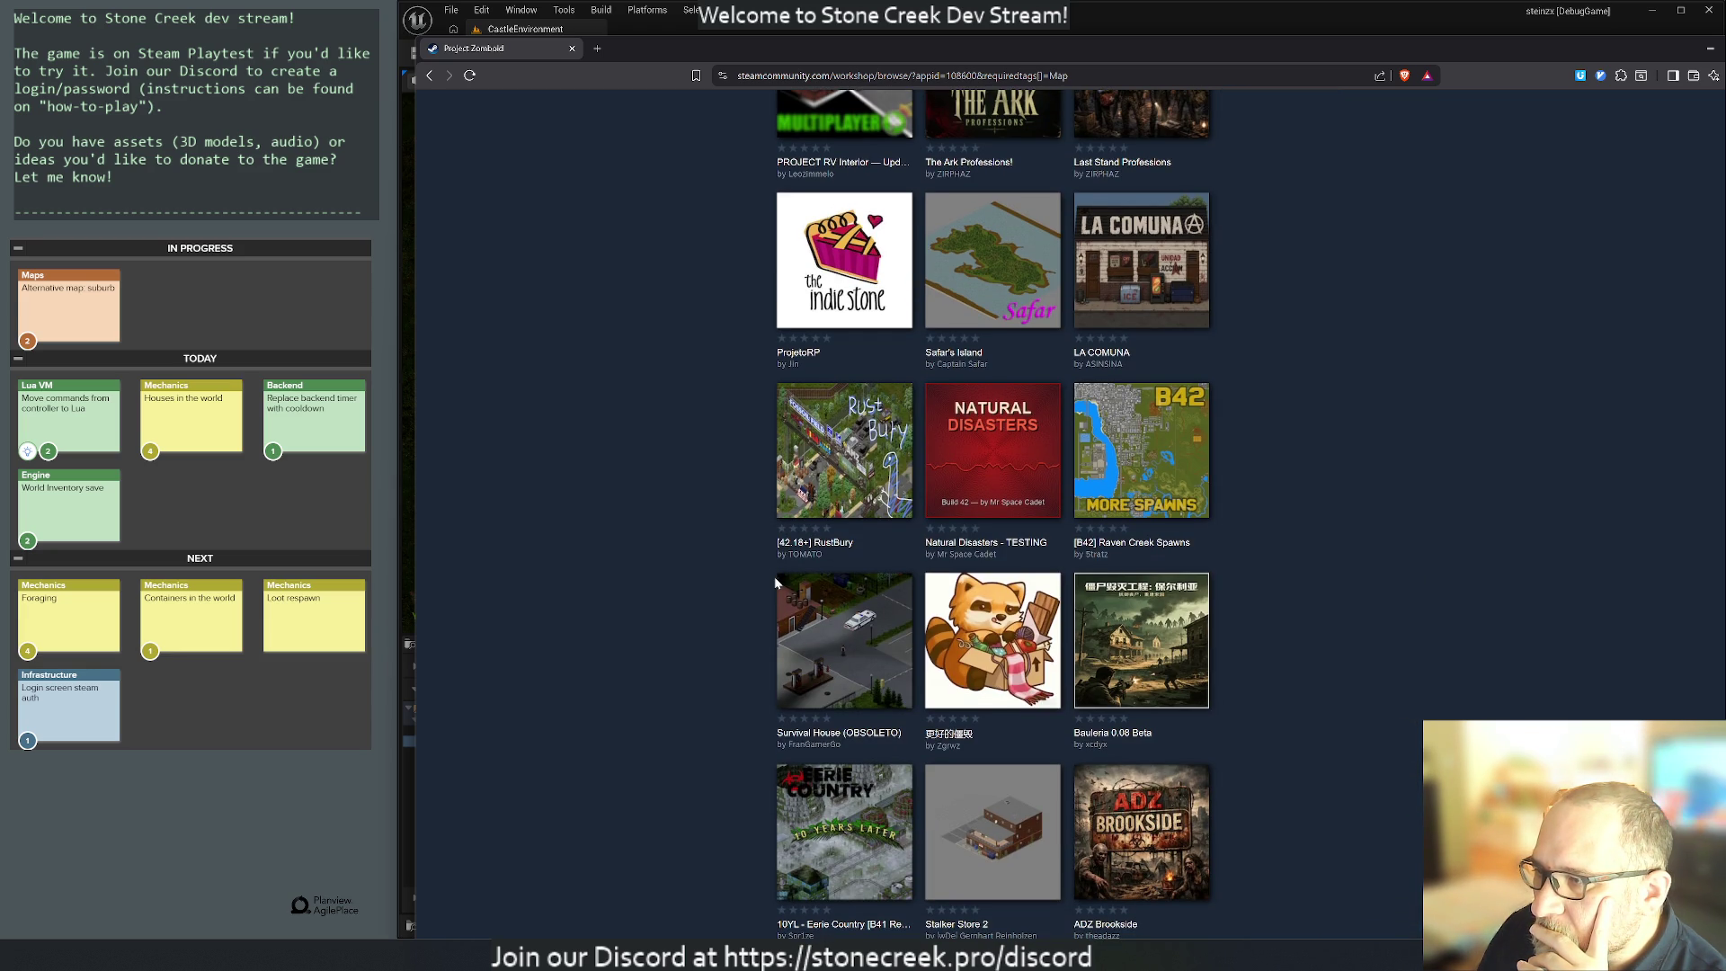
scroll(774, 576, "down", 2)
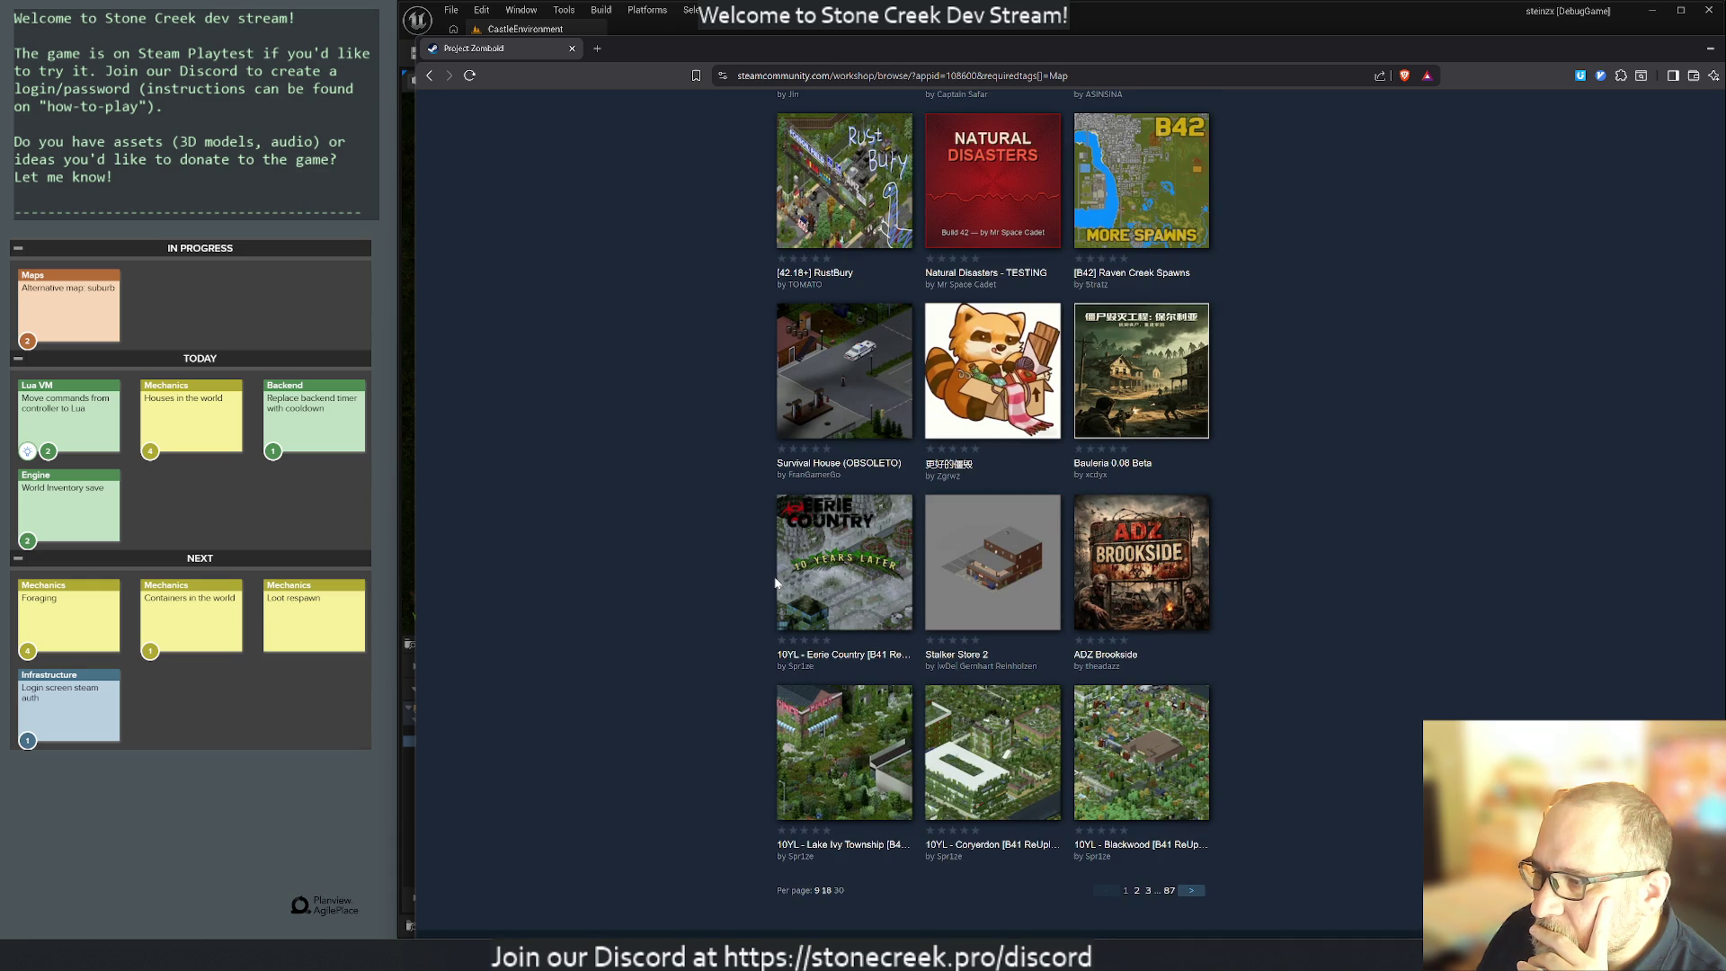
Step: Look at the 10YL Eerie Country item page and go back to the Map-tagged list
left_click(840, 606)
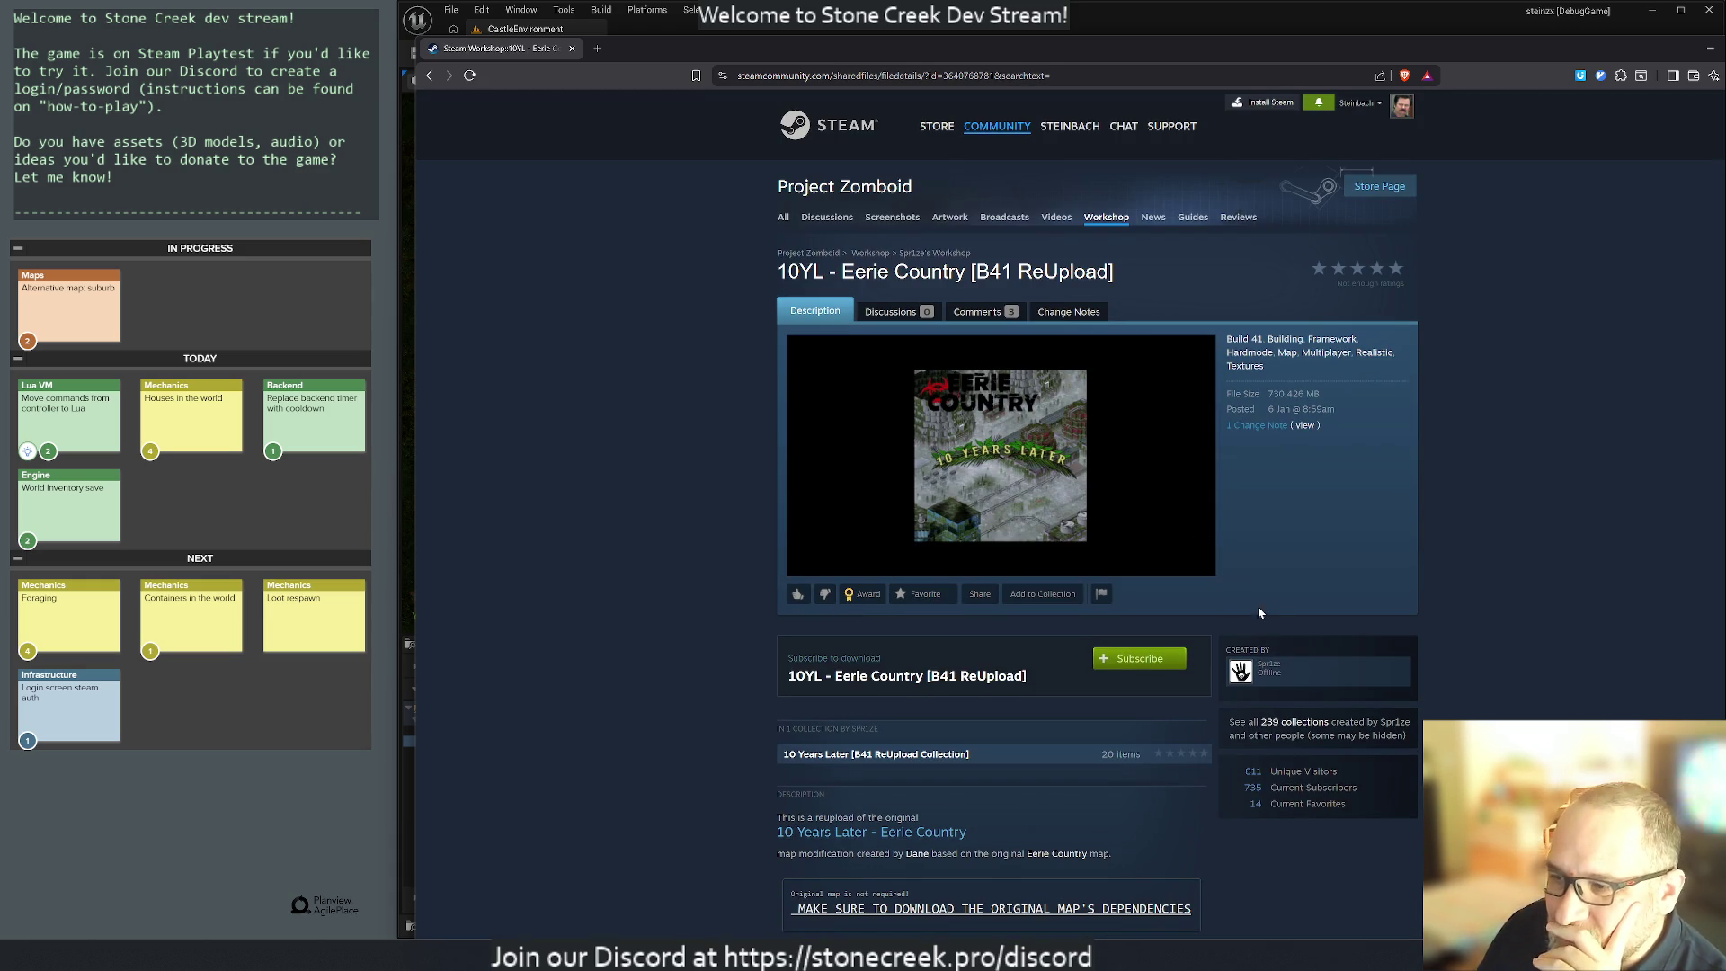
key("alt+Left")
scroll(813, 498, "up", 3)
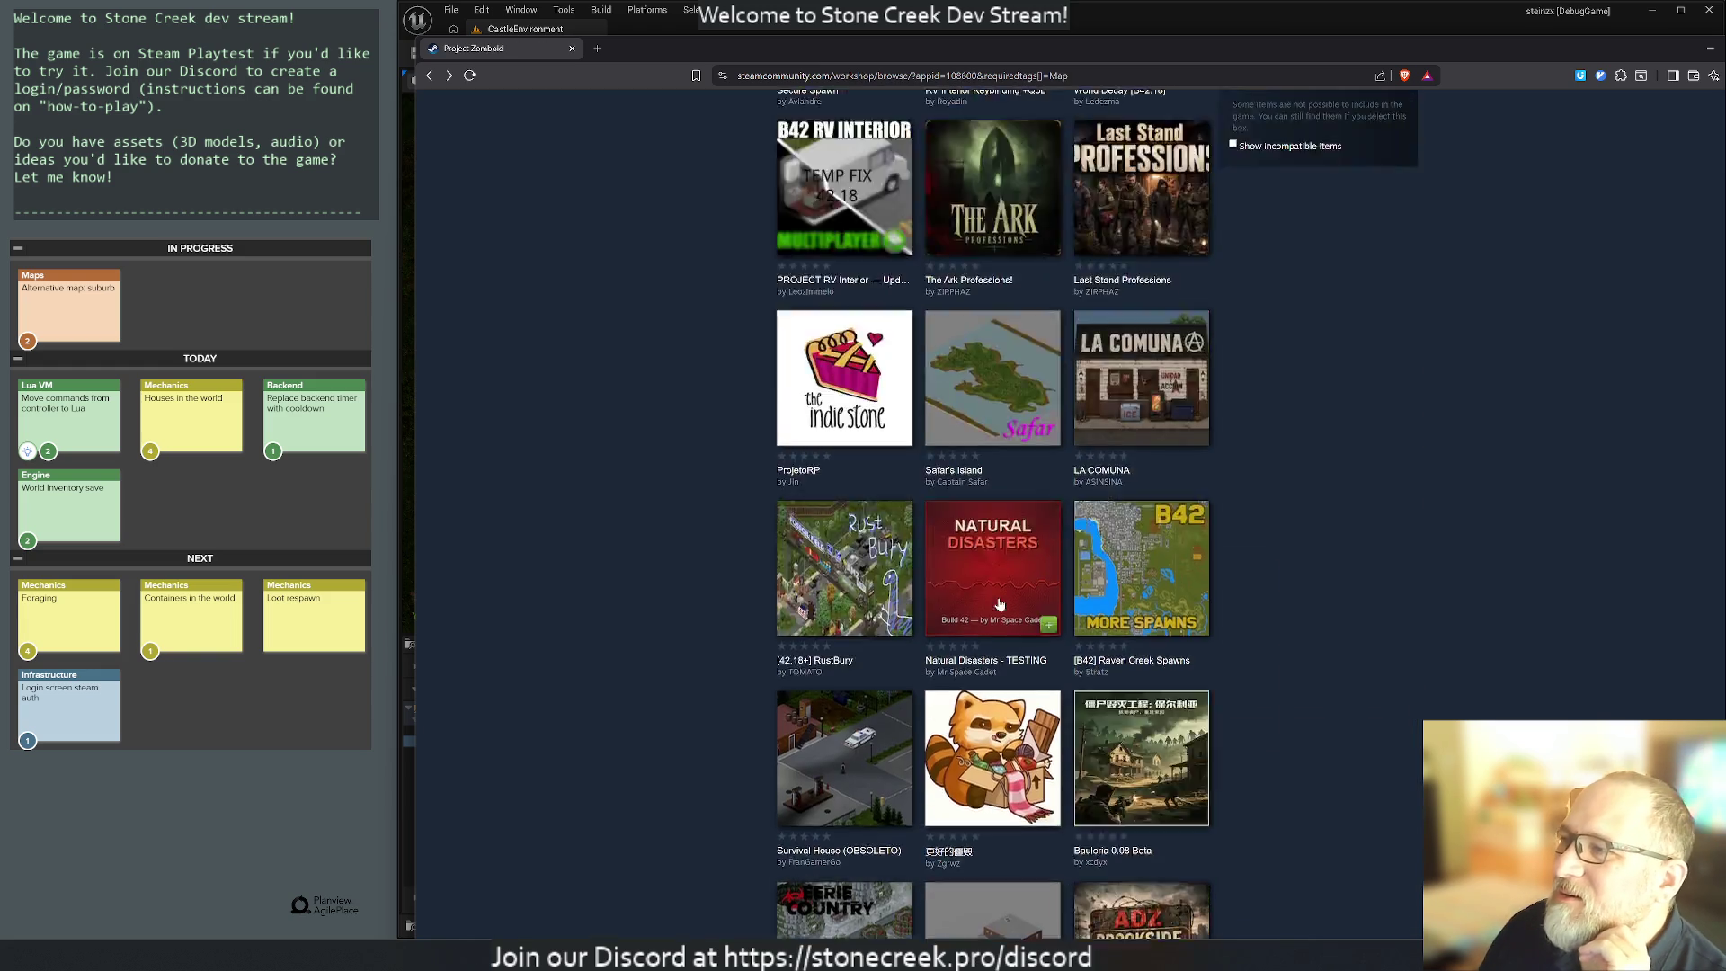
scroll(877, 540, "up", 6)
scroll(943, 567, "up", 3)
scroll(999, 604, "up", 2)
scroll(1000, 605, "up", 1)
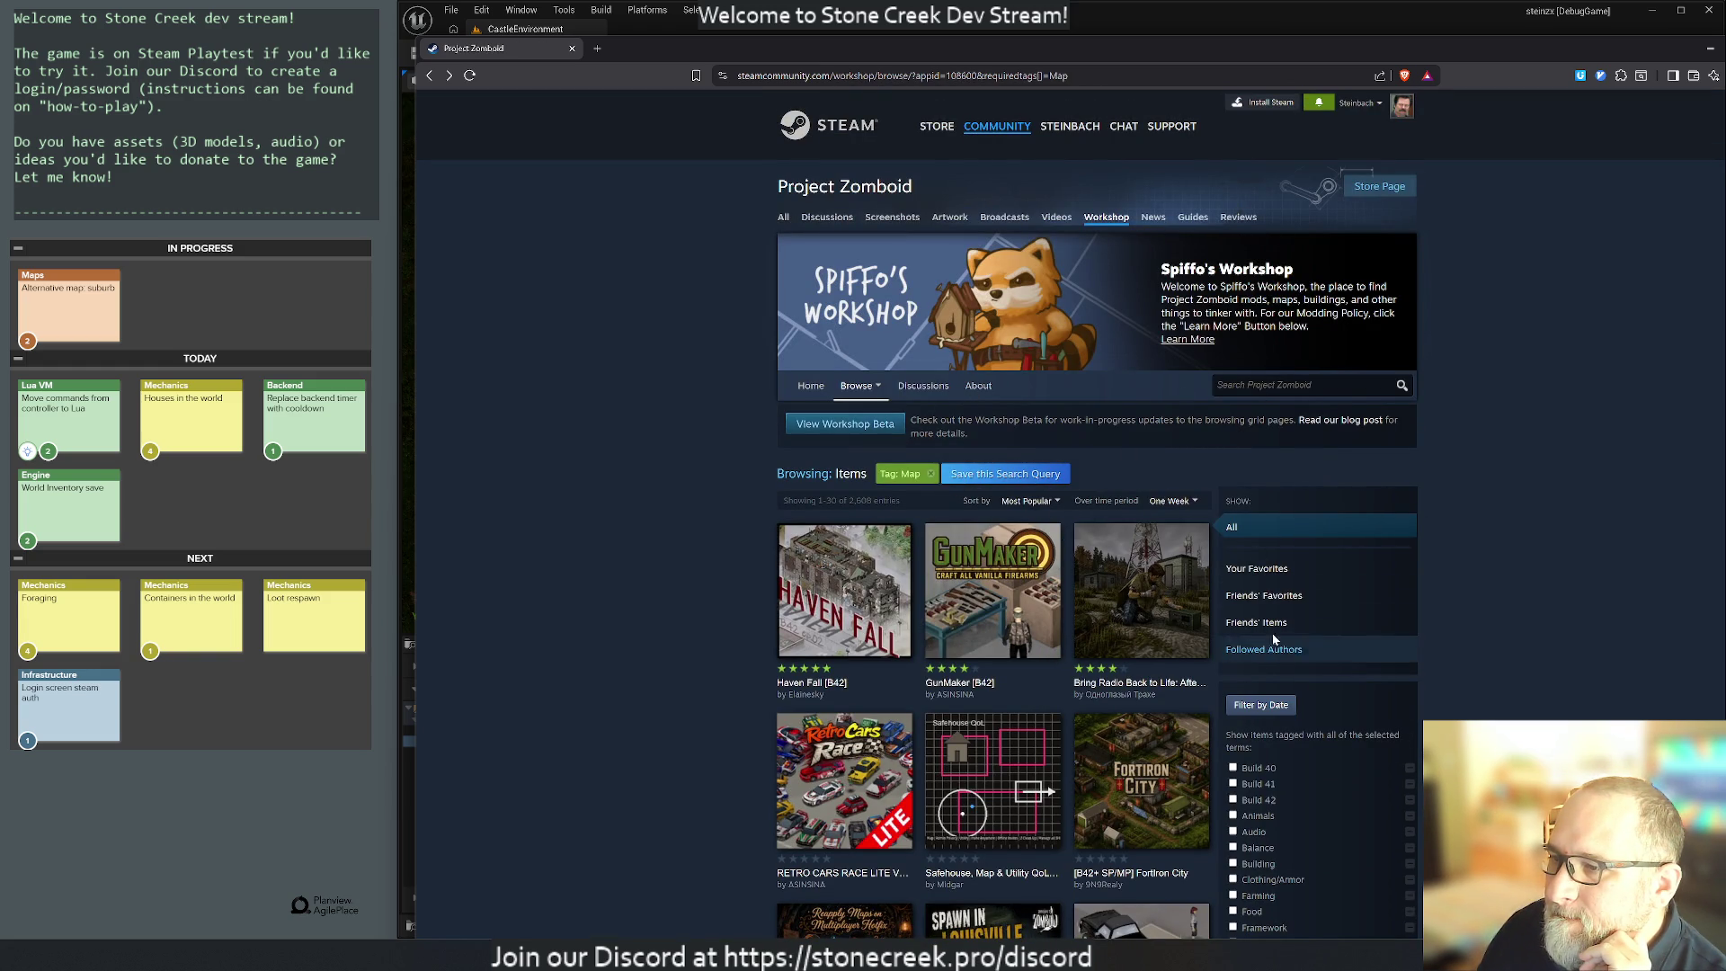
mouse_move(1027, 500)
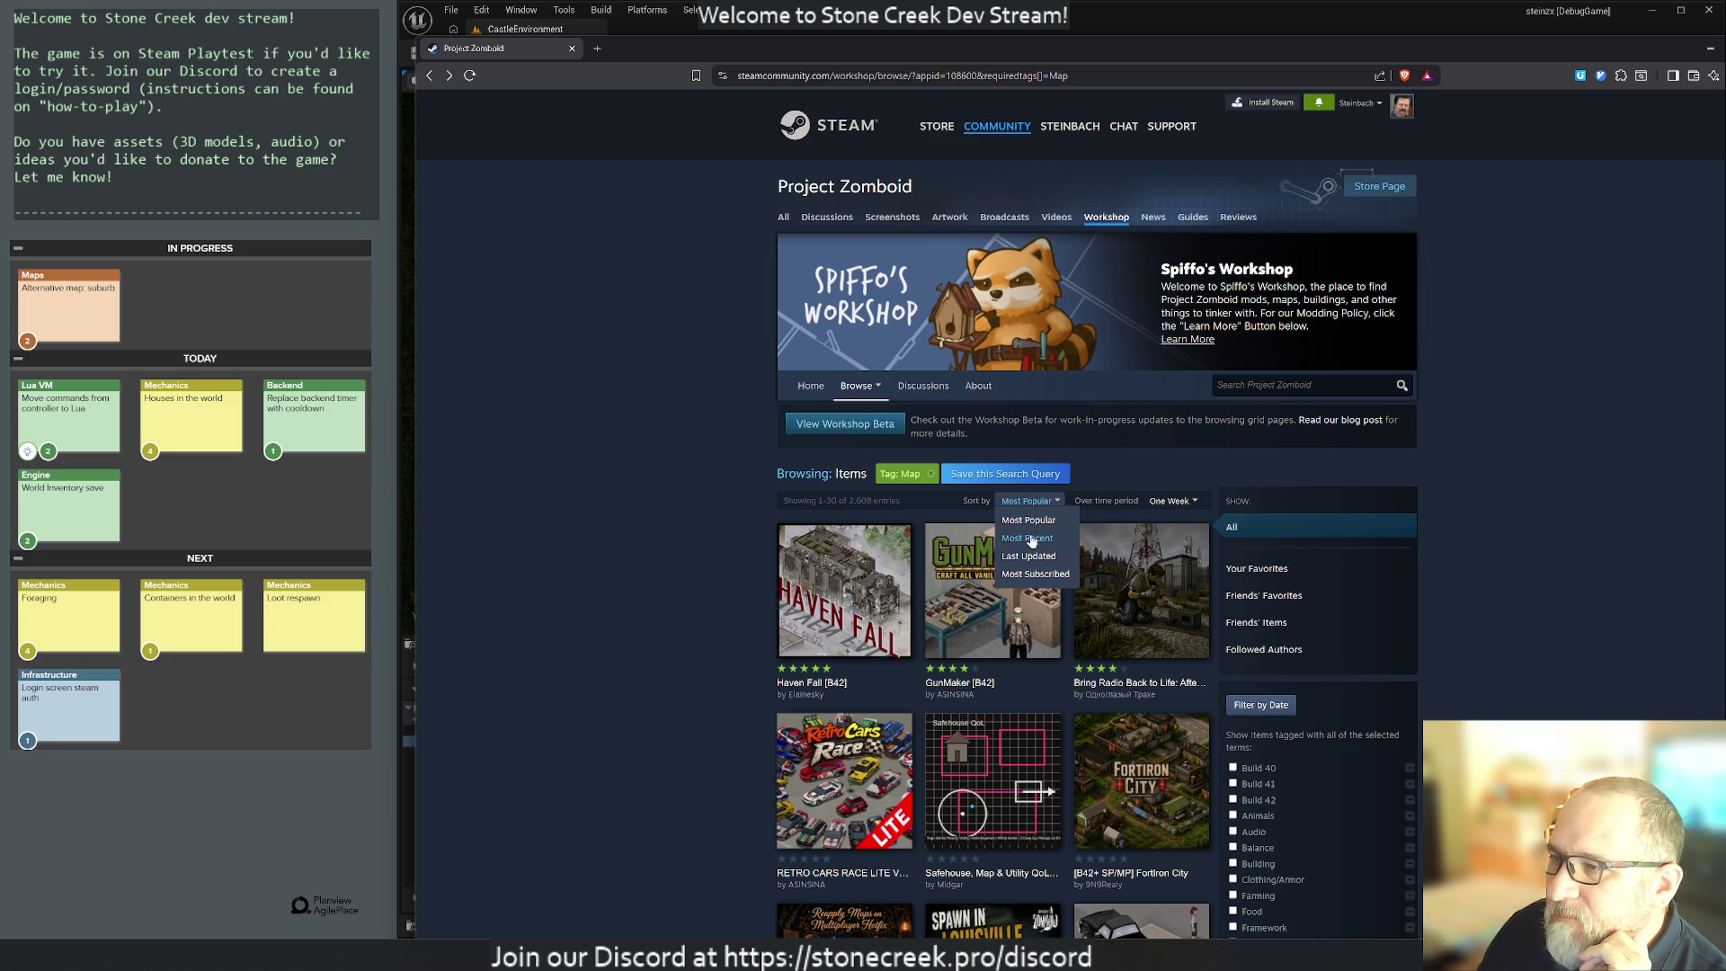
Step: Sort the Map-tagged list by Most Subscribed, check Raven Creek's visitor and subscriber counts, and go back
left_click(1034, 573)
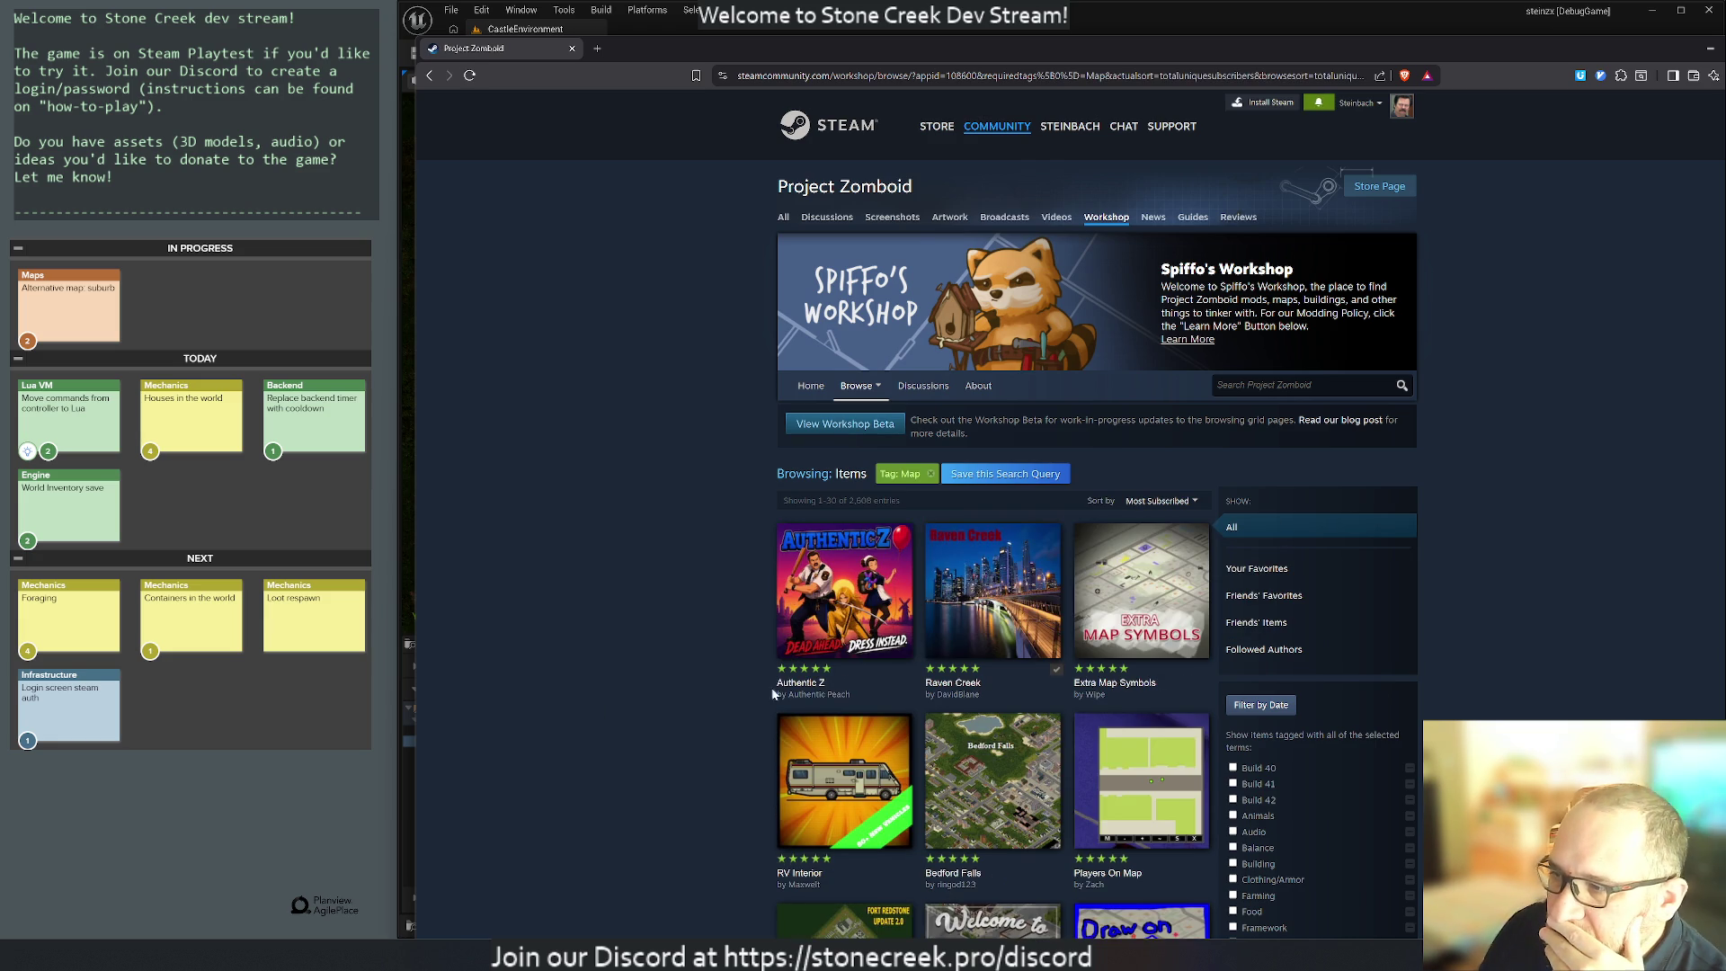
left_click(960, 572)
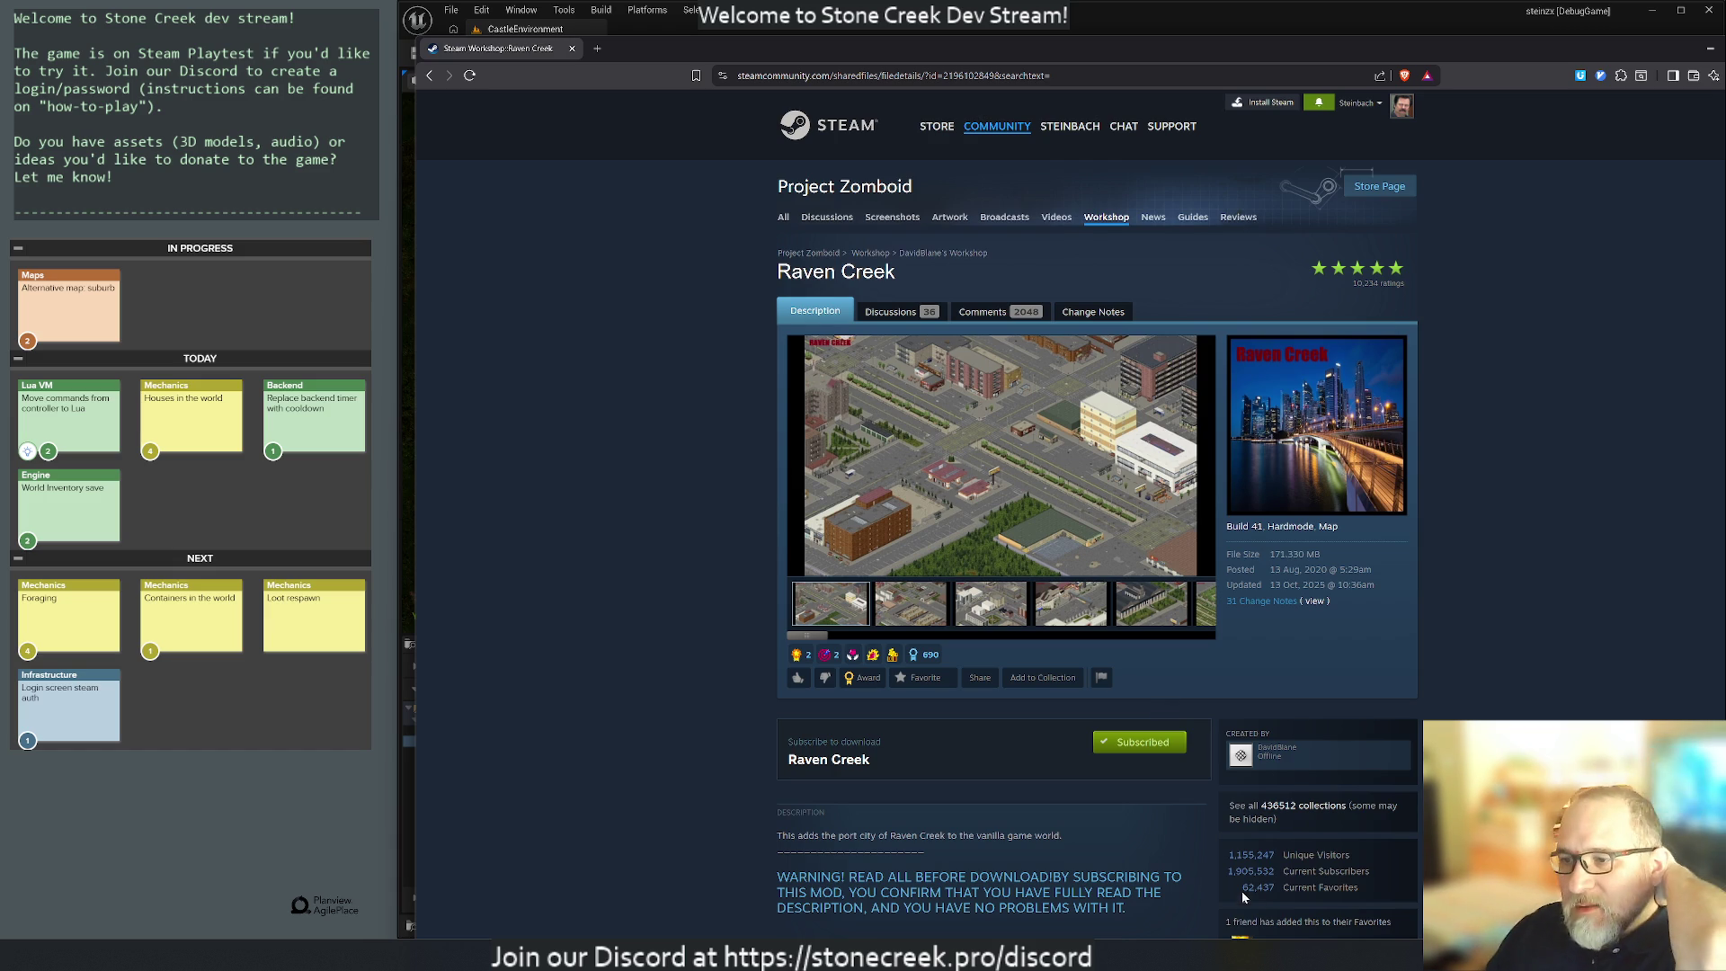
left_click_drag(1229, 853, 1351, 871)
left_click(1353, 872)
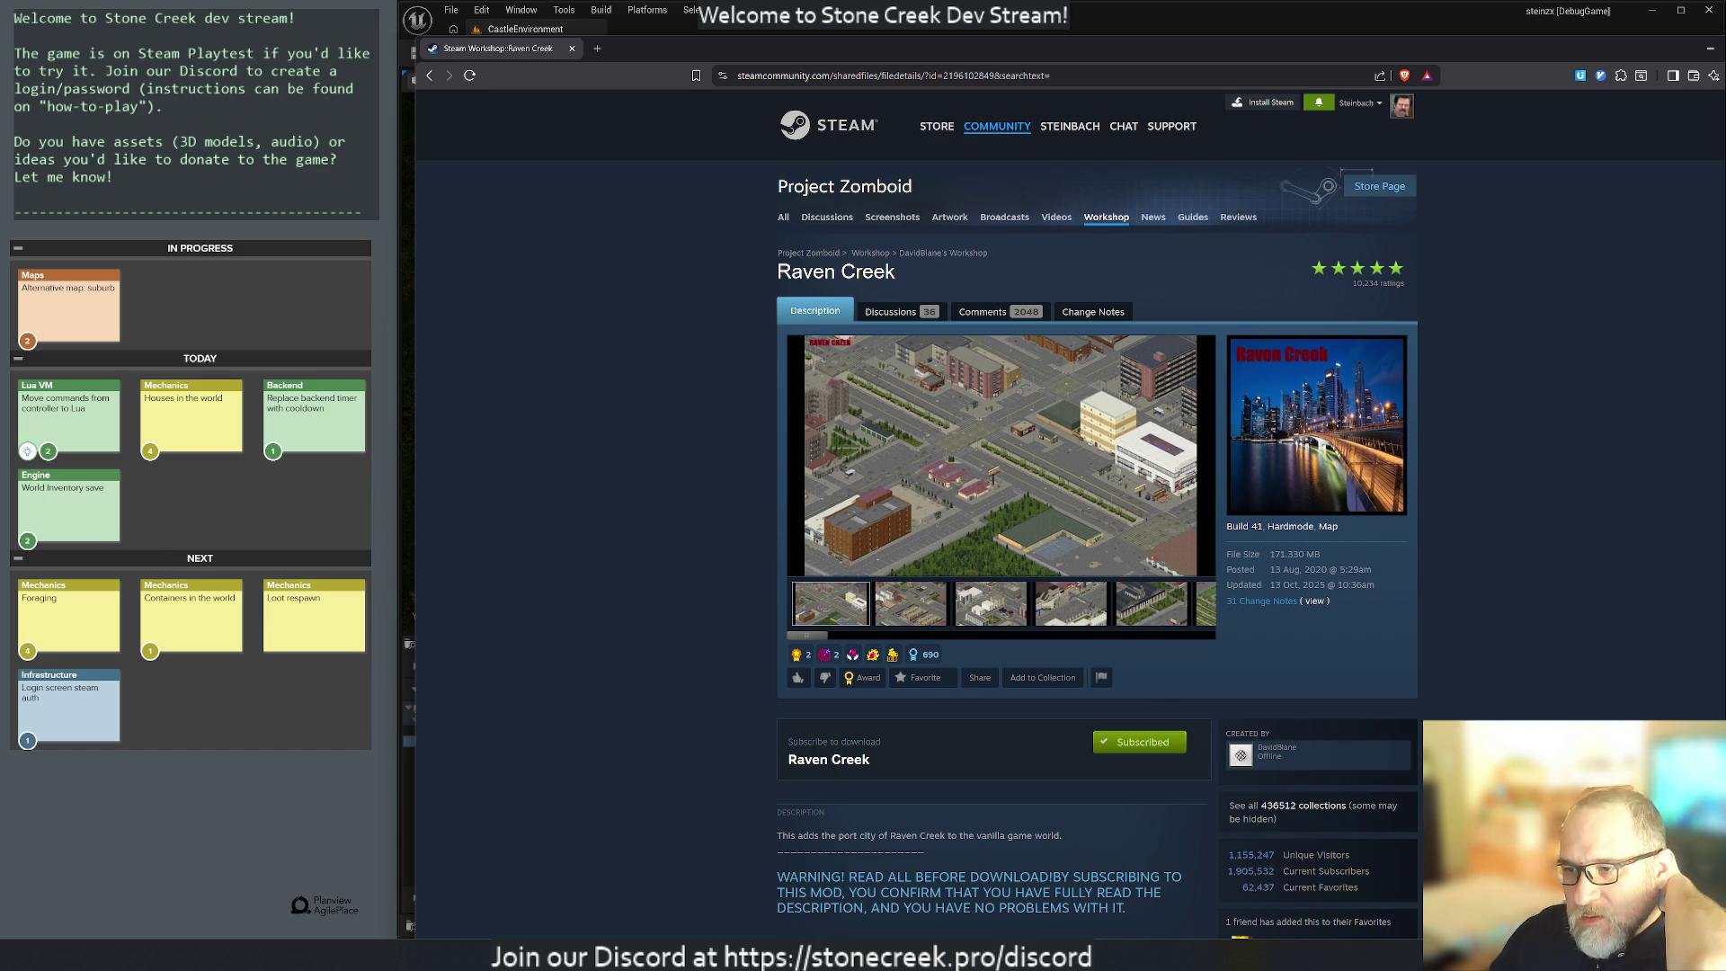
scroll(917, 513, "down", 2)
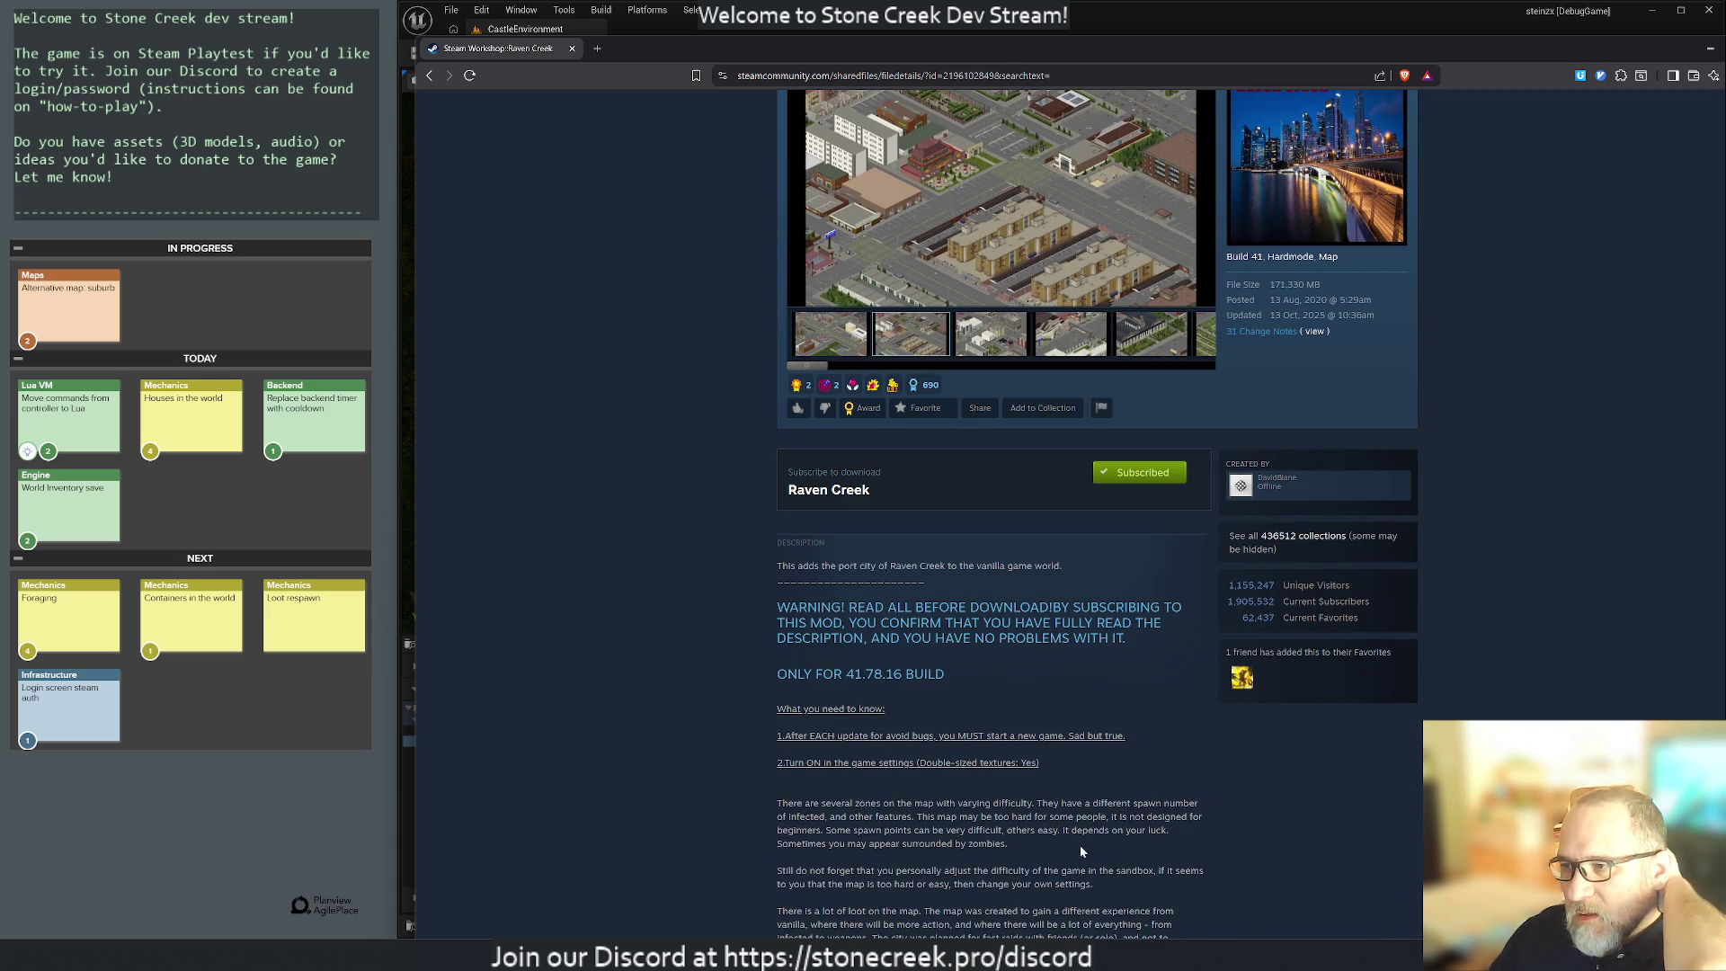
key("alt+Left")
scroll(717, 822, "down", 1)
scroll(718, 824, "down", 1)
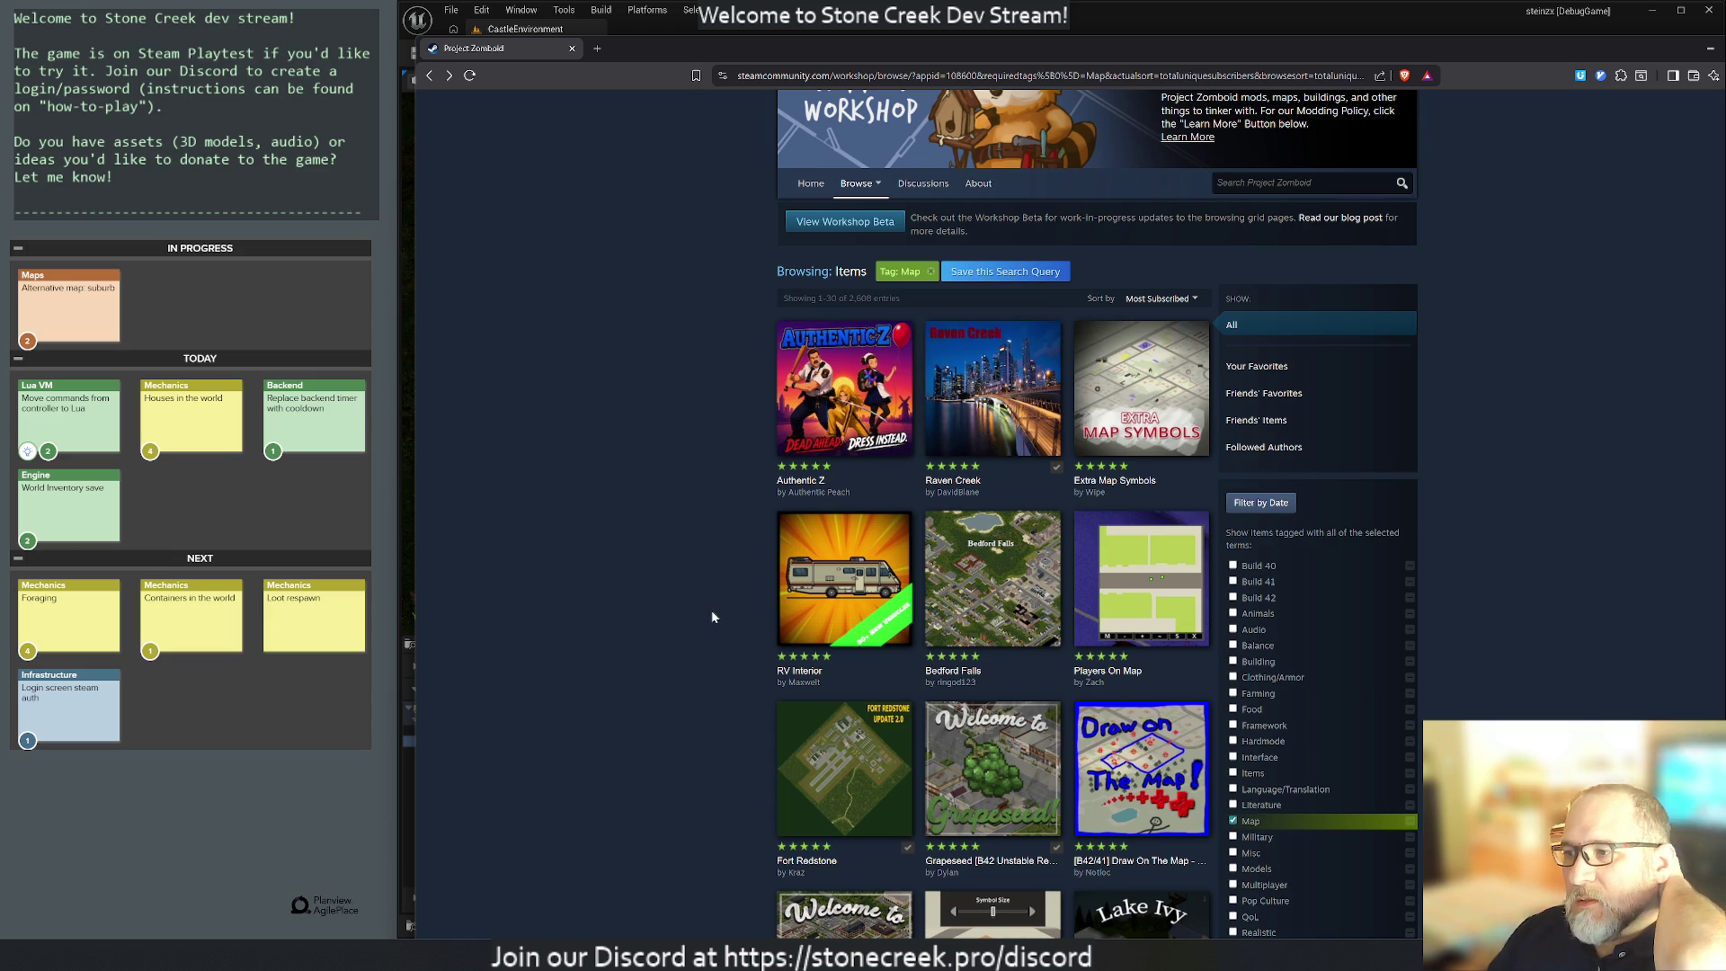
scroll(710, 615, "down", 3)
scroll(709, 616, "down", 1)
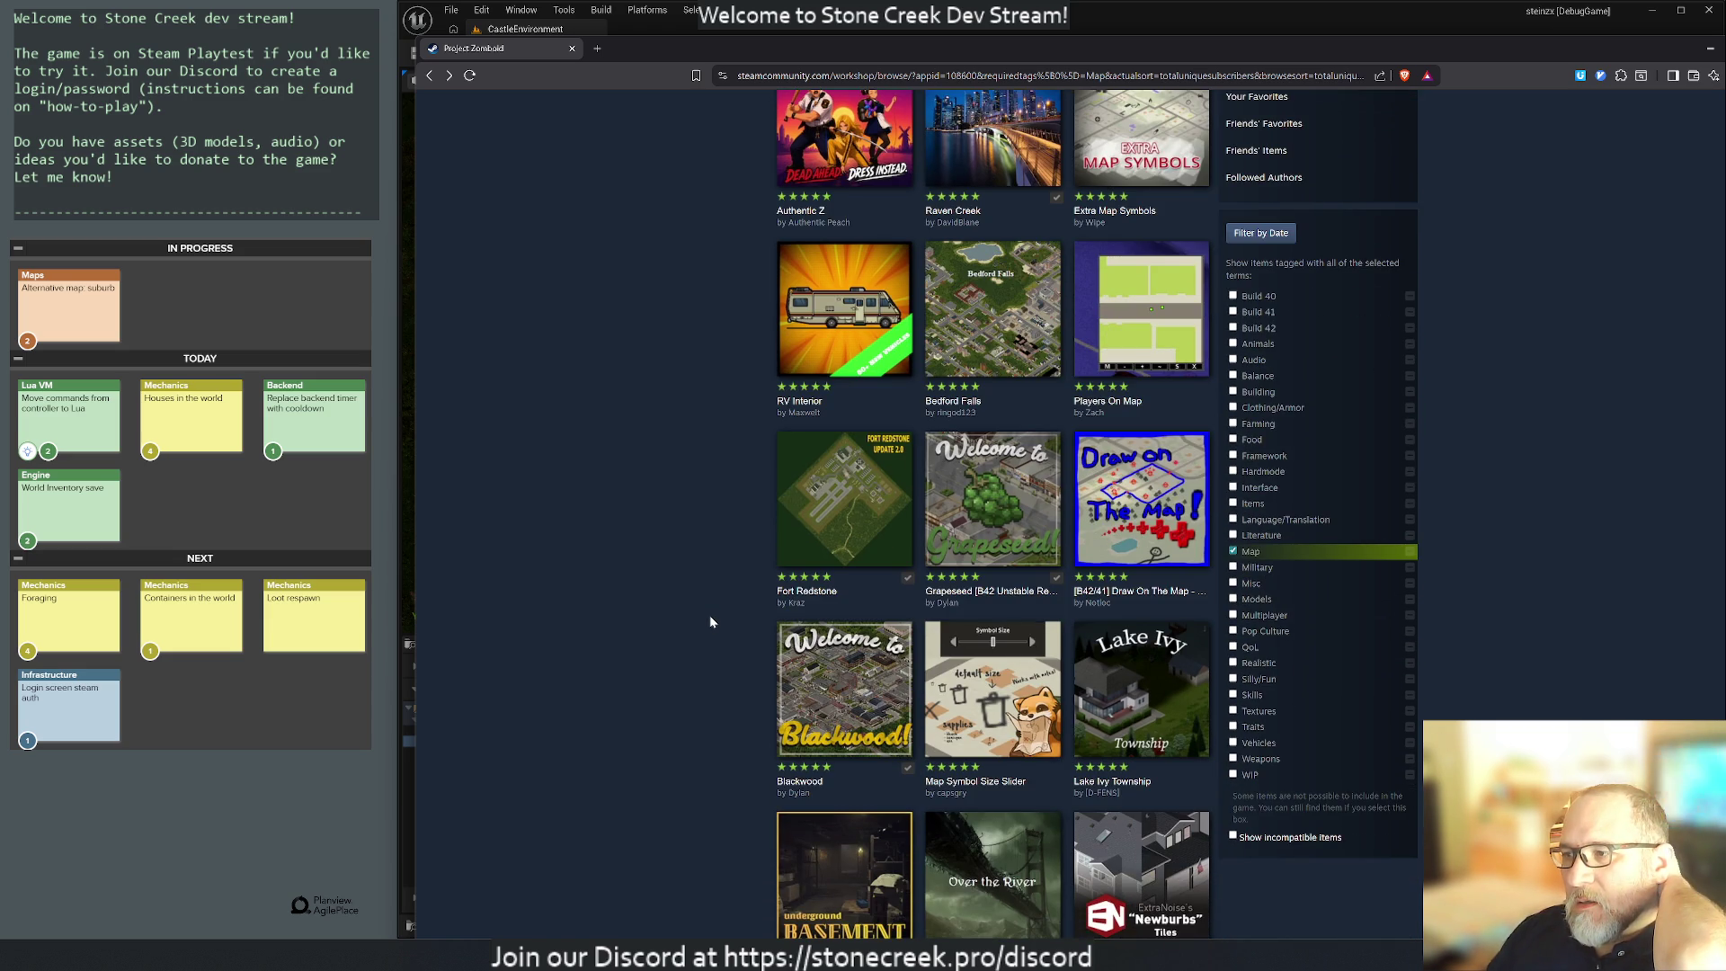
scroll(710, 615, "down", 1)
scroll(709, 621, "down", 1)
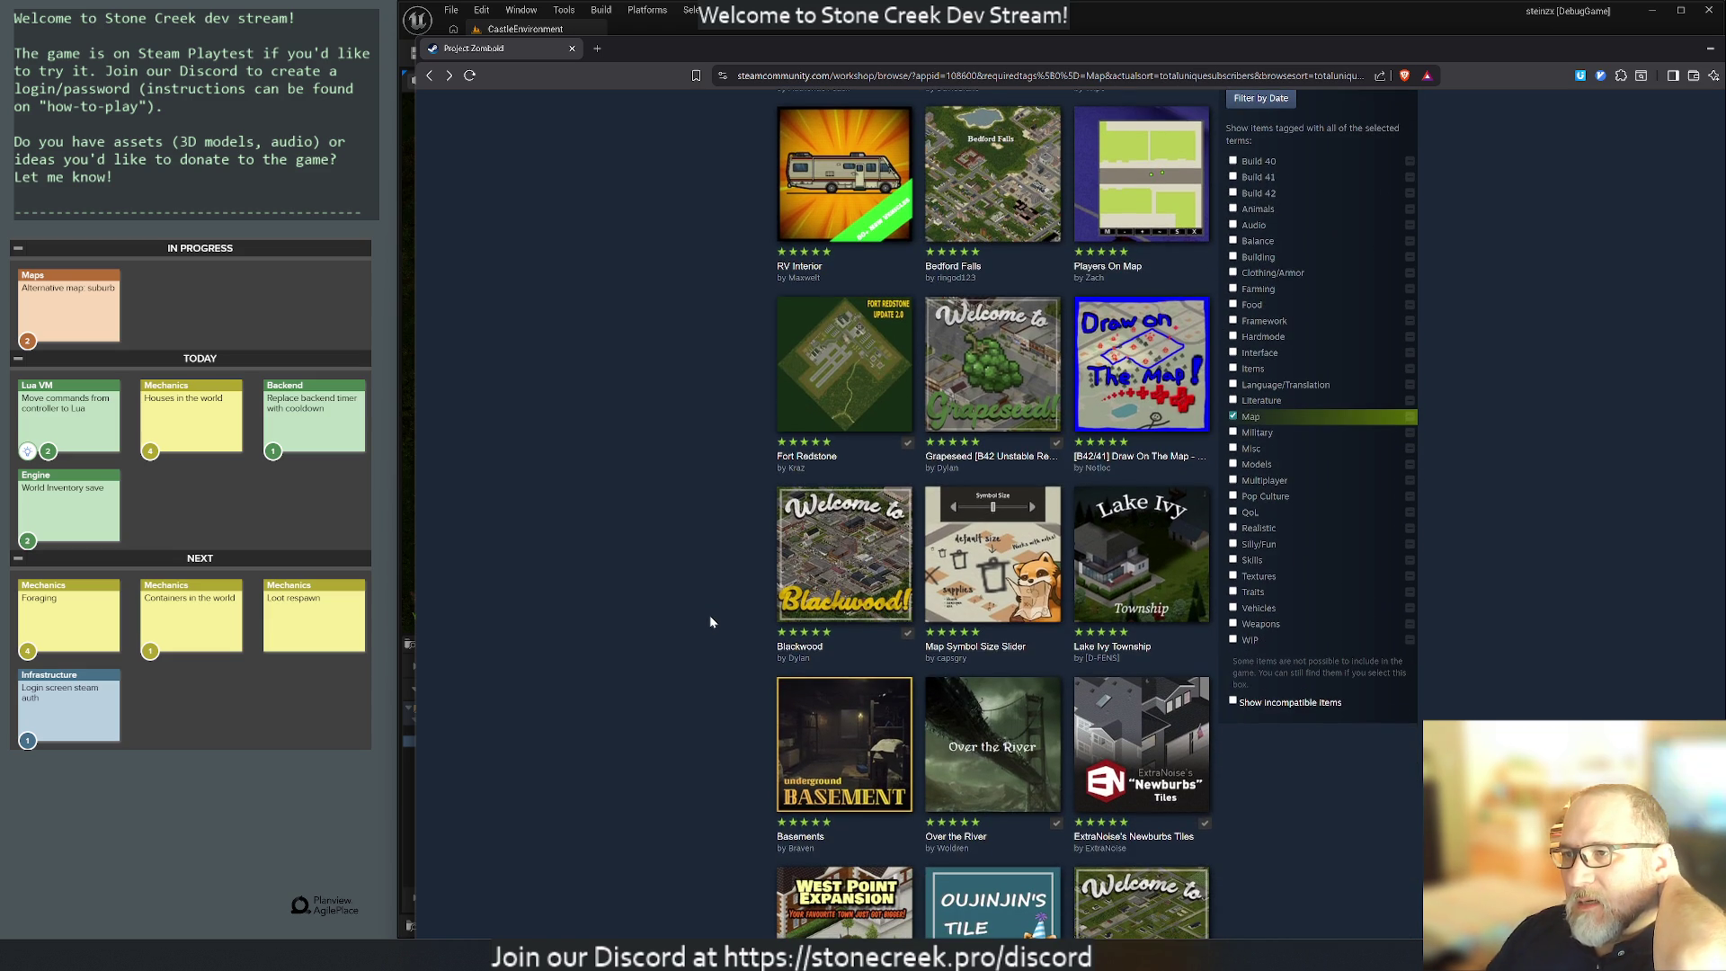
mouse_move(1140, 311)
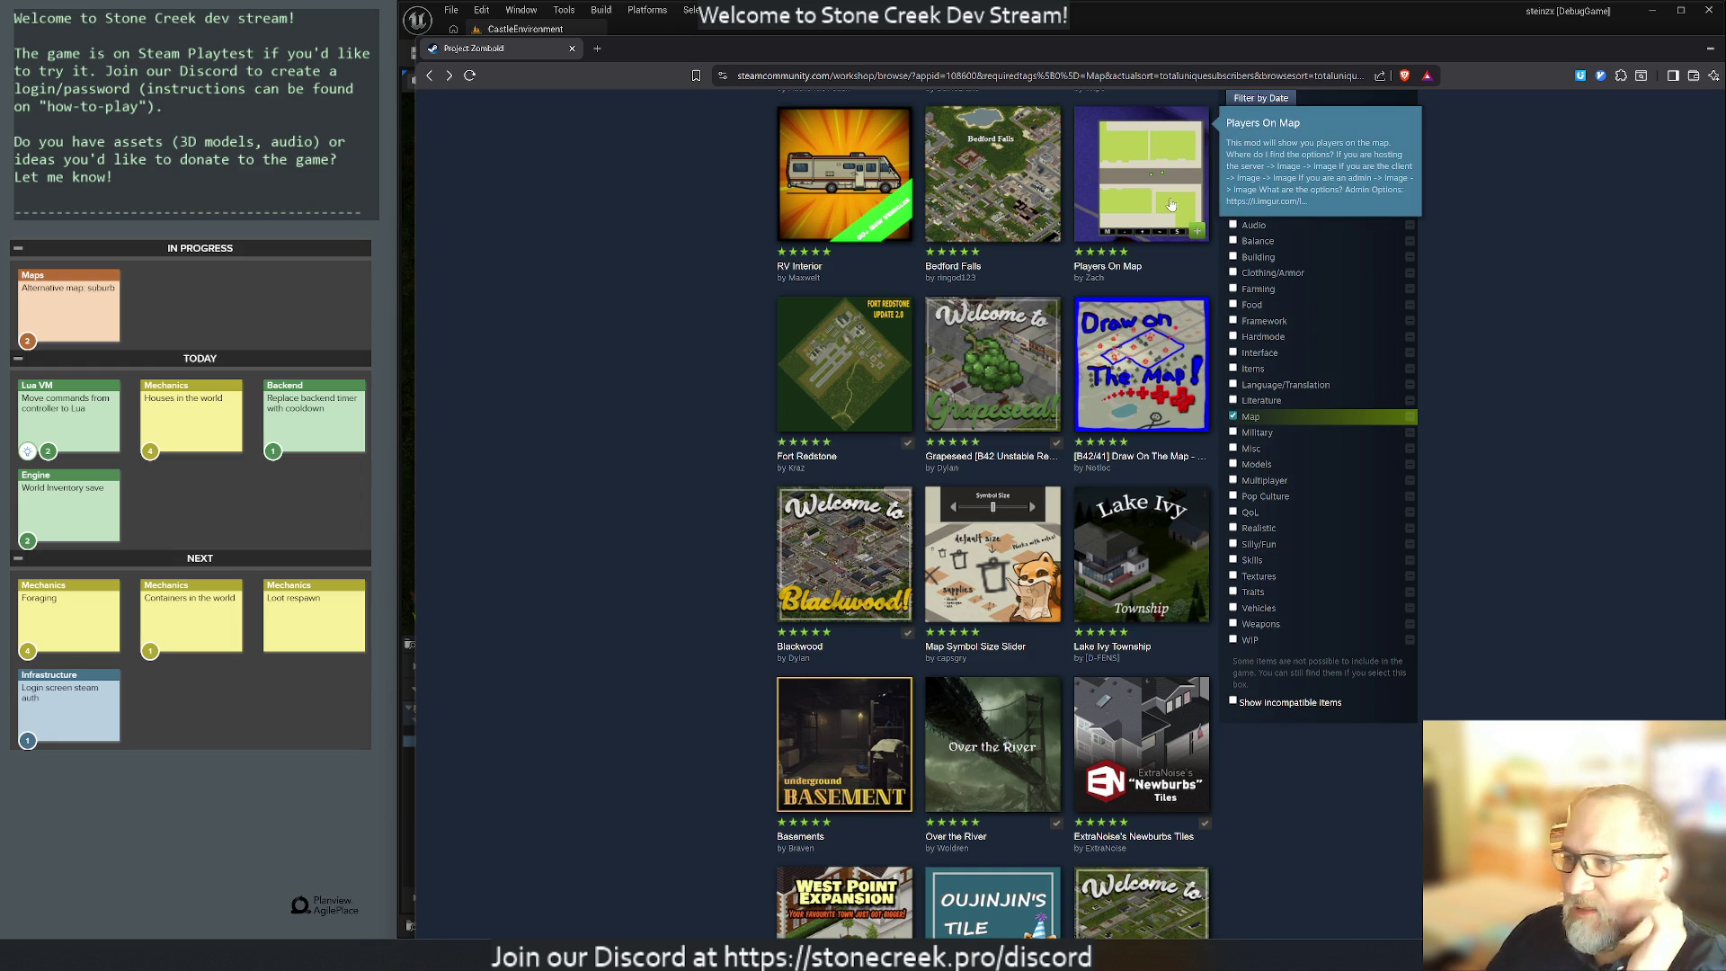
scroll(600, 485, "down", 2)
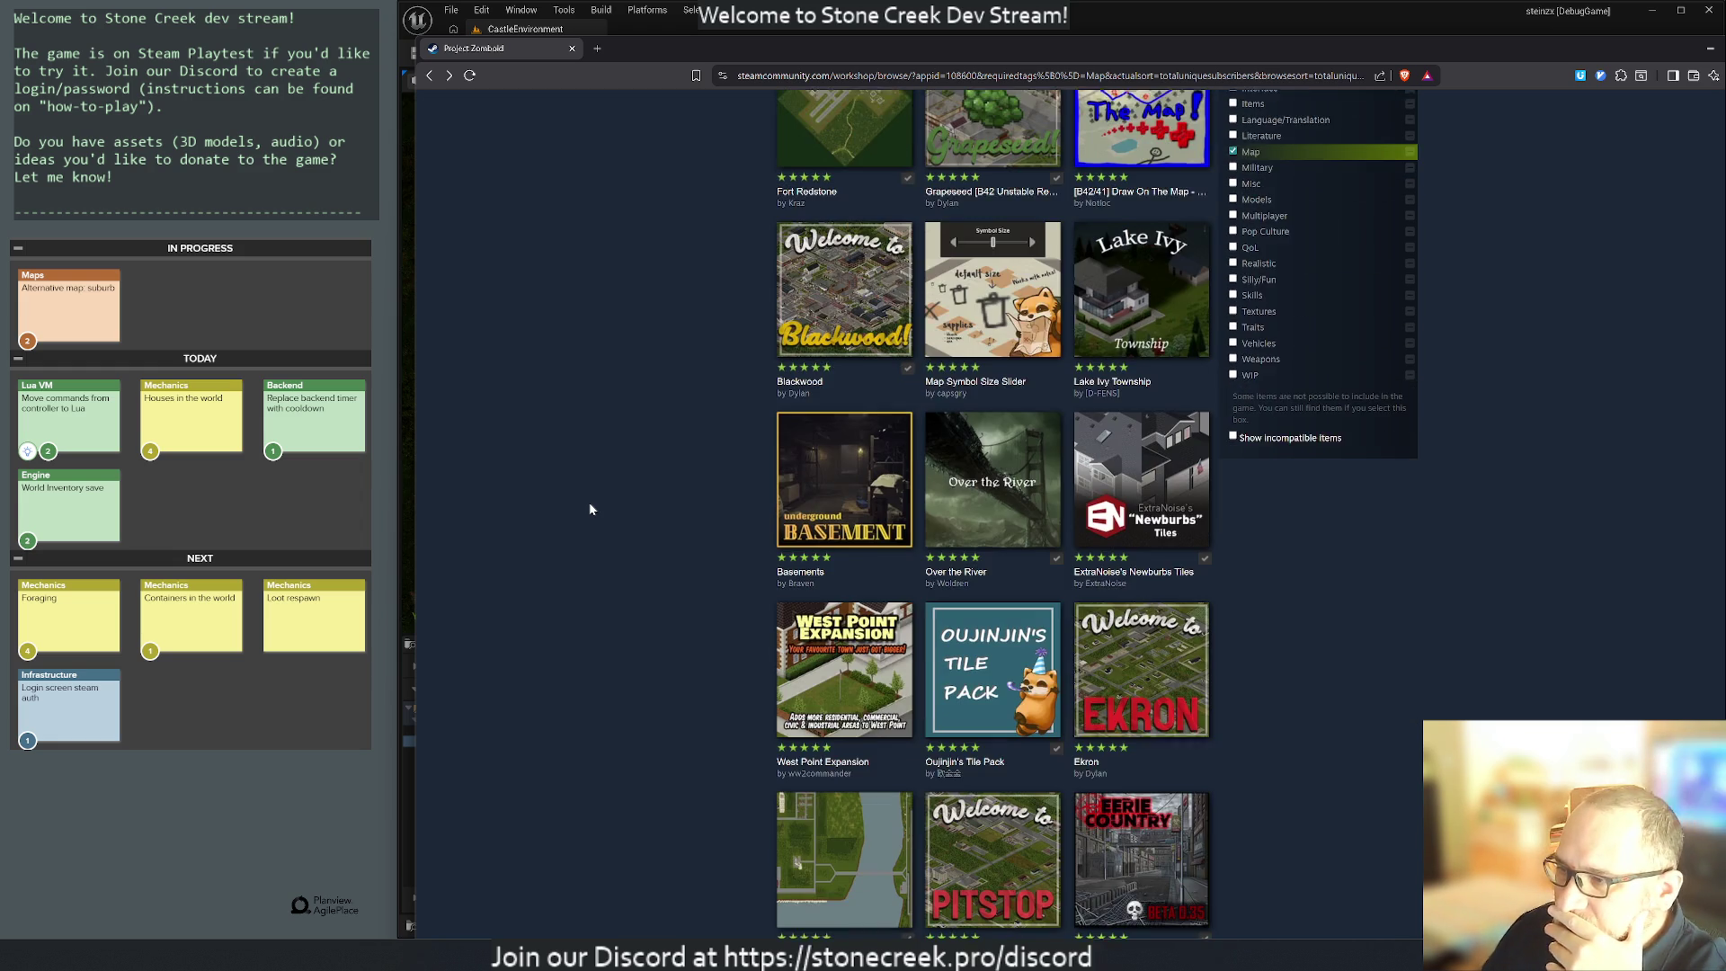
scroll(688, 492, "down", 1)
scroll(689, 497, "down", 1)
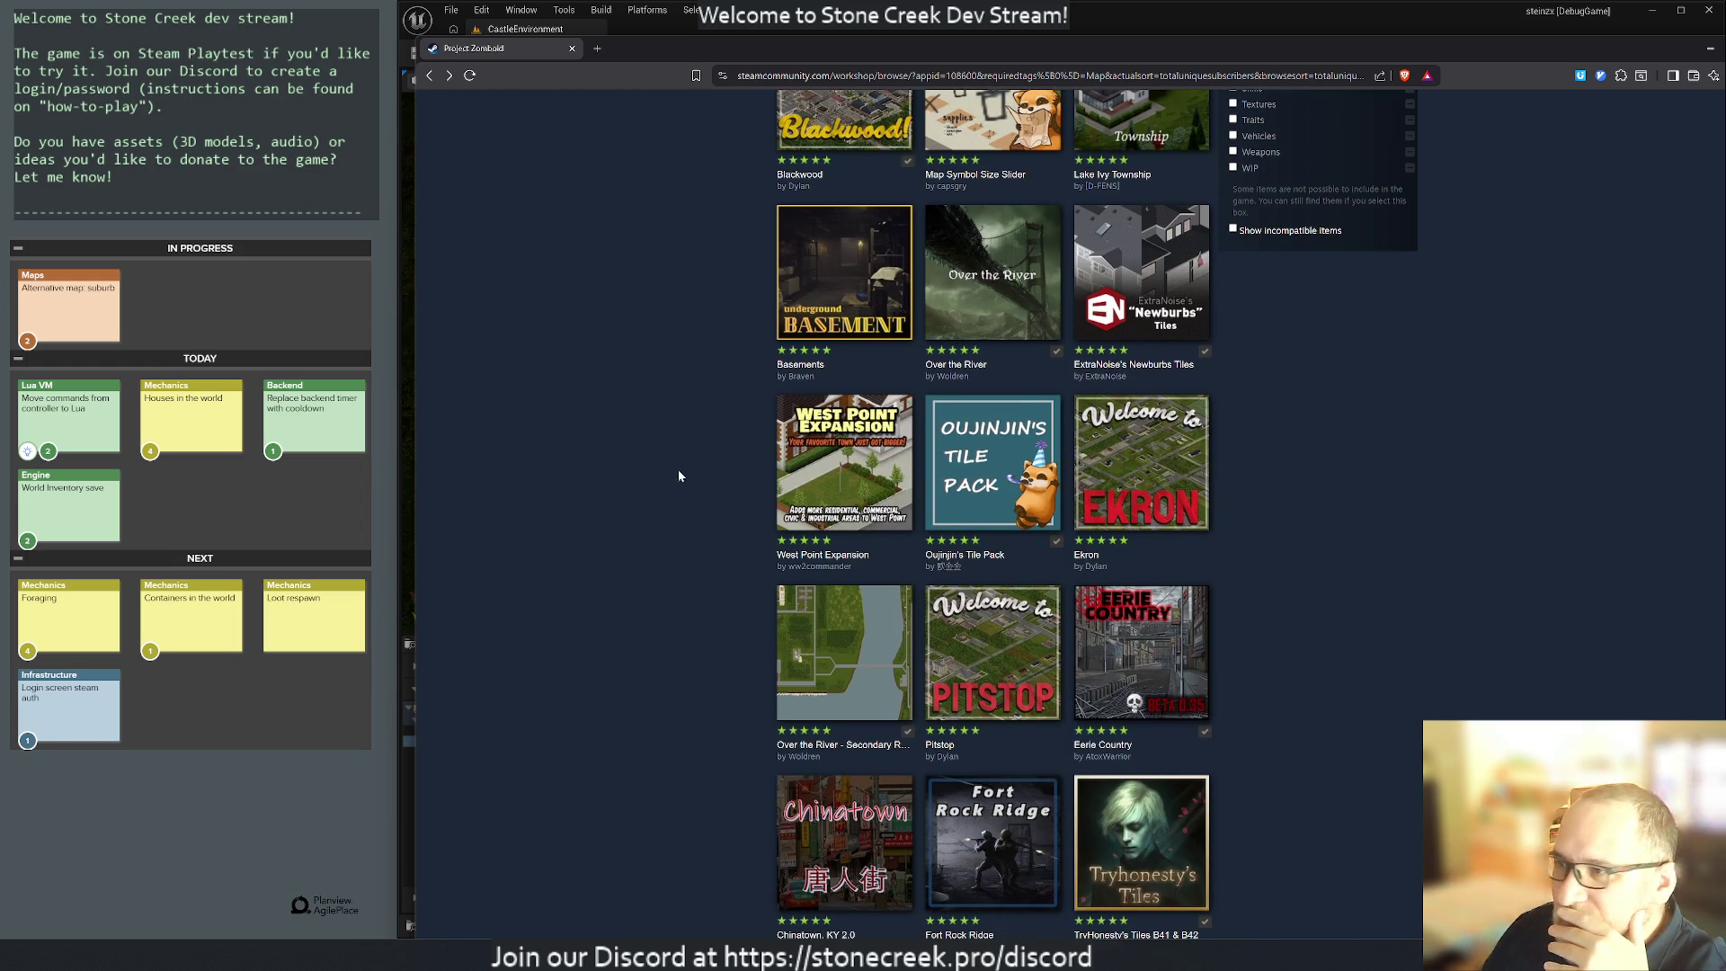
scroll(674, 455, "down", 2)
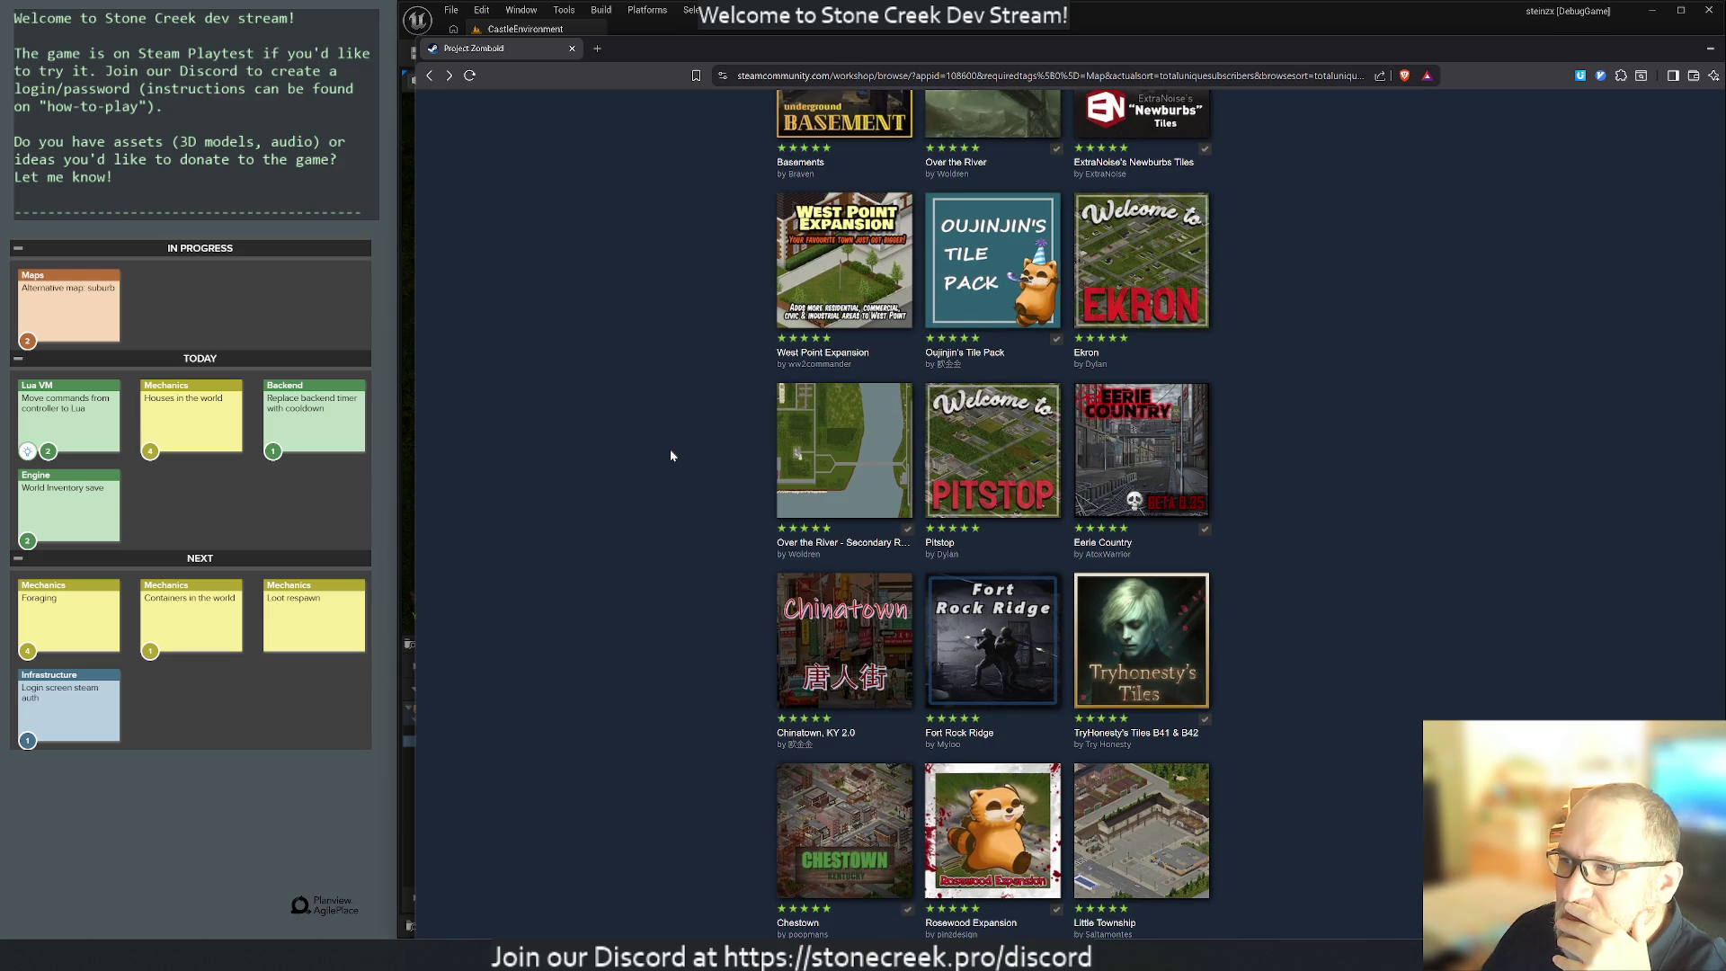
scroll(674, 454, "down", 1)
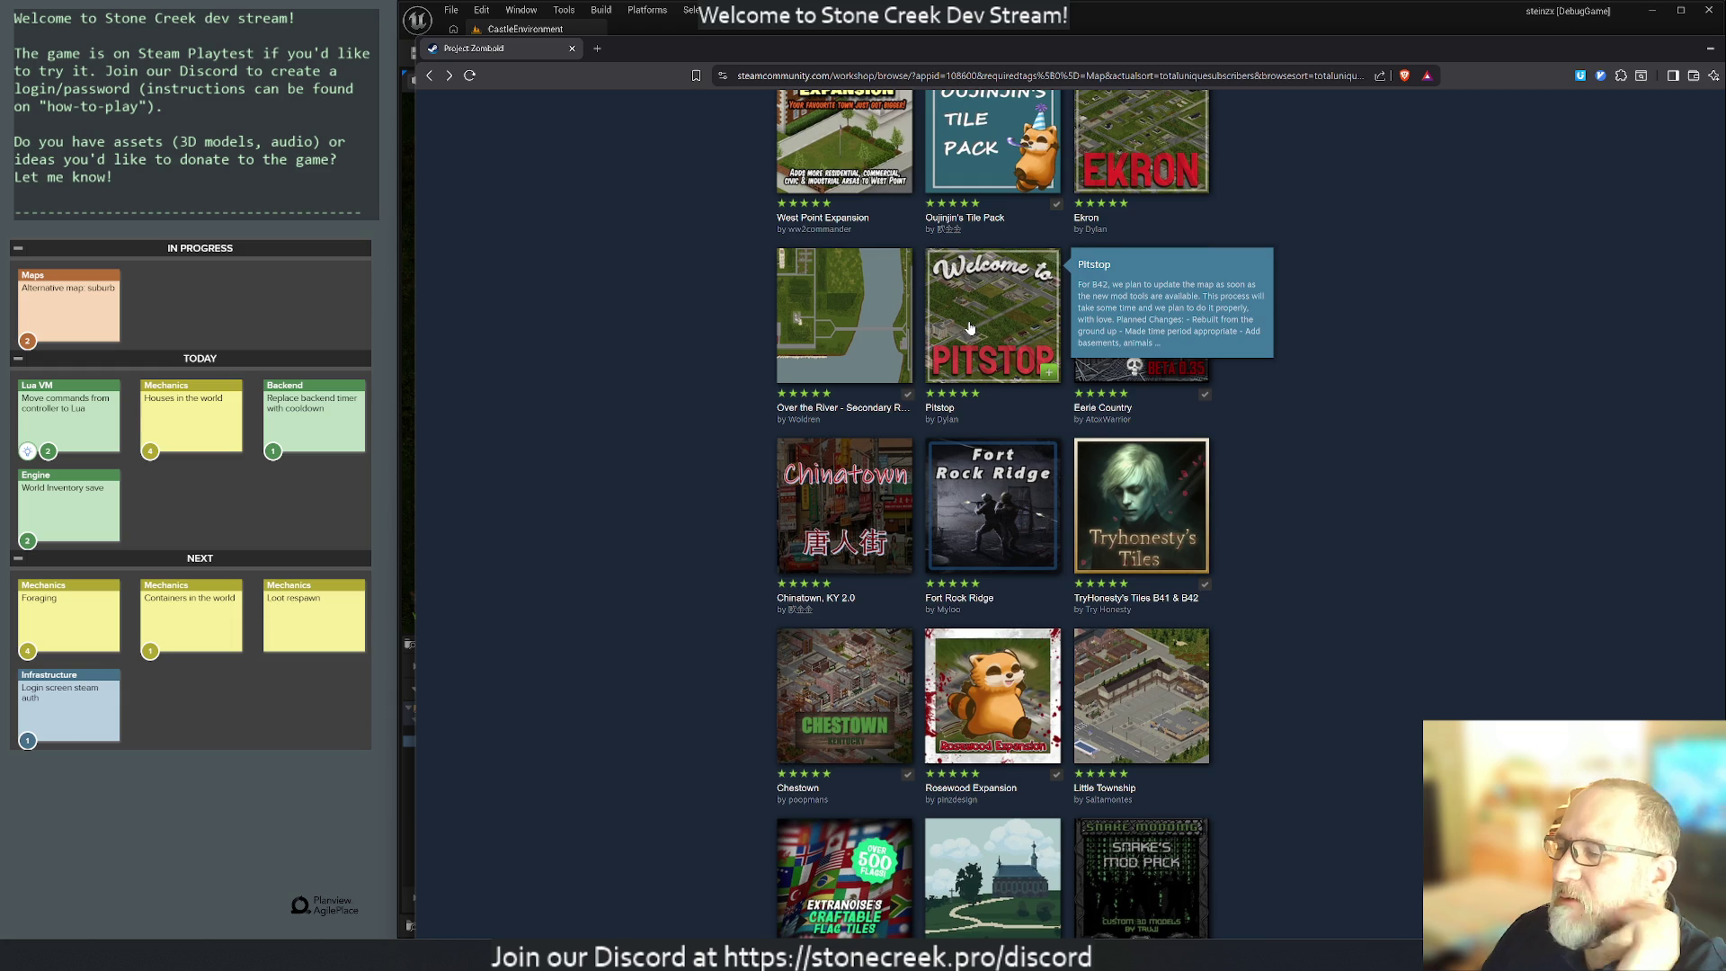
scroll(968, 328, "down", 2)
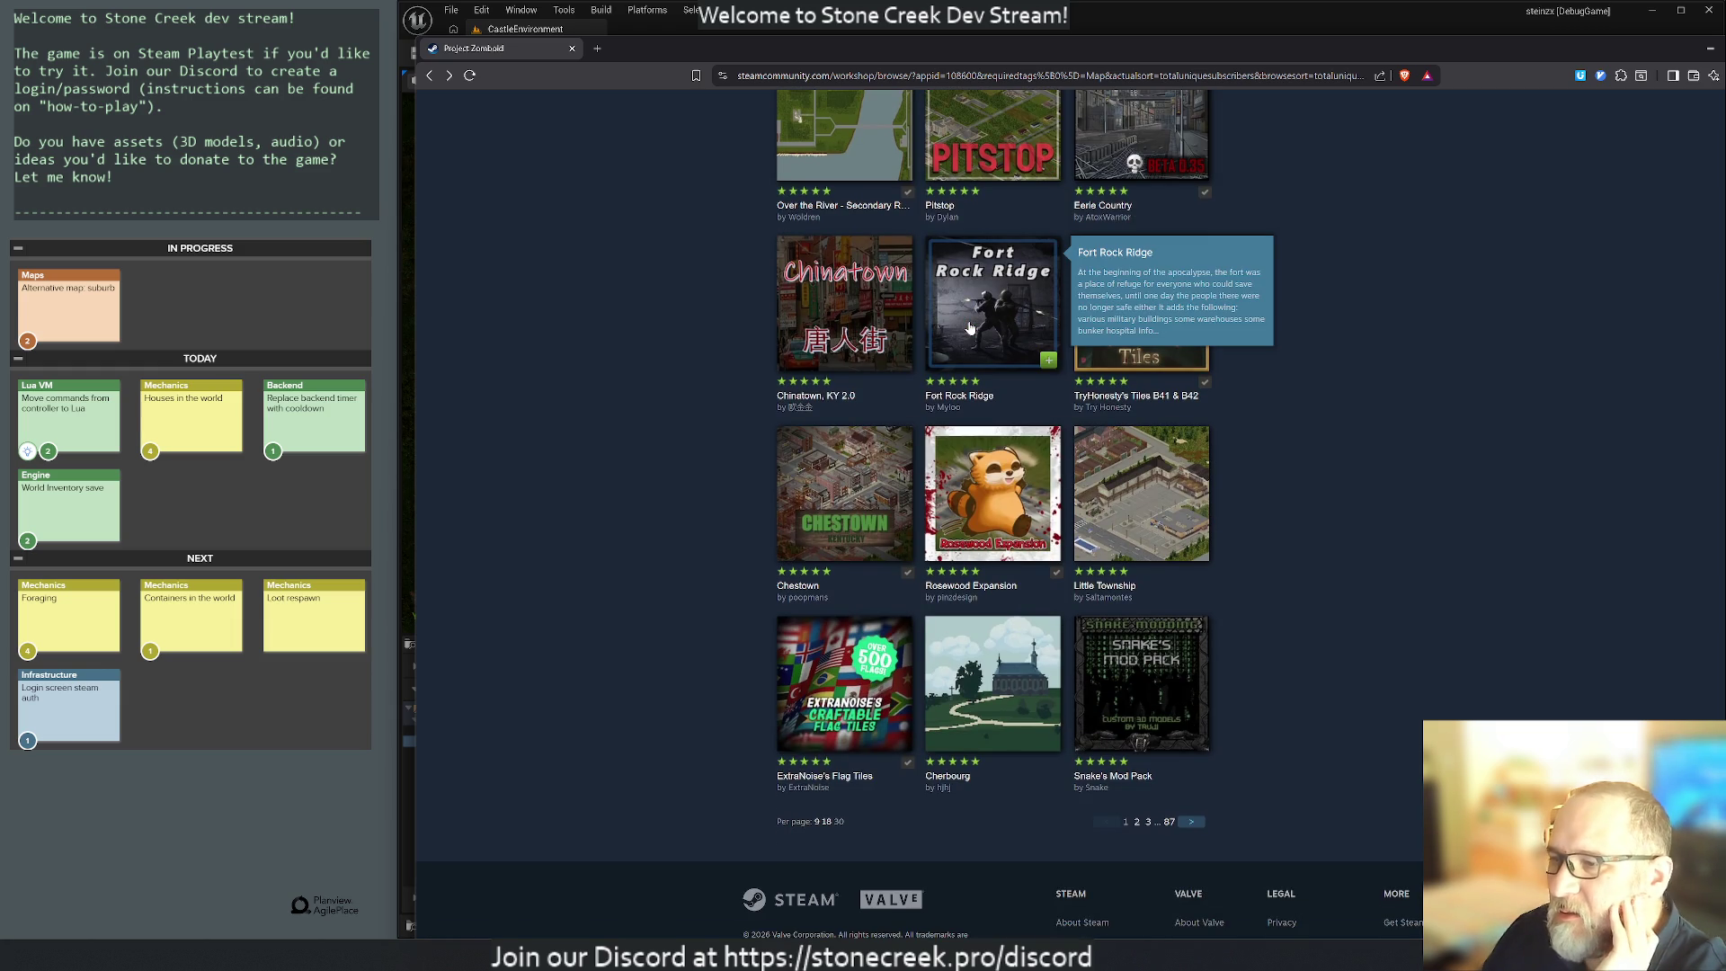
scroll(969, 327, "up", 2)
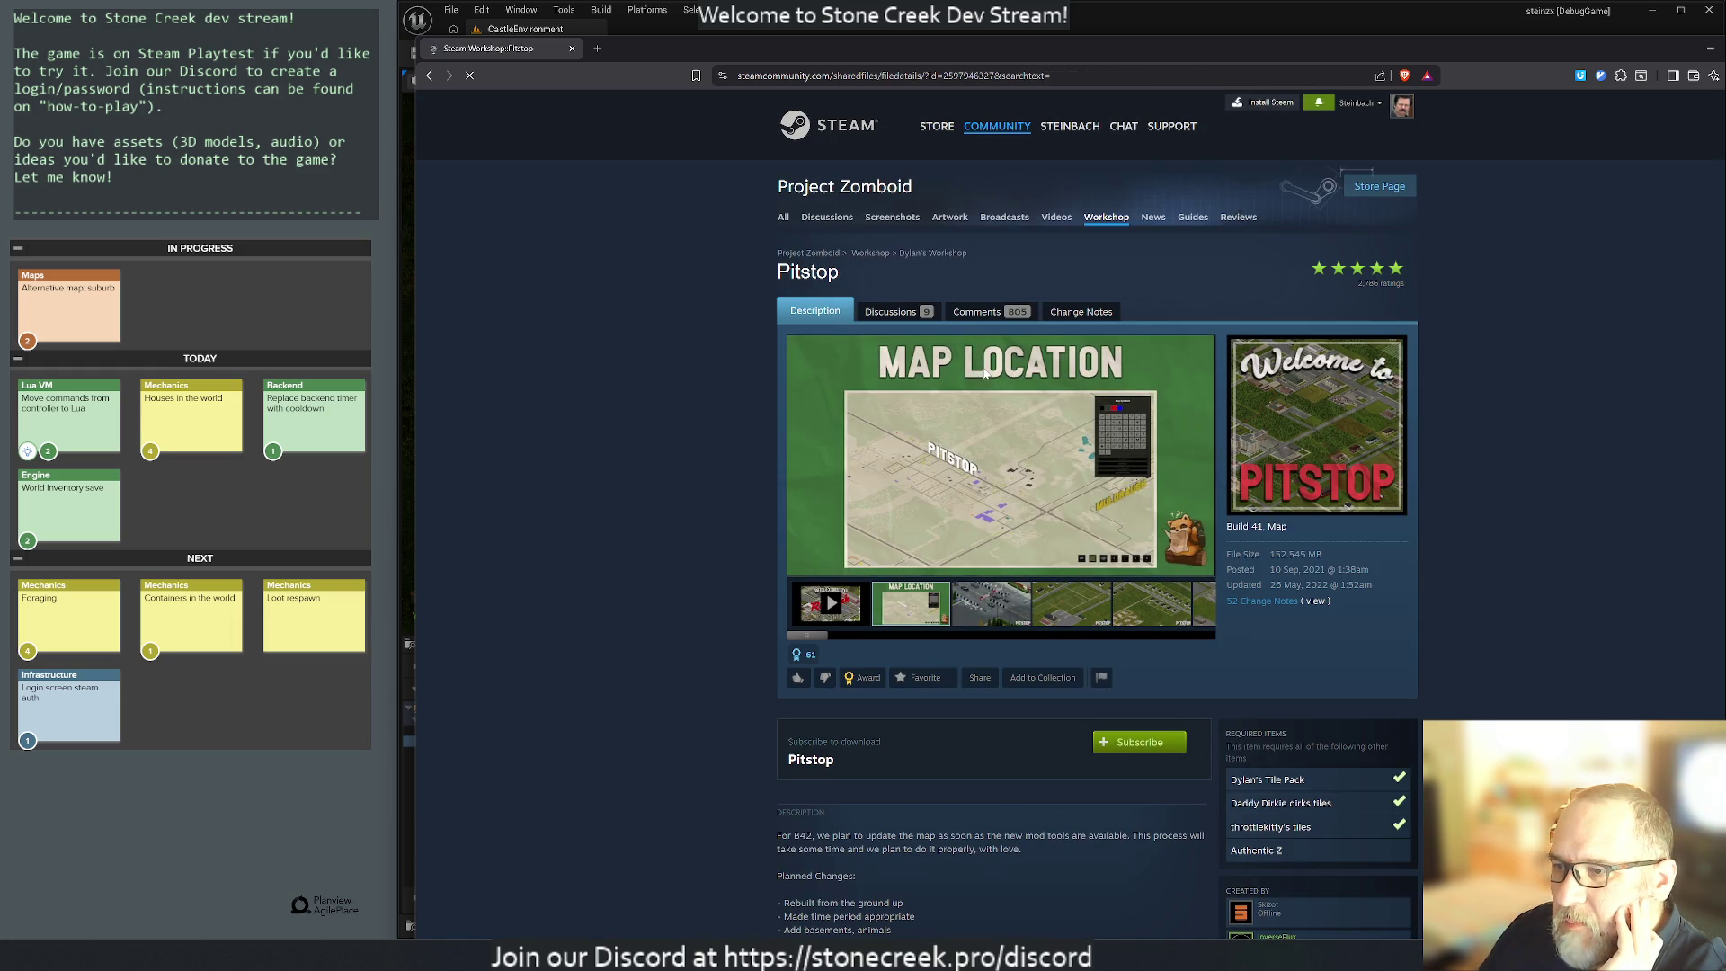
scroll(917, 446, "down", 3)
scroll(866, 483, "down", 1)
scroll(865, 482, "down", 2)
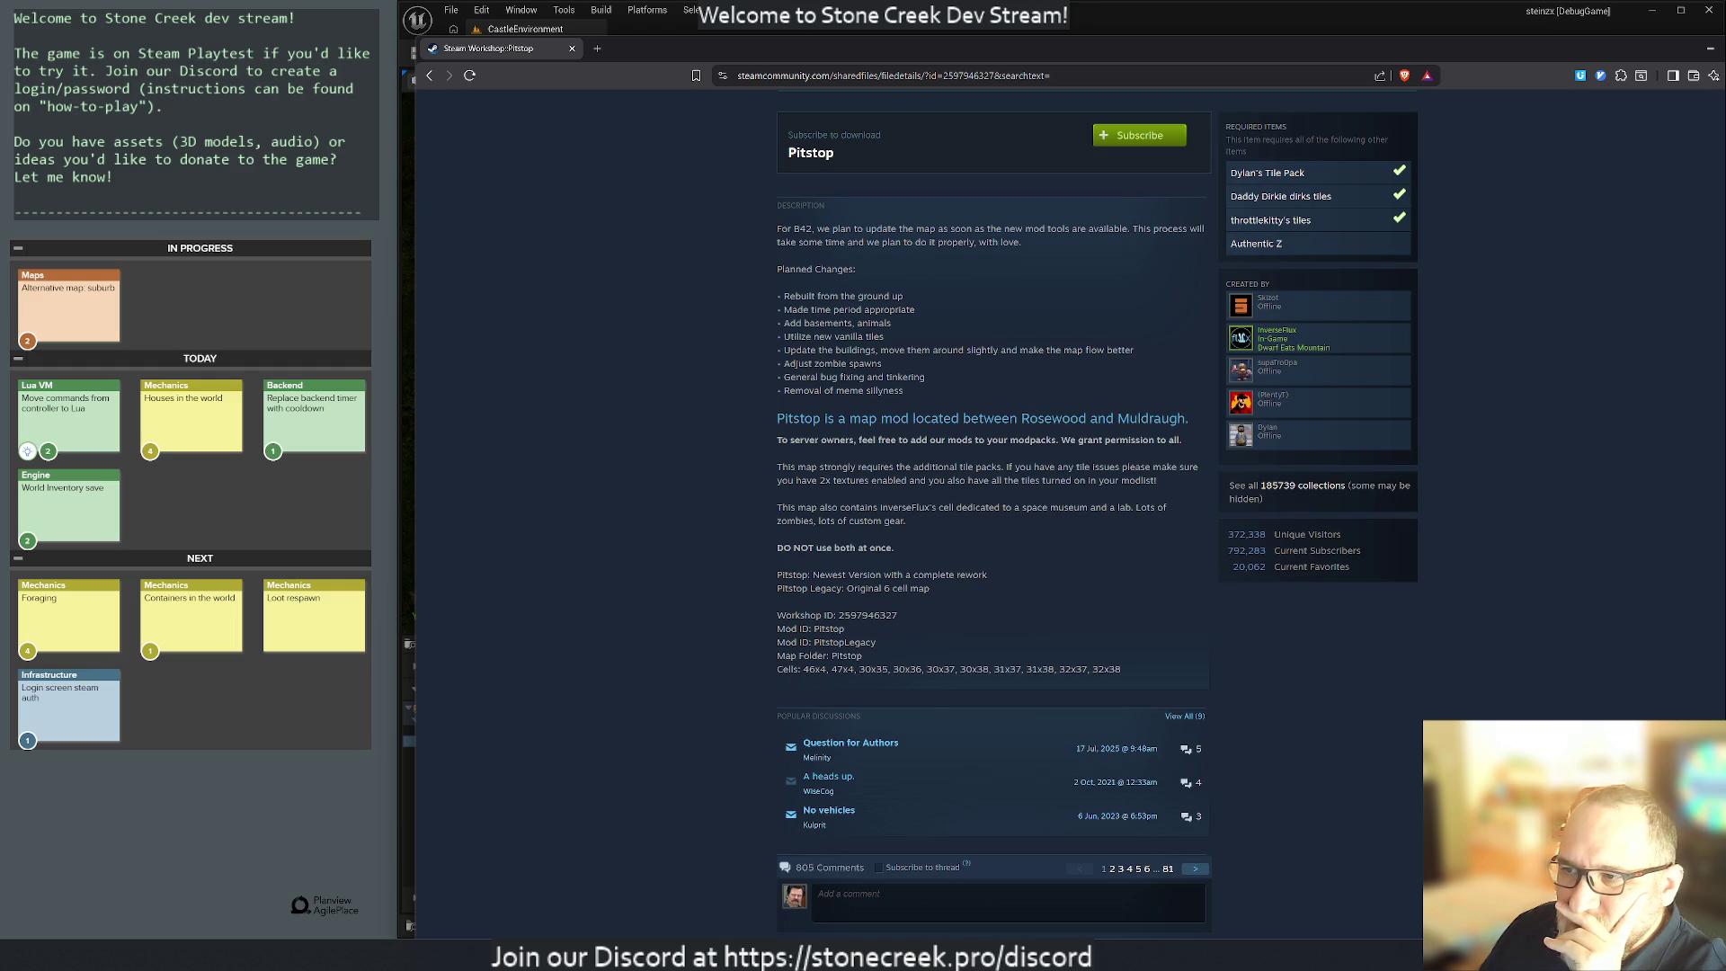
scroll(867, 484, "up", 3)
key("alt+Left")
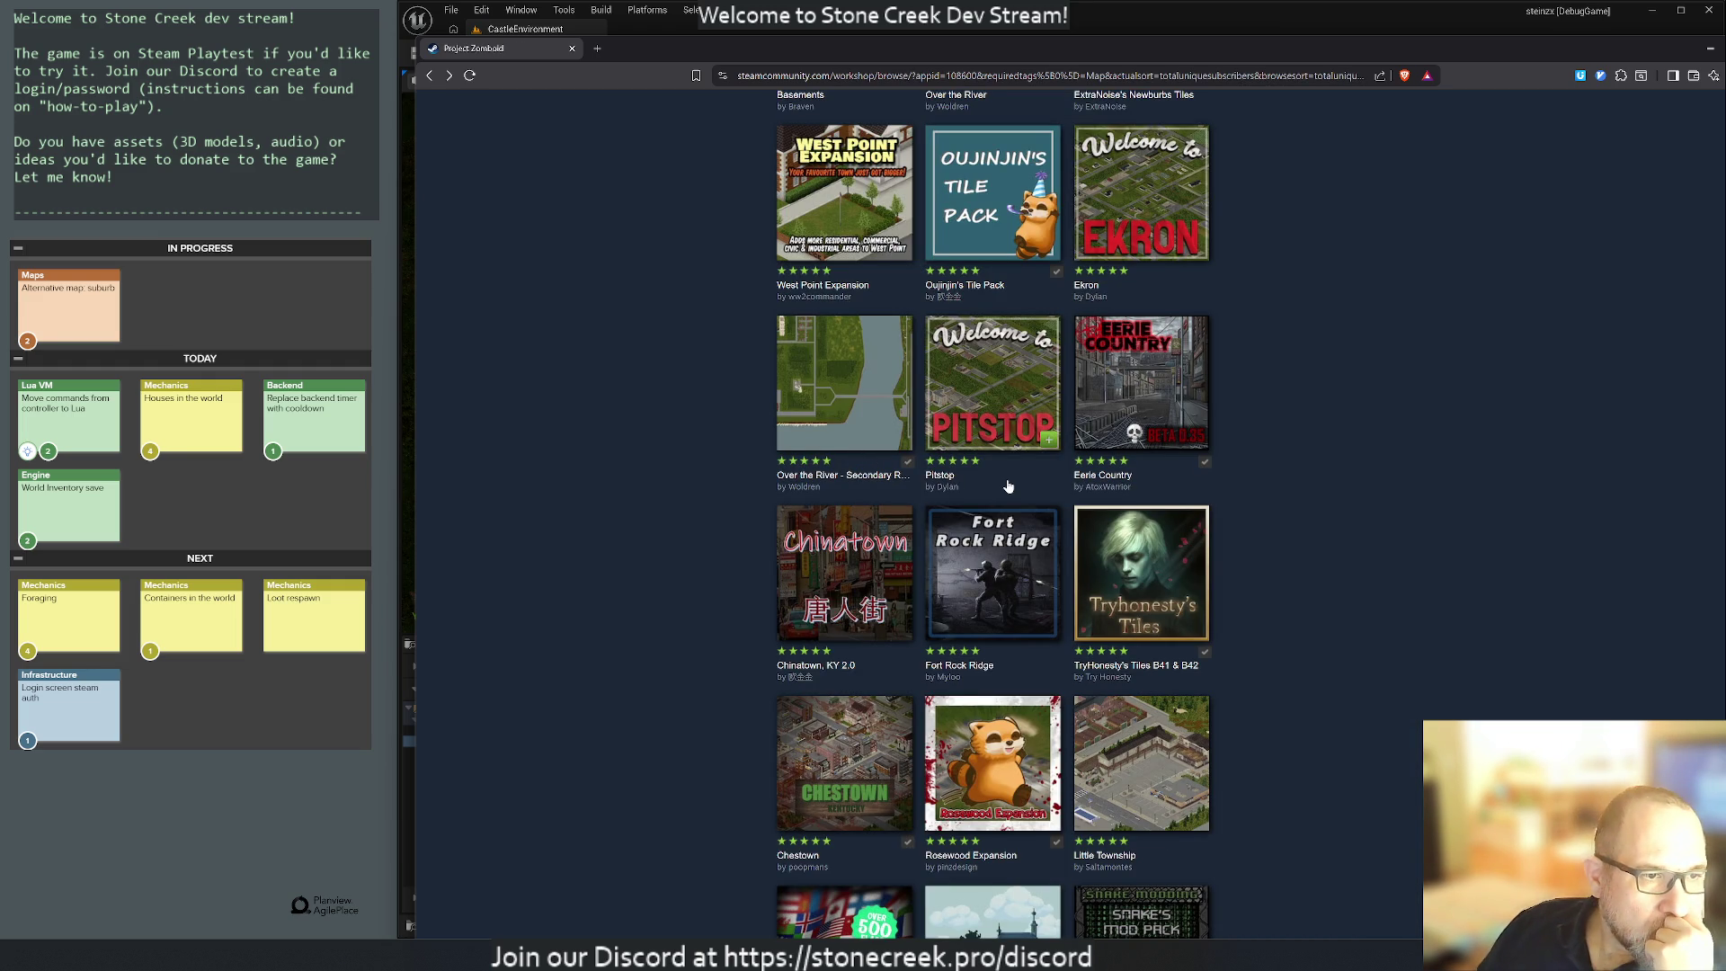
mouse_move(992, 391)
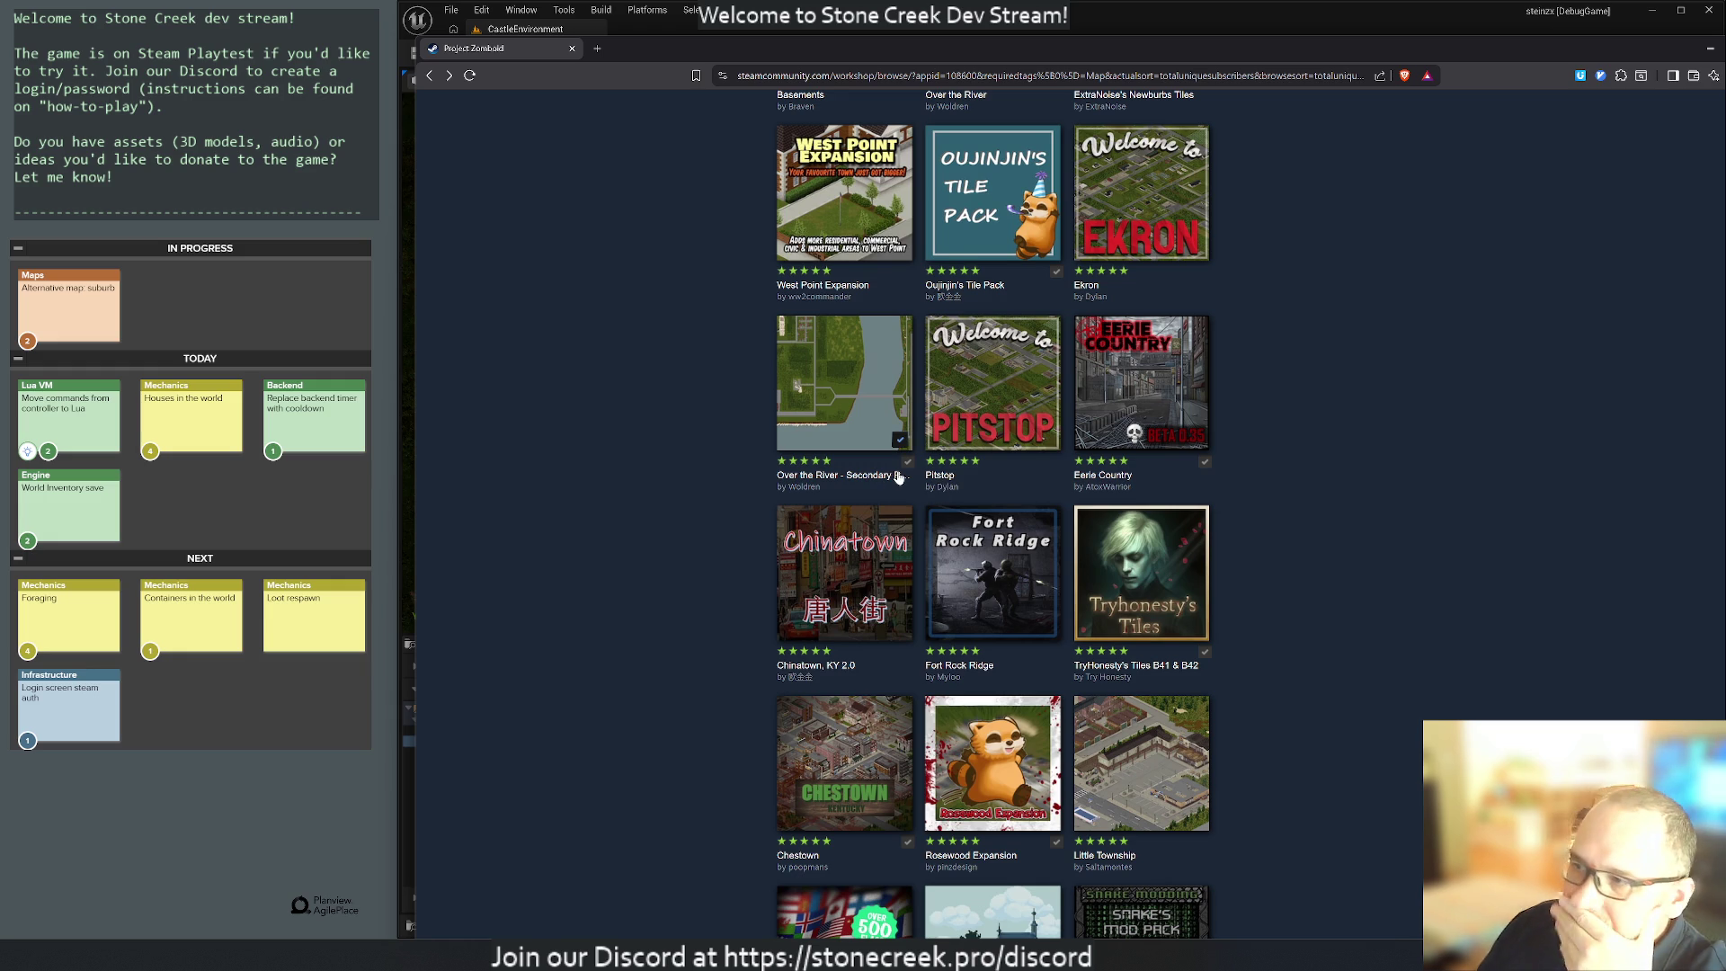
scroll(898, 469, "up", 1)
scroll(899, 467, "up", 2)
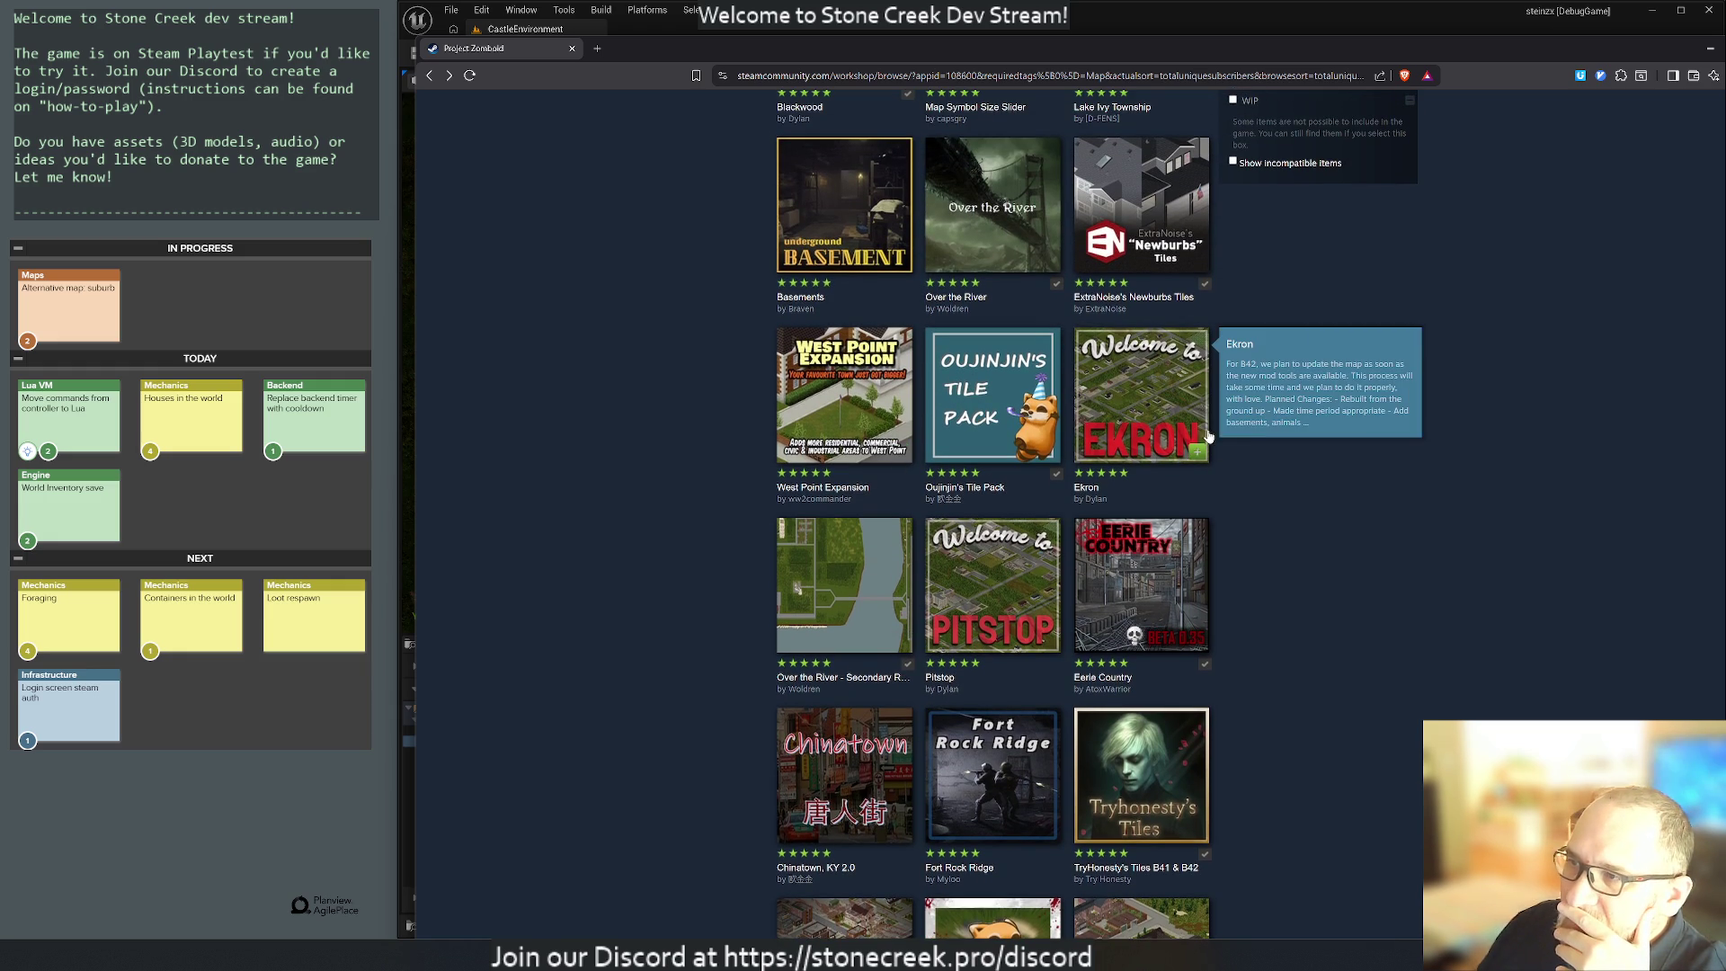
scroll(1144, 413, "up", 2)
scroll(1127, 410, "up", 1)
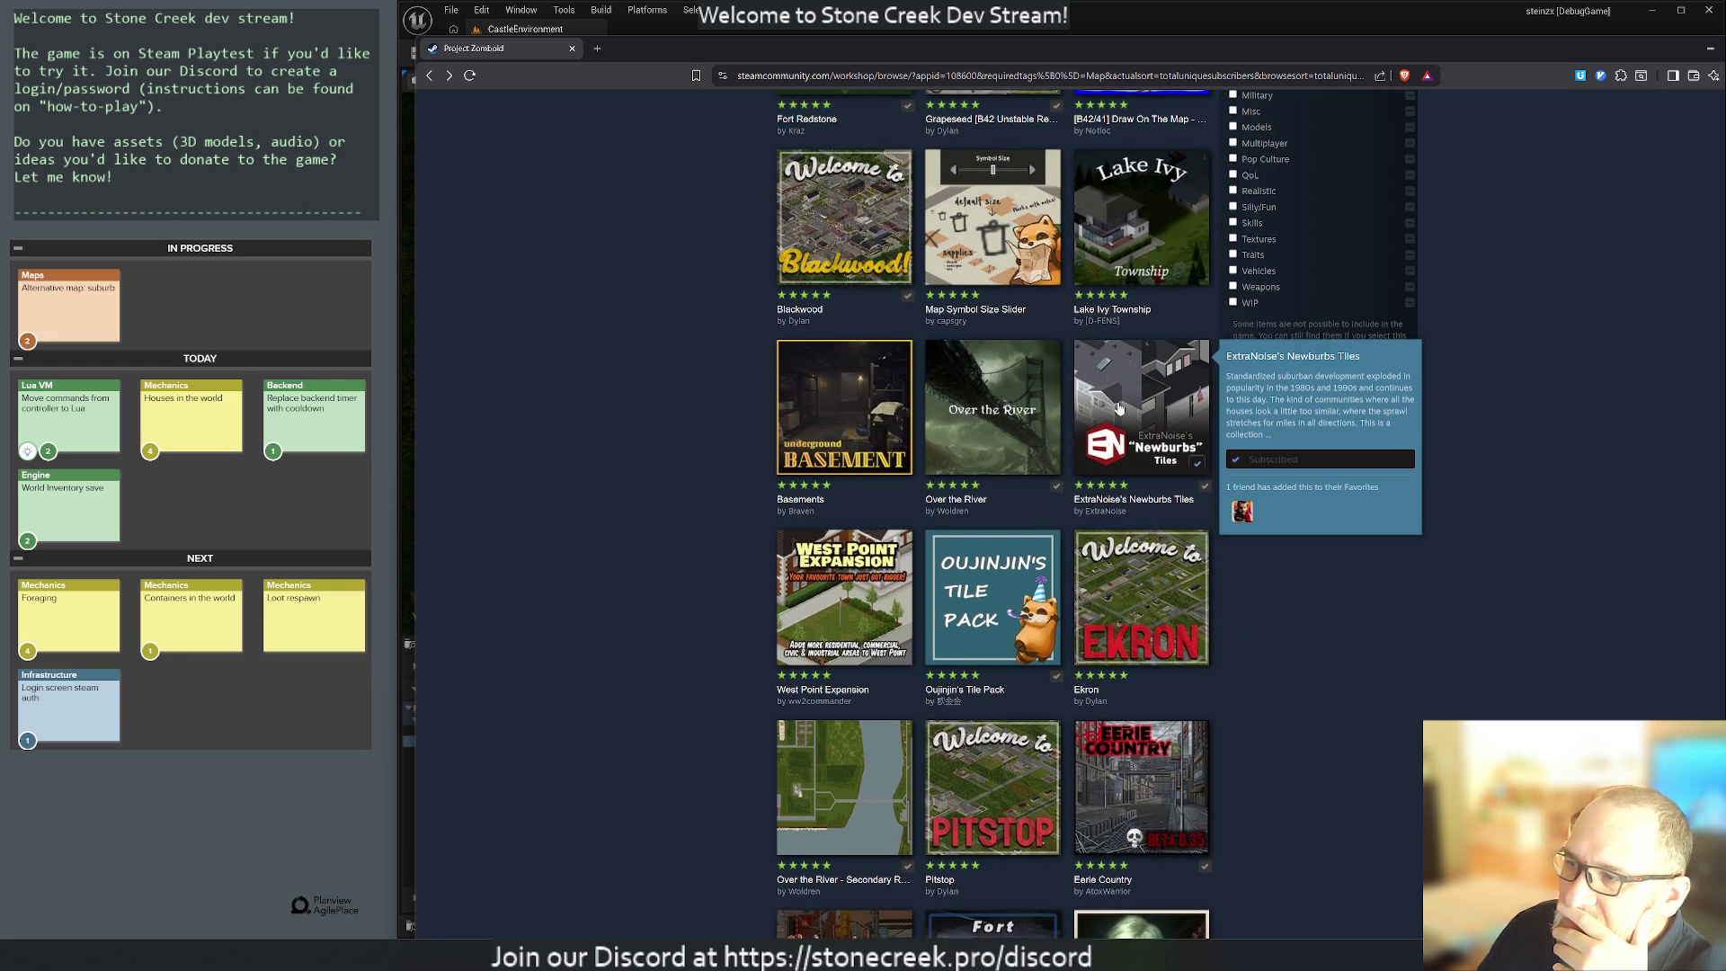
scroll(1119, 408, "up", 1)
scroll(1014, 682, "up", 3)
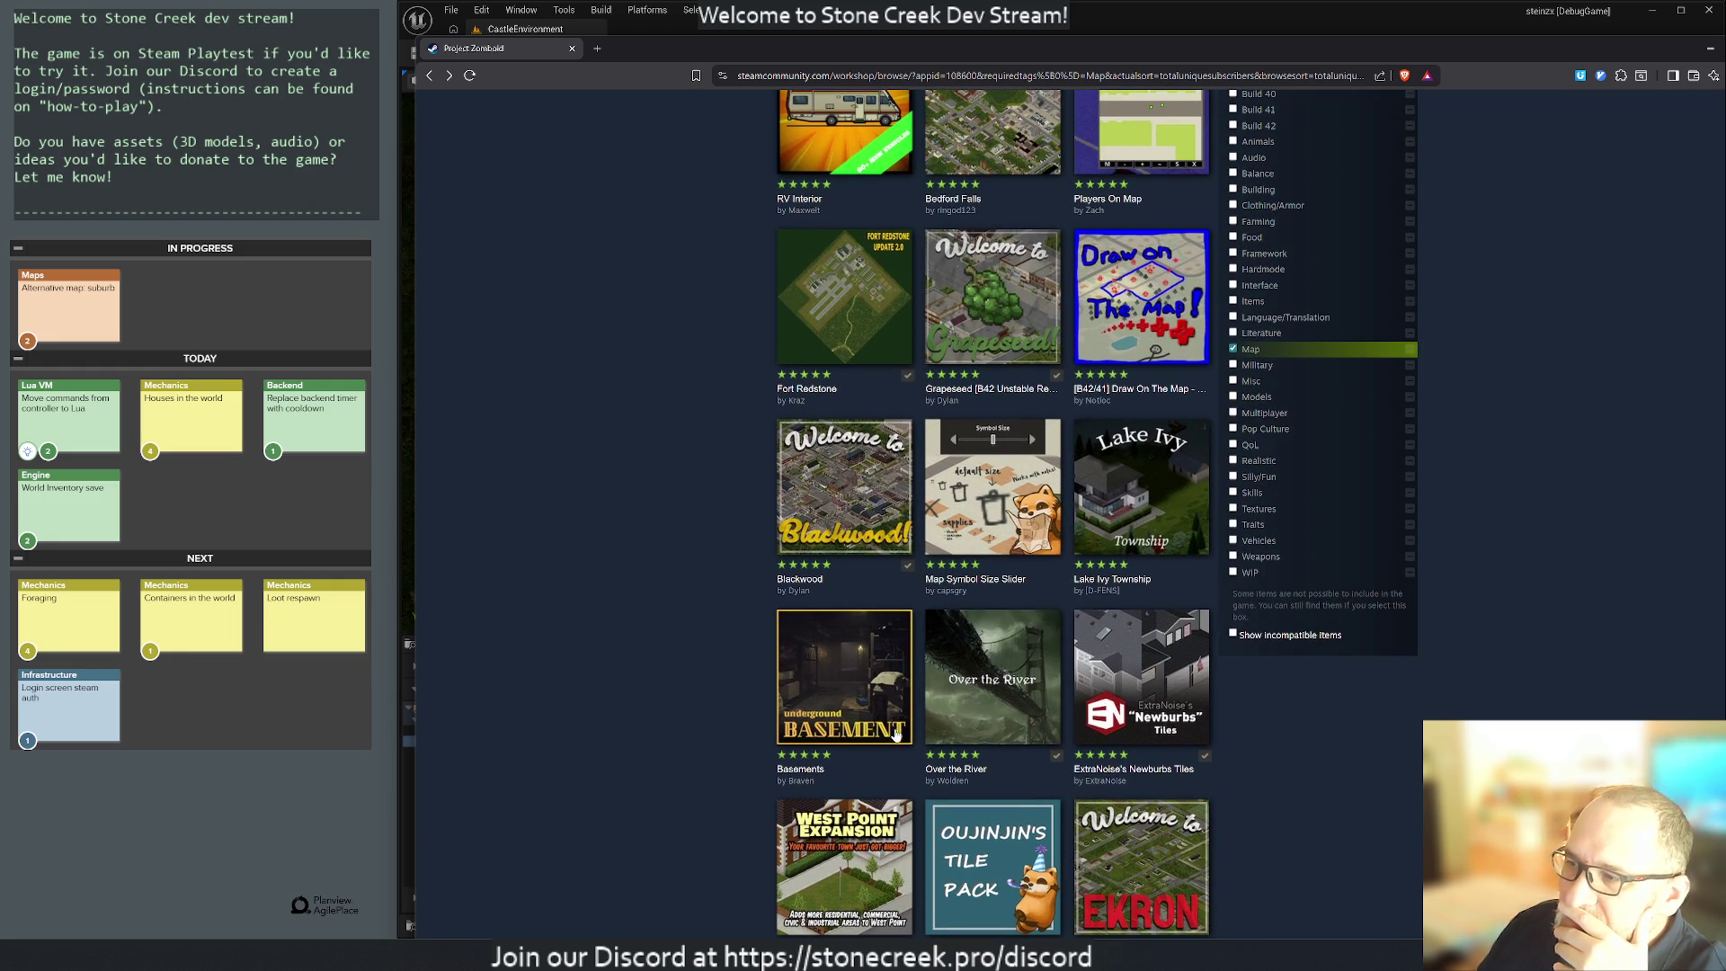
scroll(674, 597, "up", 2)
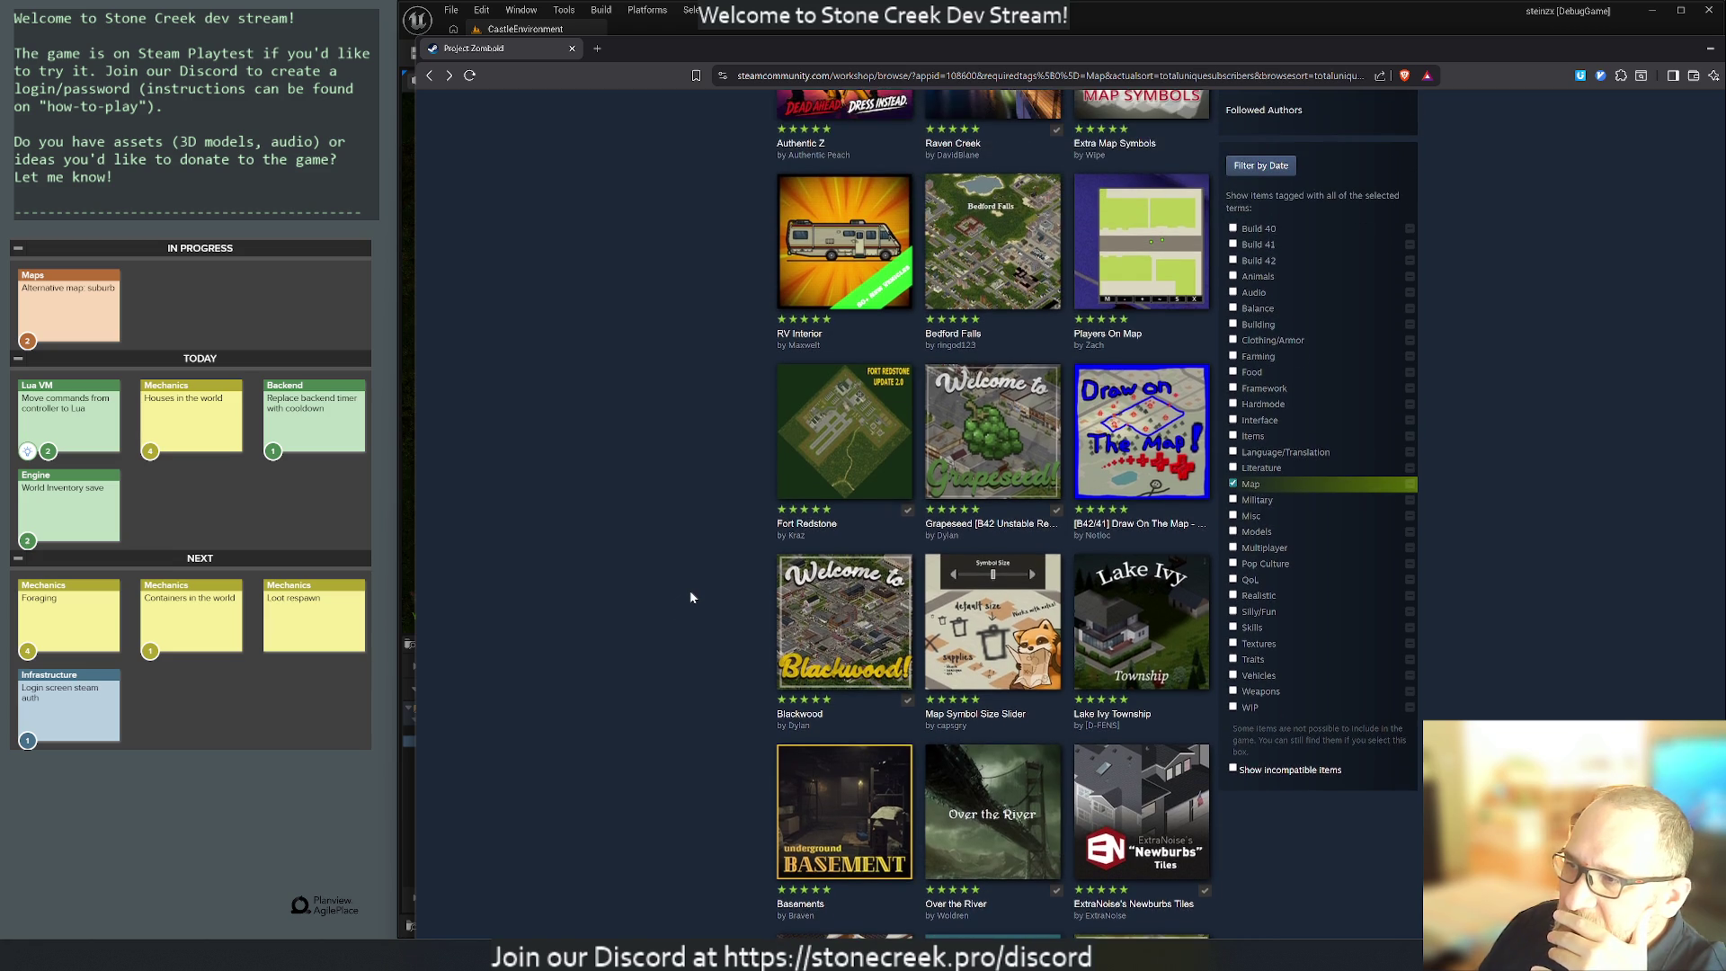
scroll(691, 596, "up", 2)
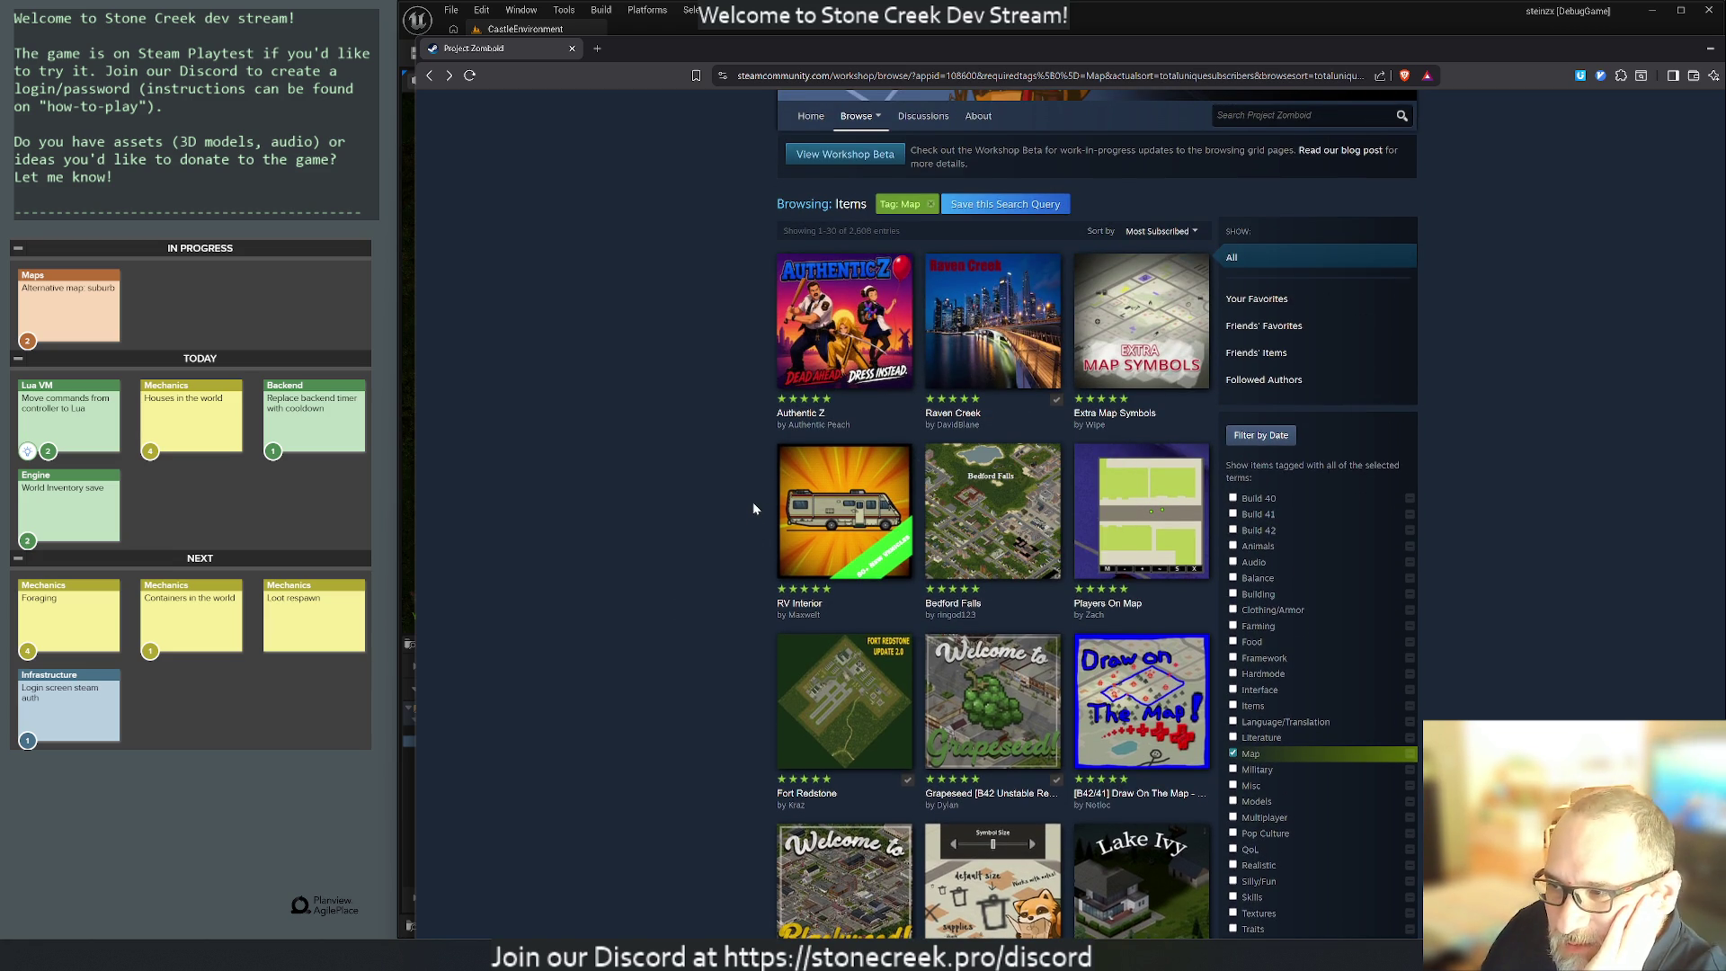
scroll(753, 509, "up", 2)
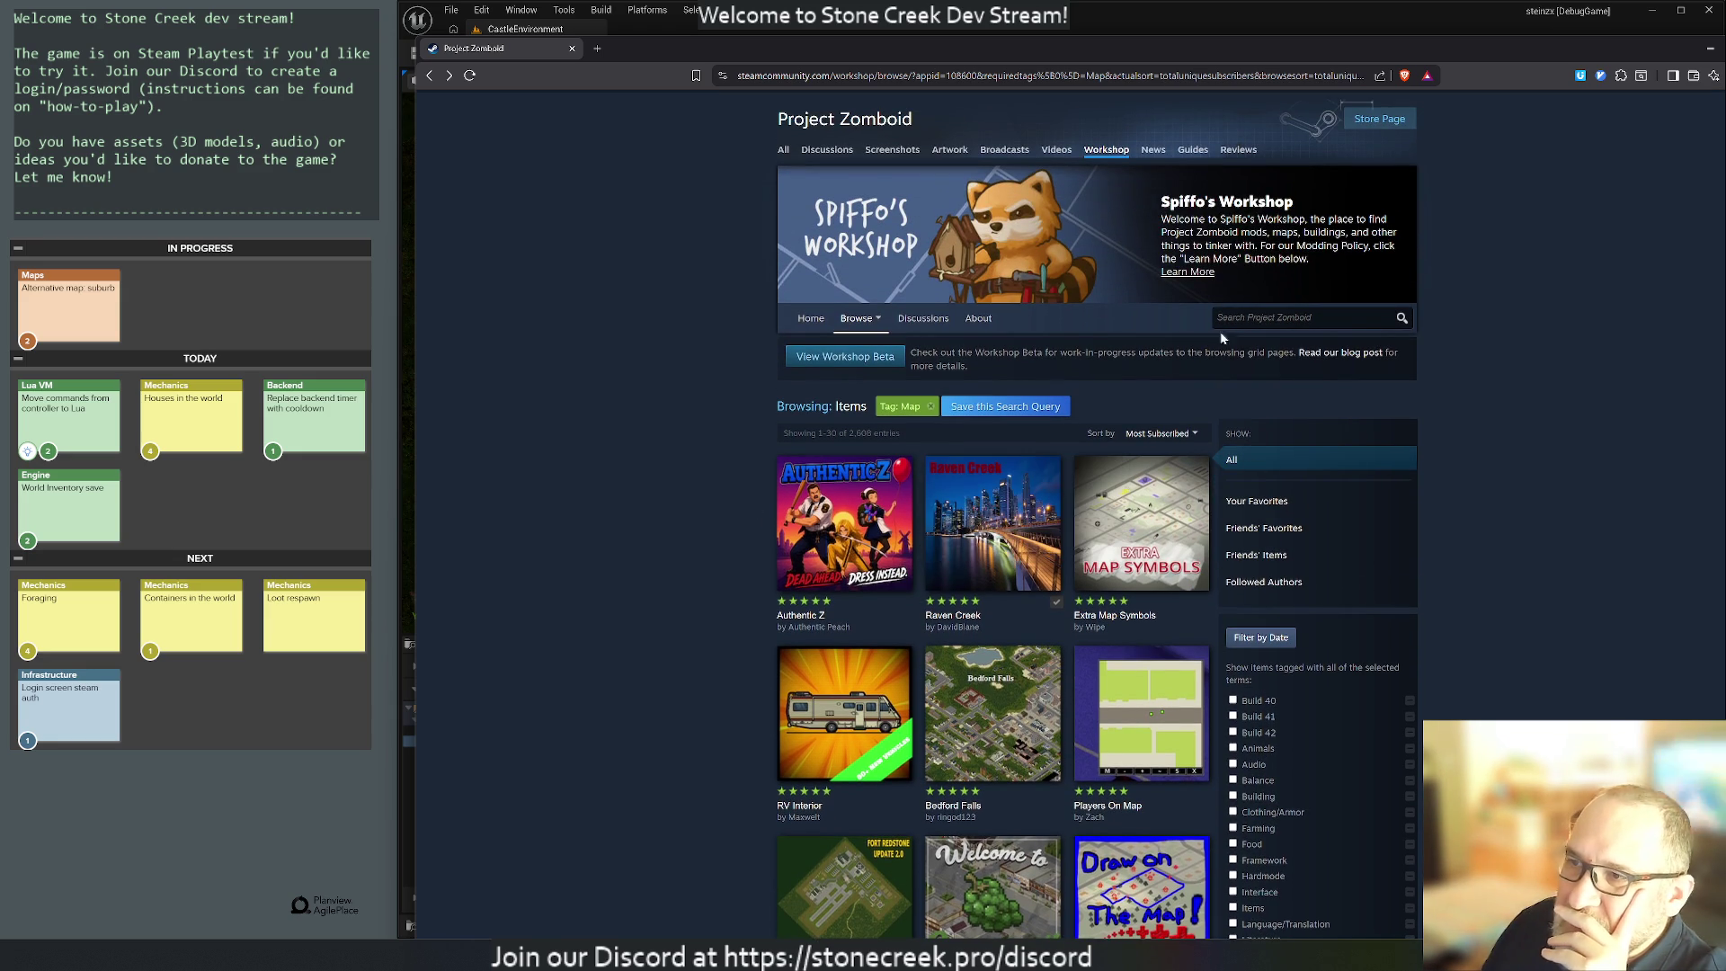
Step: Browse the first page of most-subscribed Project Zomboid Map workshop items down to the pagination
left_click(1218, 318)
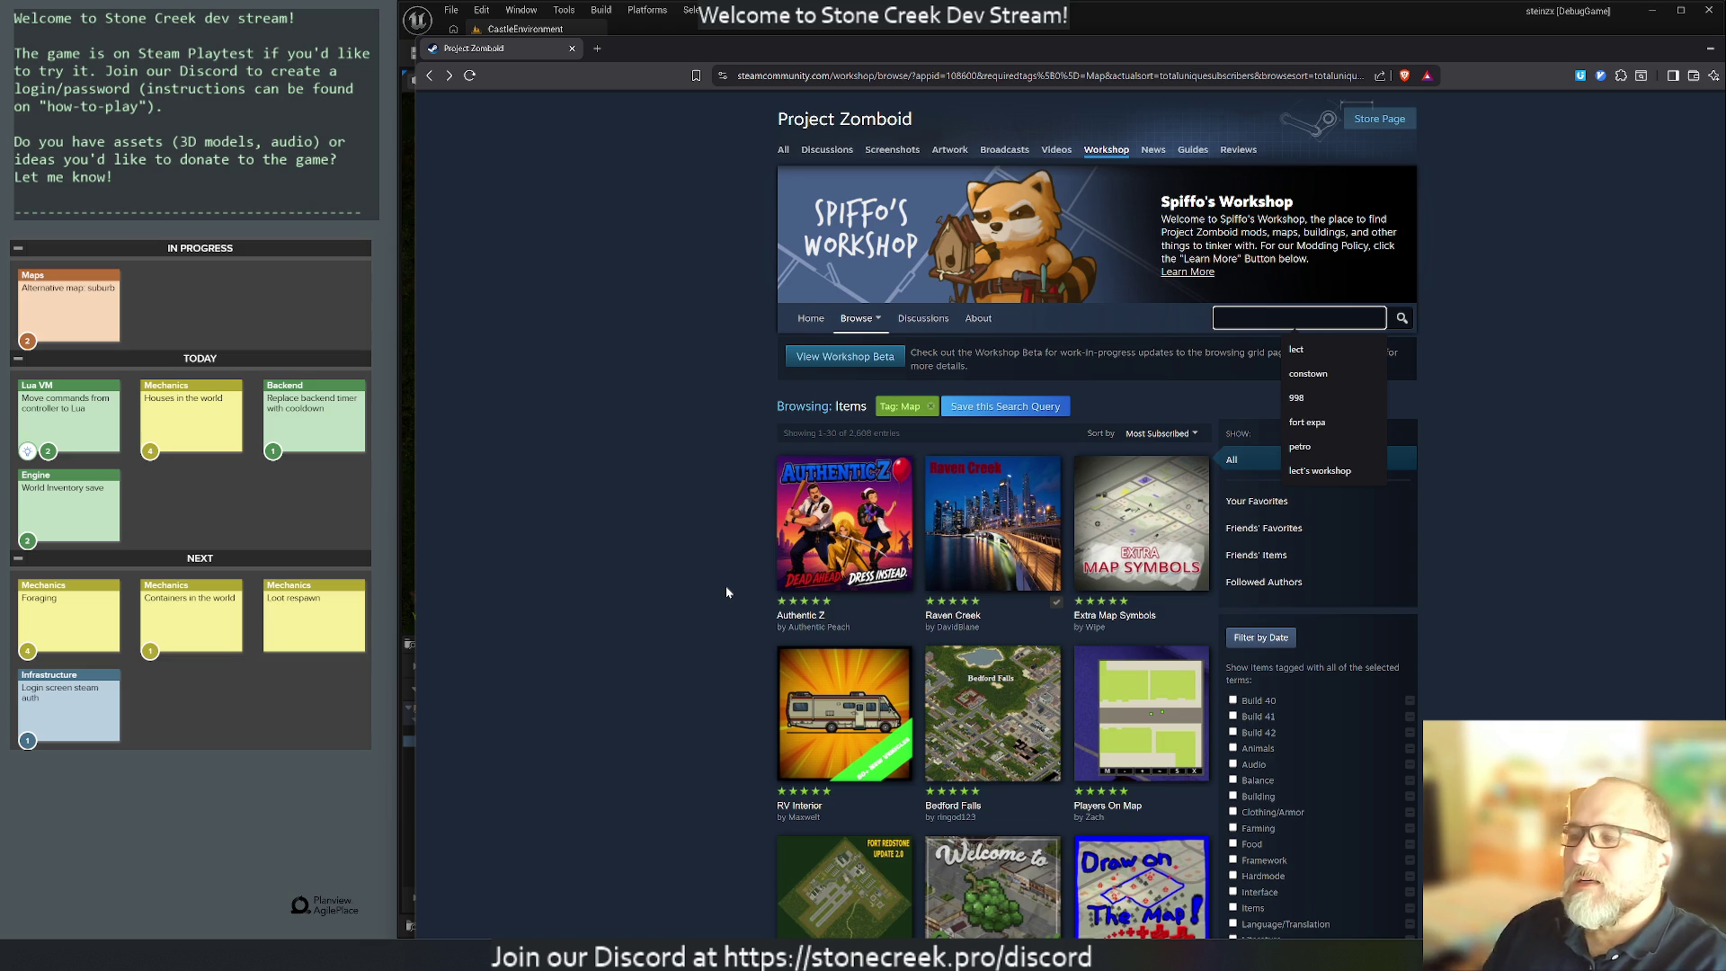
scroll(728, 559, "down", 3)
scroll(657, 433, "down", 2)
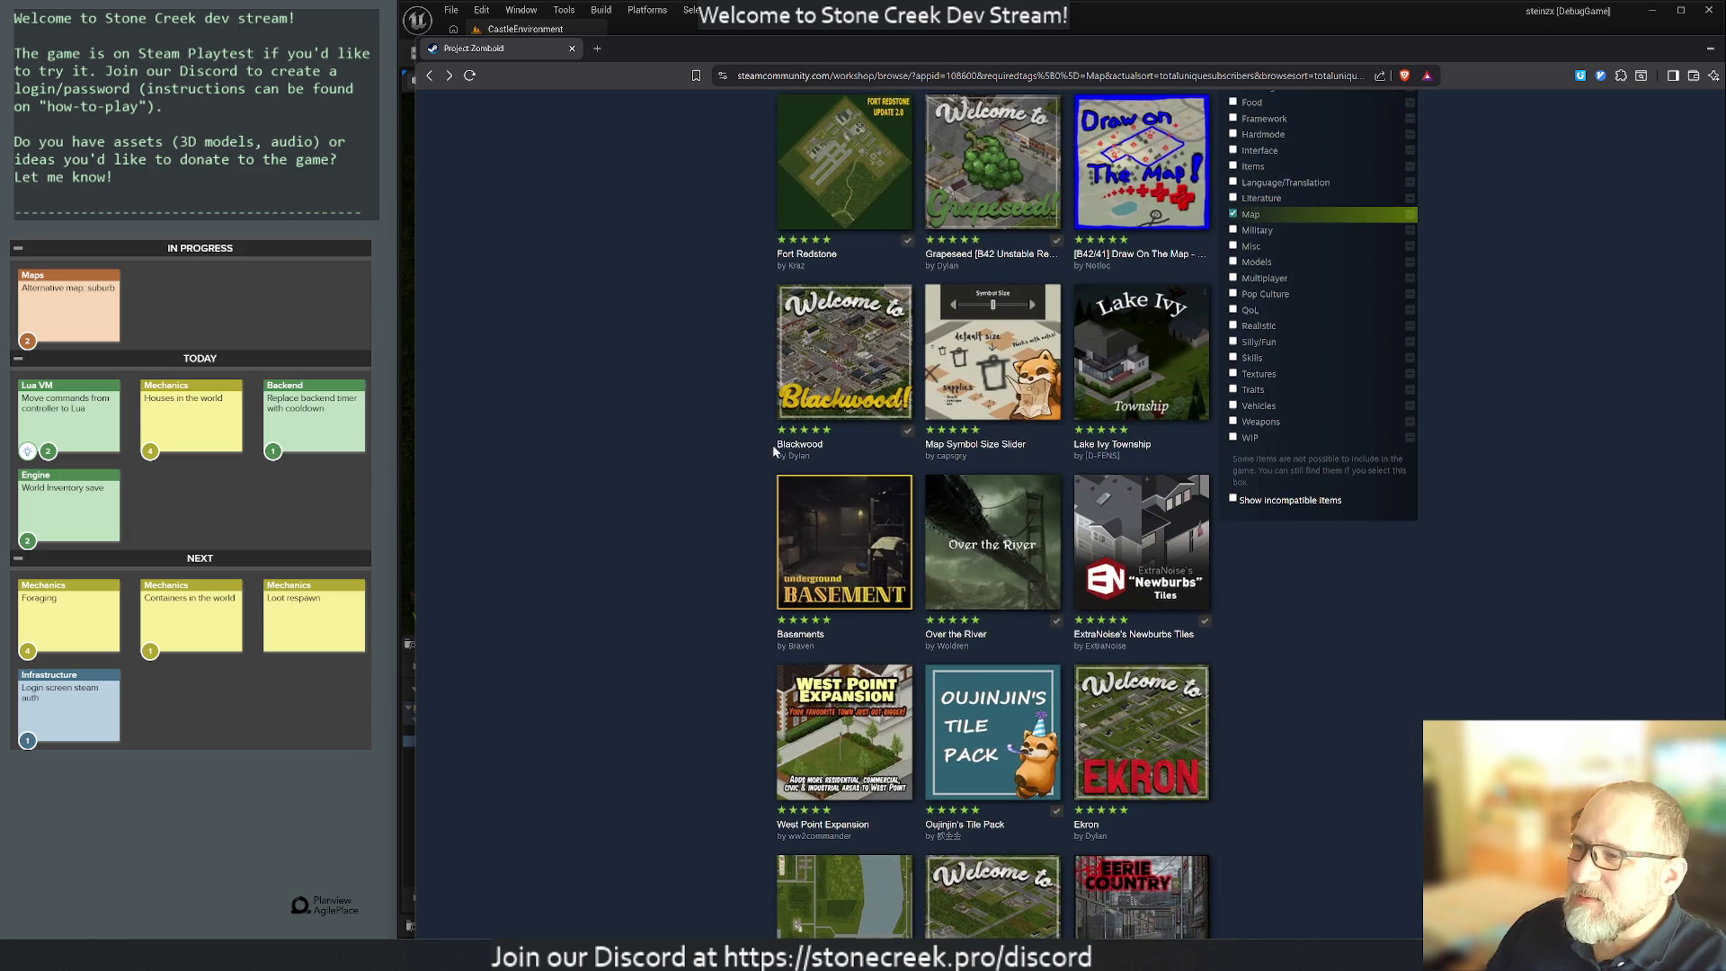
scroll(715, 481, "down", 3)
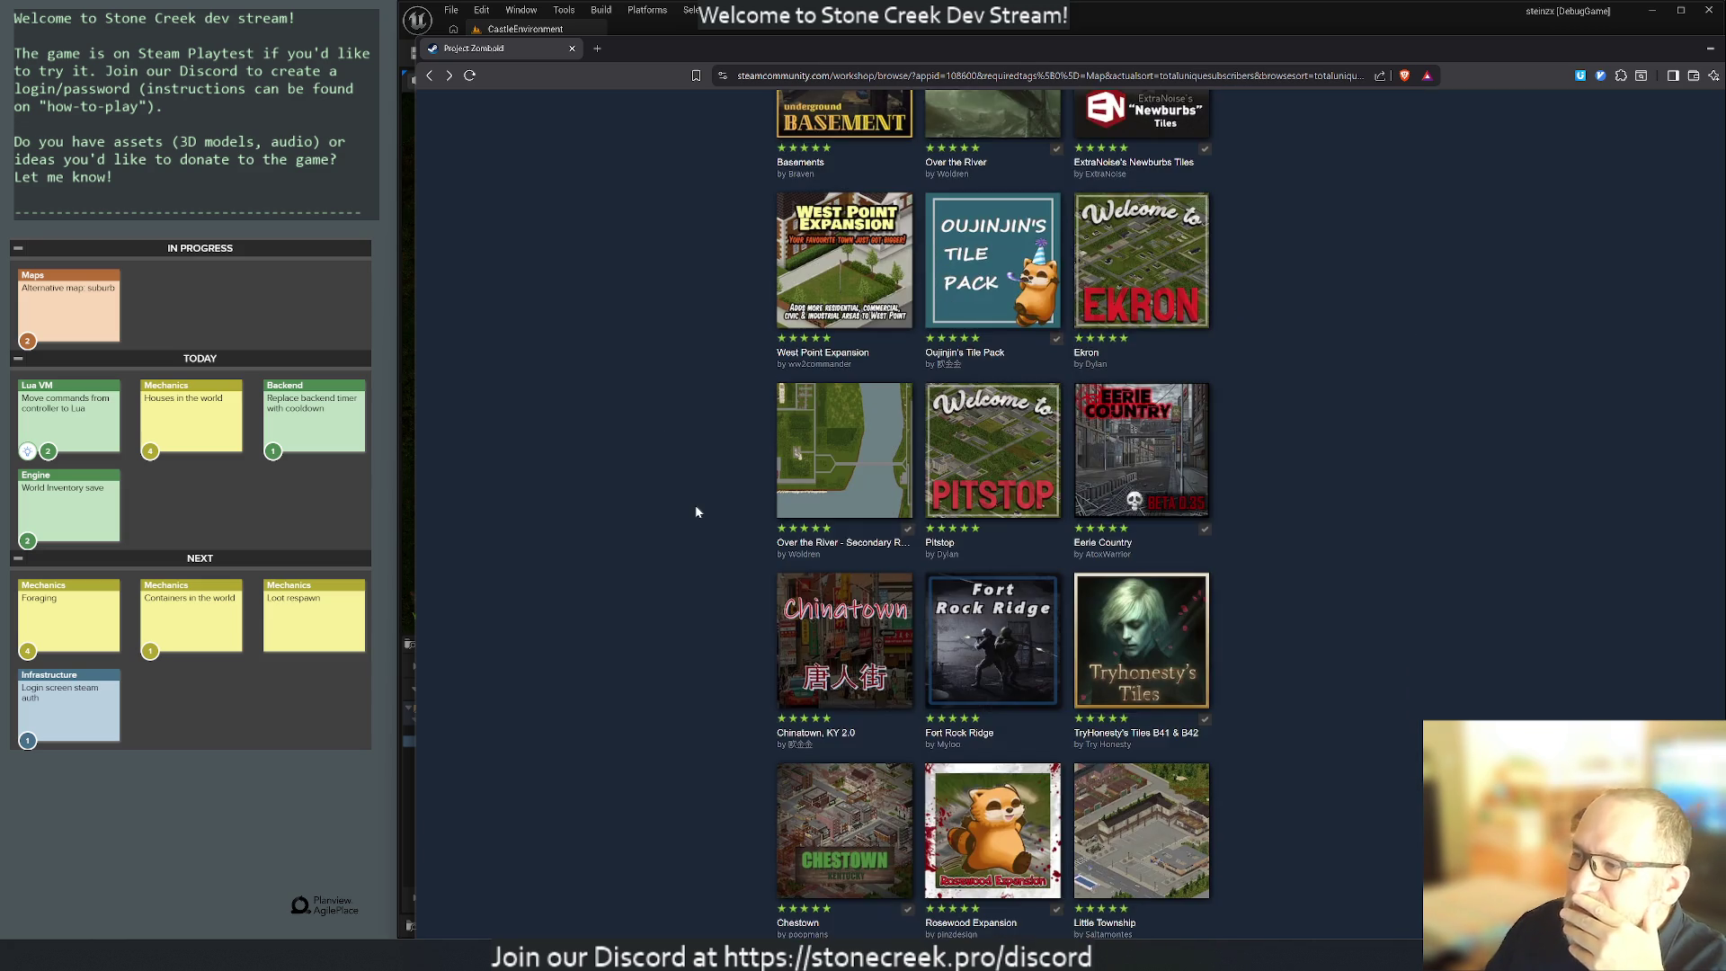
scroll(696, 511, "down", 2)
scroll(695, 512, "down", 1)
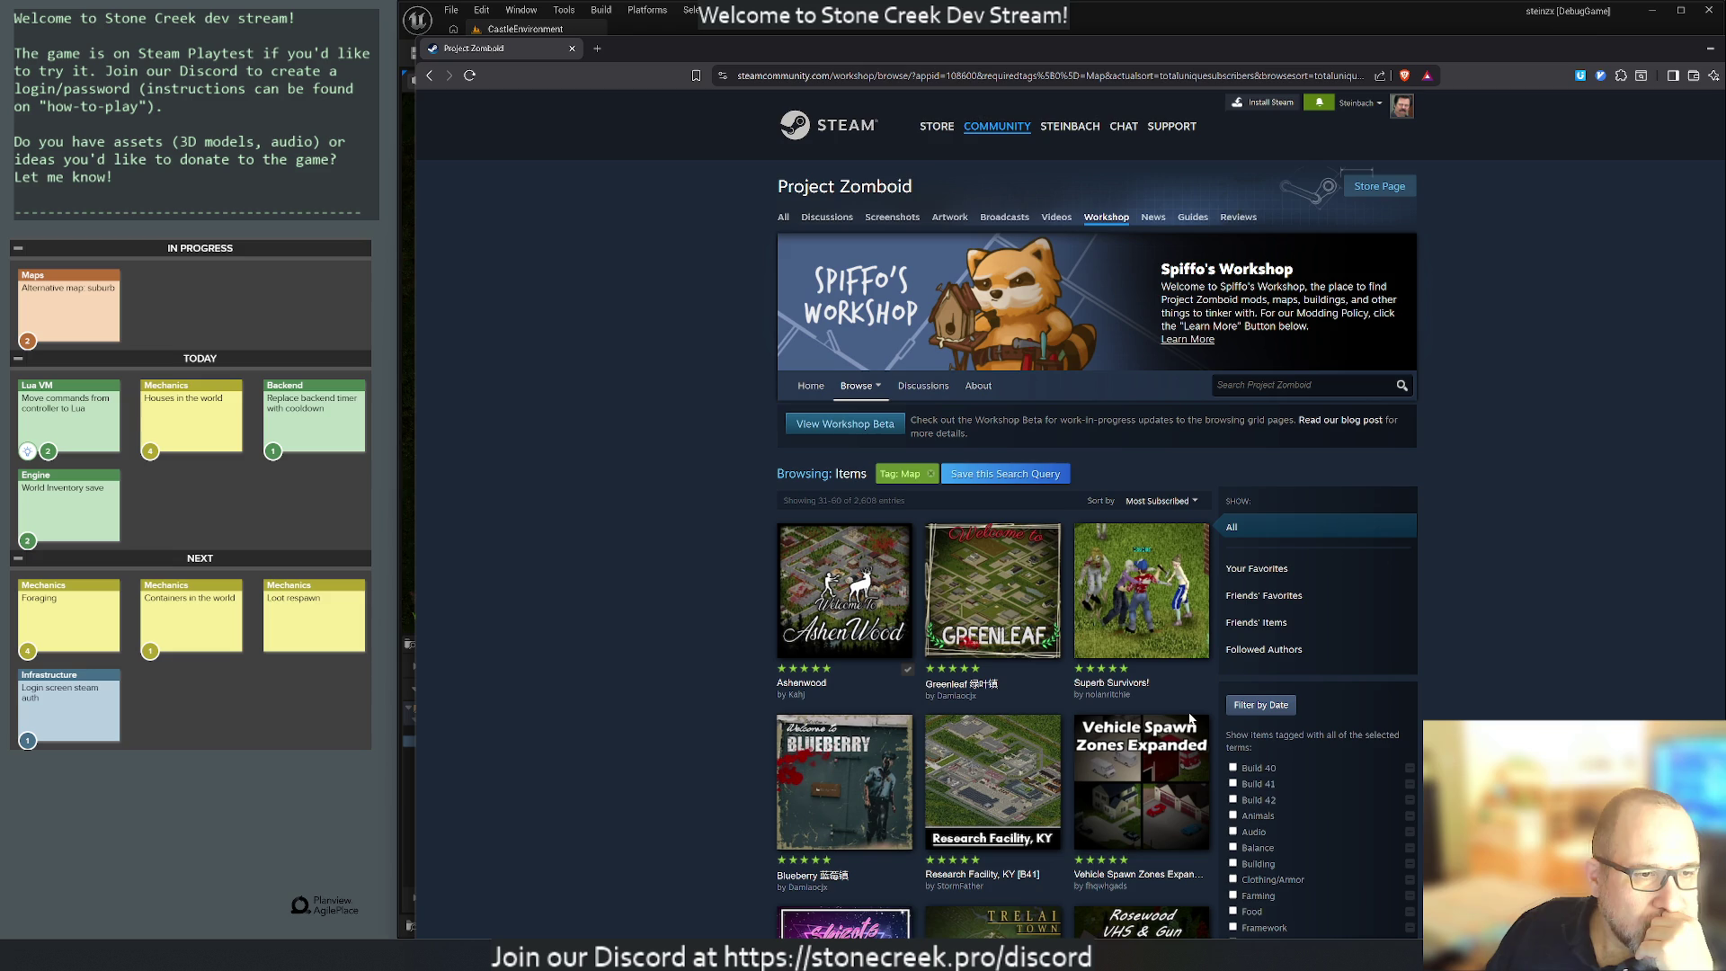
scroll(701, 519, "down", 2)
scroll(707, 533, "down", 1)
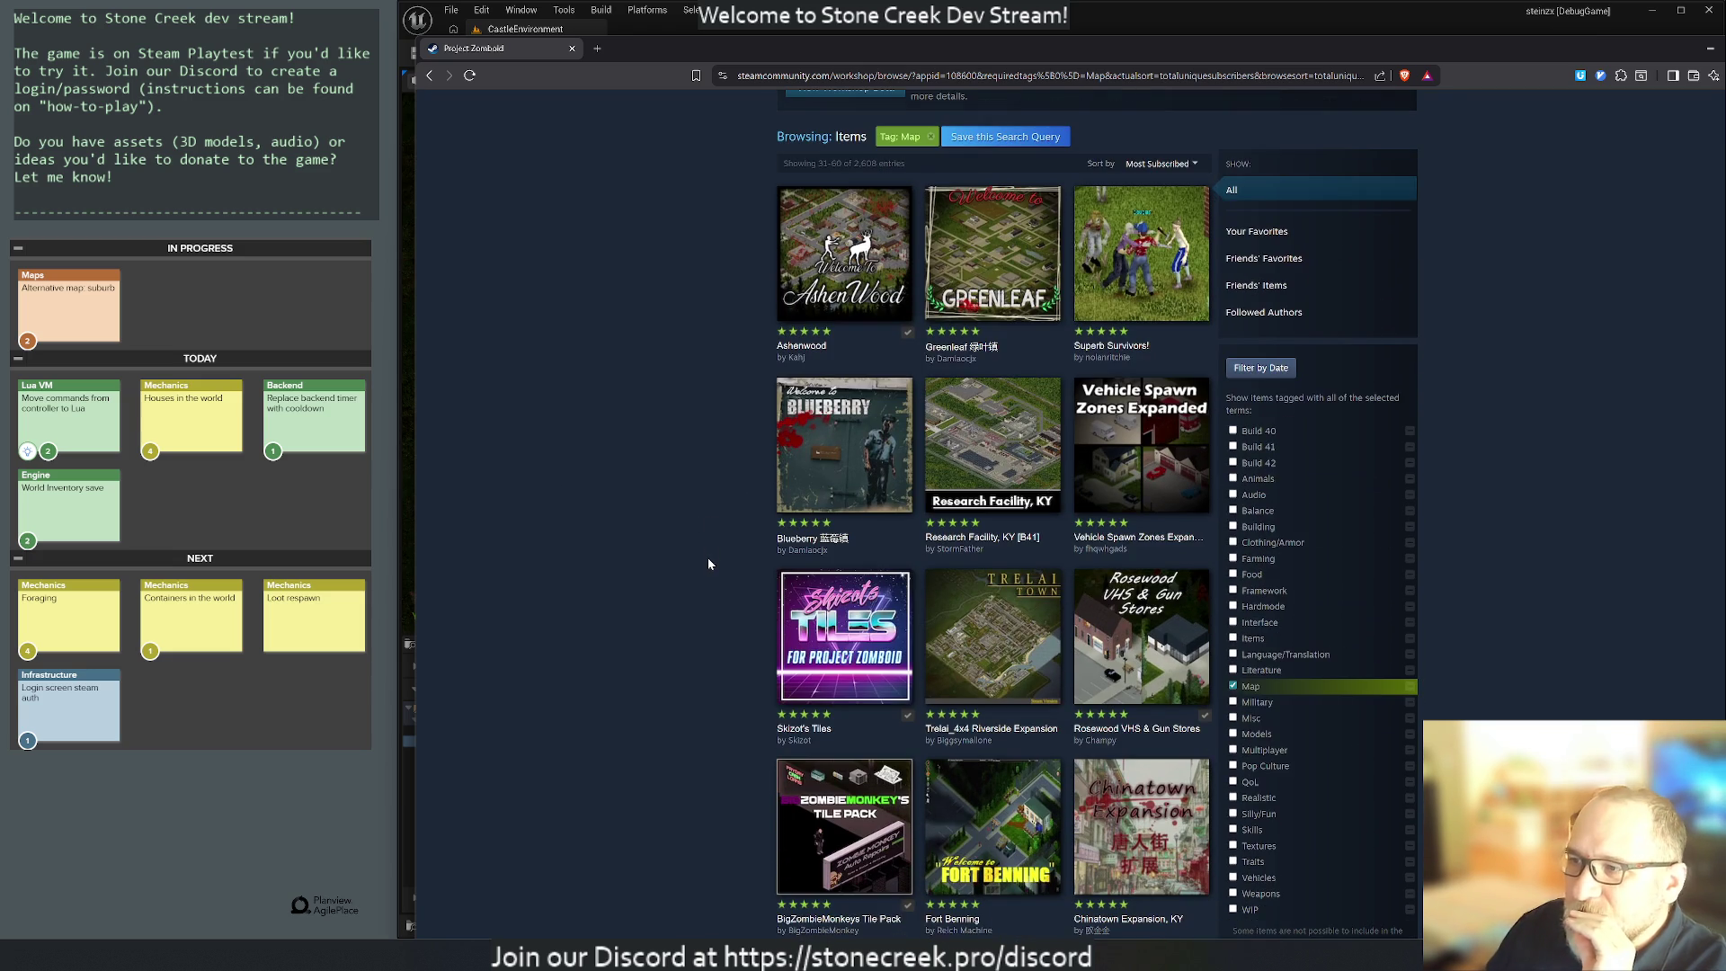
scroll(736, 587, "down", 3)
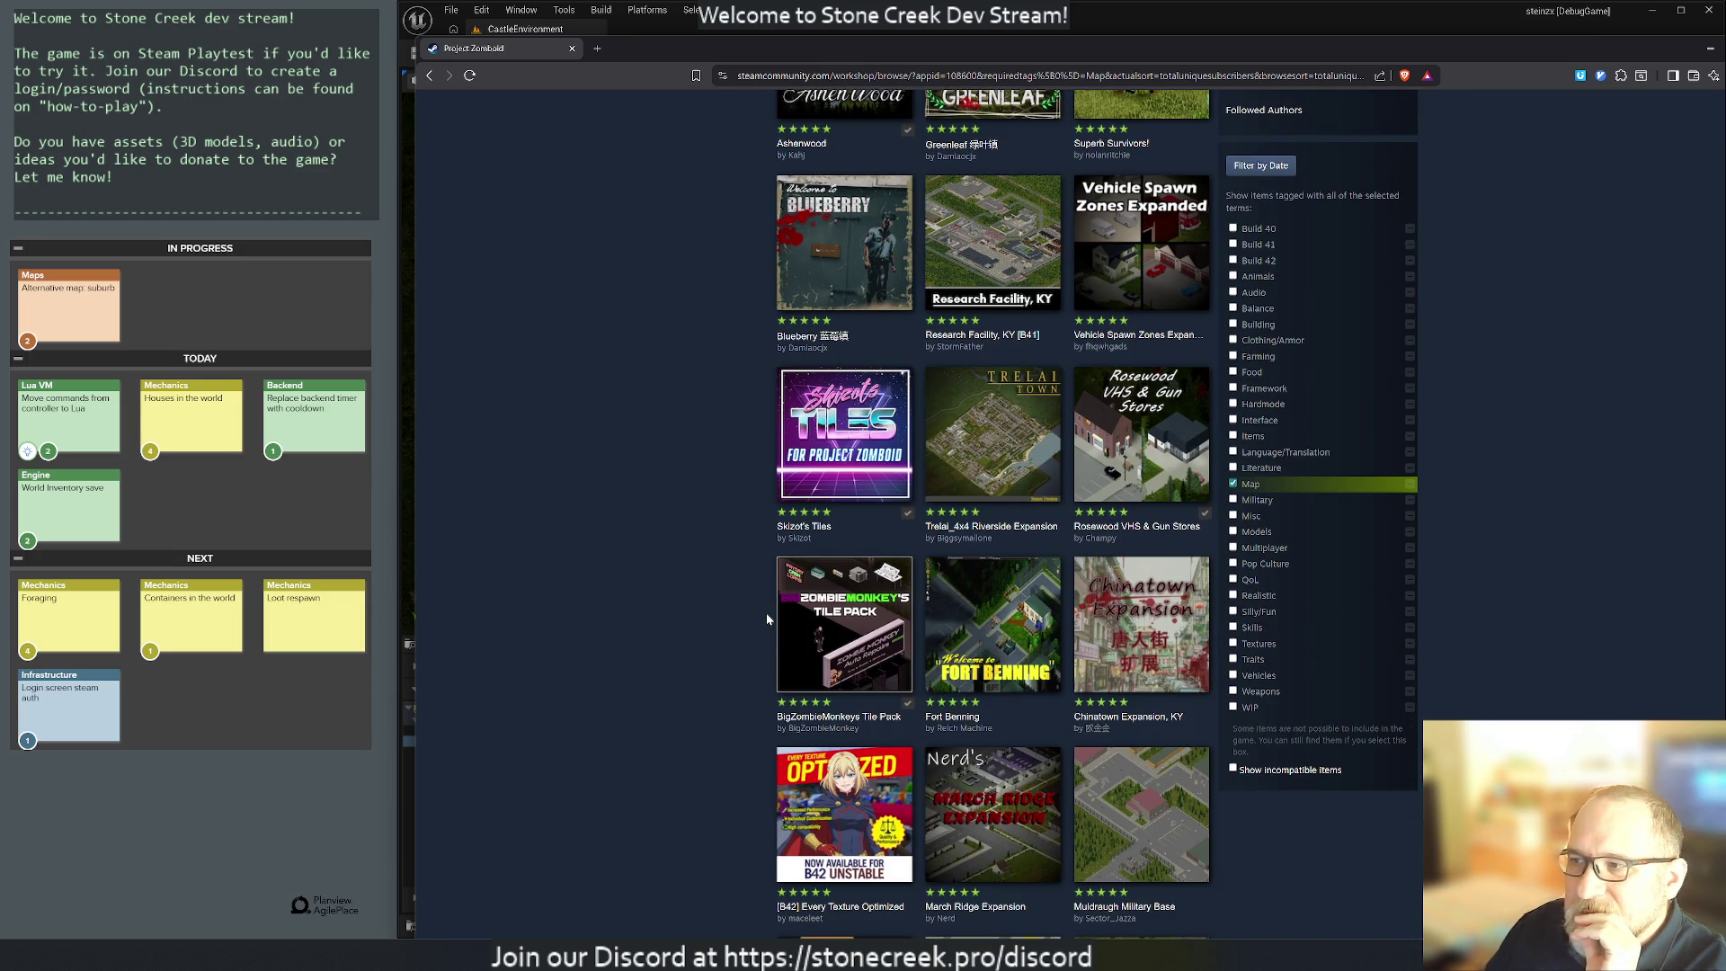
scroll(755, 609, "down", 2)
scroll(768, 625, "down", 3)
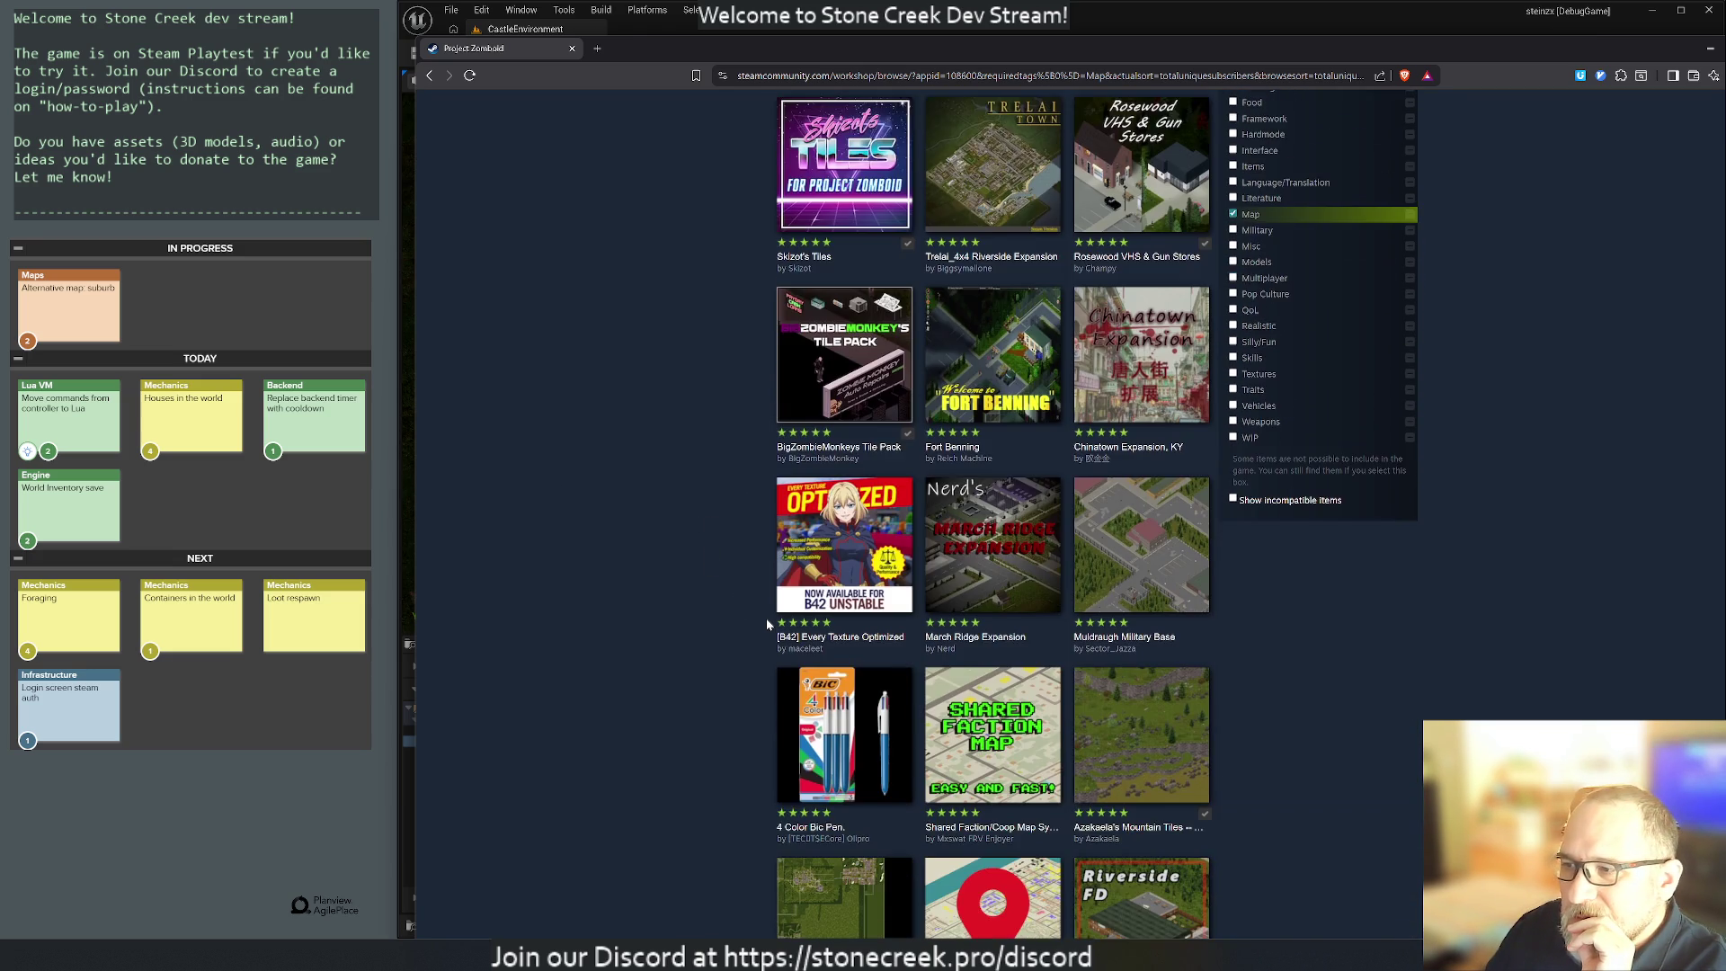
scroll(768, 624, "down", 2)
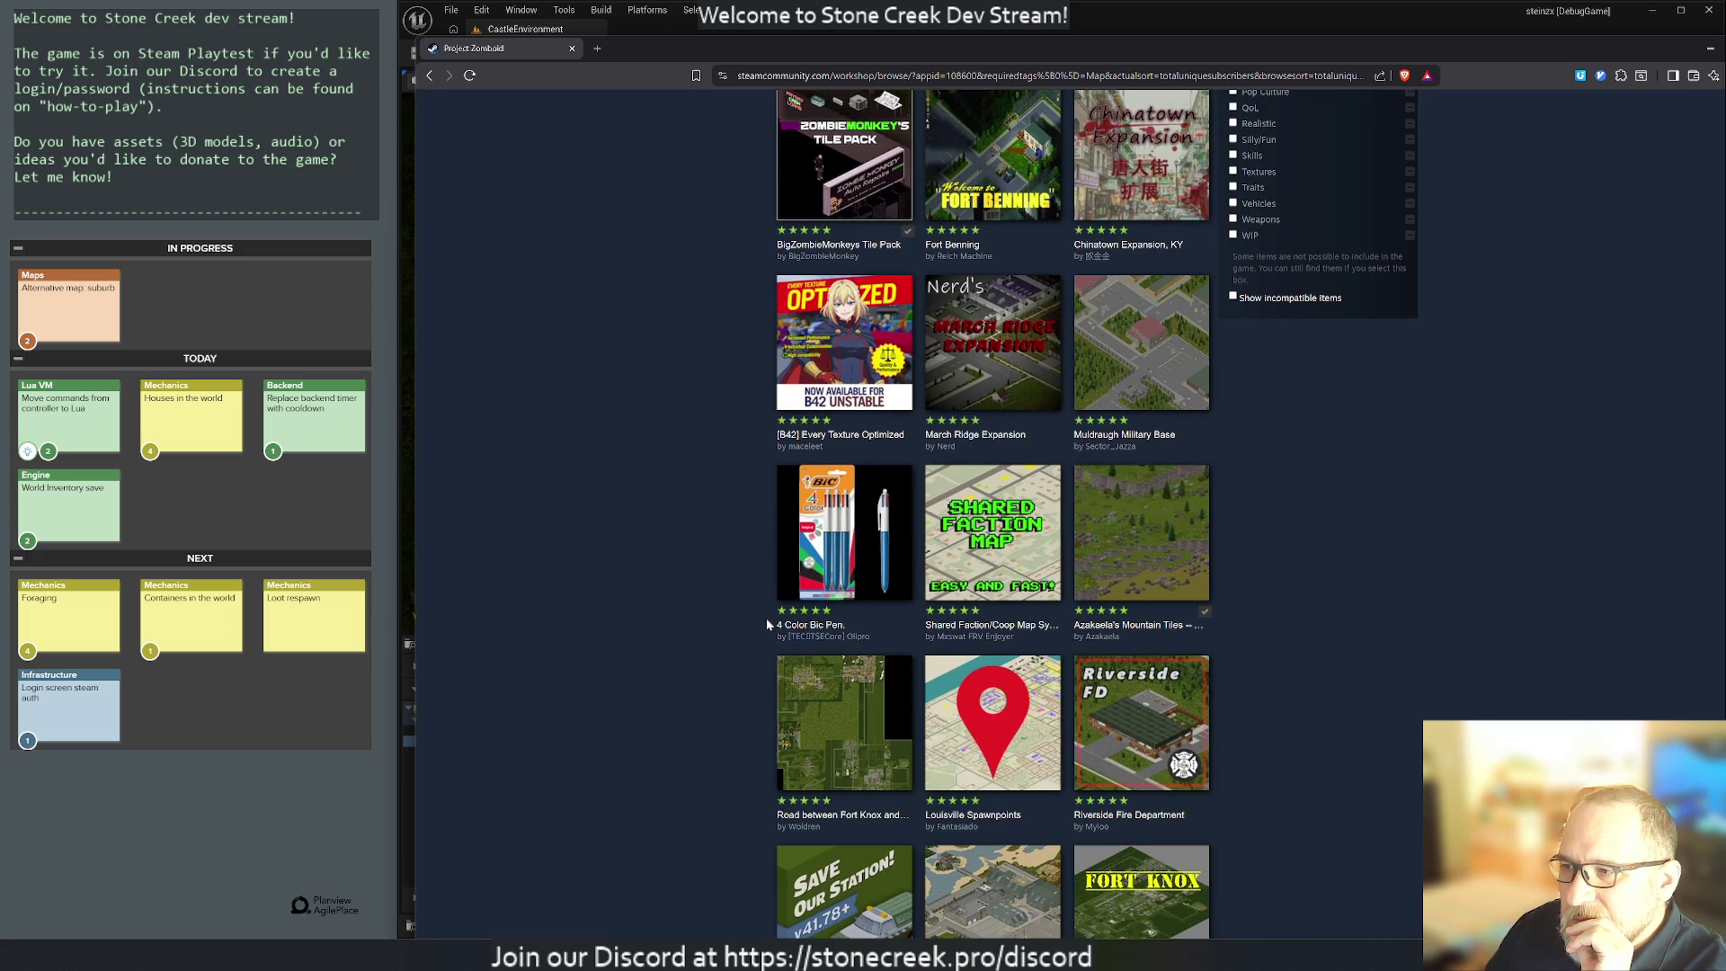
scroll(767, 624, "down", 2)
scroll(767, 625, "down", 2)
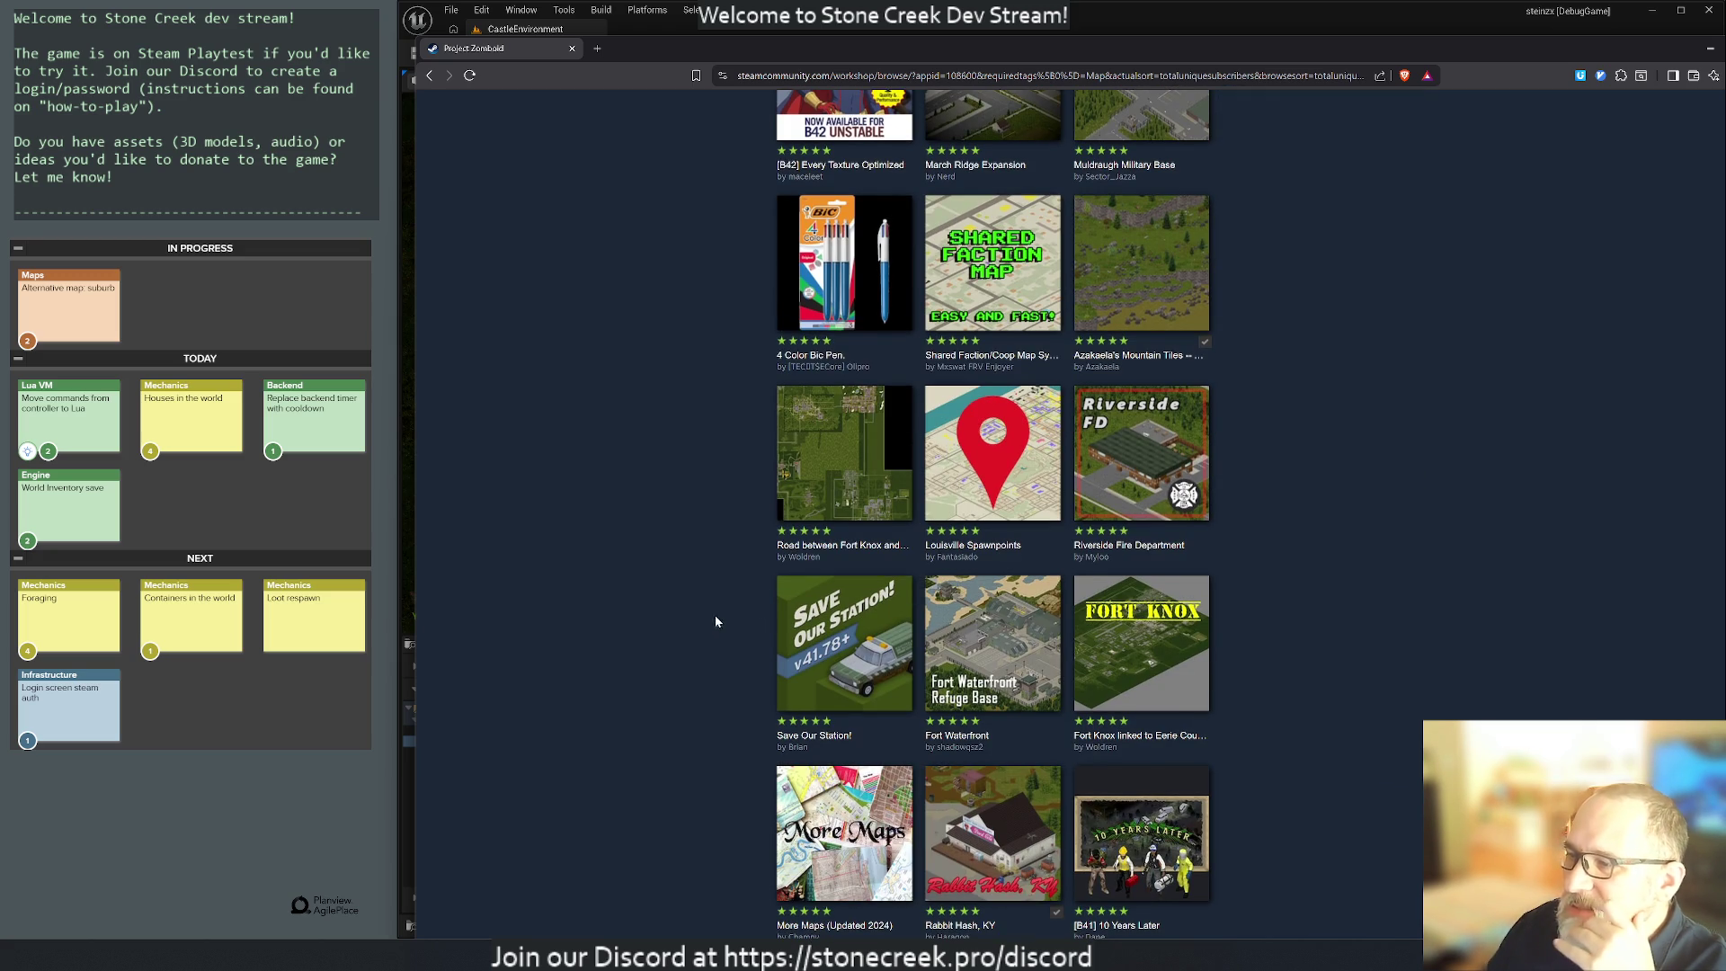
scroll(721, 616, "down", 2)
scroll(719, 675, "down", 2)
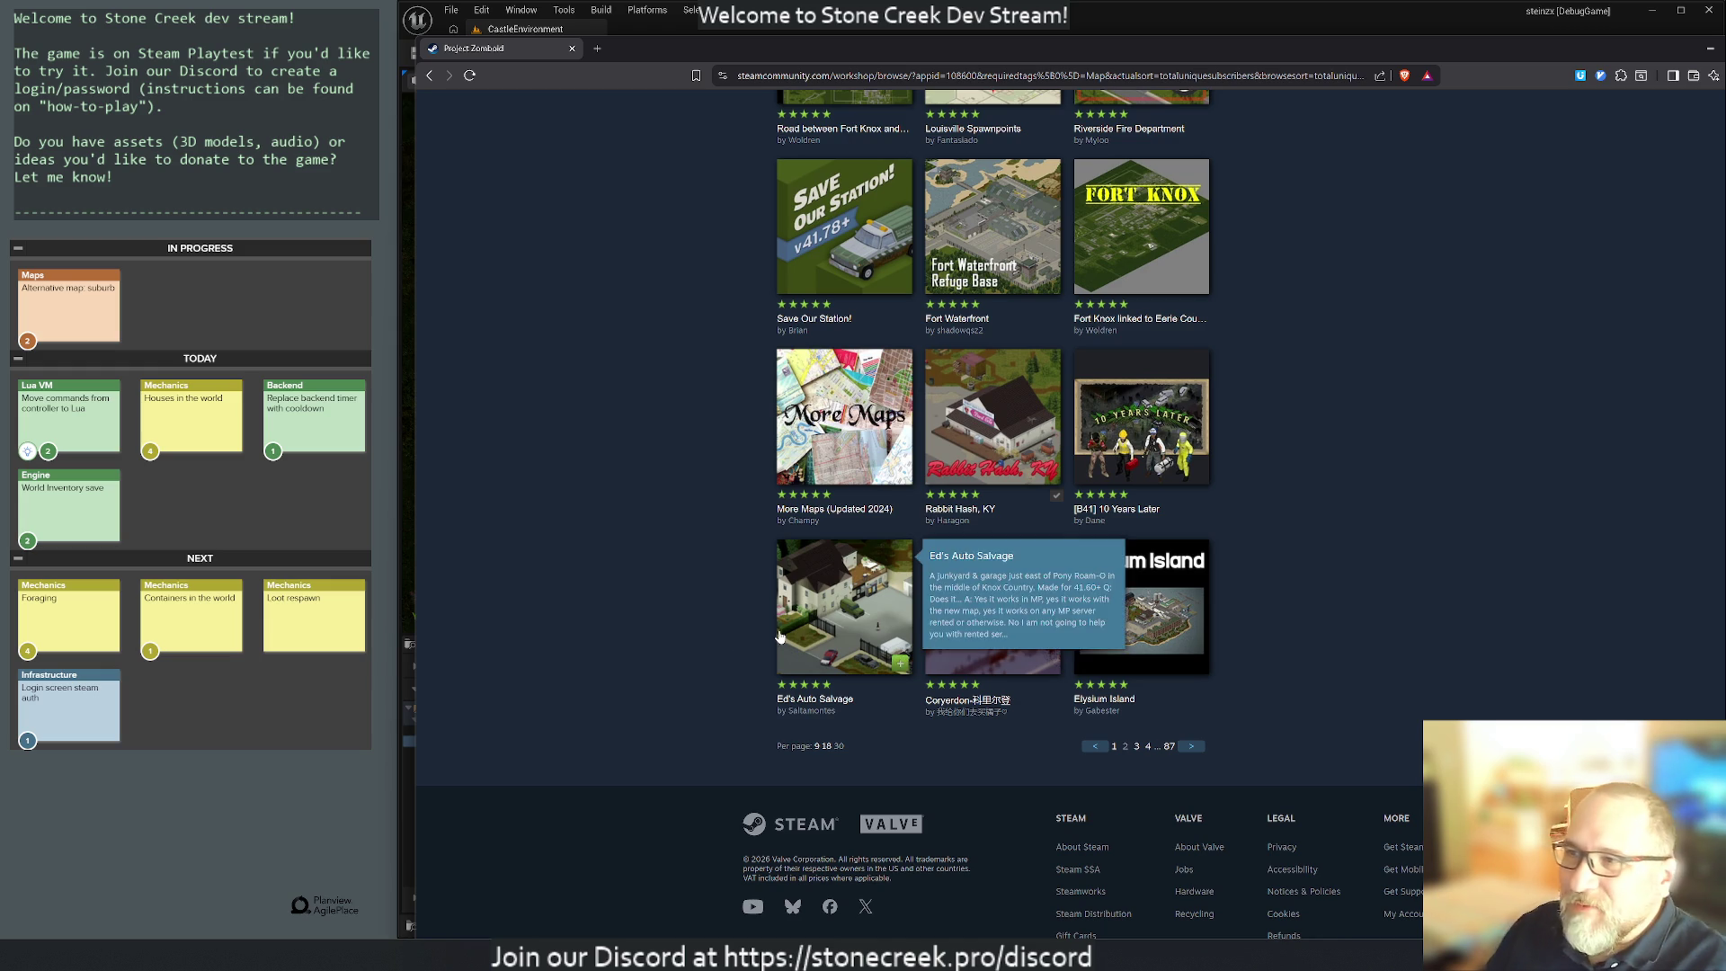
scroll(701, 589, "up", 4)
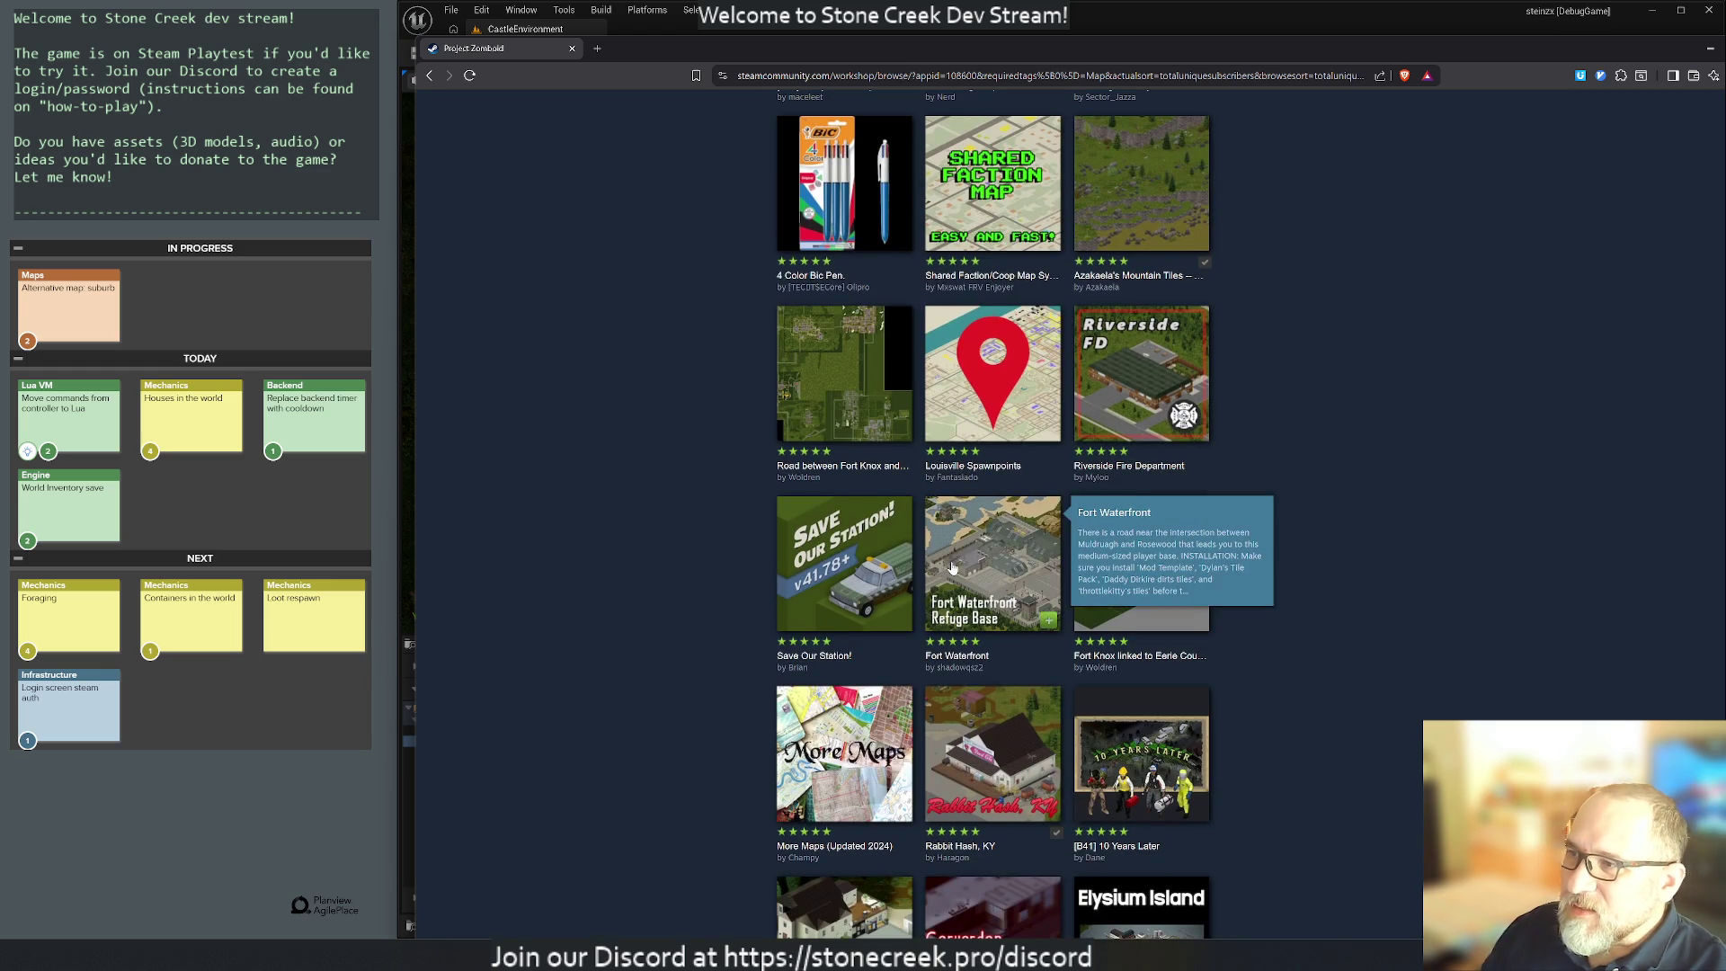
scroll(701, 589, "up", 1)
scroll(715, 597, "up", 2)
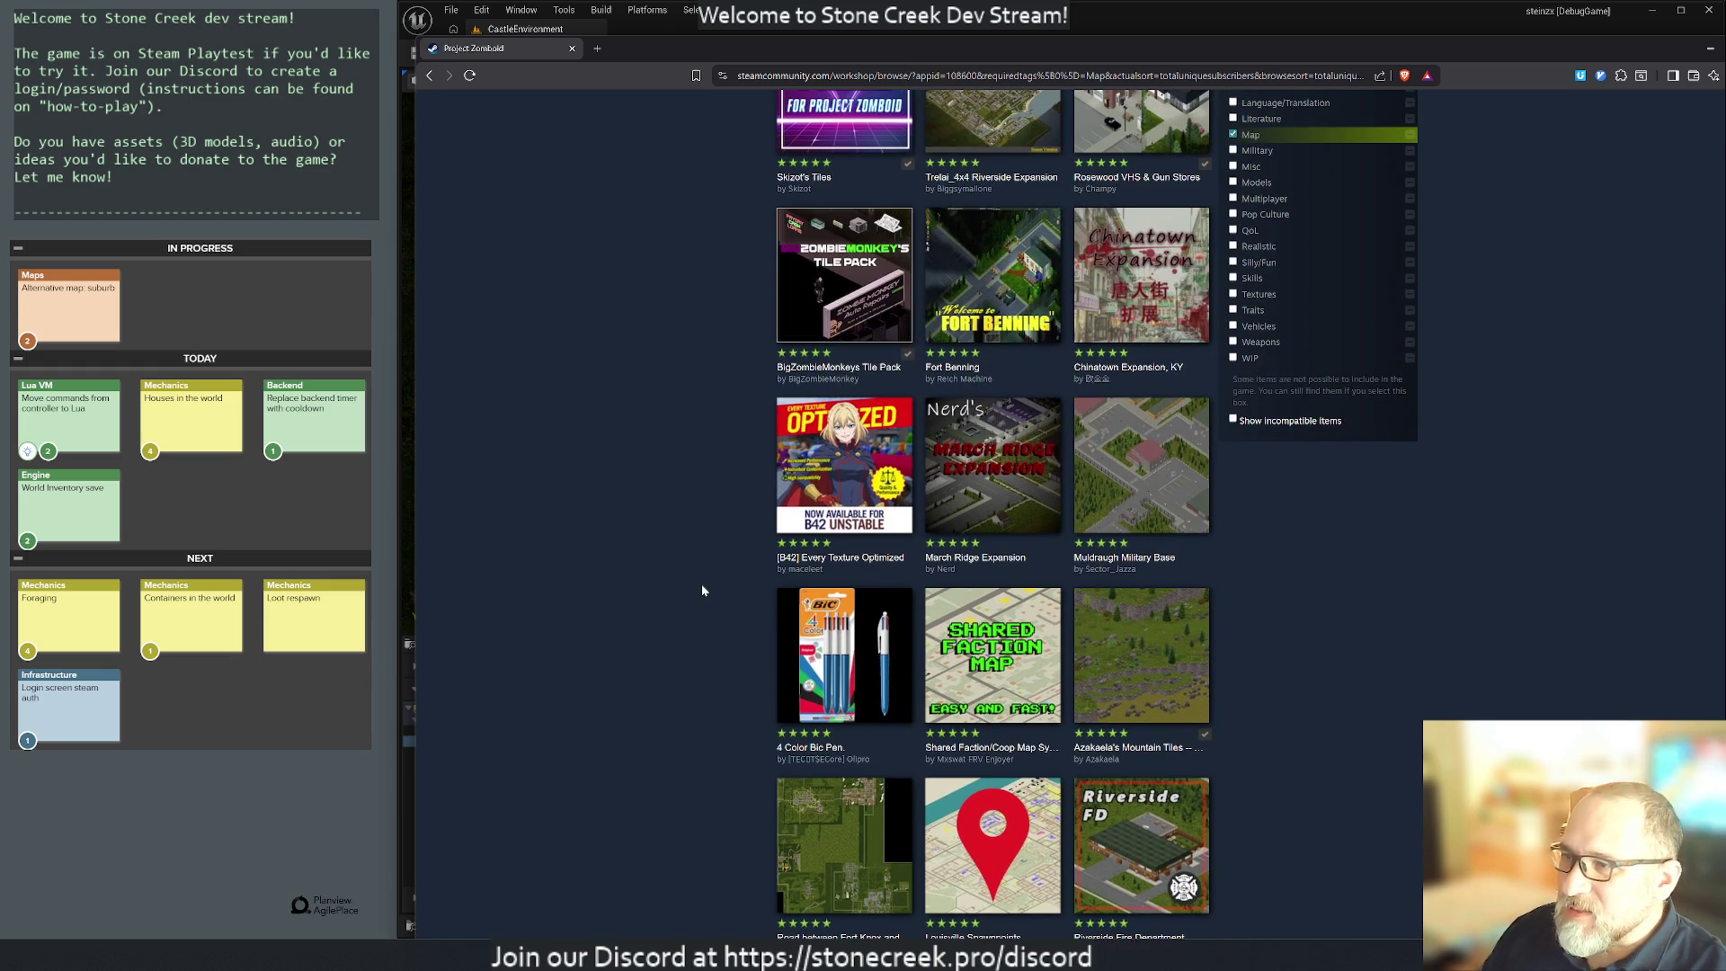
scroll(723, 598, "up", 2)
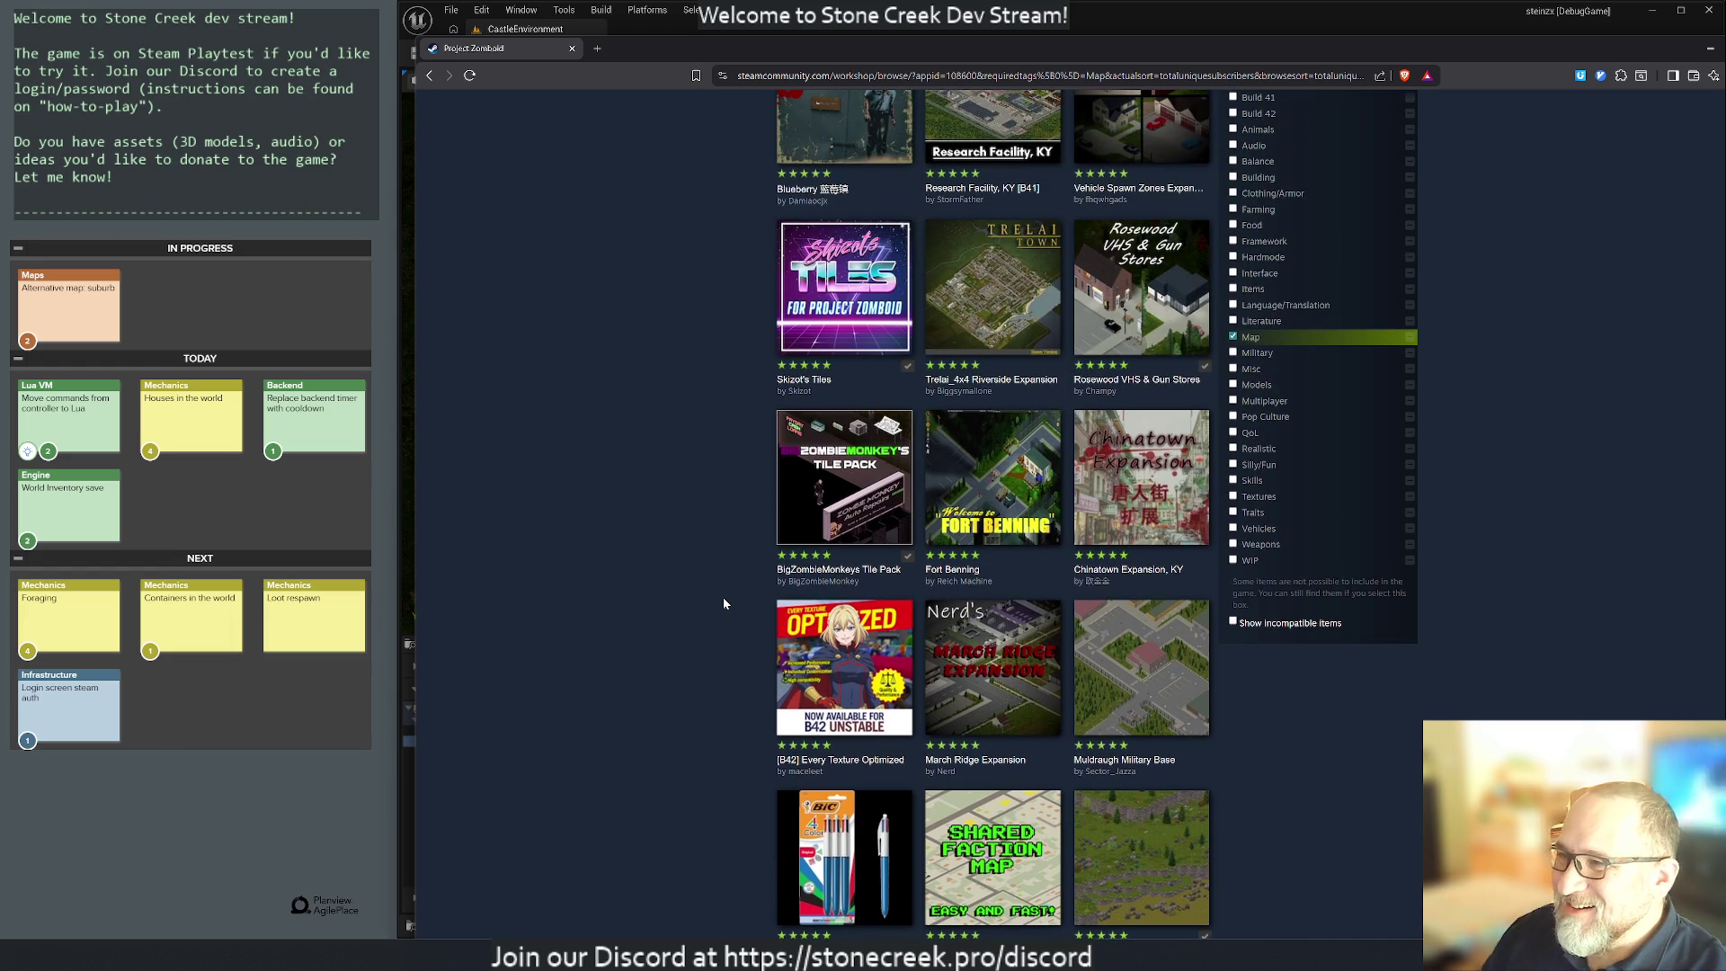
scroll(723, 598, "up", 1)
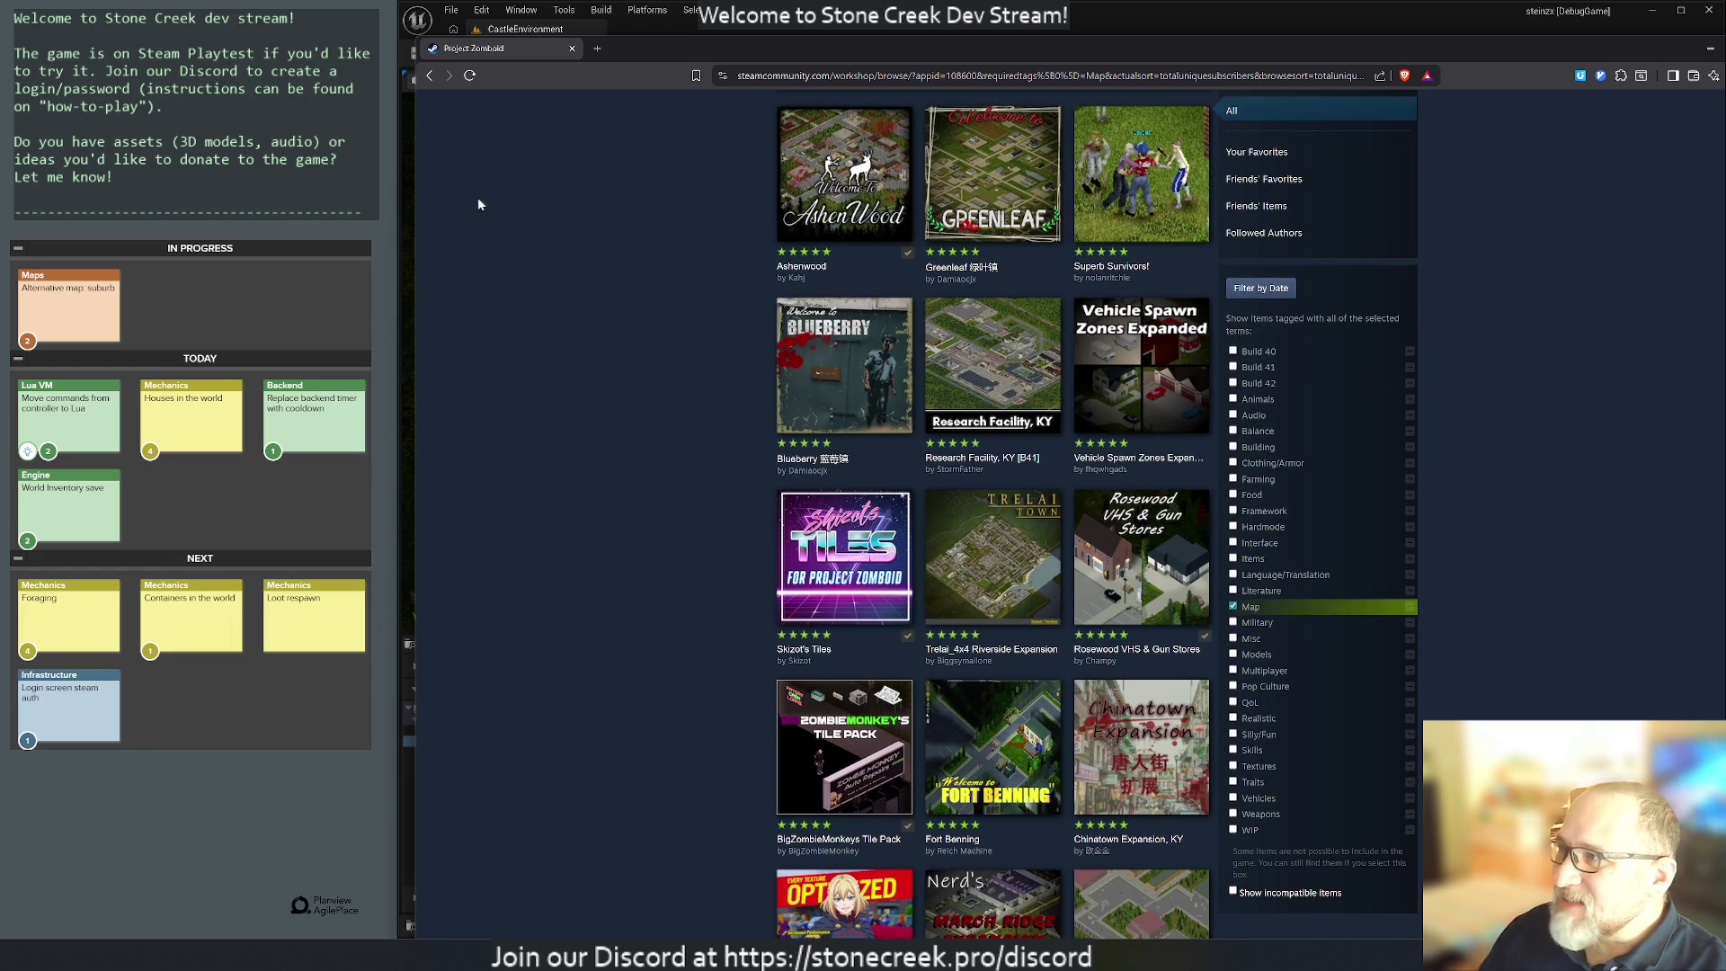
Step: Select the landscape in the Unreal castle level, glance back at the Workshop map listings, and return to the editor
left_click(404, 187)
left_click(828, 498)
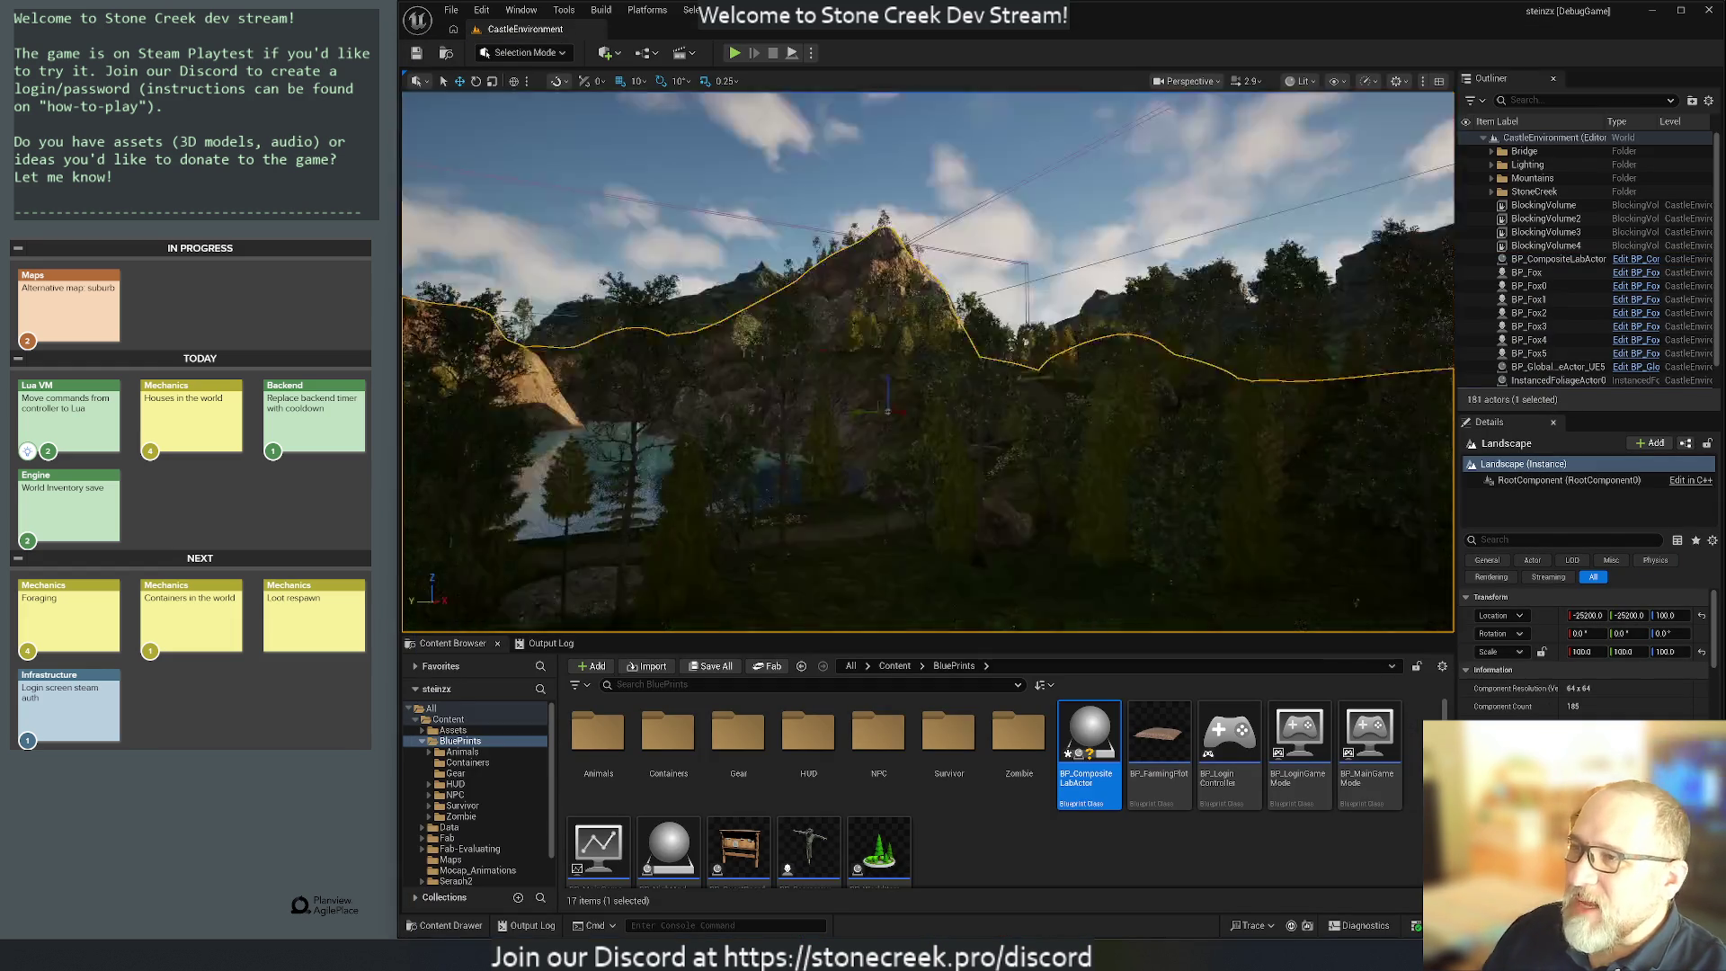
left_click_drag(863, 404, 997, 351)
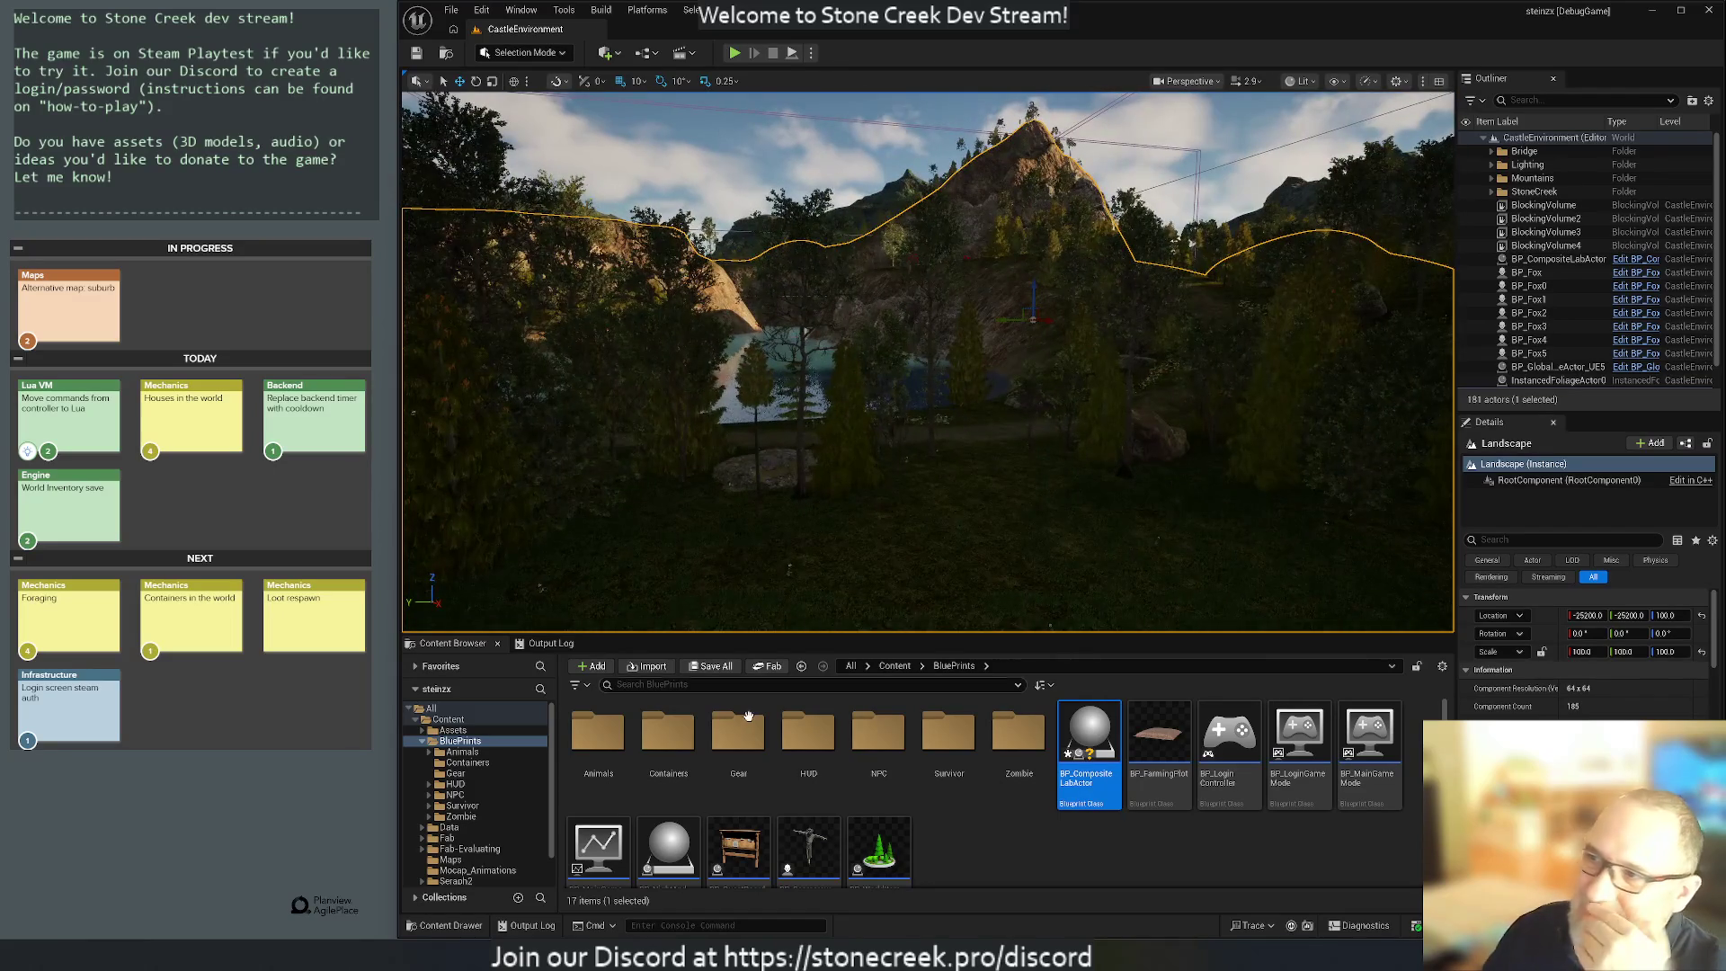
key("alt+Tab")
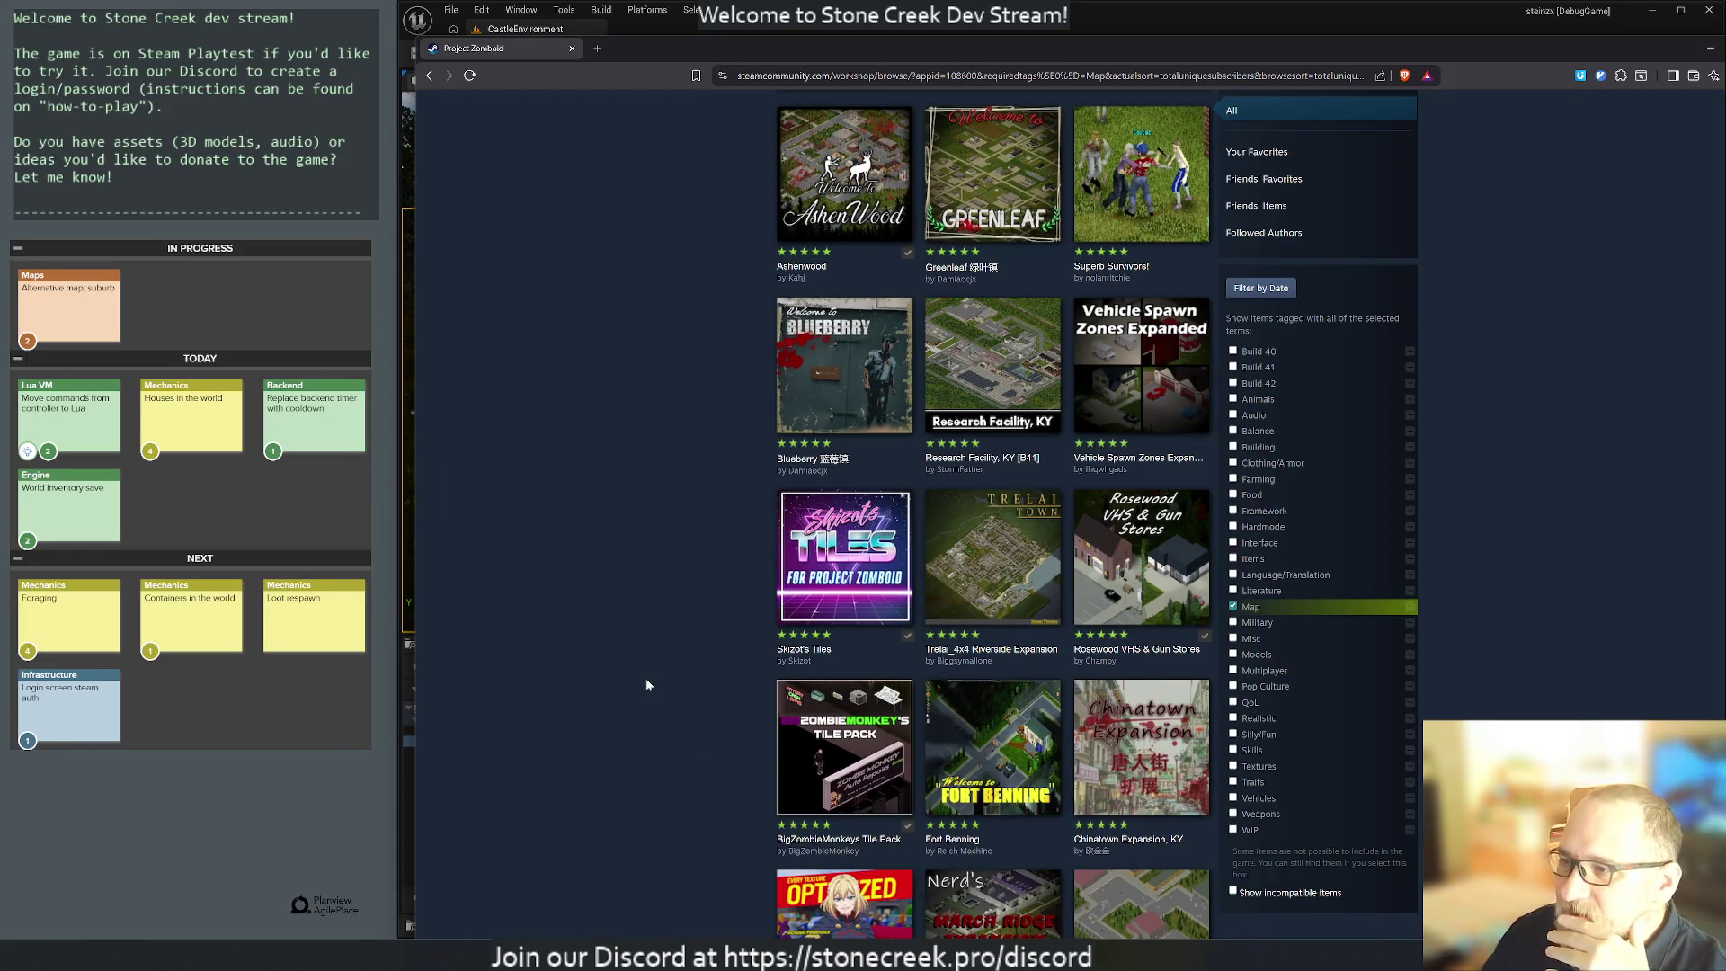
scroll(669, 723, "up", 2)
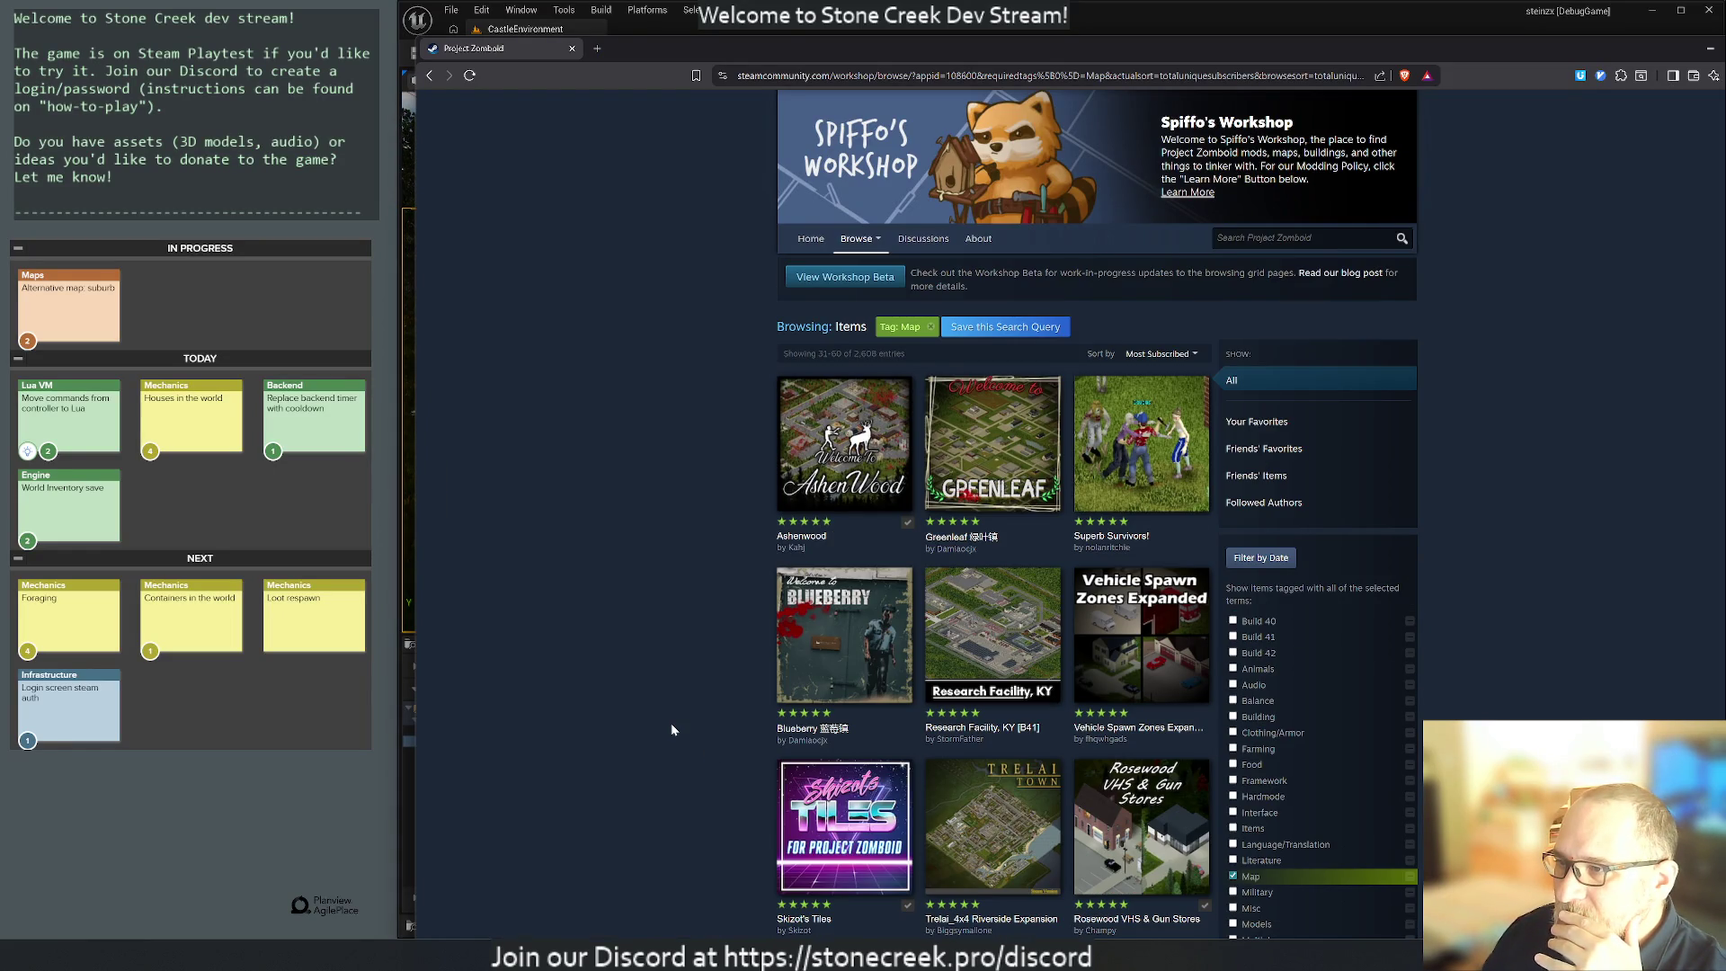
scroll(669, 723, "down", 4)
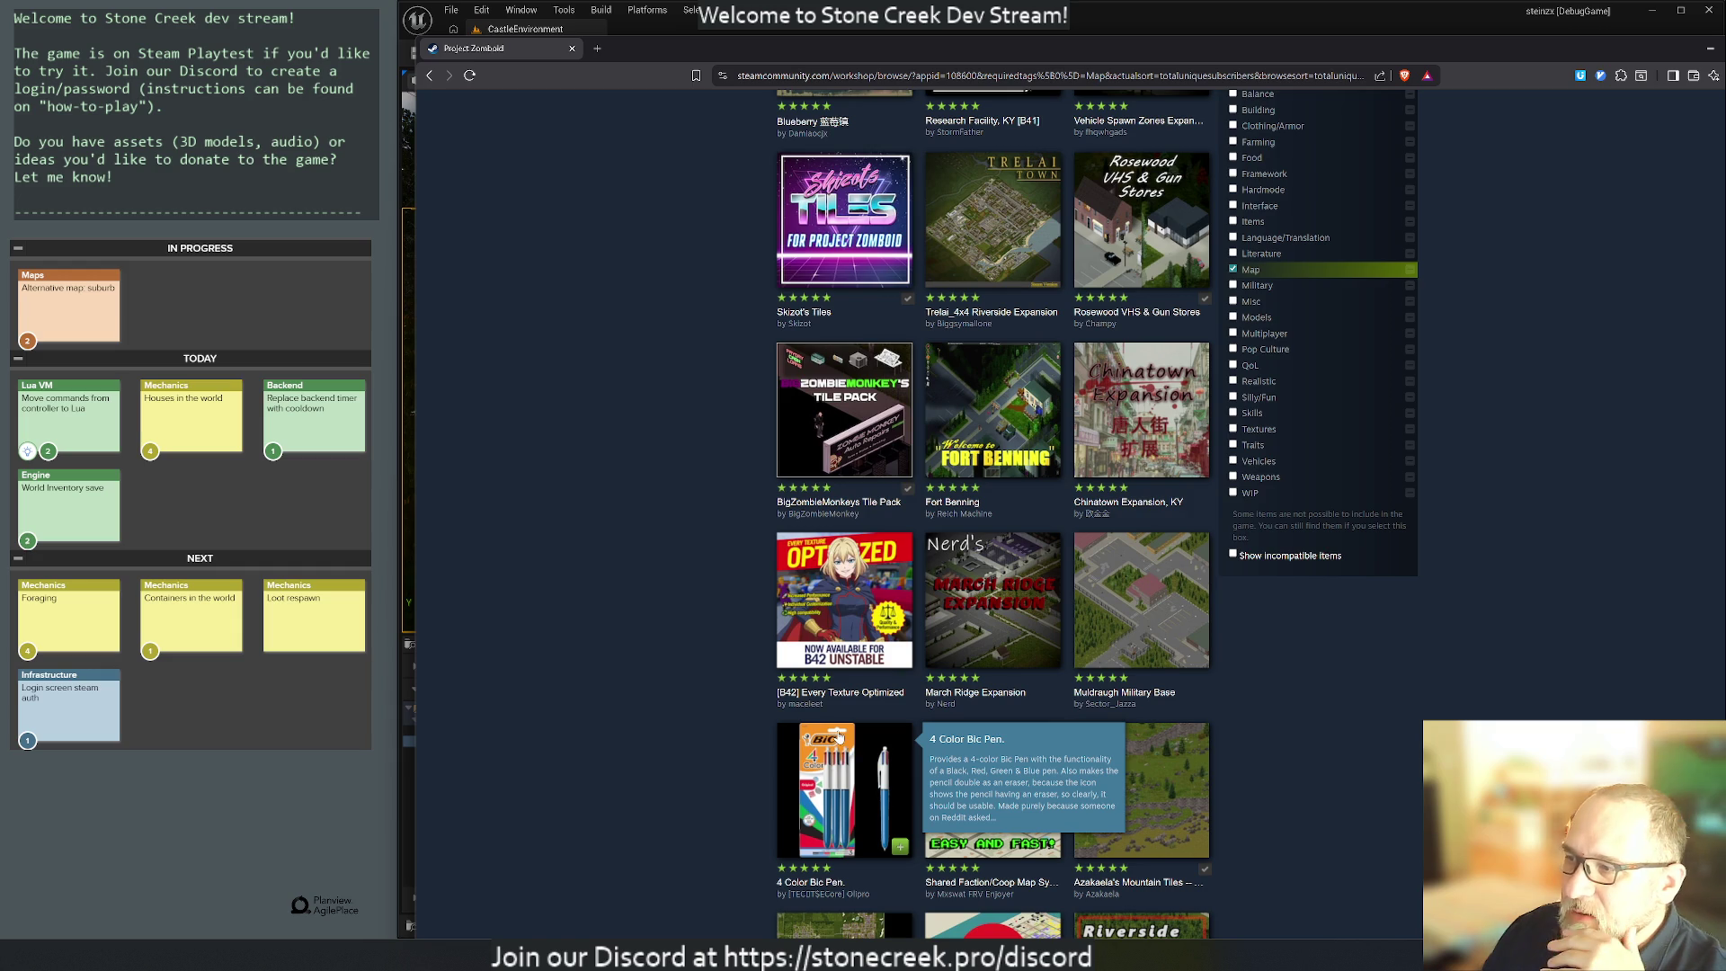
scroll(835, 739, "down", 2)
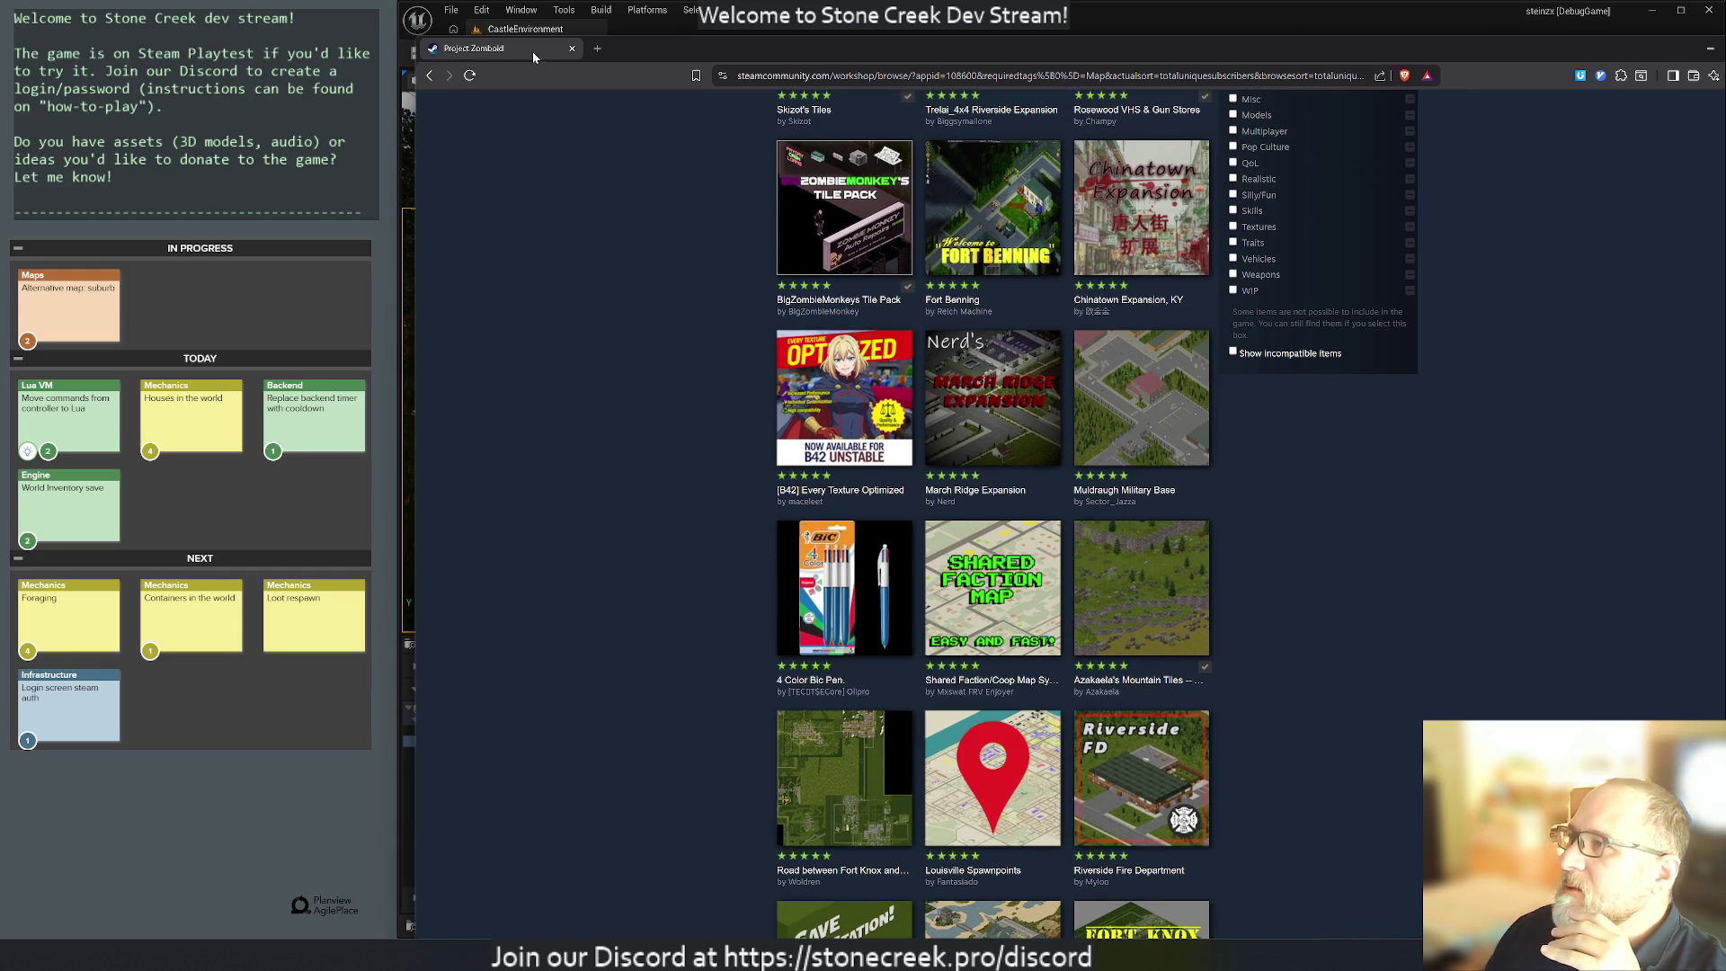
key("alt+Tab")
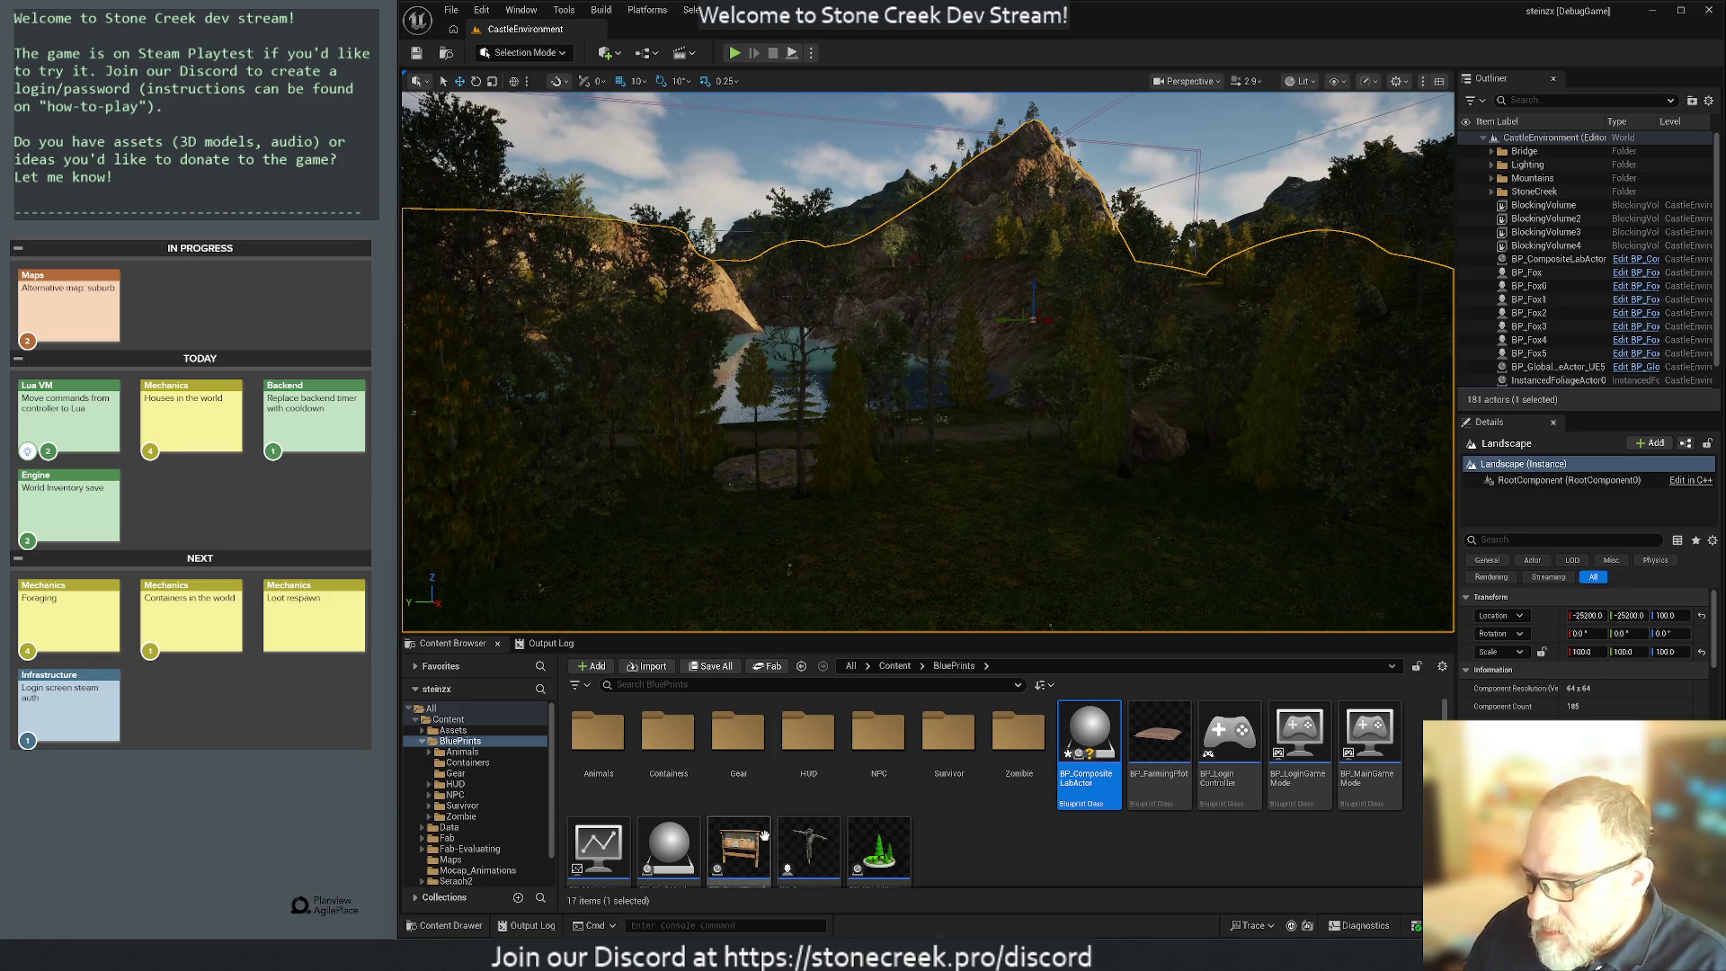
Step: Launch Chrome, load the local Stone Creek admin page and log in with the saved credentials
key("super")
type("ch")
key("Return")
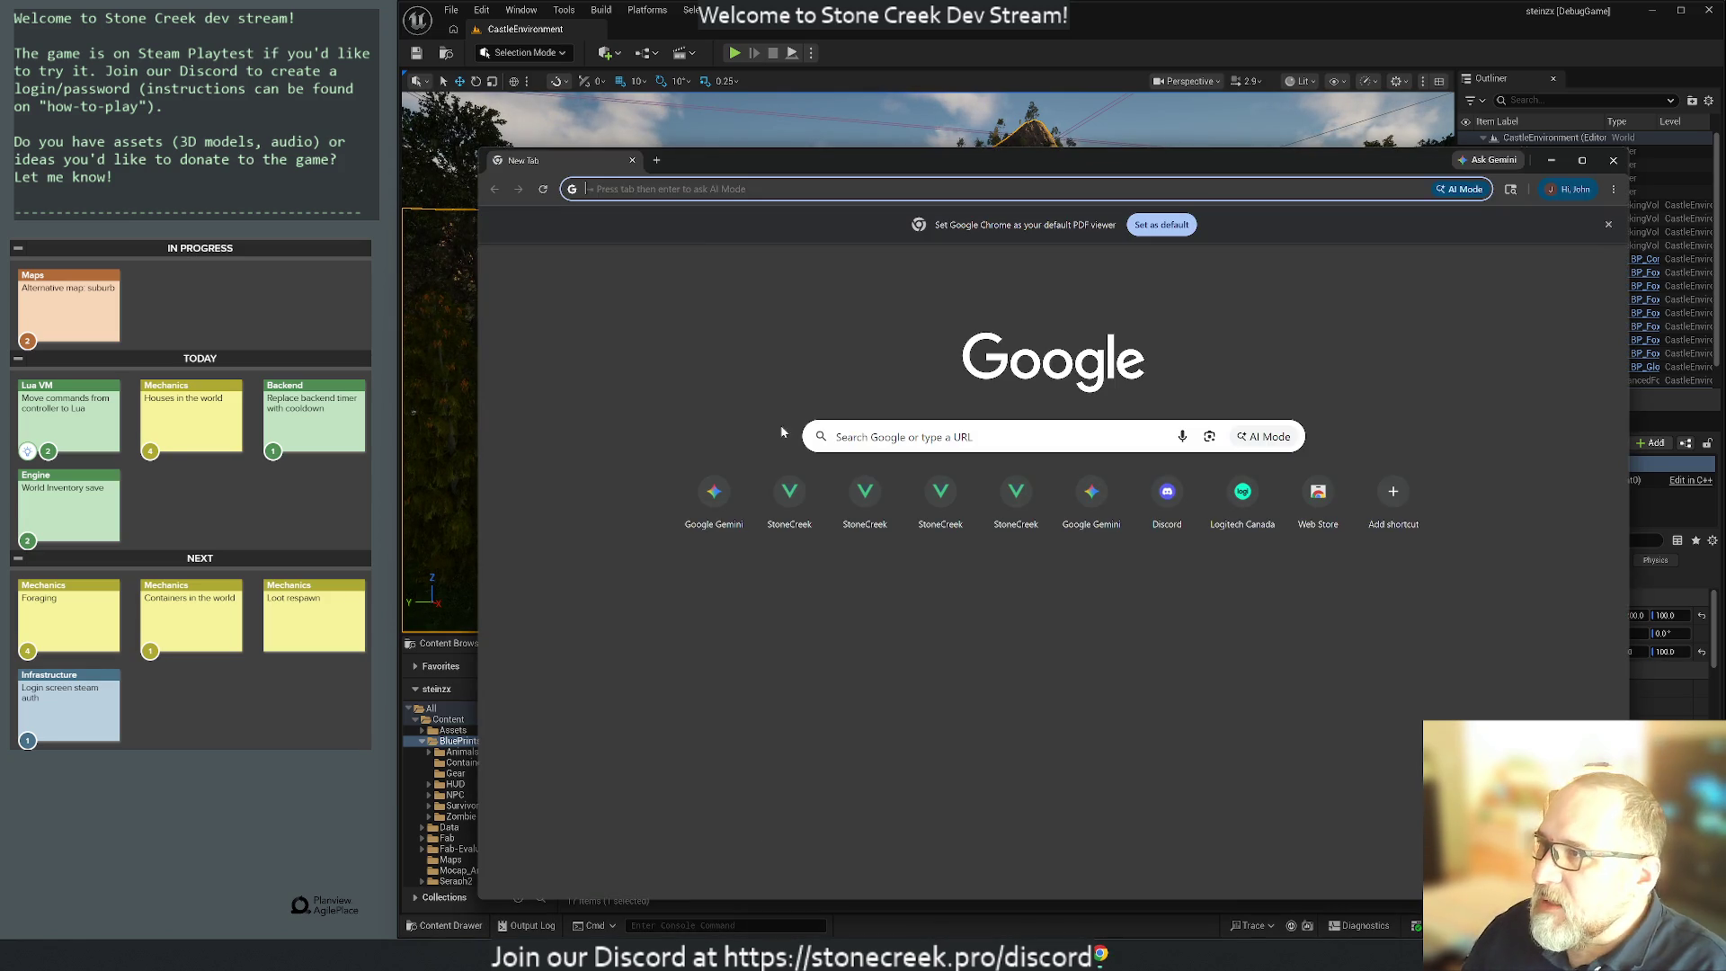
type("local")
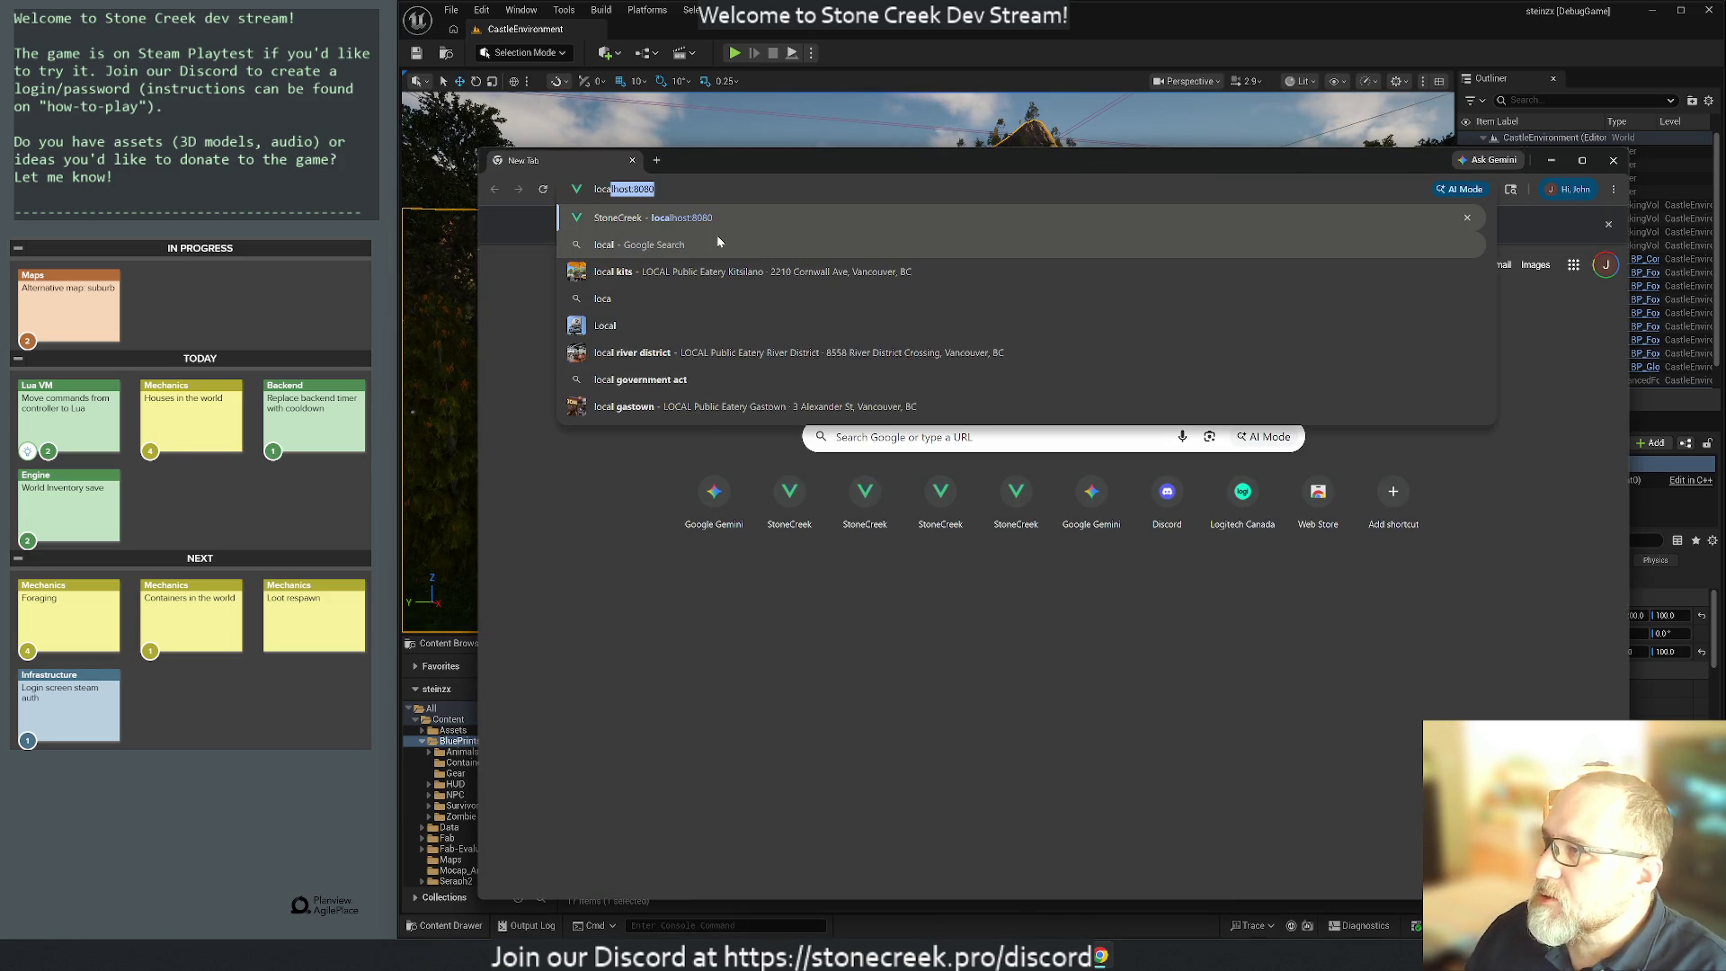
key("Return")
left_click(1026, 410)
left_click(1086, 455)
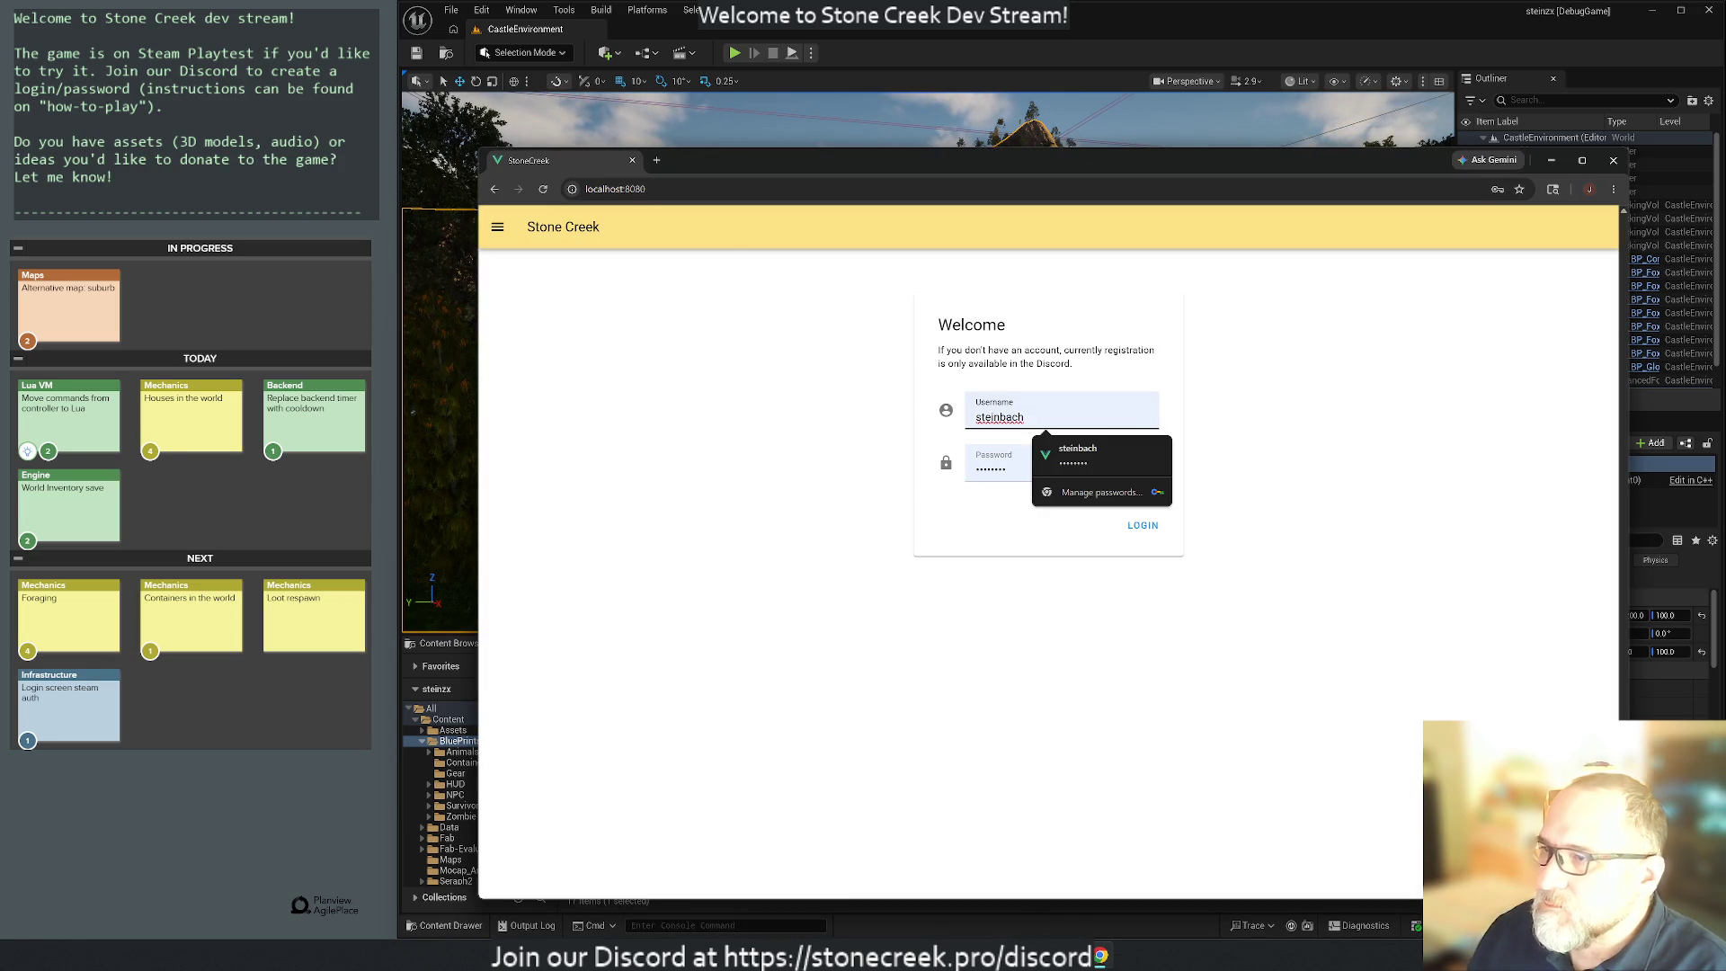
left_click(1143, 524)
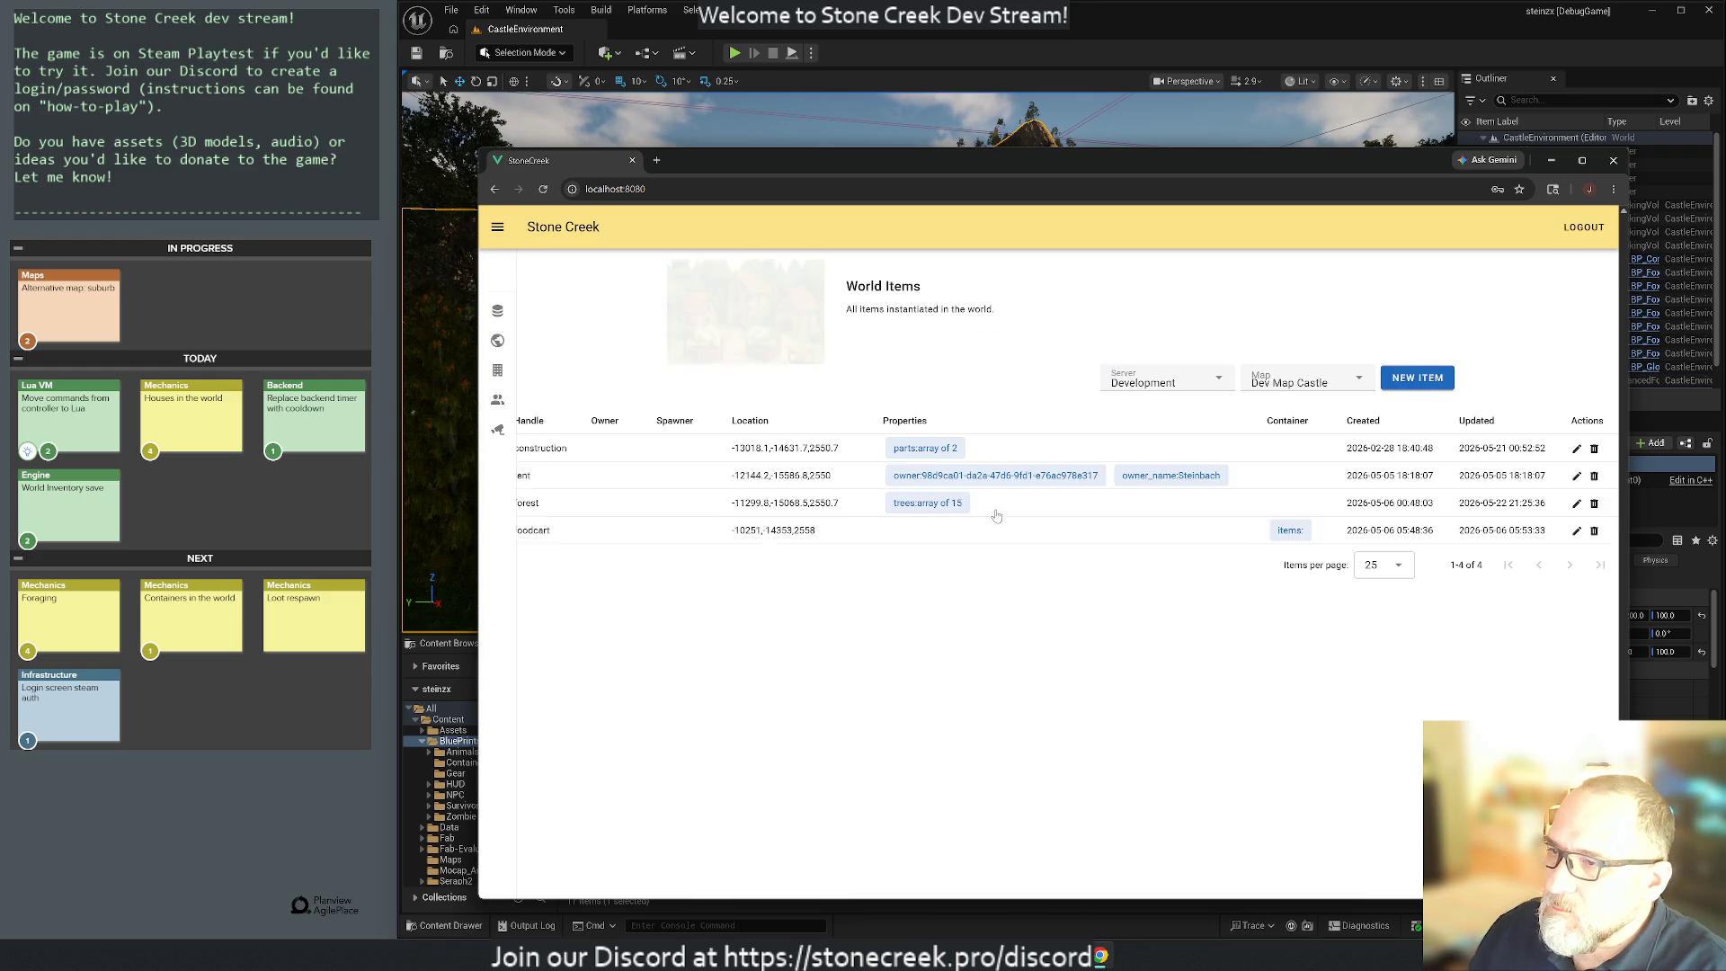
Step: Review the construction World Item's properties and variables, close its details, and list the servers
left_click(566, 453)
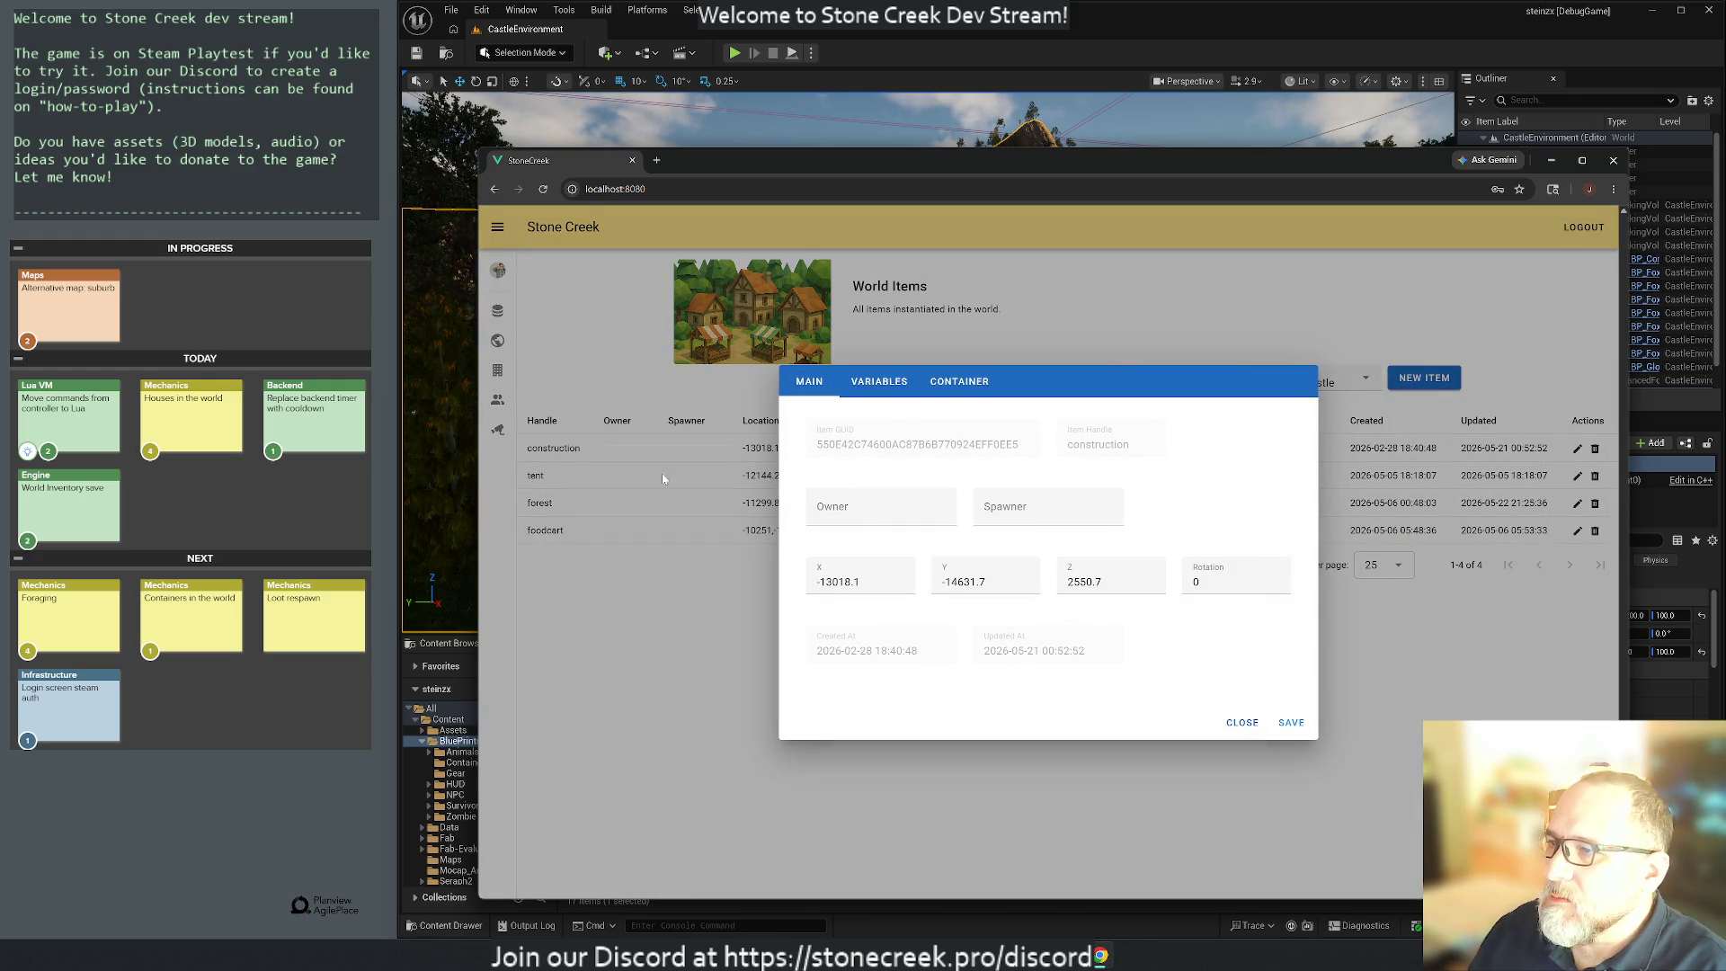
left_click(877, 381)
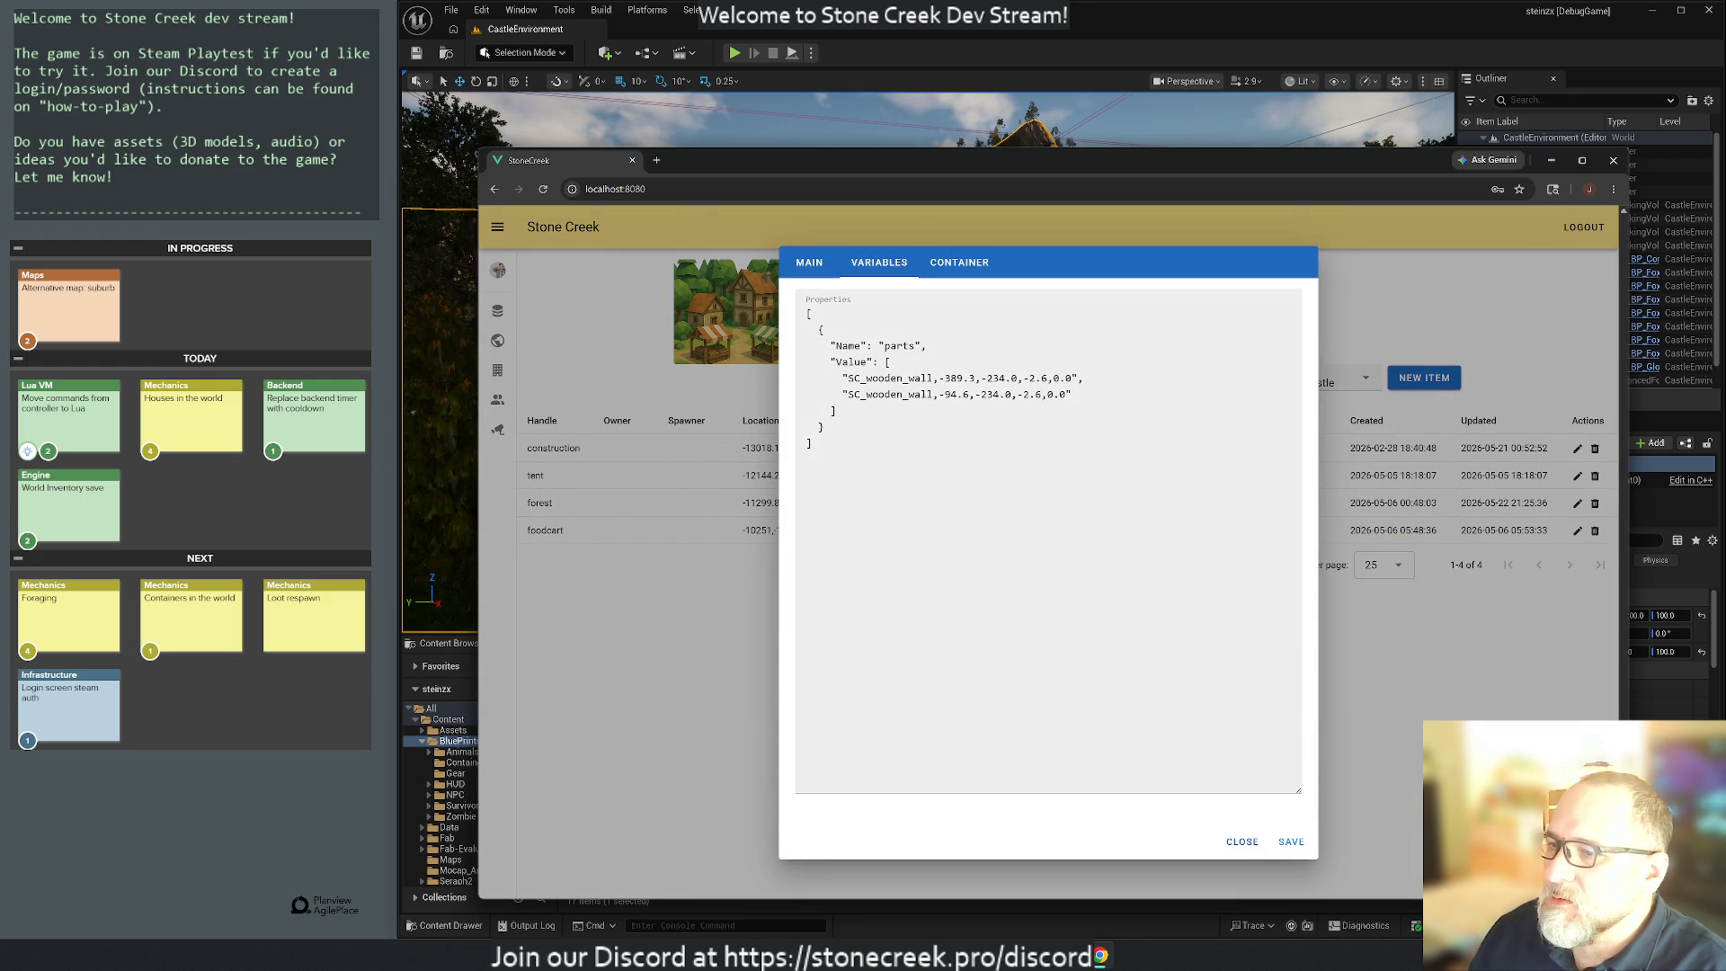
left_click(1241, 841)
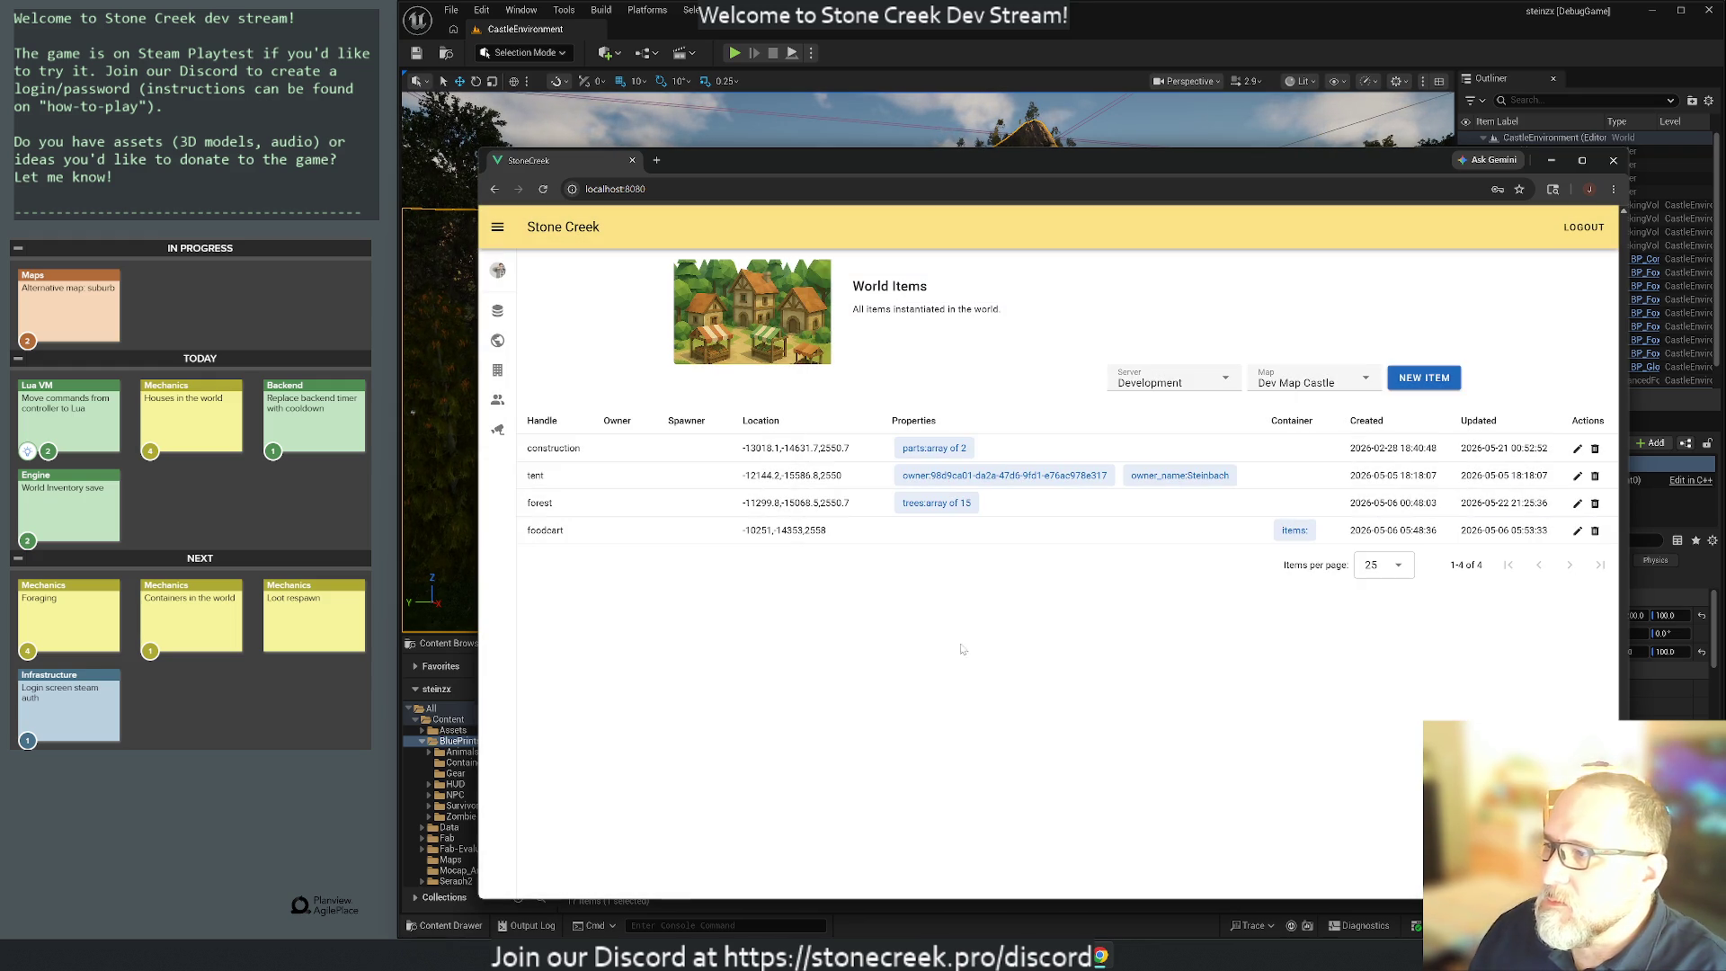
left_click(1200, 373)
Step: Show World Items for the Stone Creek Live server and map, then check the temporary server's maps
left_click(1200, 410)
left_click(1239, 384)
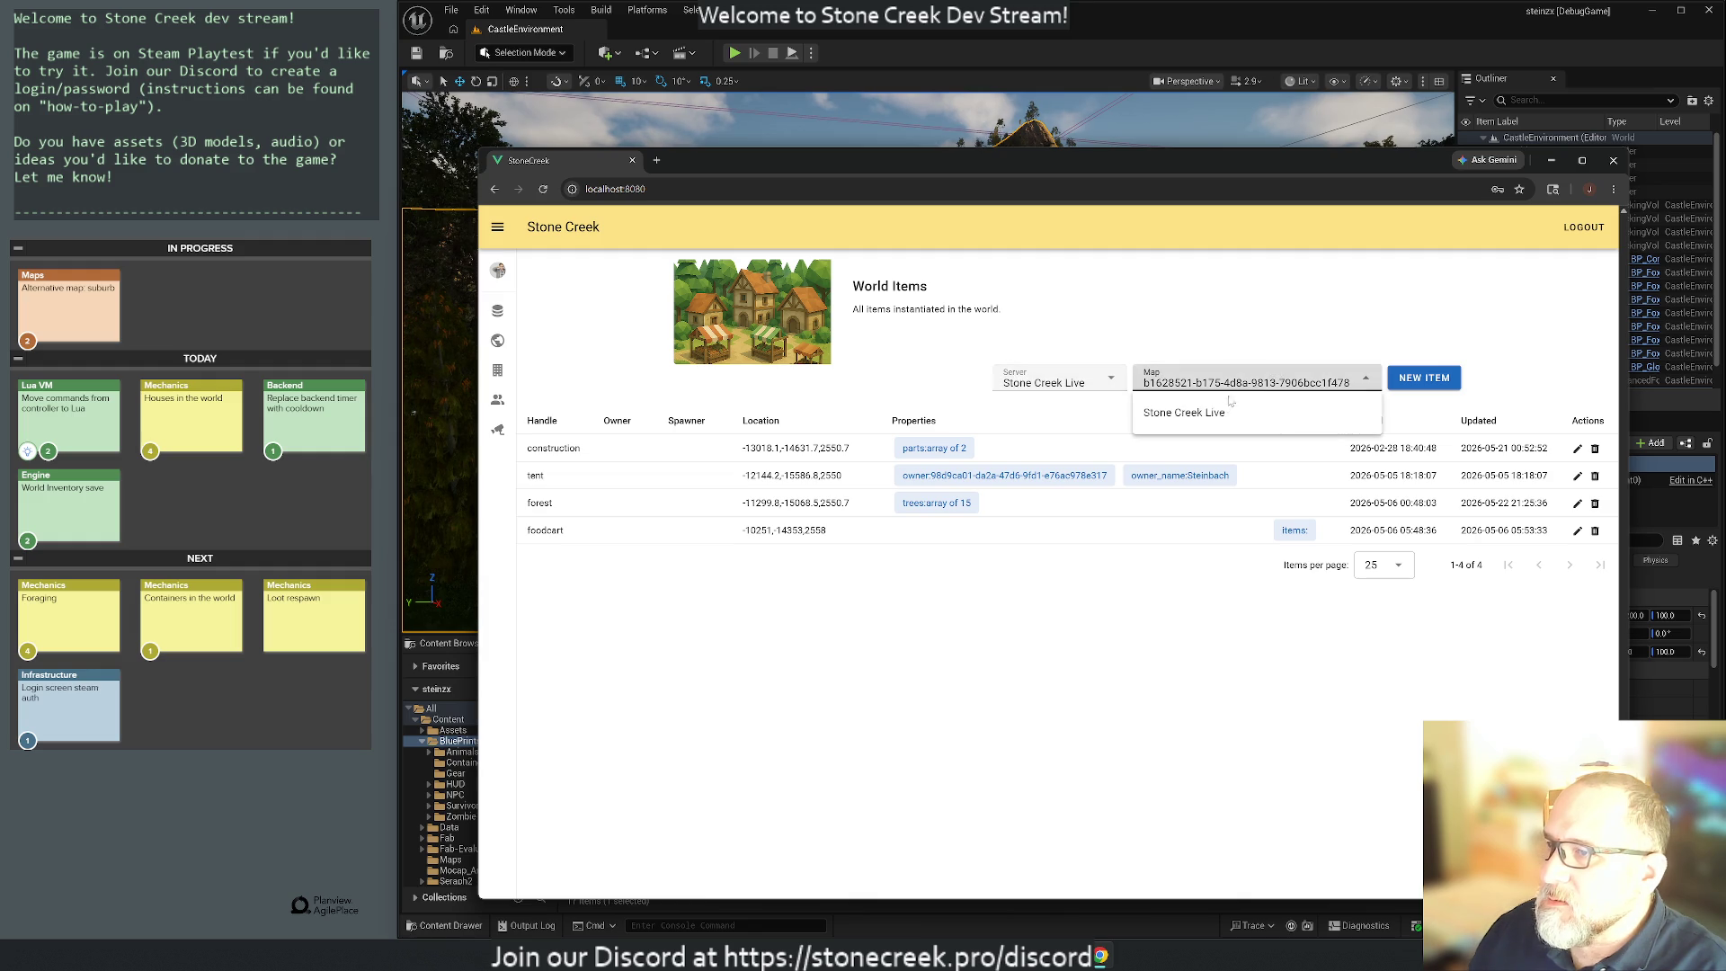
left_click(1206, 411)
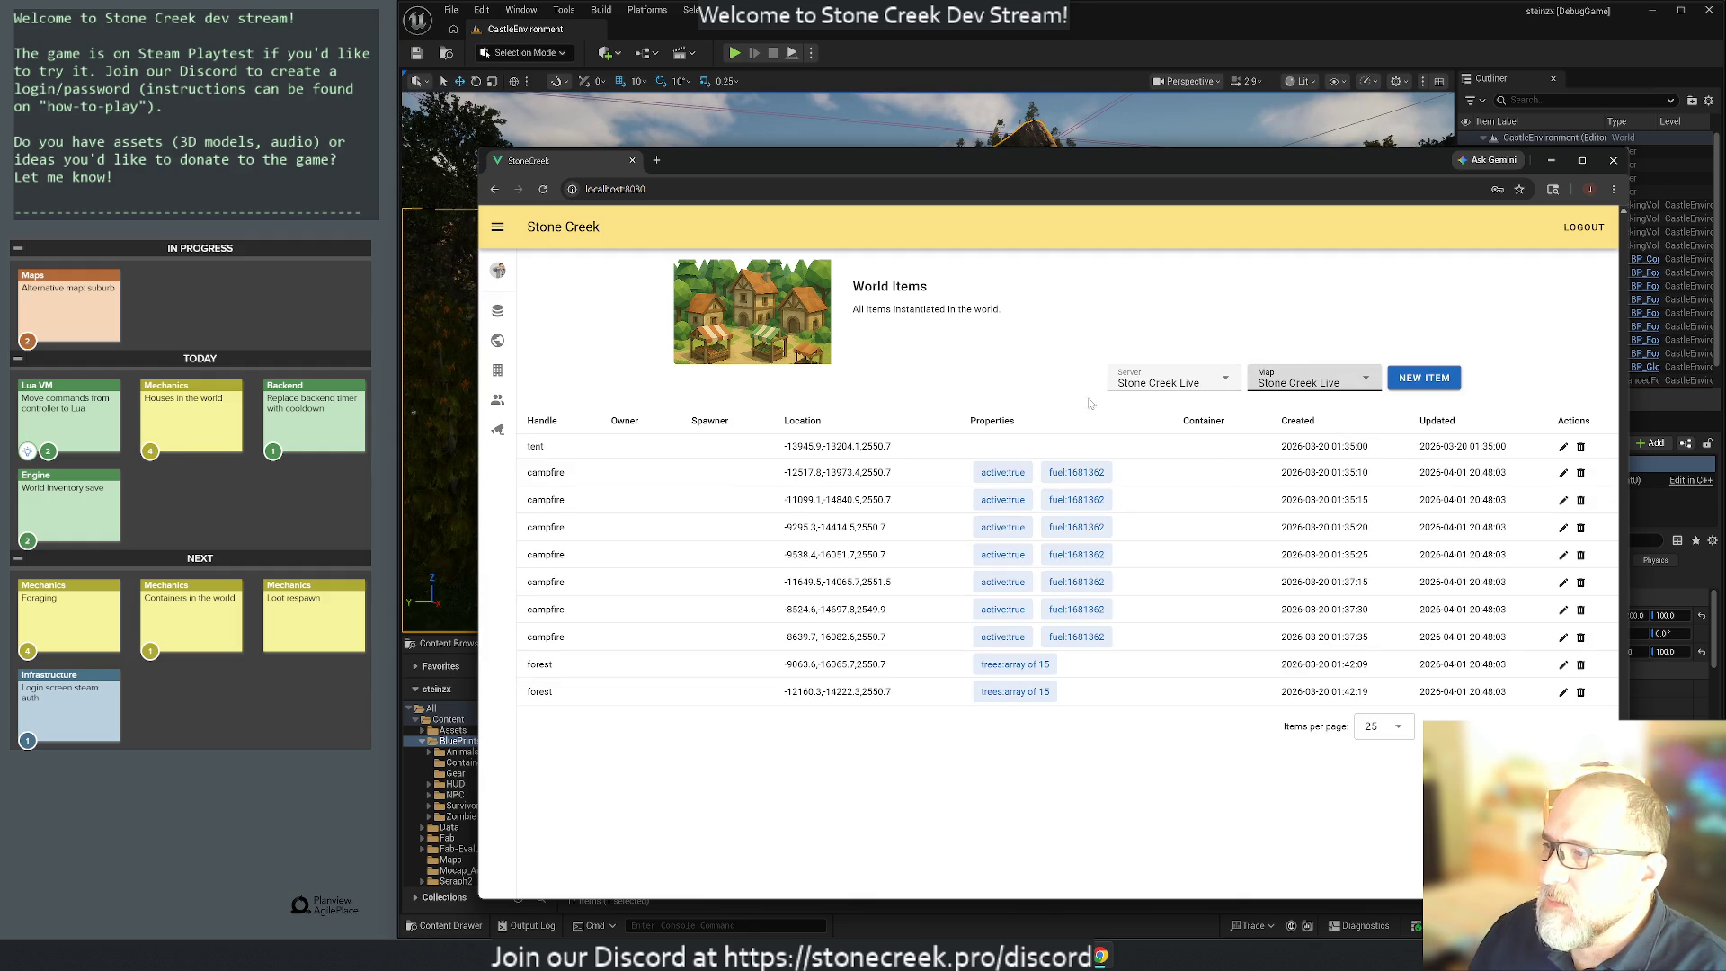
left_click(1173, 382)
left_click(1188, 478)
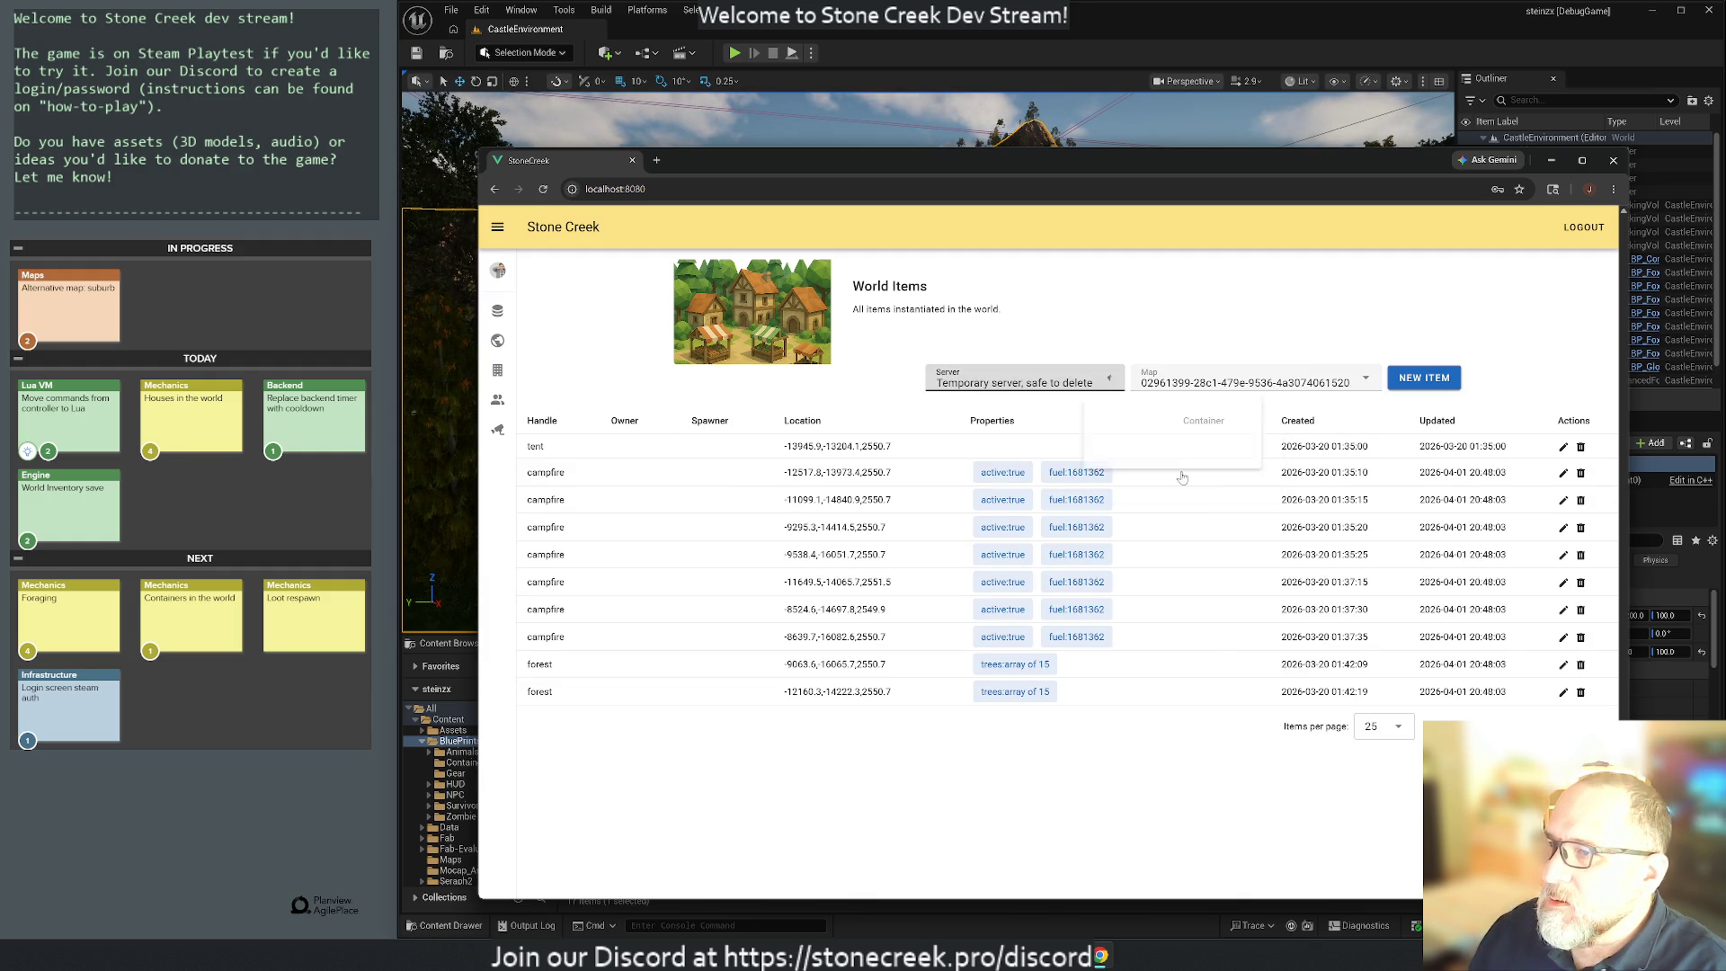
left_click(1278, 383)
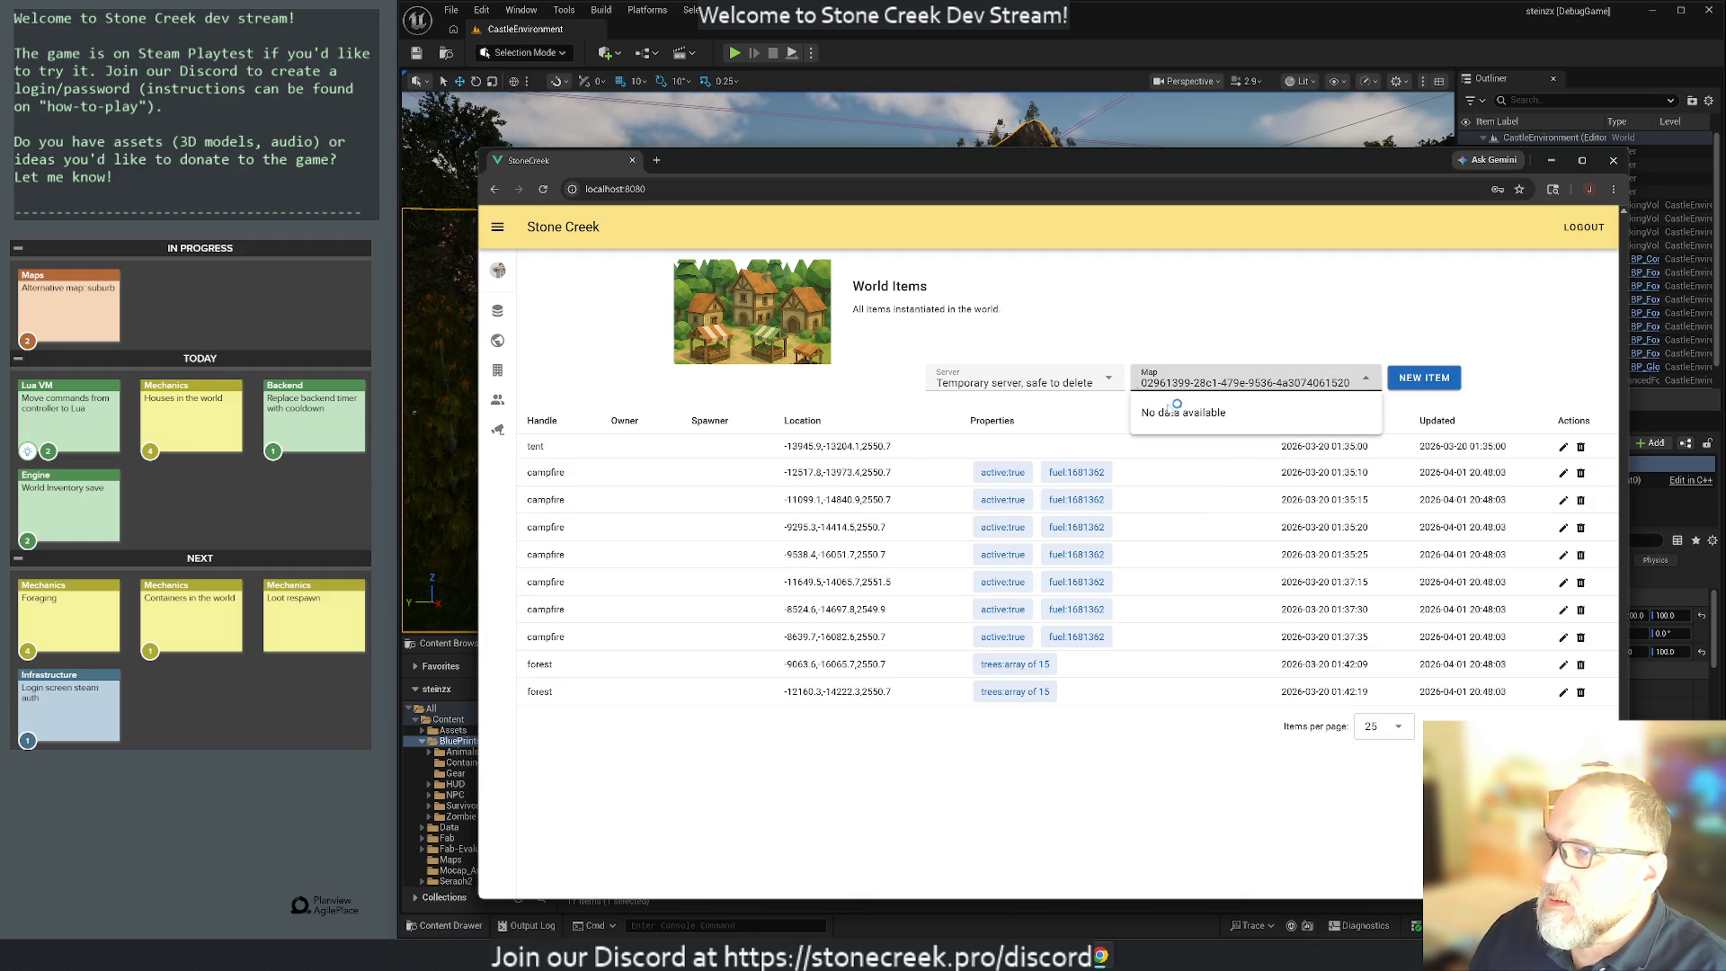
Step: Compare Development / Dev Map Castle against Stone Creek Live's items, then close the Chrome window
left_click(1026, 382)
left_click(998, 445)
left_click(1205, 388)
left_click(1196, 418)
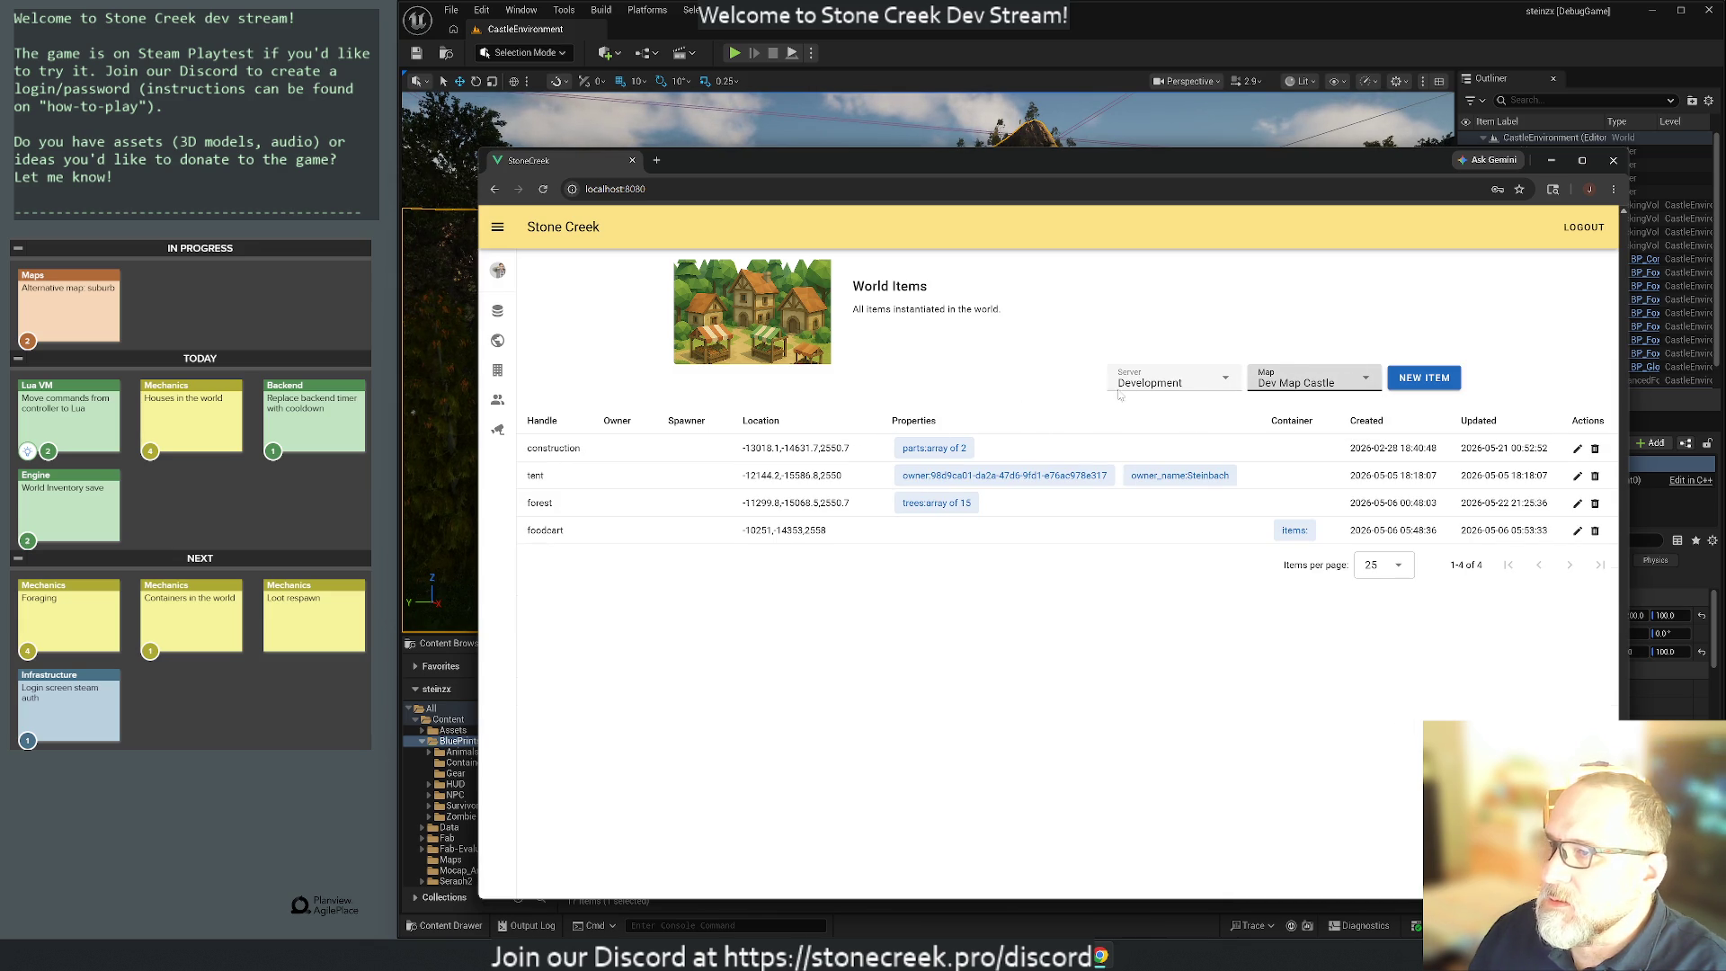
left_click(1146, 383)
left_click(1160, 408)
left_click(1280, 382)
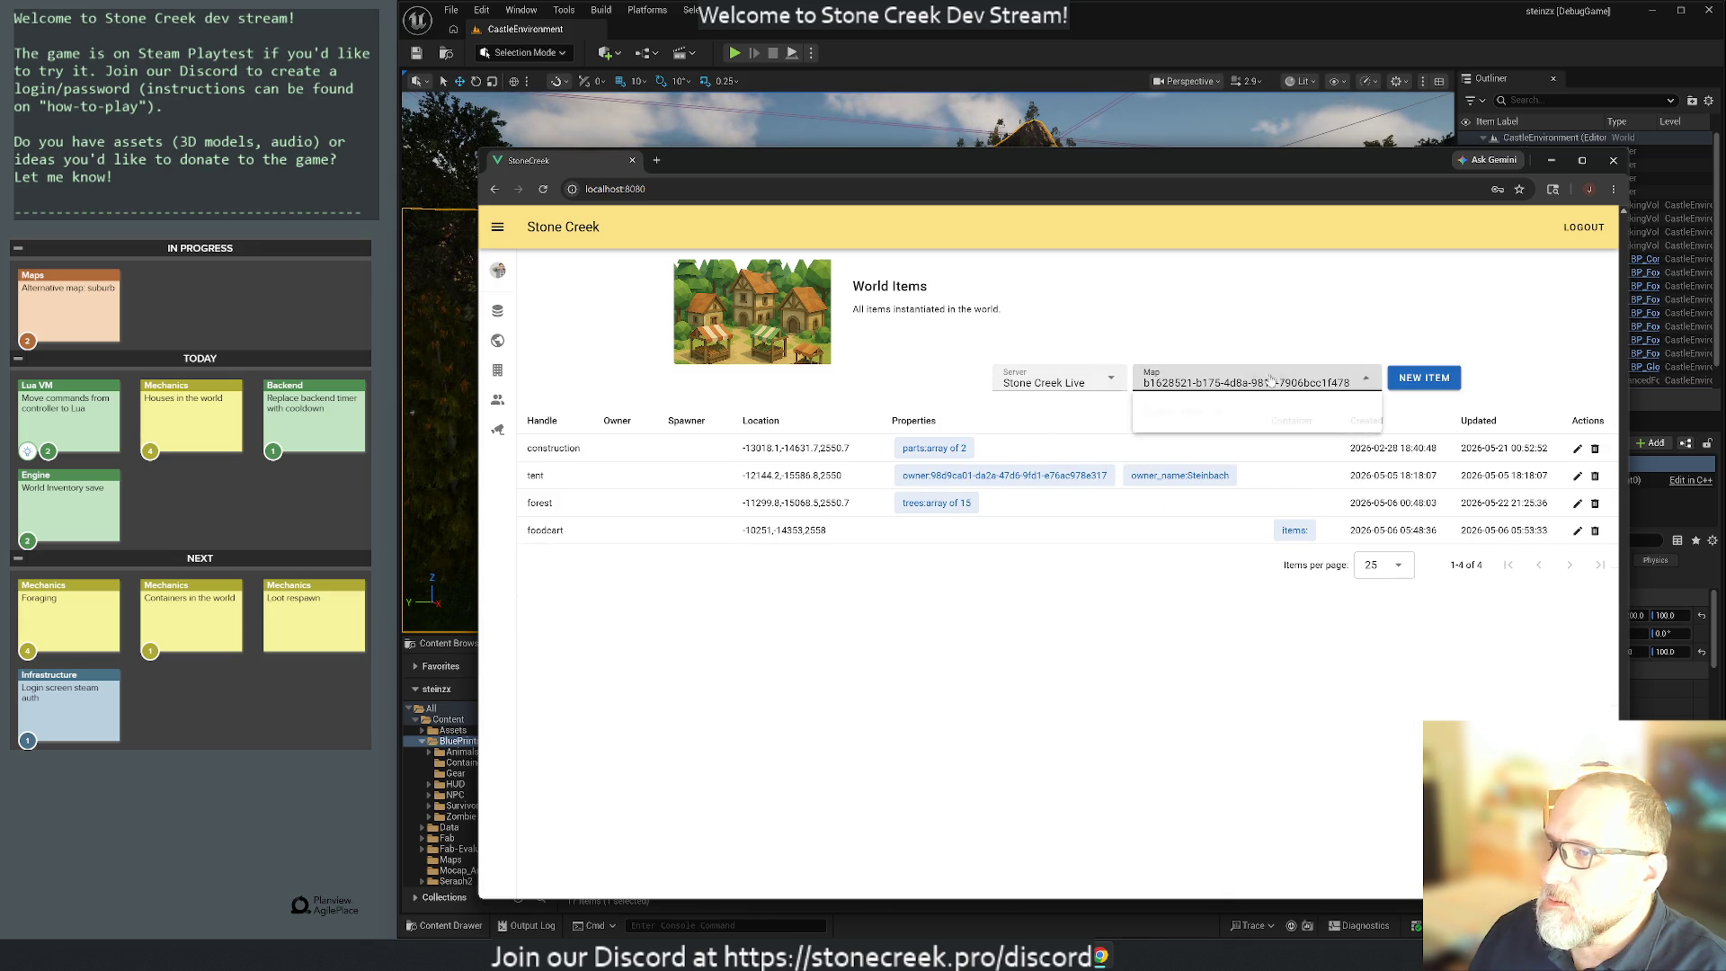
left_click(1222, 408)
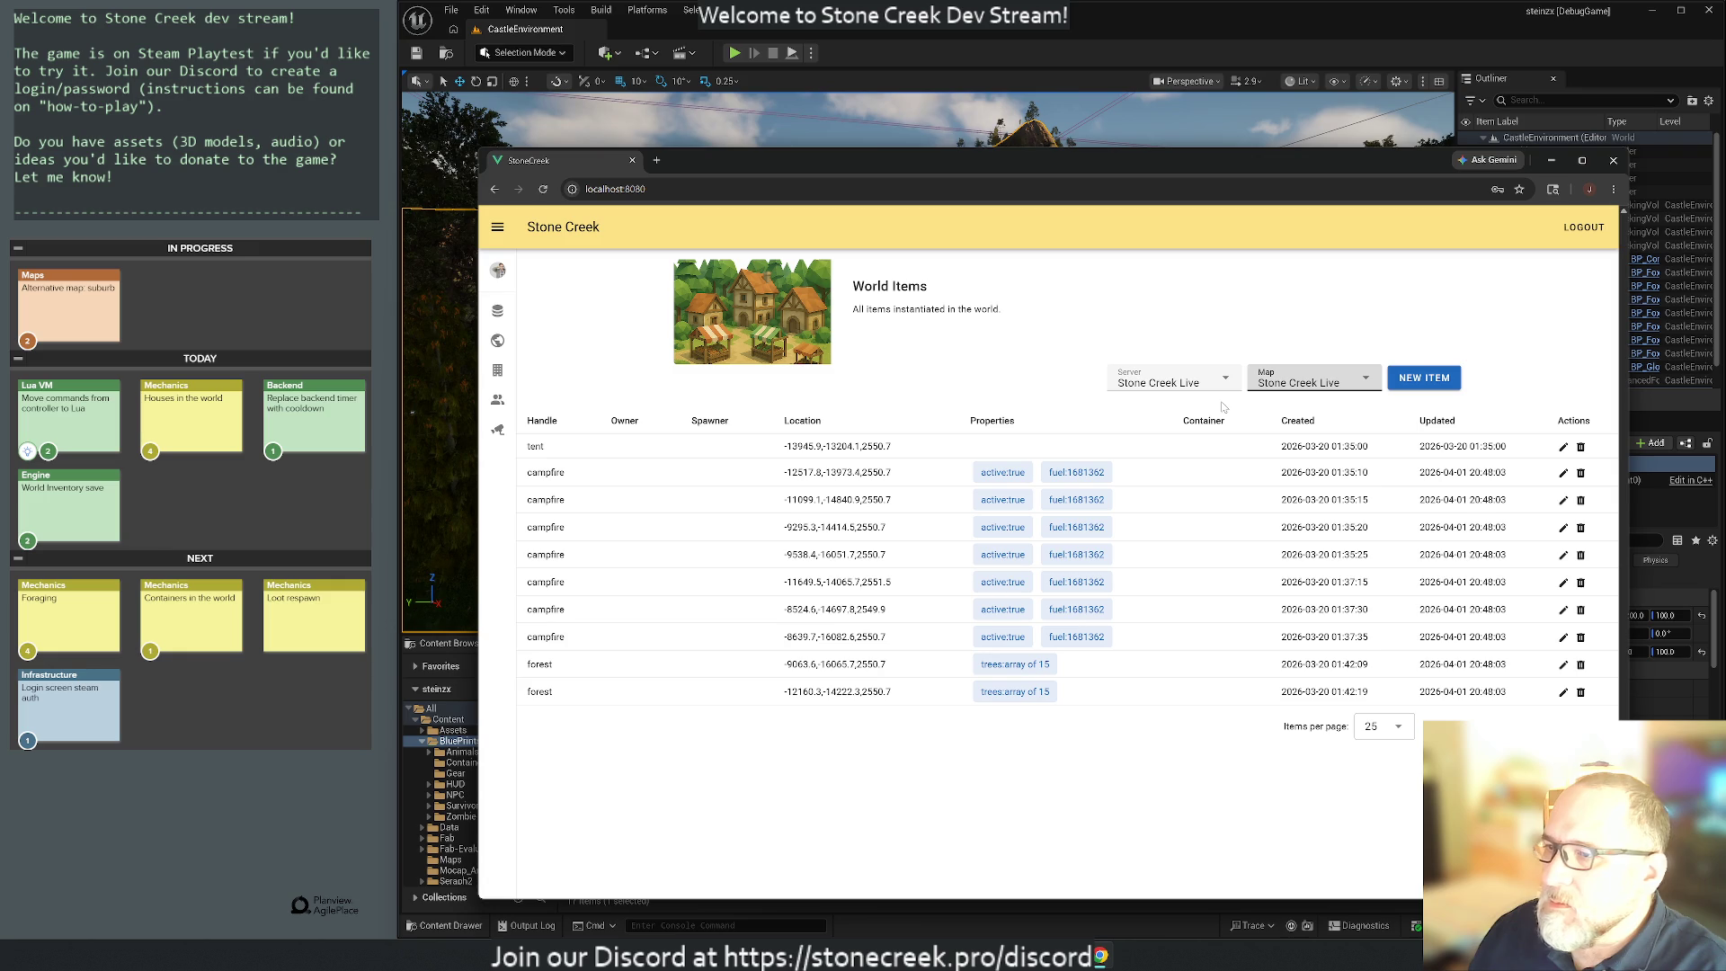
left_click(632, 161)
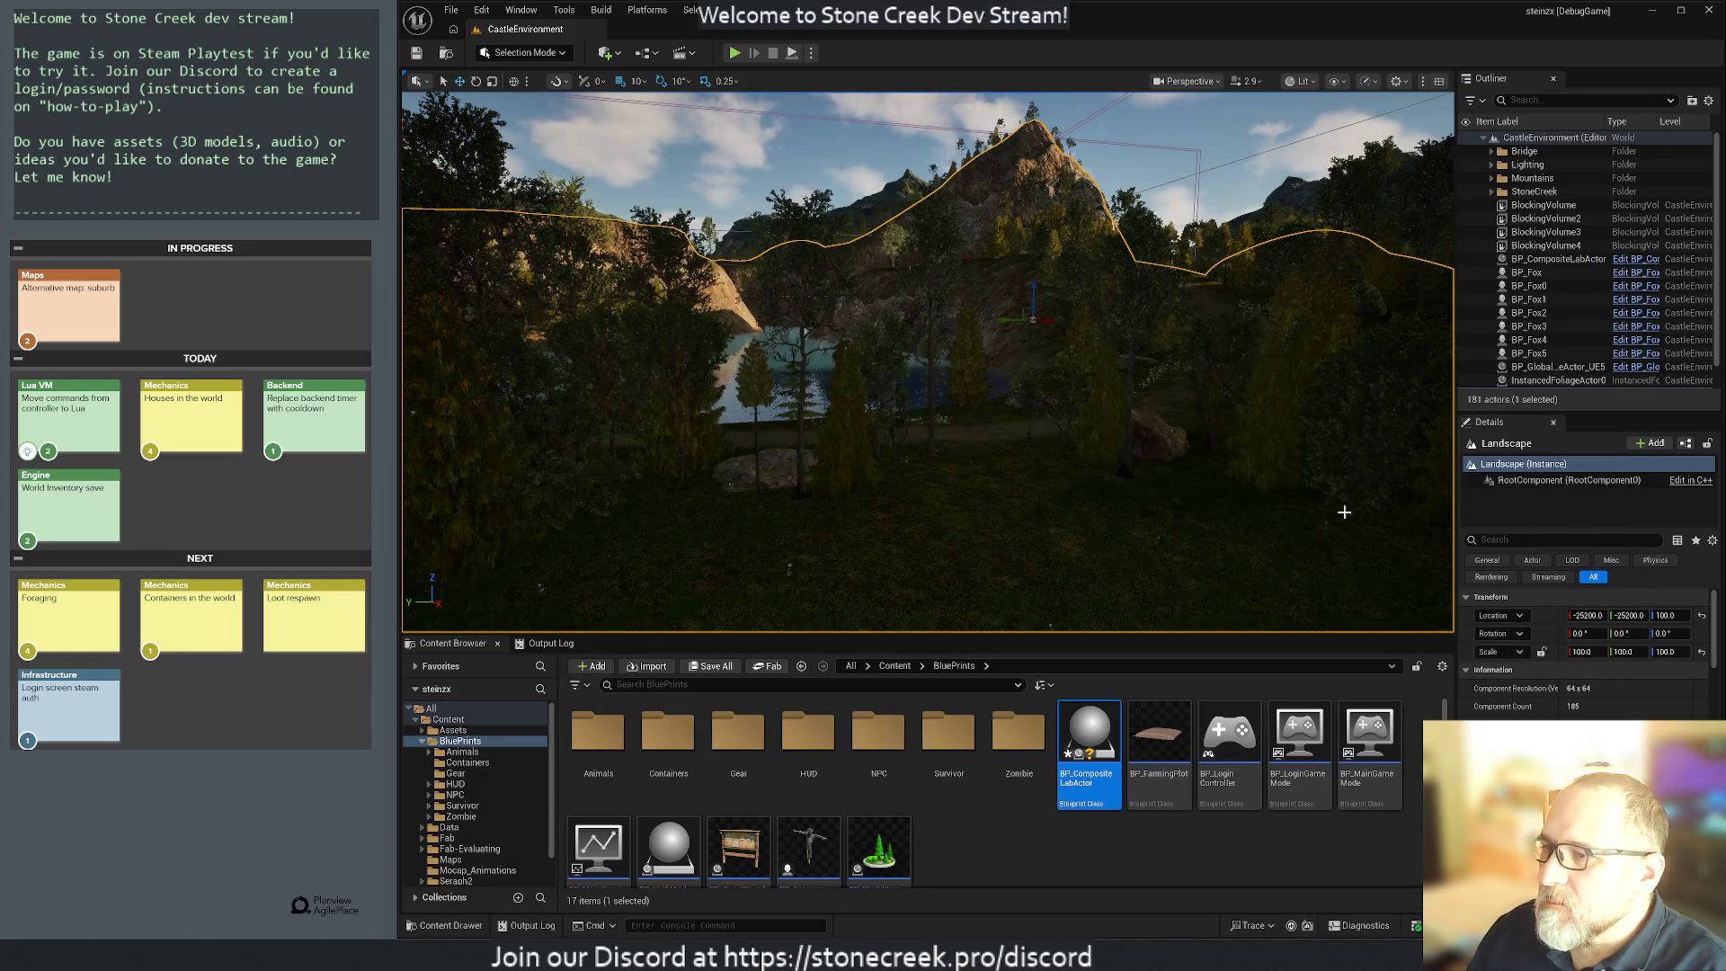
Step: Stop the frontend dev server with Ctrl+C and exit its shell pane
key("alt+Tab")
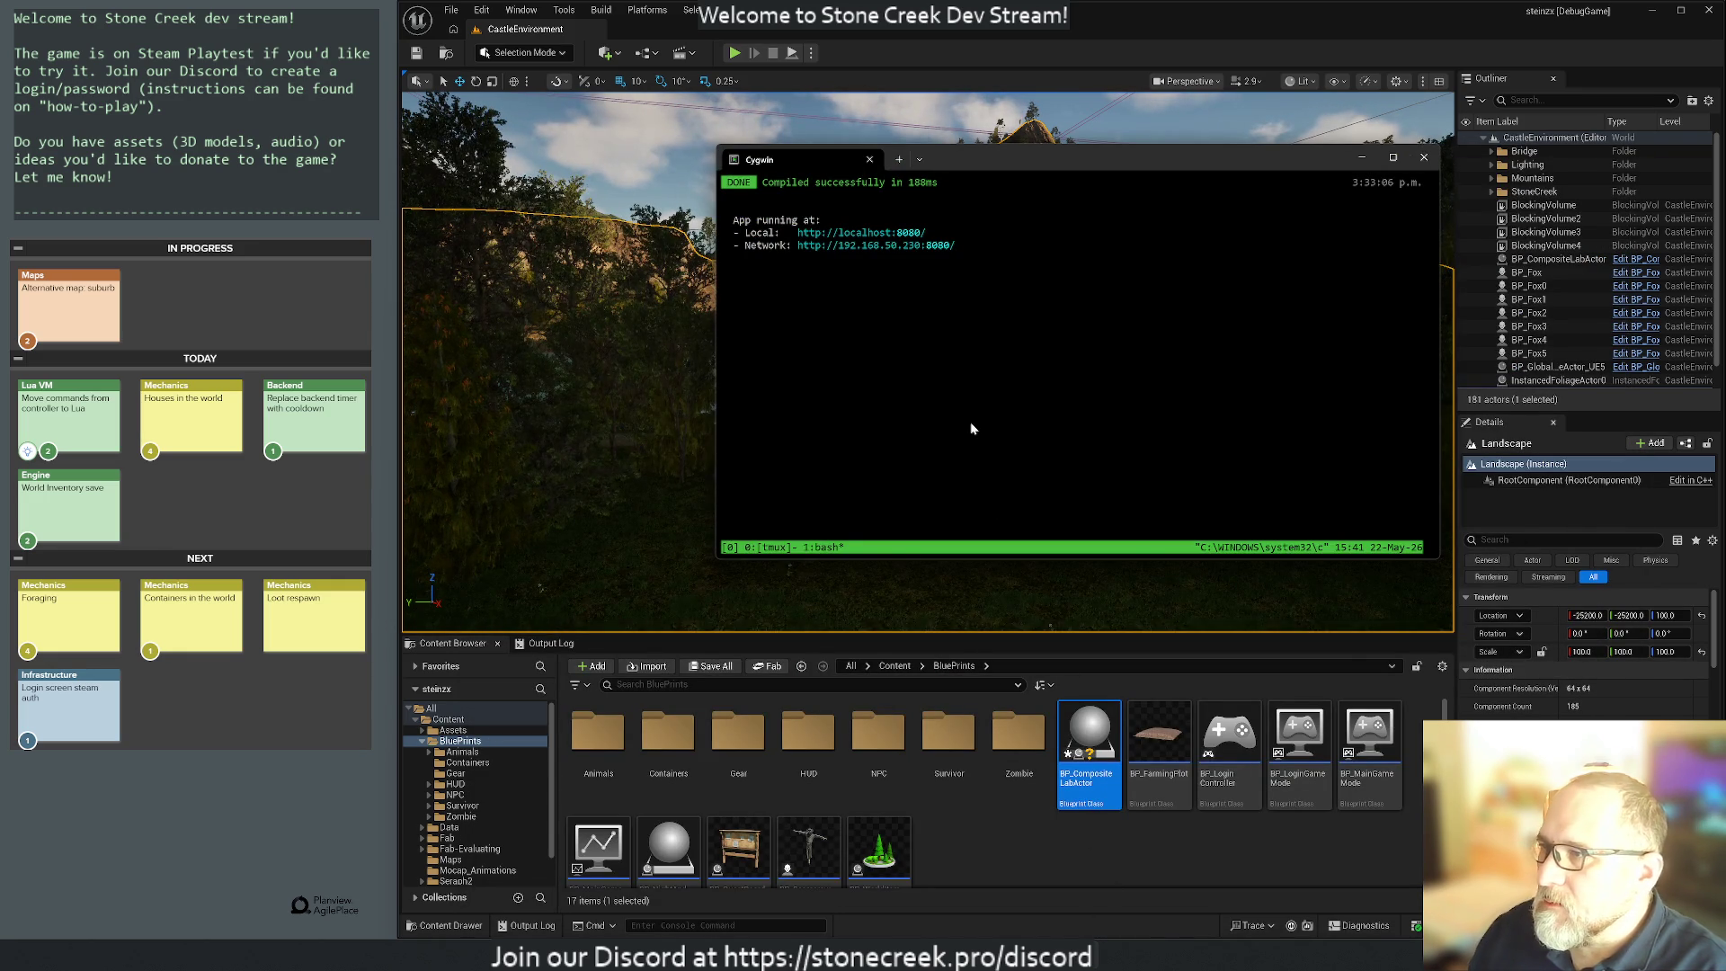
key("ctrl+c")
type("exit")
key("Return")
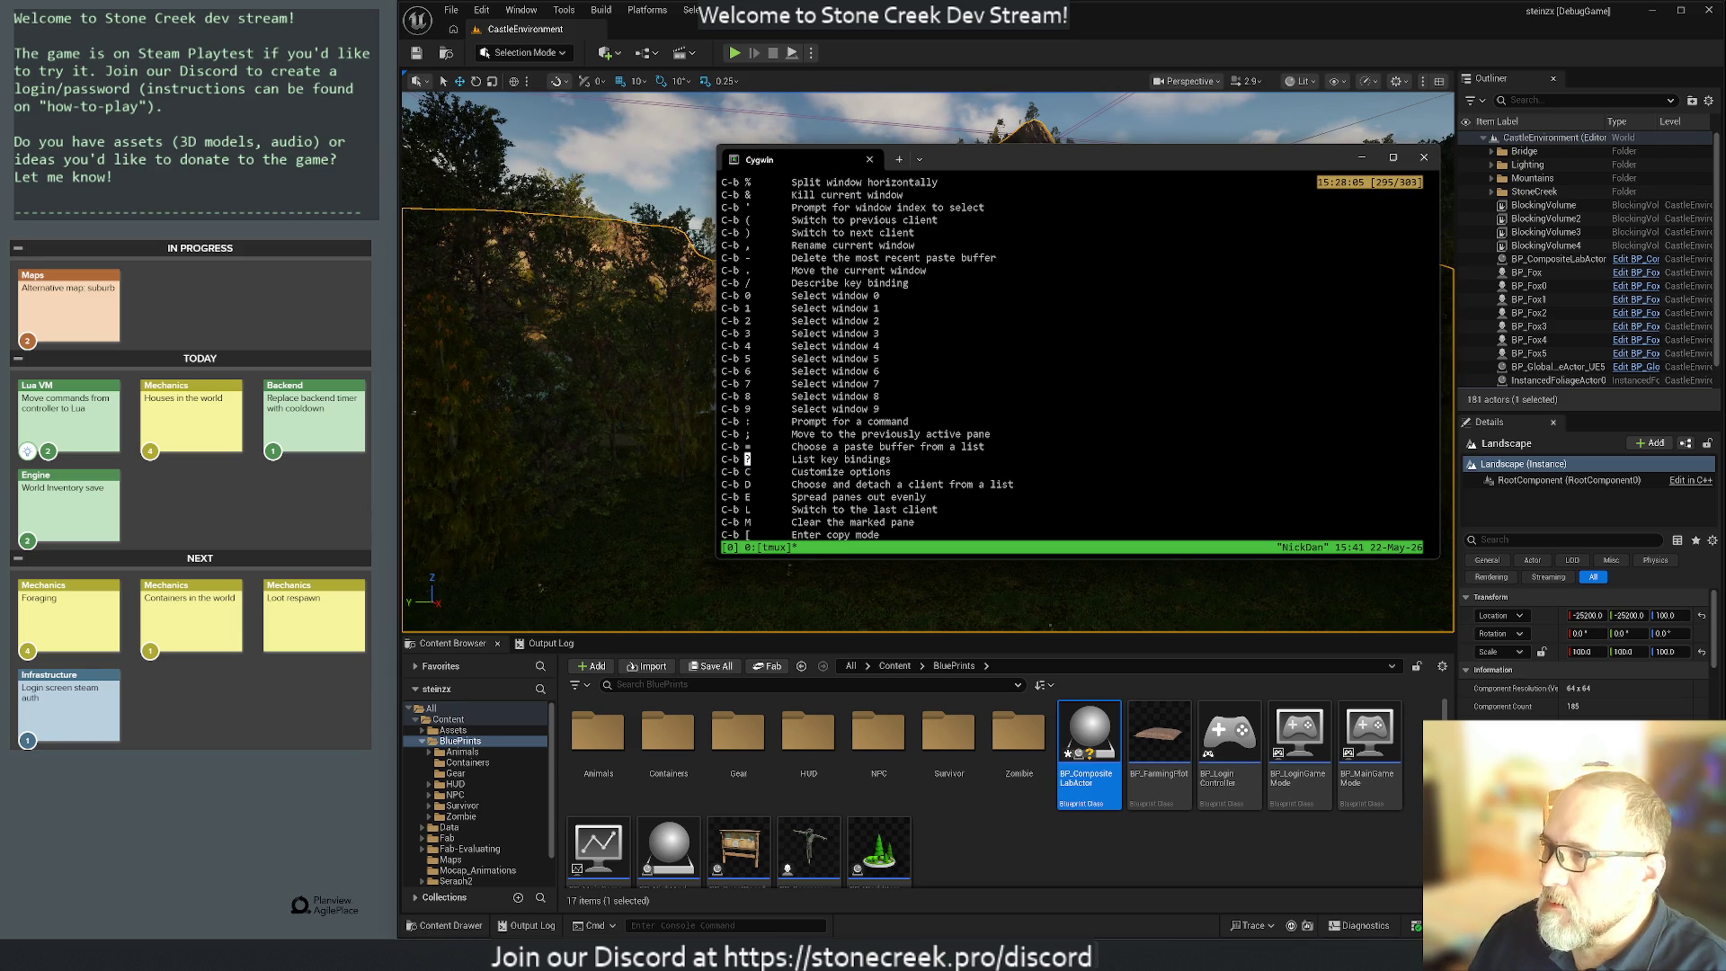
Step: Search the tmux key-bindings help, quit it, and recall the node server.js command in the backend shell
key("ctrl+r")
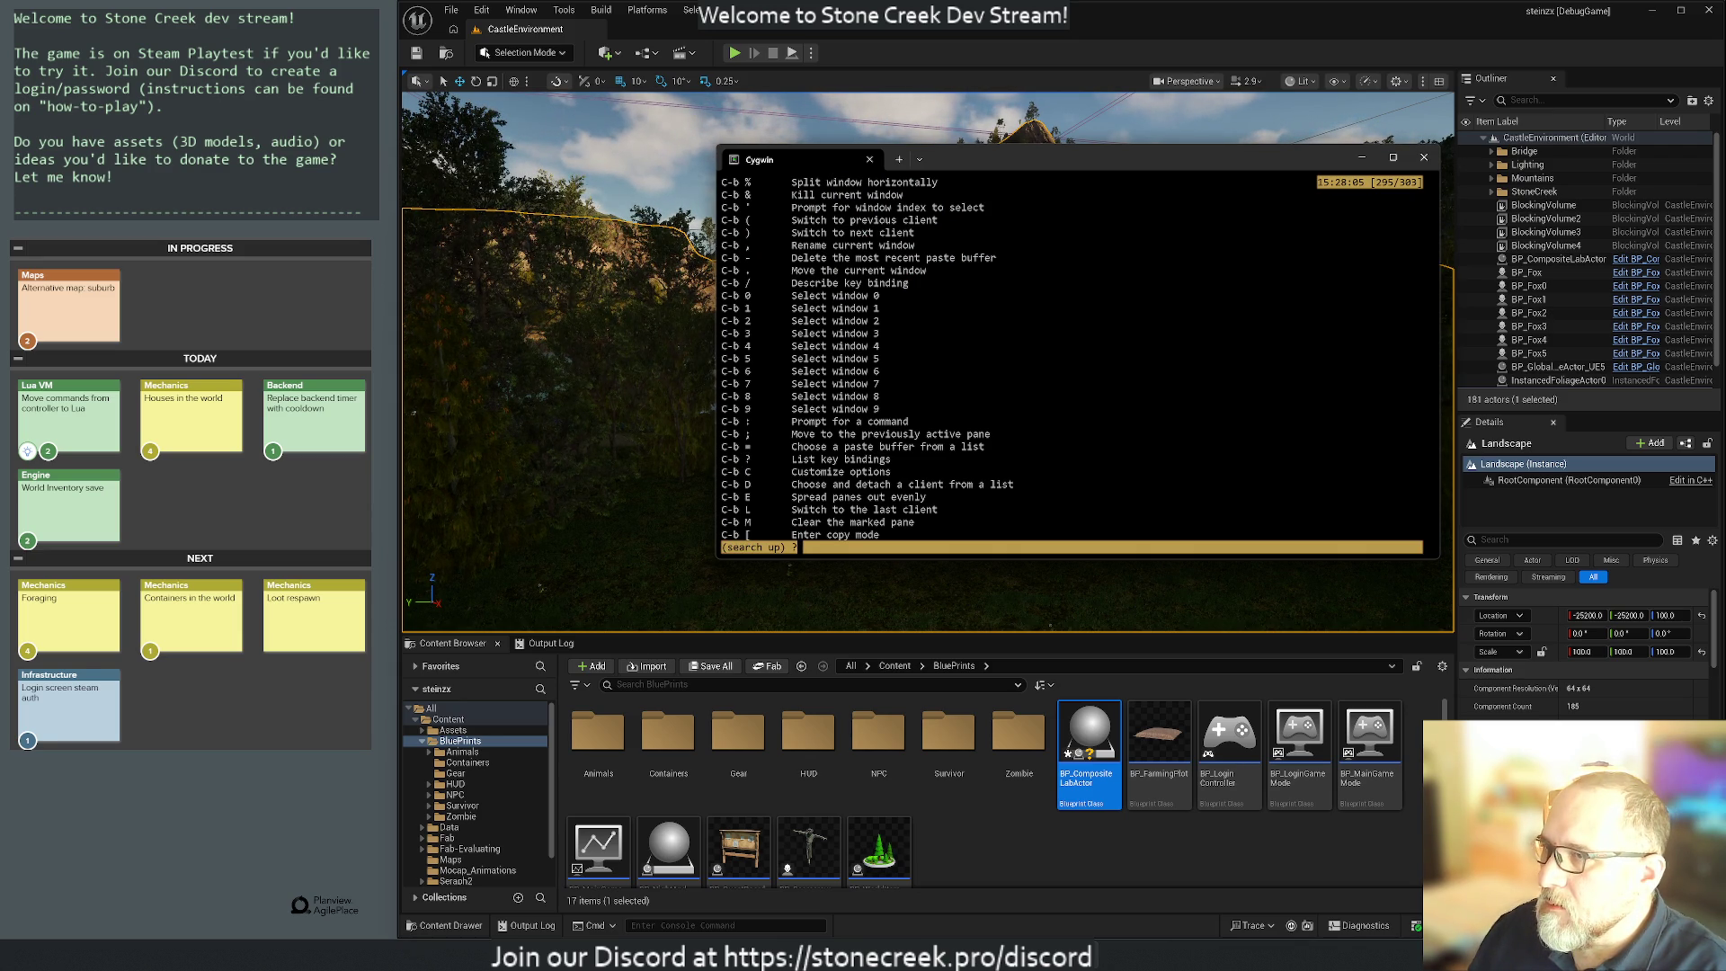
type("?")
key("Return")
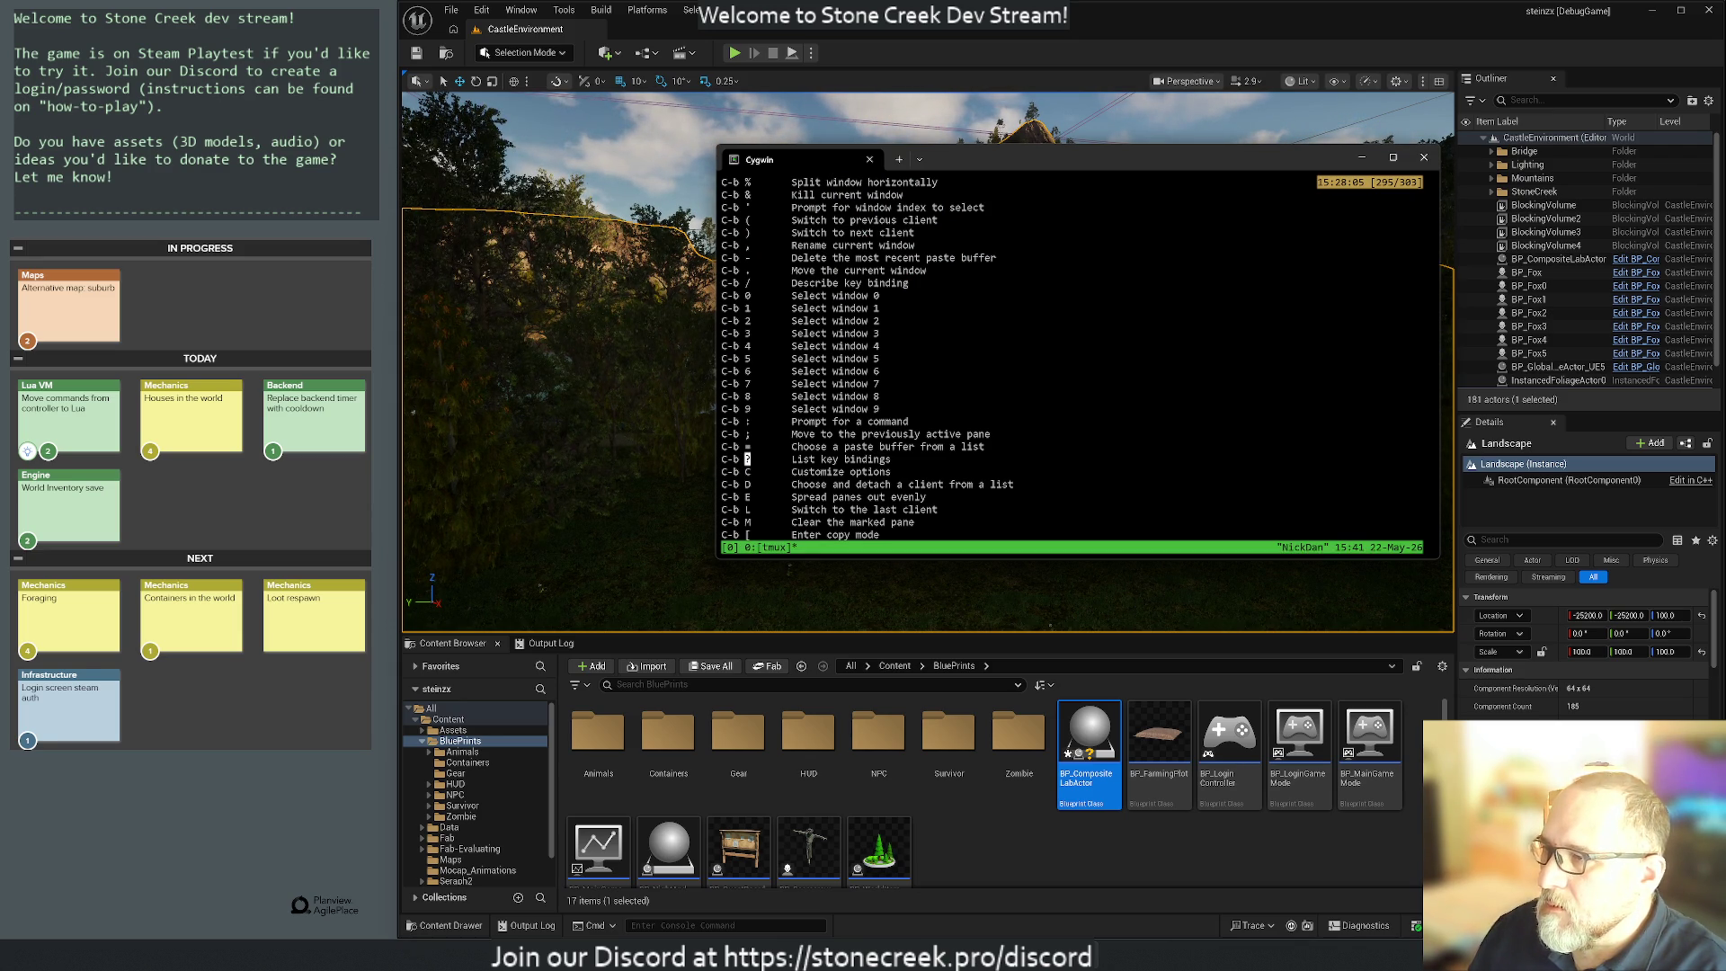
key("q")
key("Up")
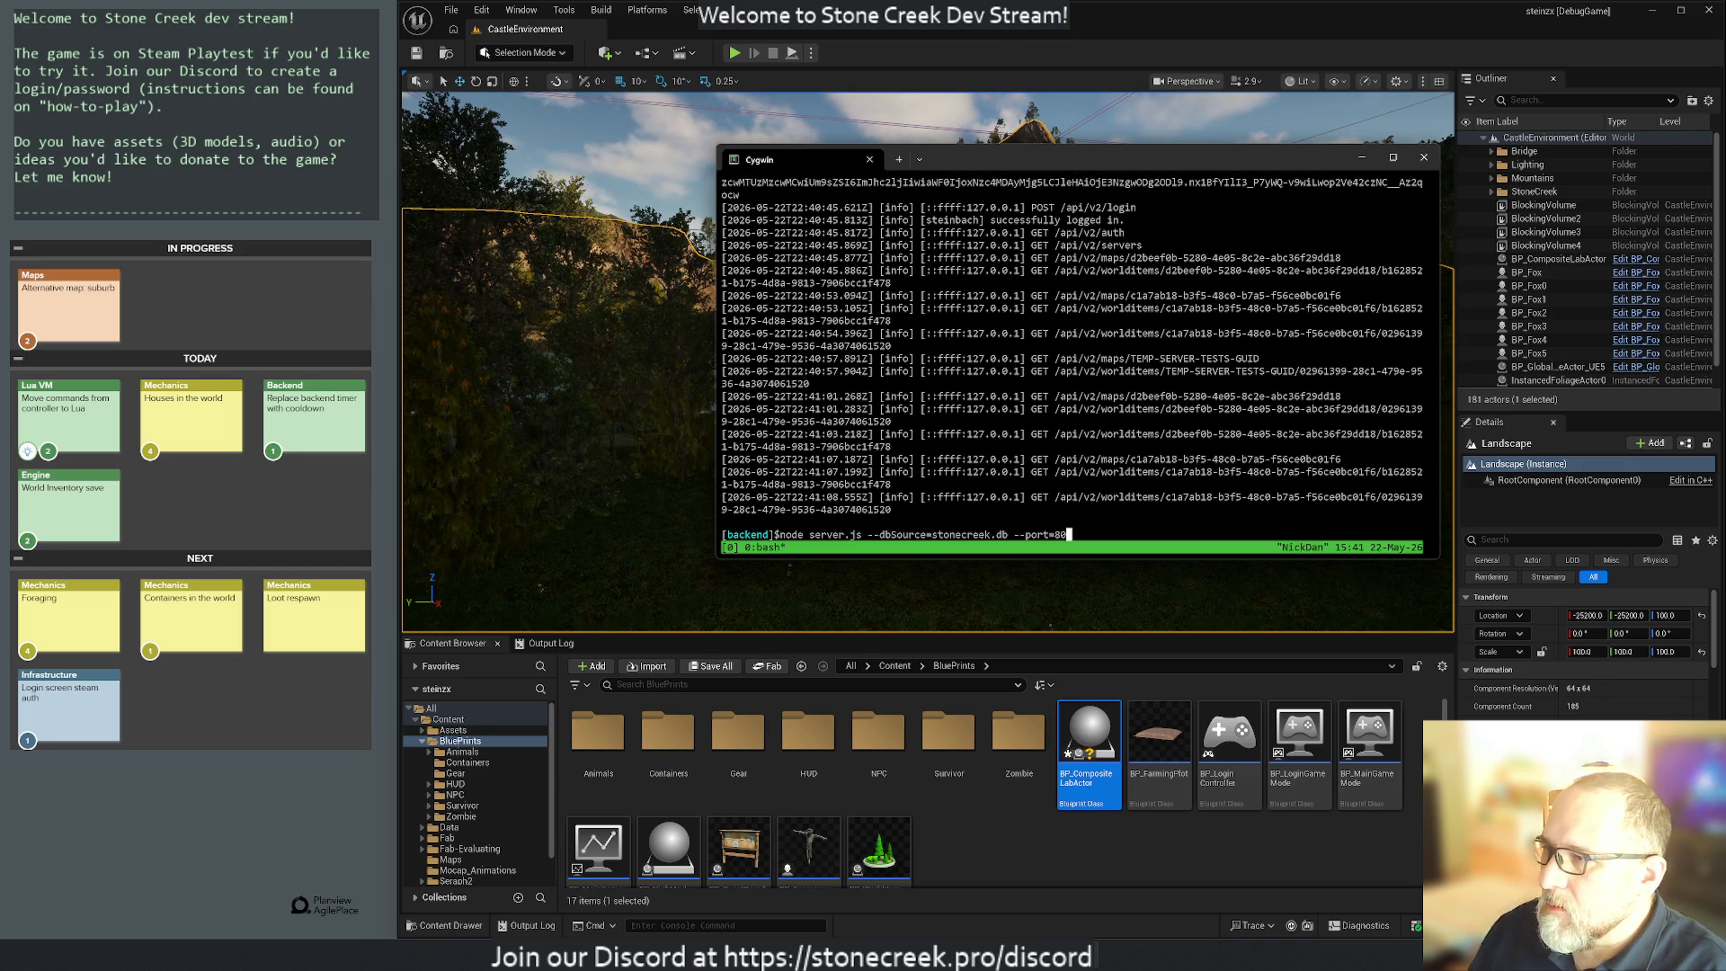
Step: Run node server.js on port 80, detach from tmux with C-b d and close the terminal window
key("Return")
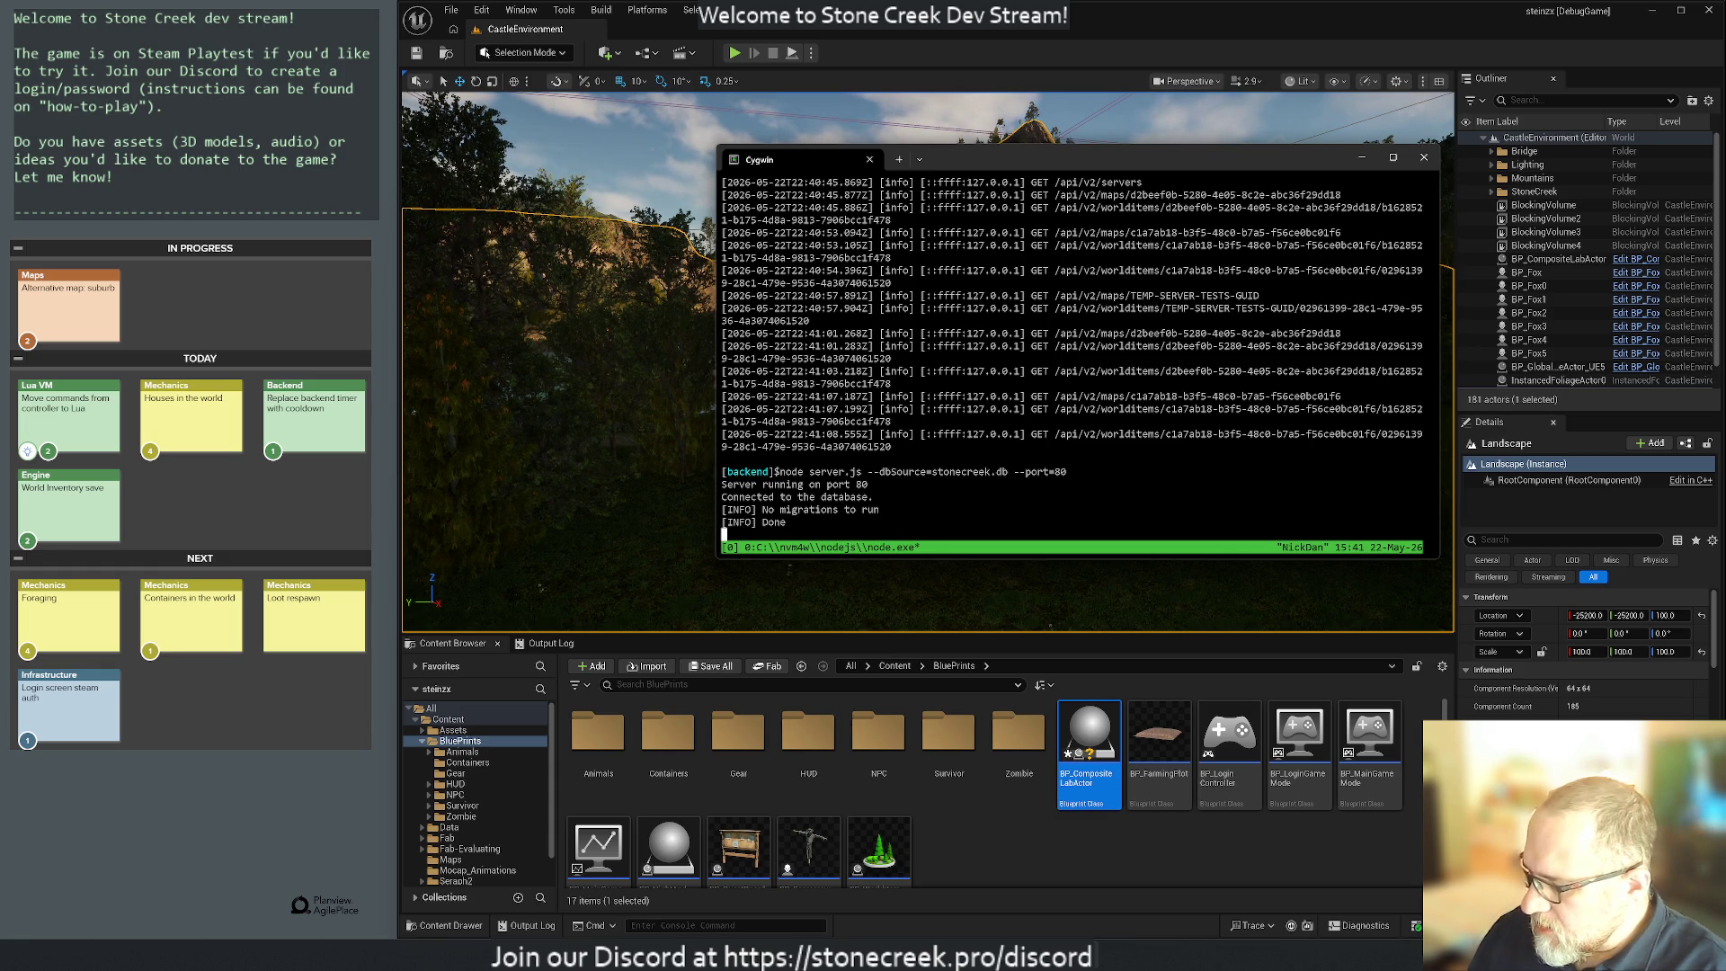
key("ctrl+b")
key("d")
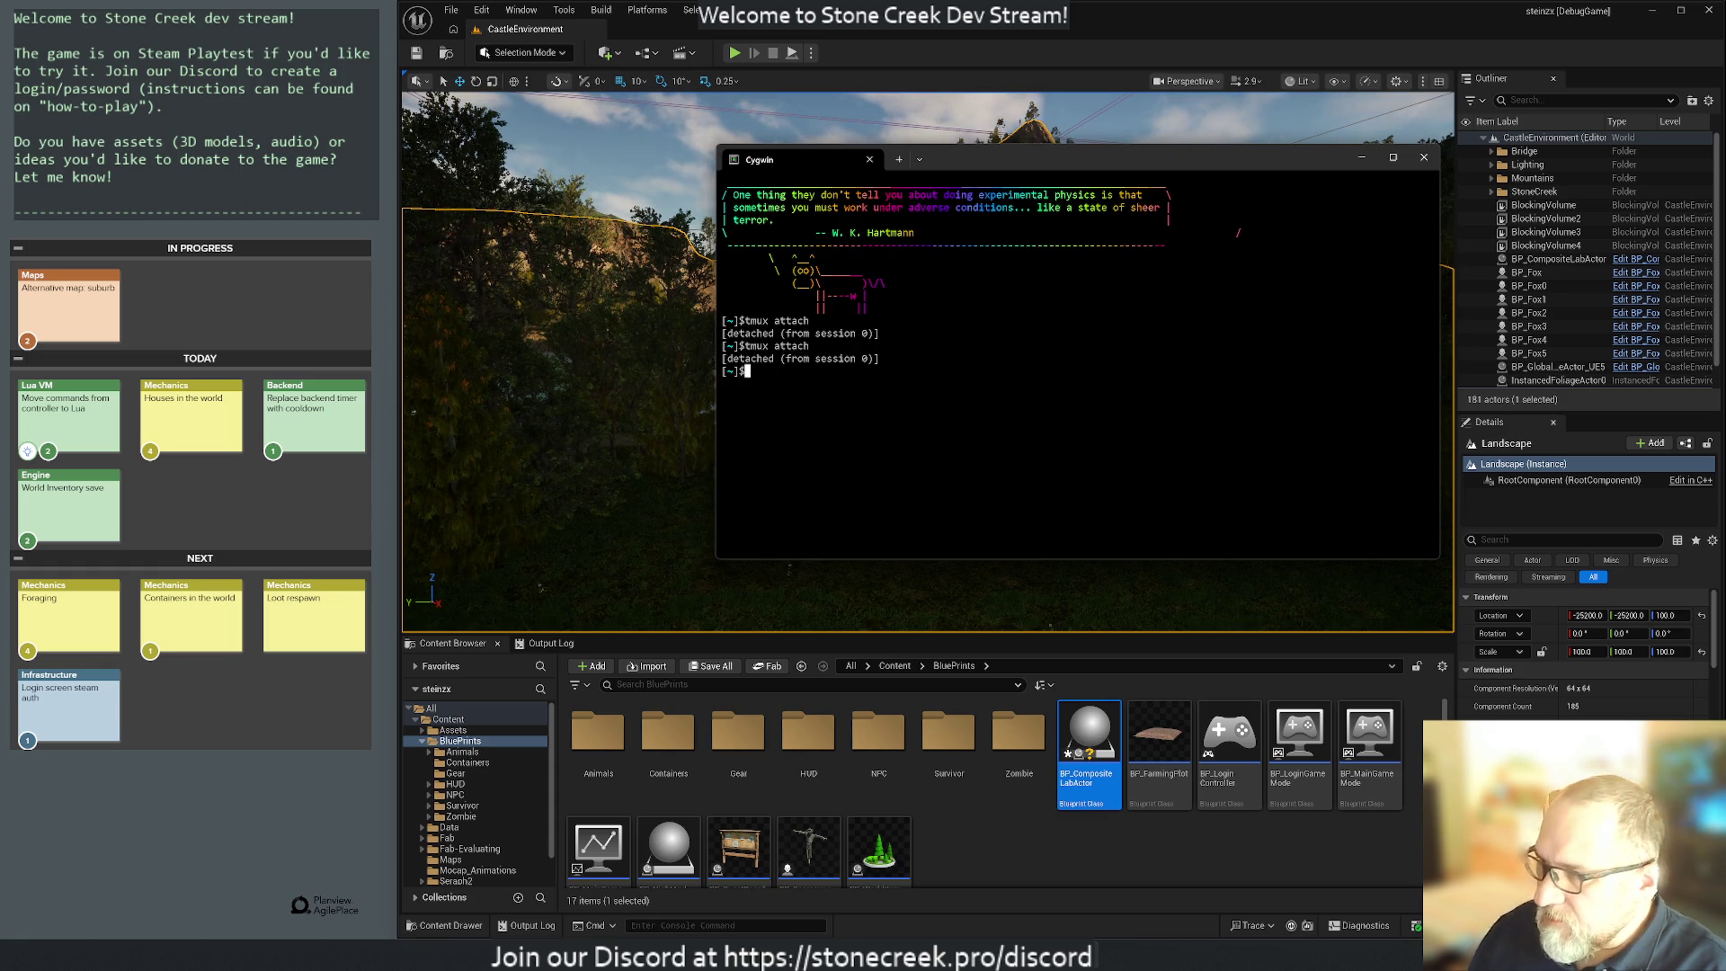
left_click(1423, 159)
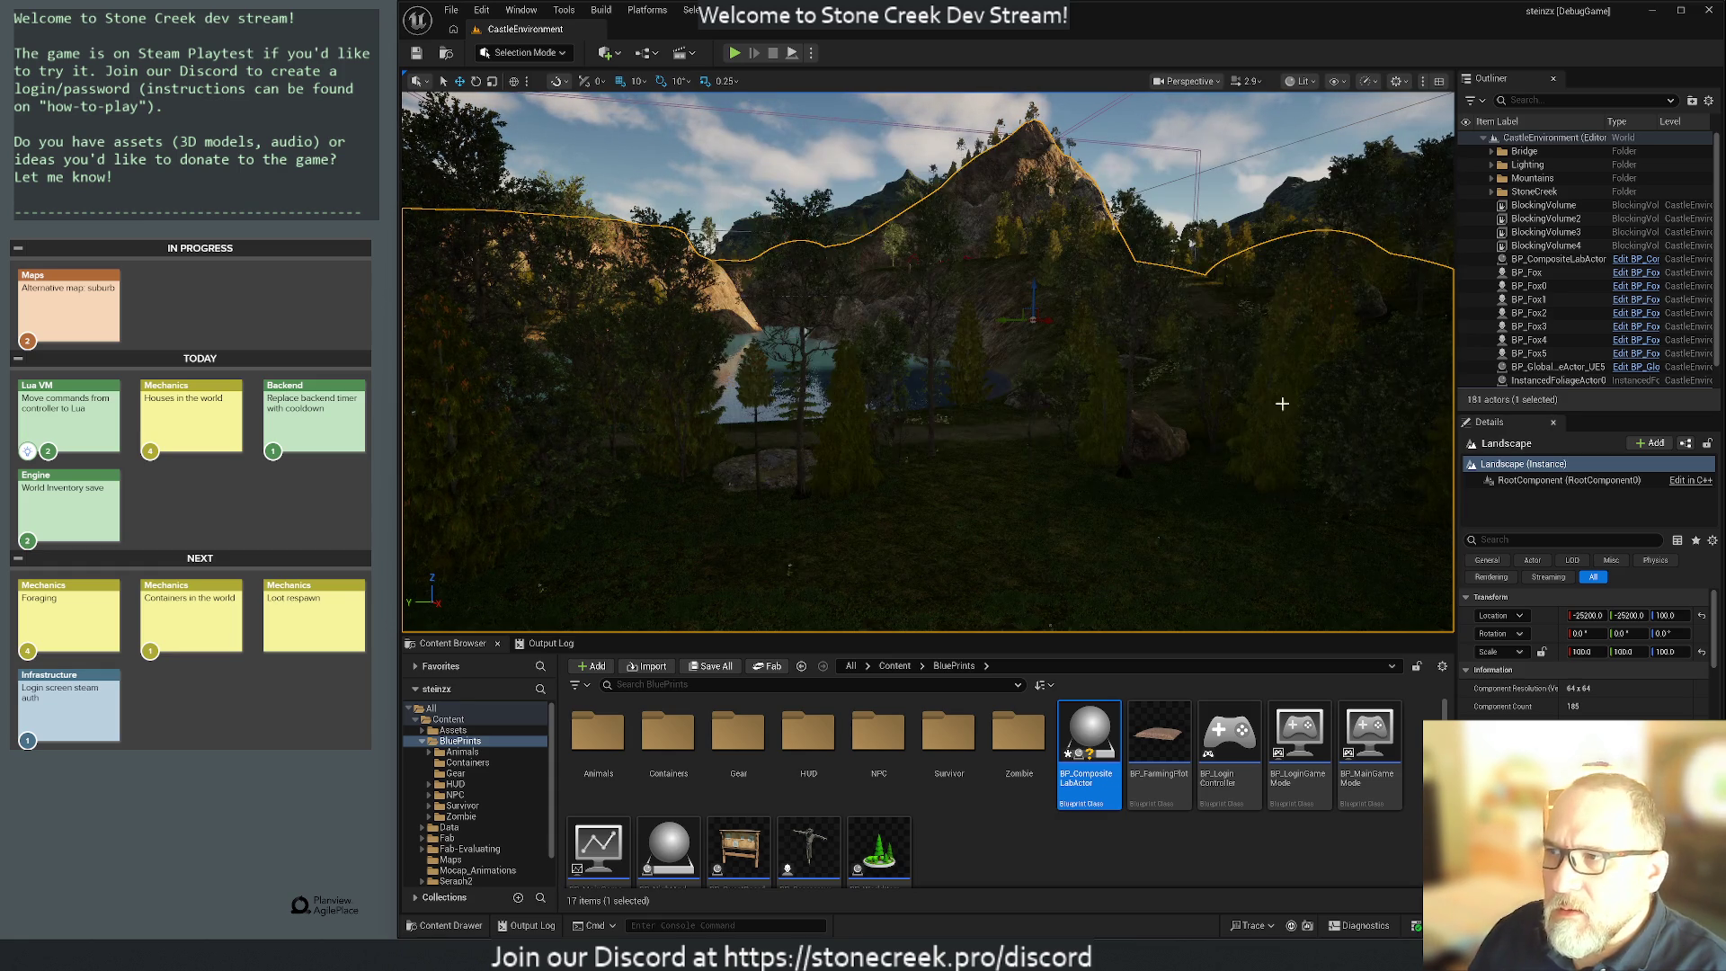
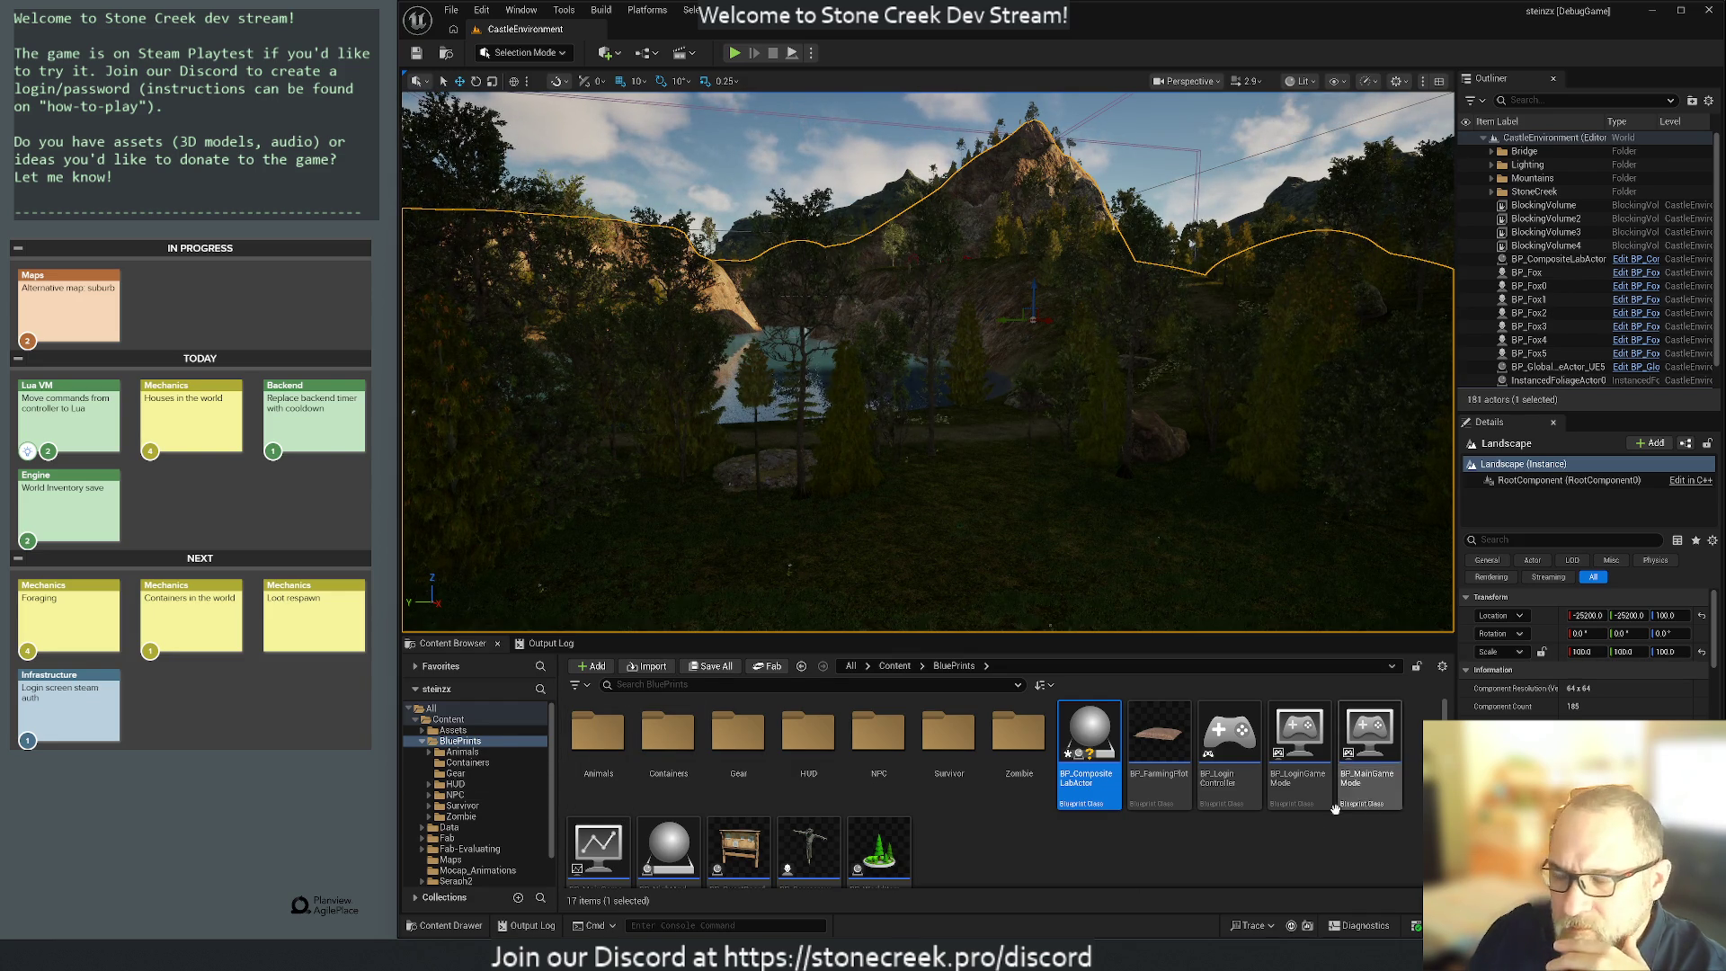
Step: Flash the Start menu closed again, then bring Brave's New Tab page over the editor
key("super")
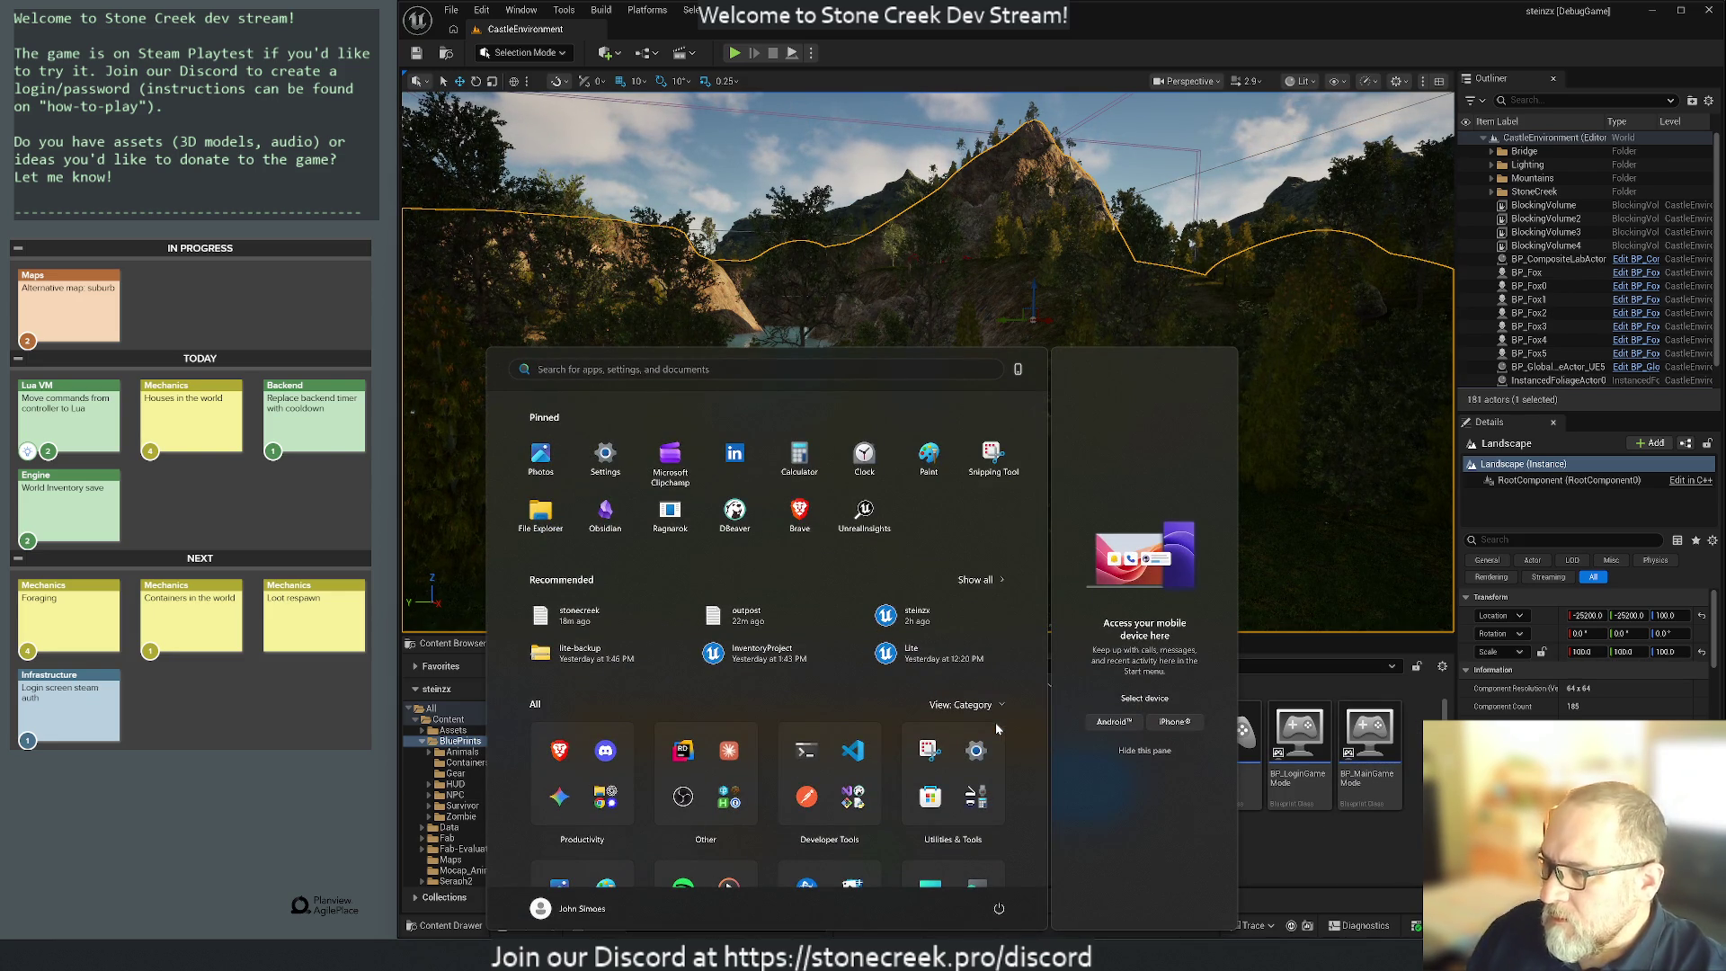
key("Escape")
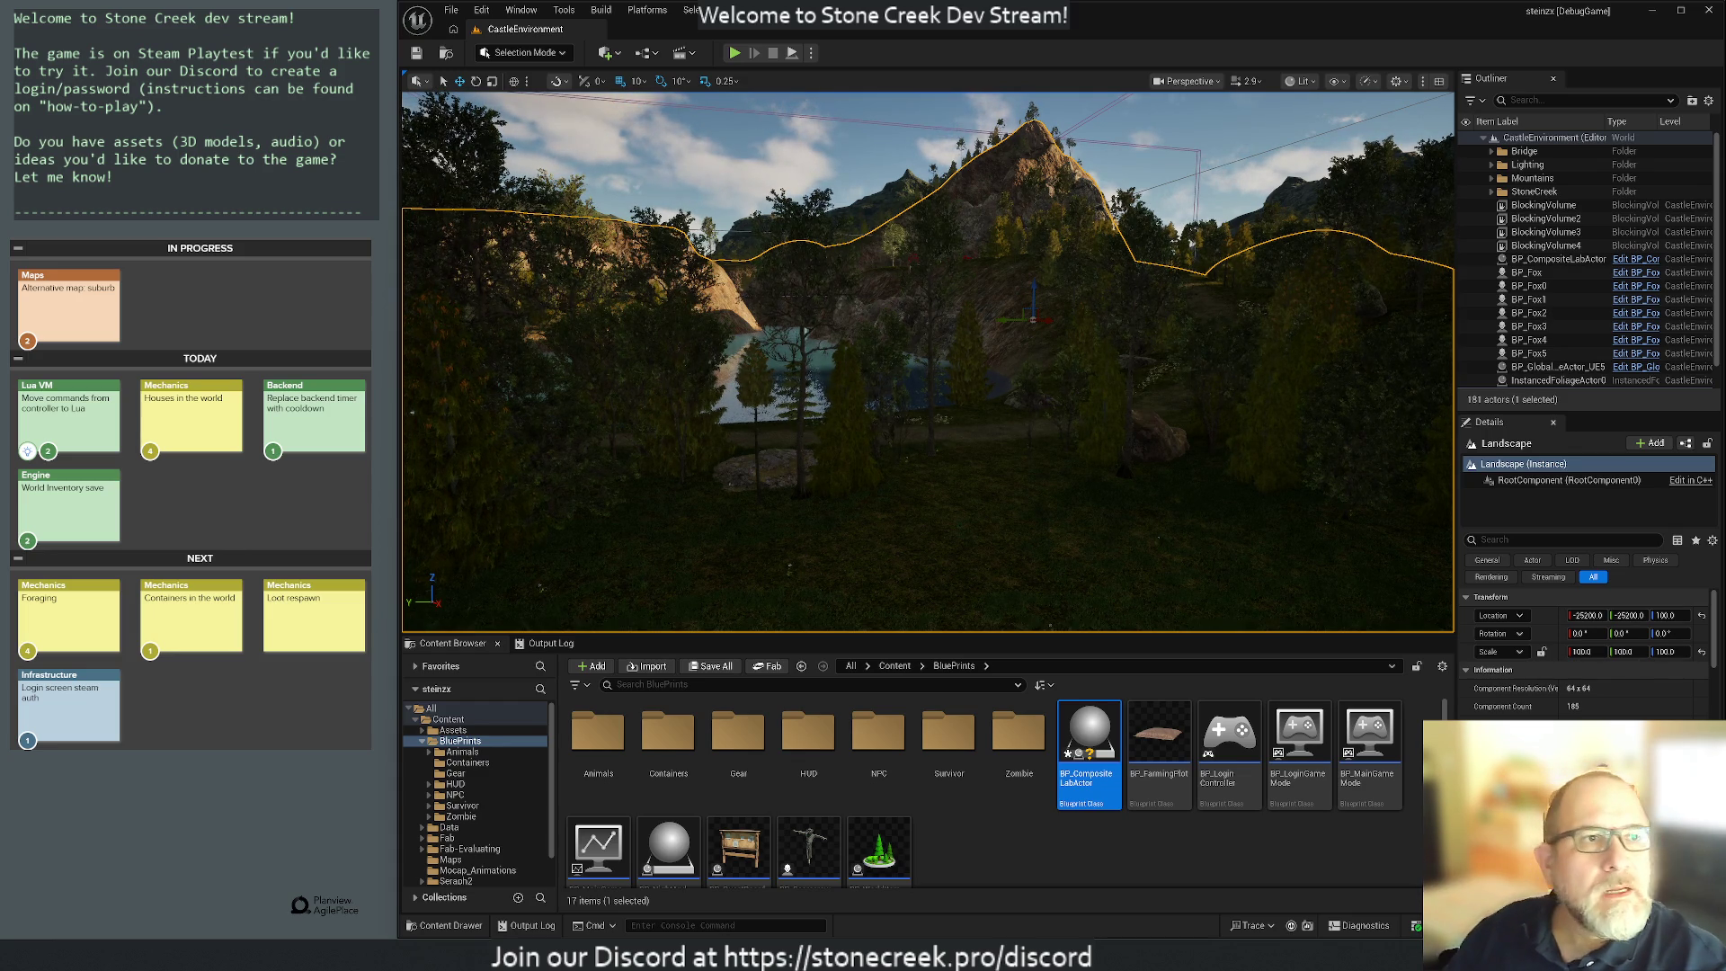
key("alt+Tab")
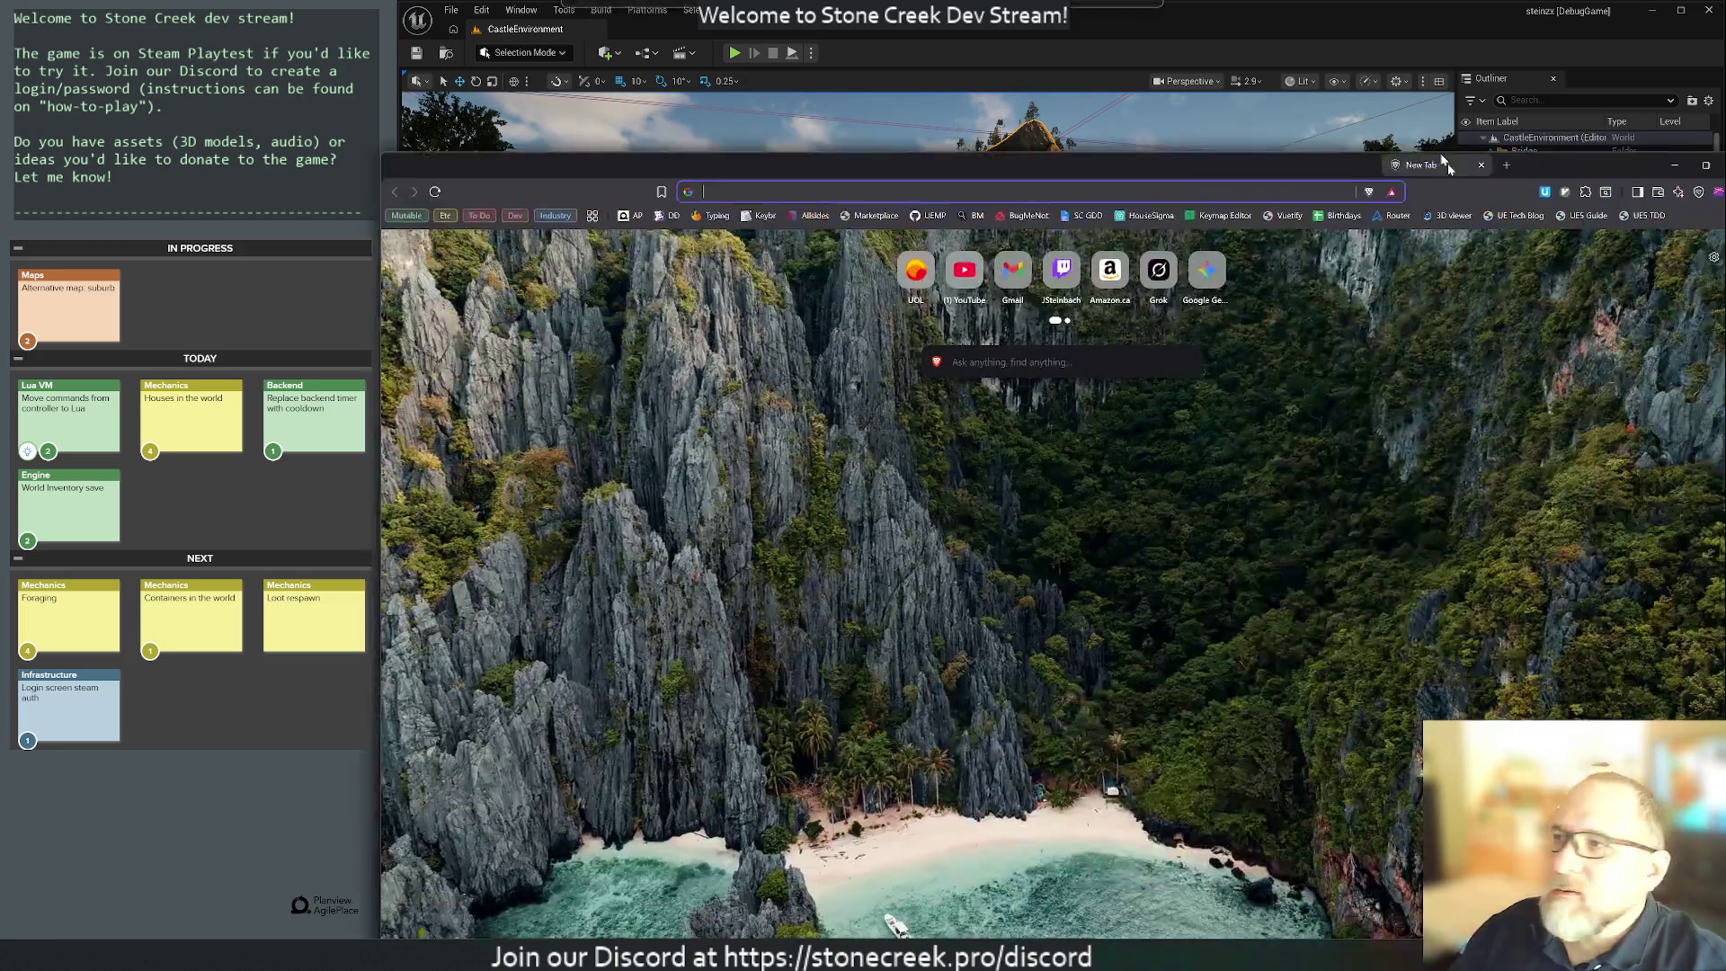
type("pz map proj")
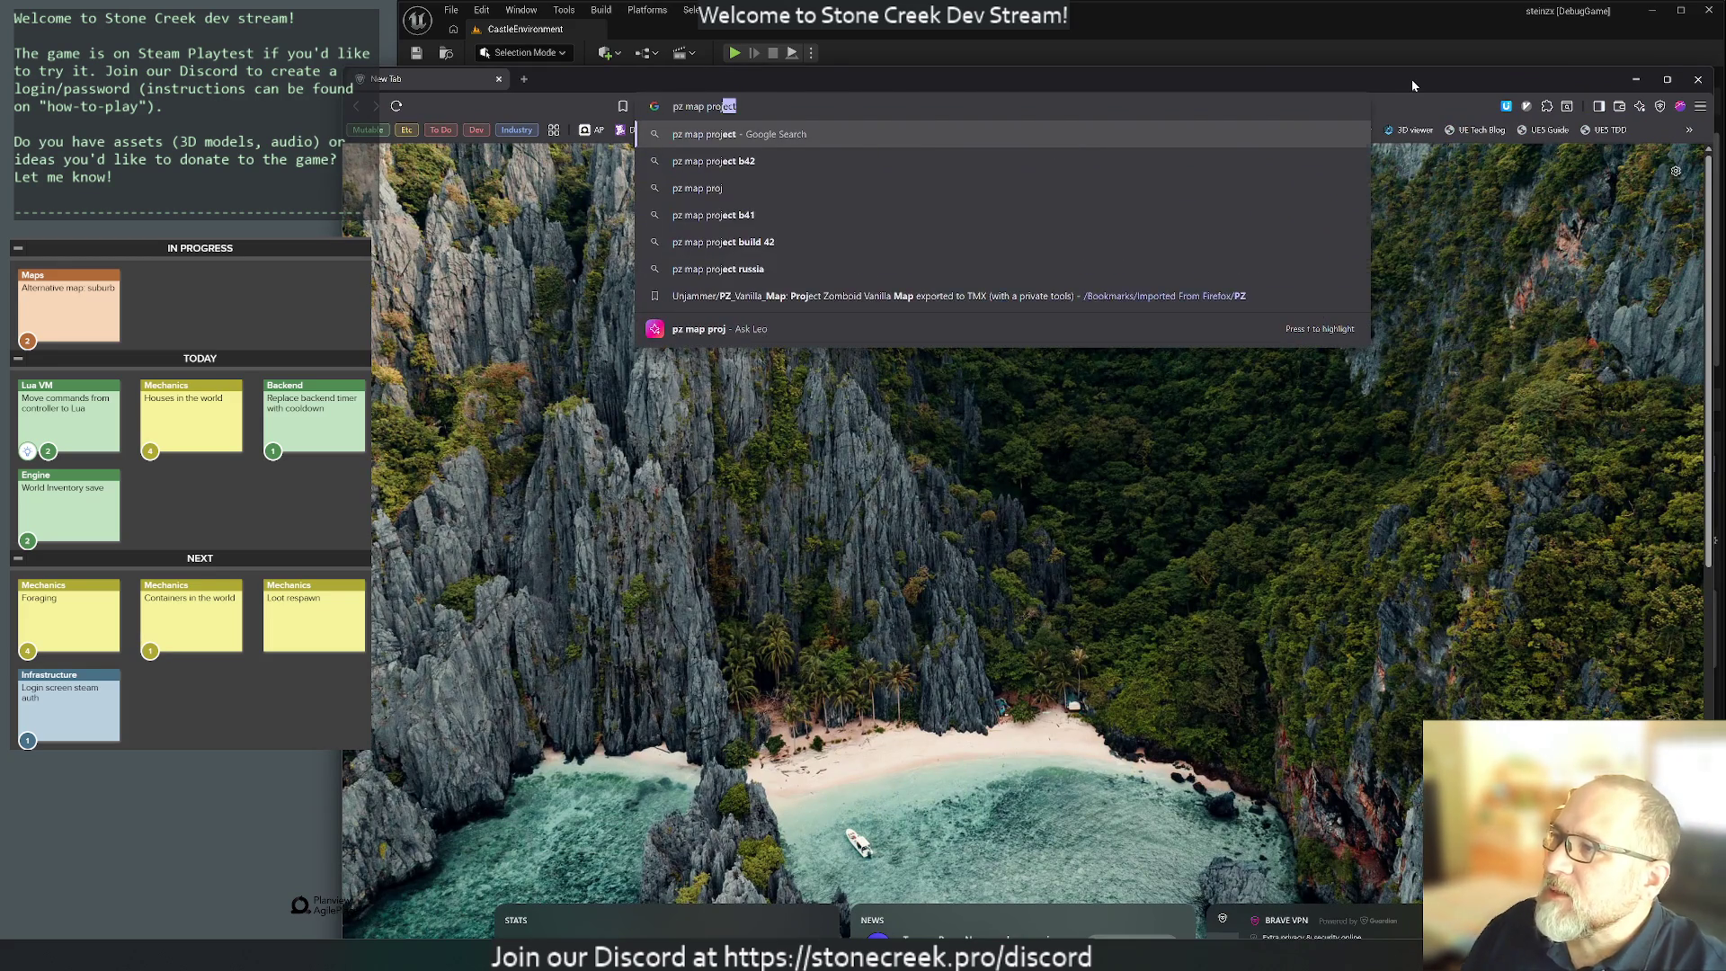
Step: Search 'pz map project', visit map.projectzomboid.com maximised, then go to sundaydrivers.pro
key("Return")
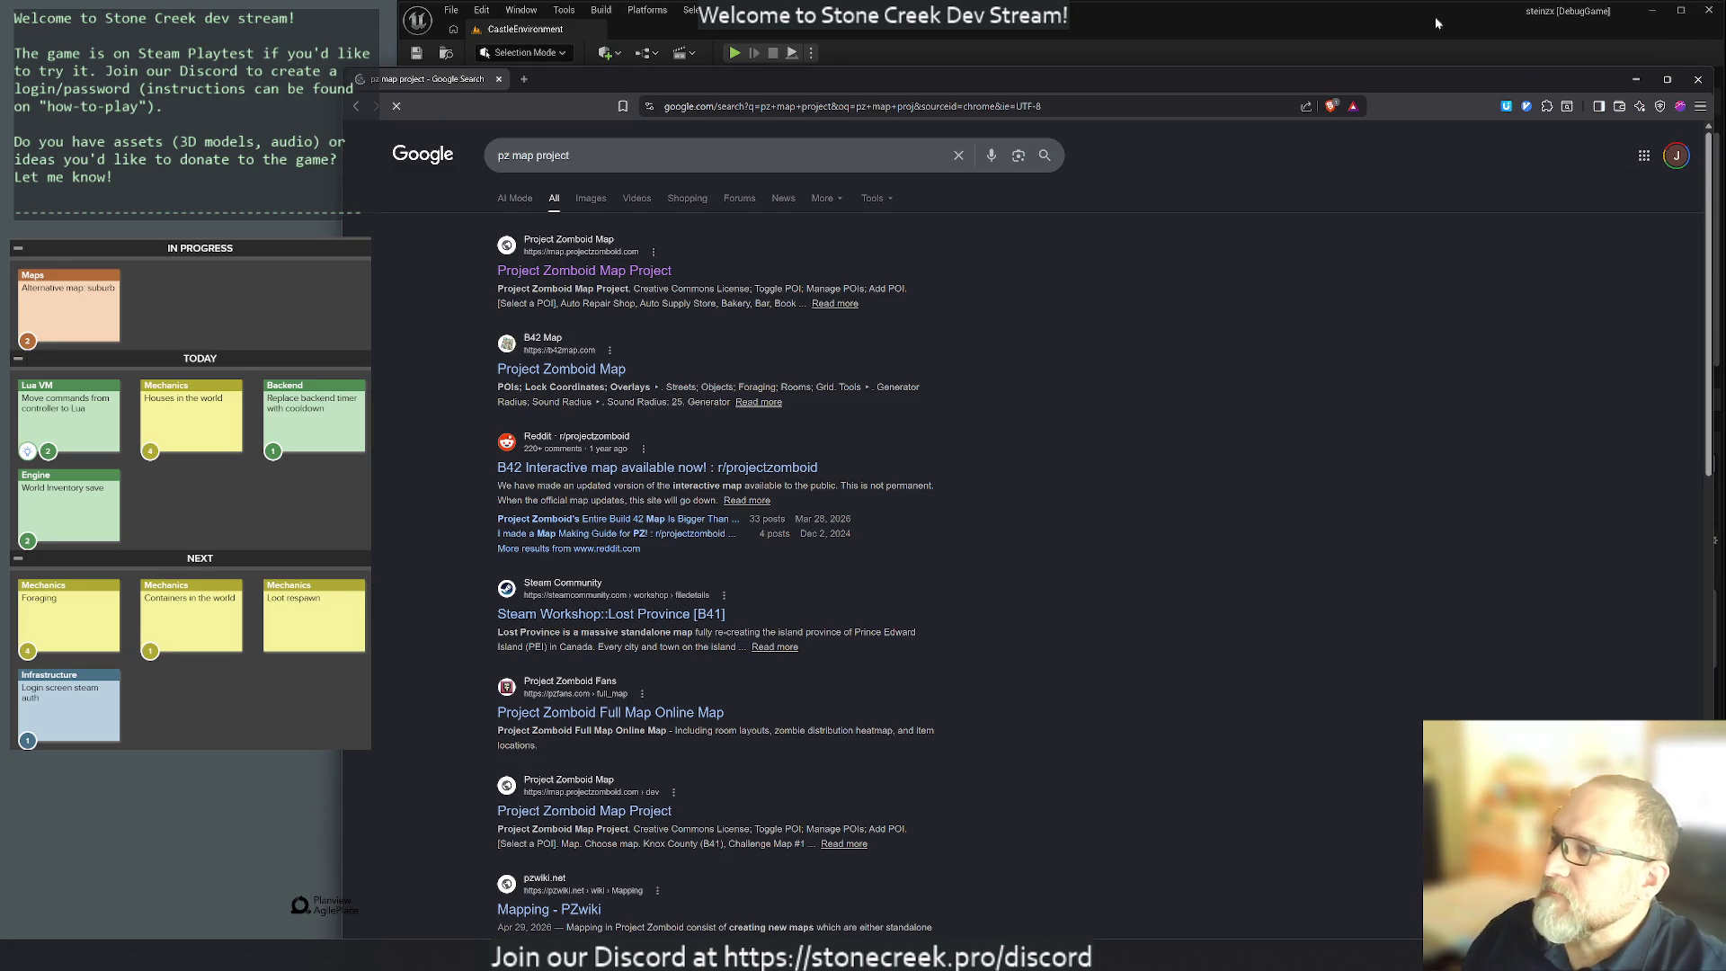
left_click(611, 271)
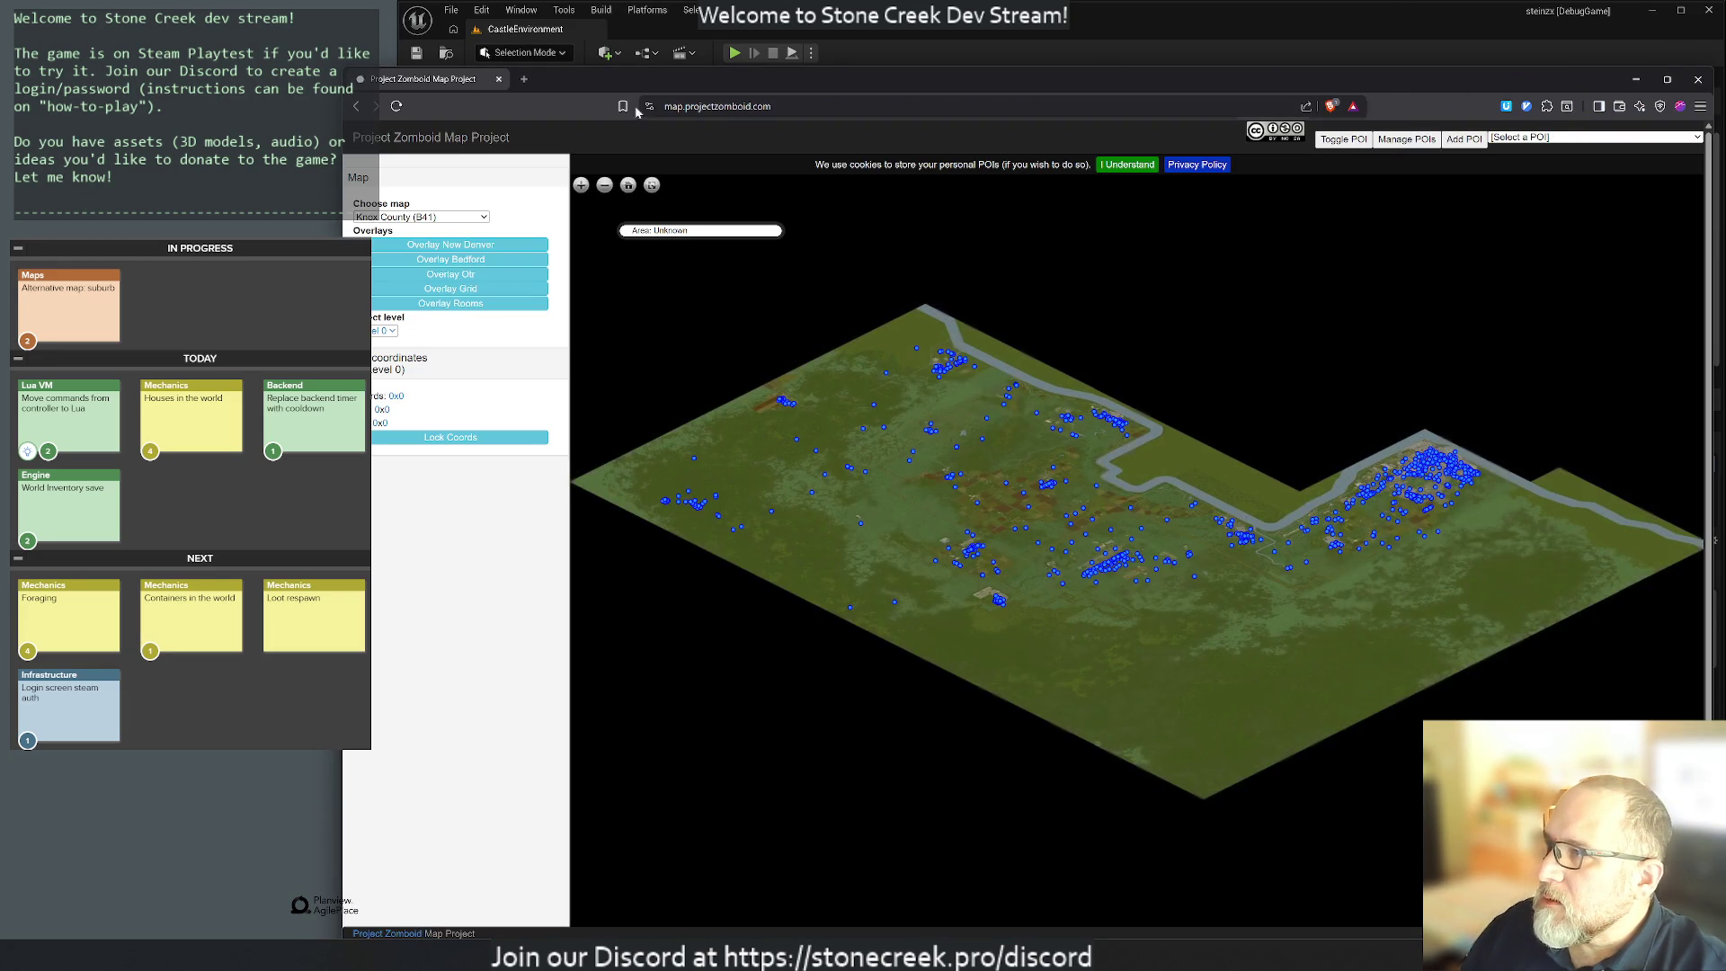
key("super+Up")
scroll(916, 325, "up", 3)
scroll(904, 318, "up", 2)
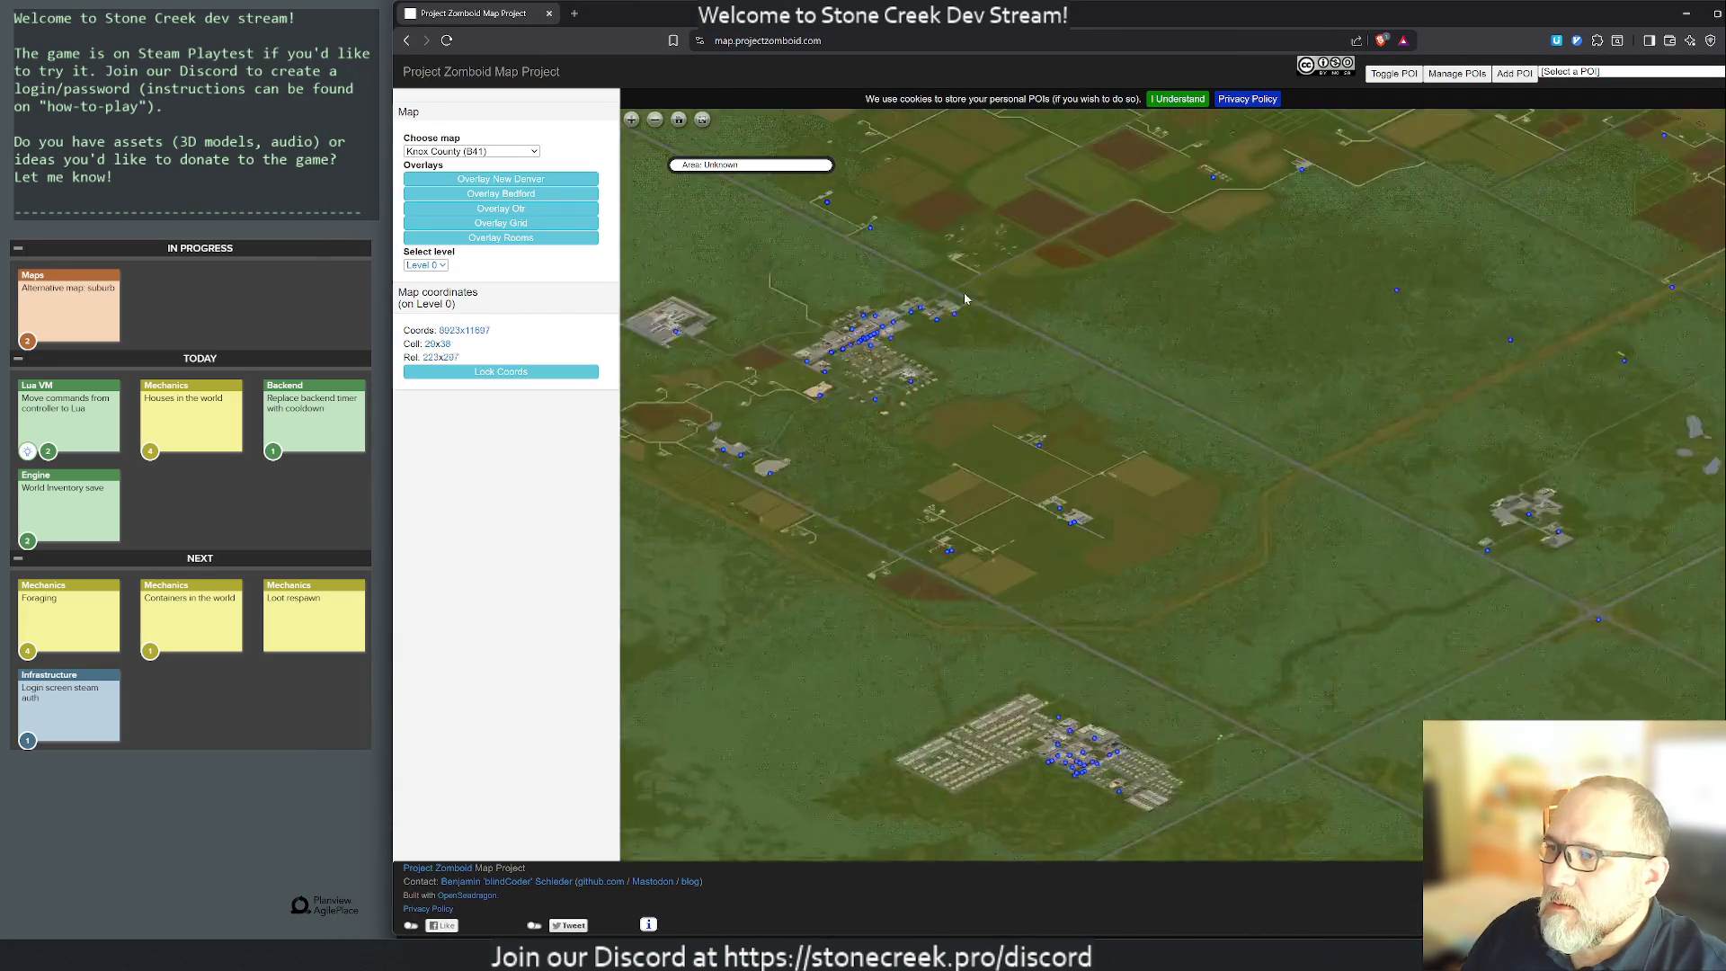
scroll(892, 311, "up", 2)
scroll(893, 312, "down", 1)
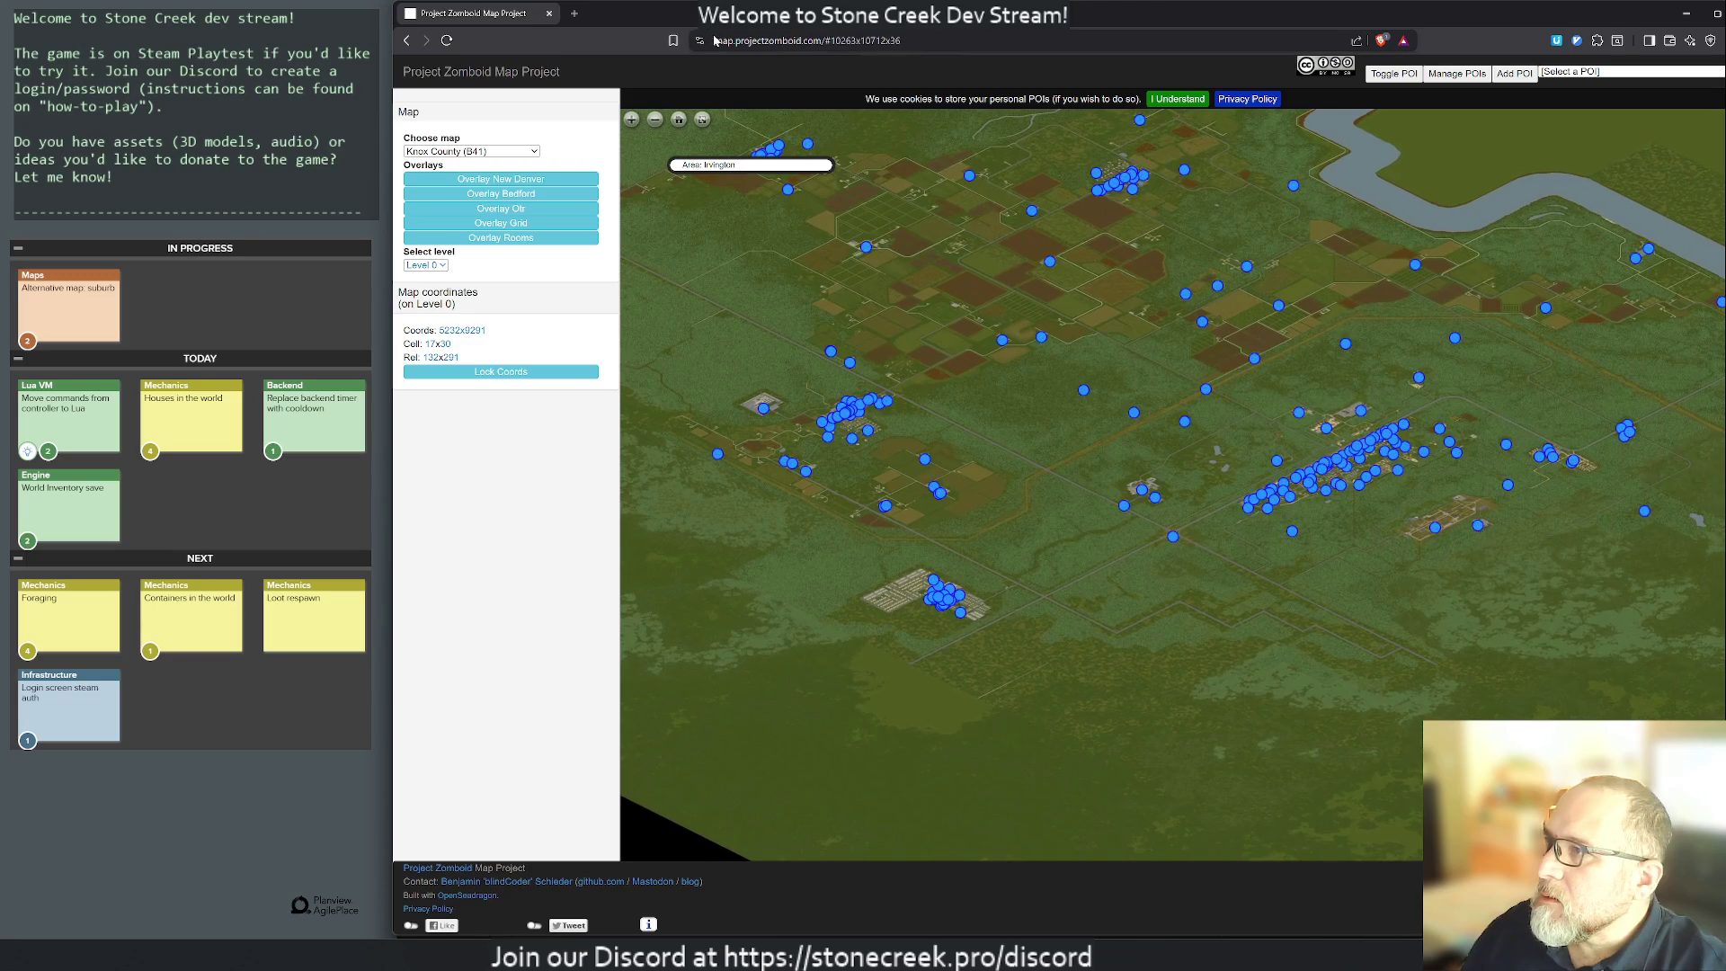
left_click(807, 40)
type("s")
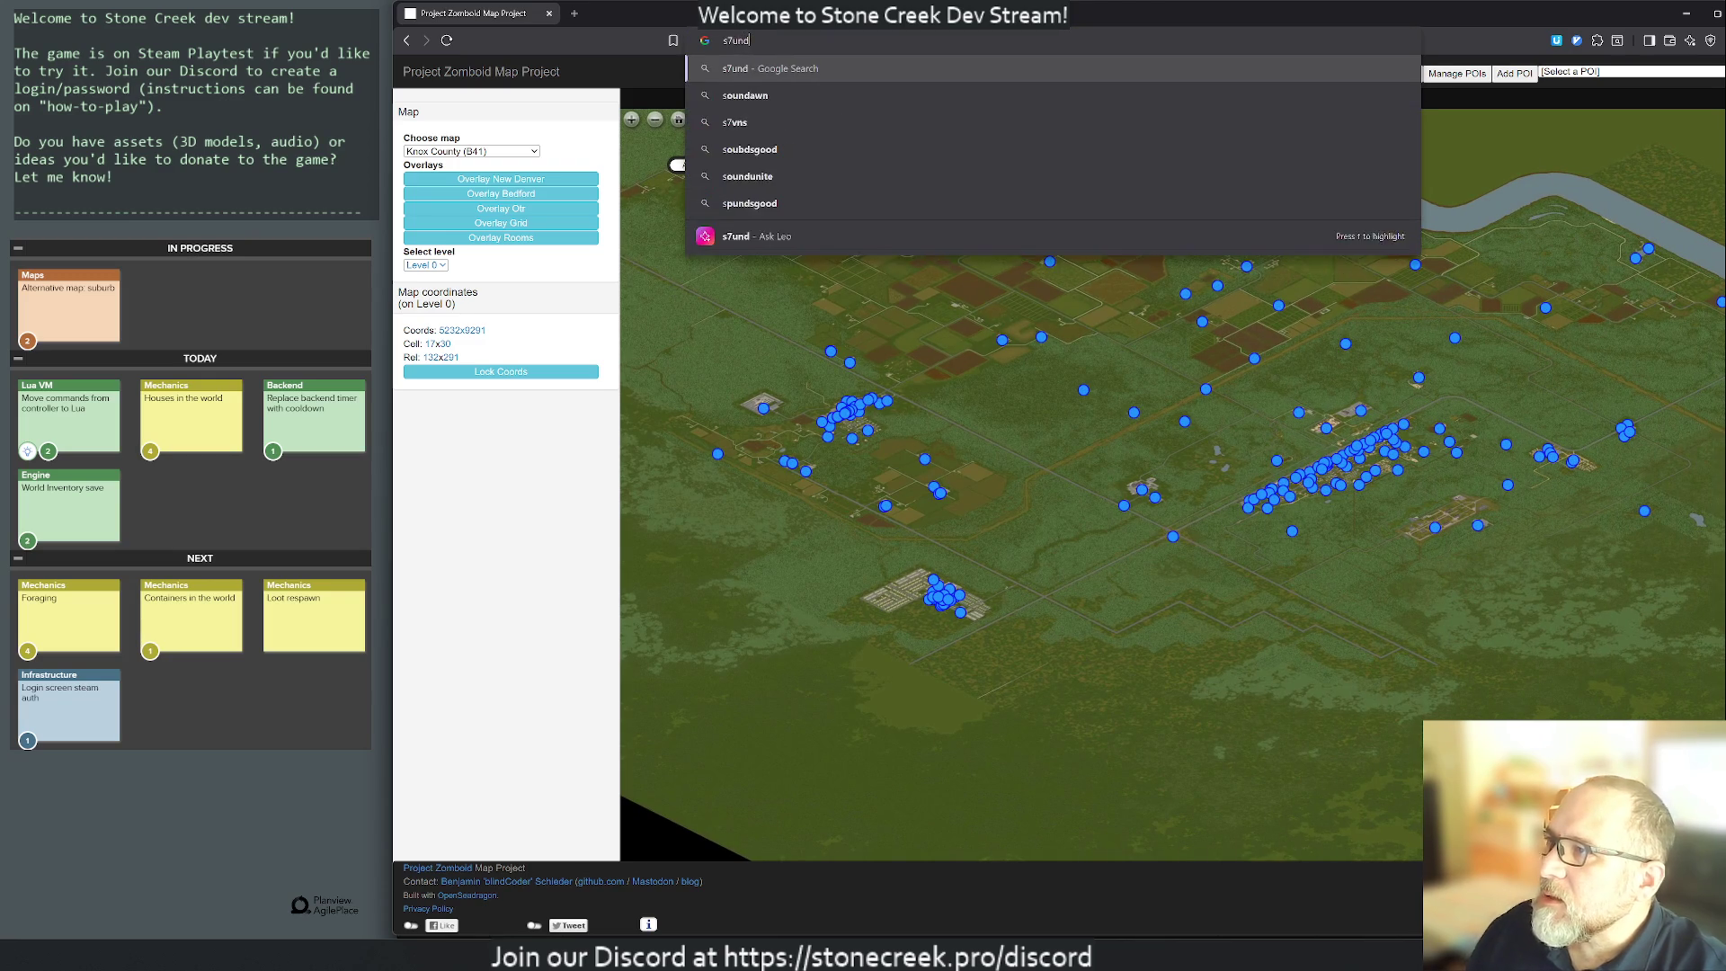
type("un")
key("Return")
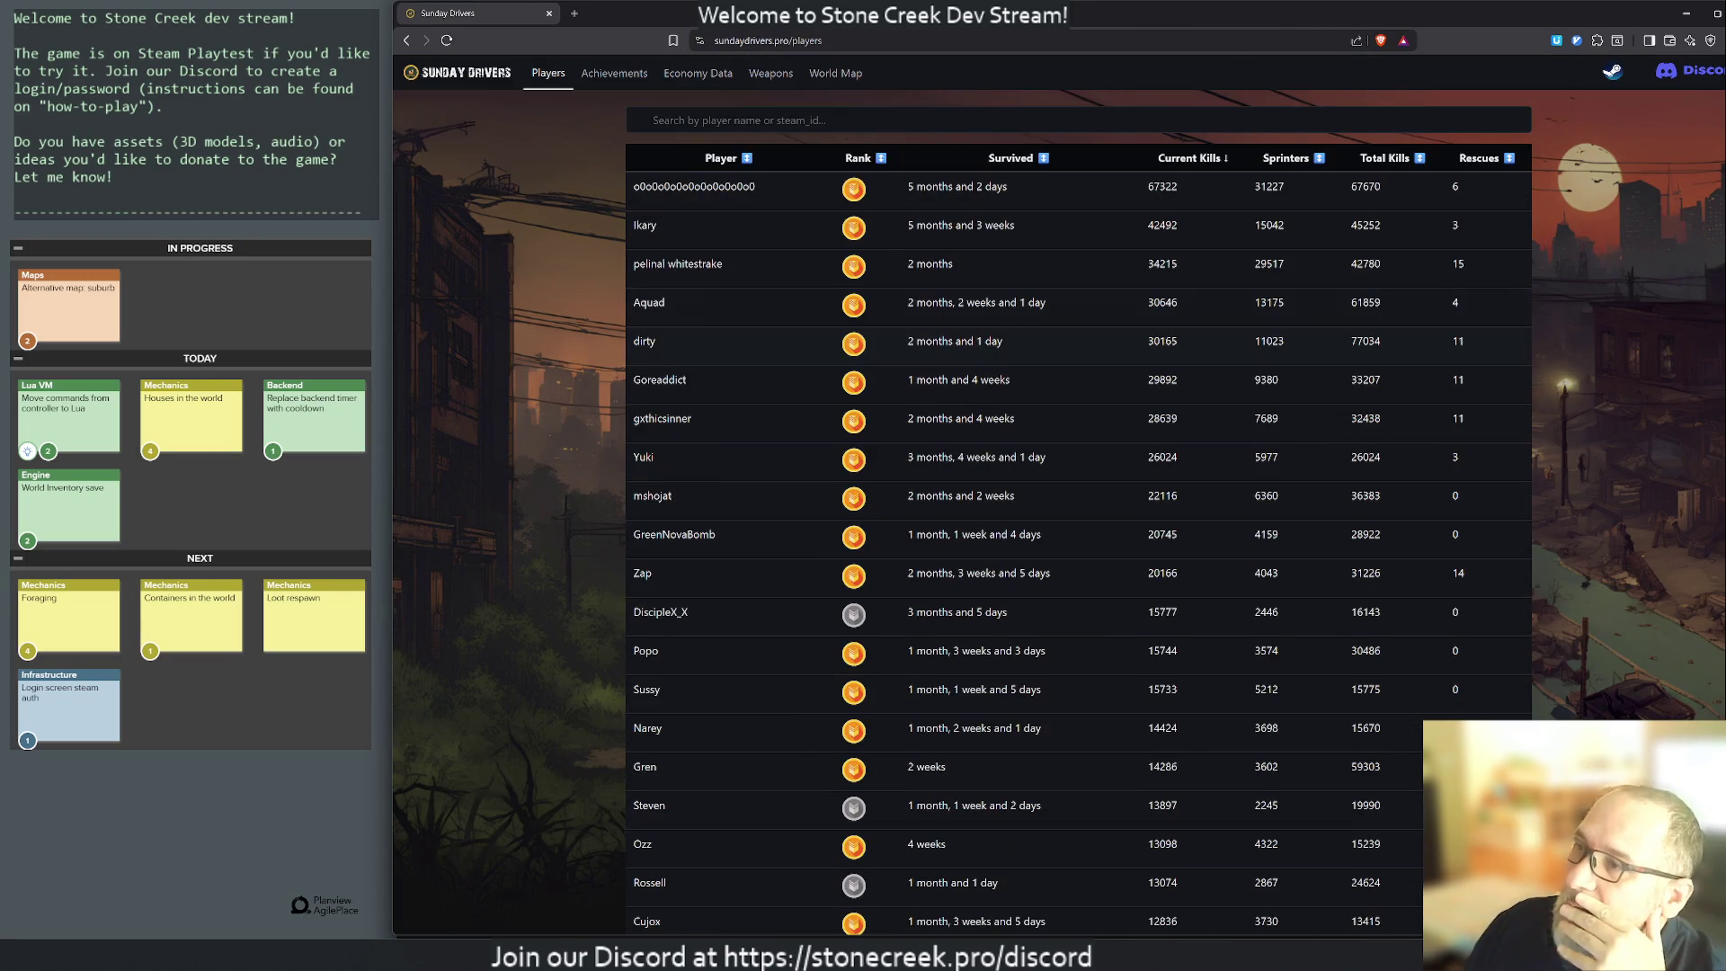
Step: Go to the World Map page from the Sunday Drivers site header
left_click(825, 81)
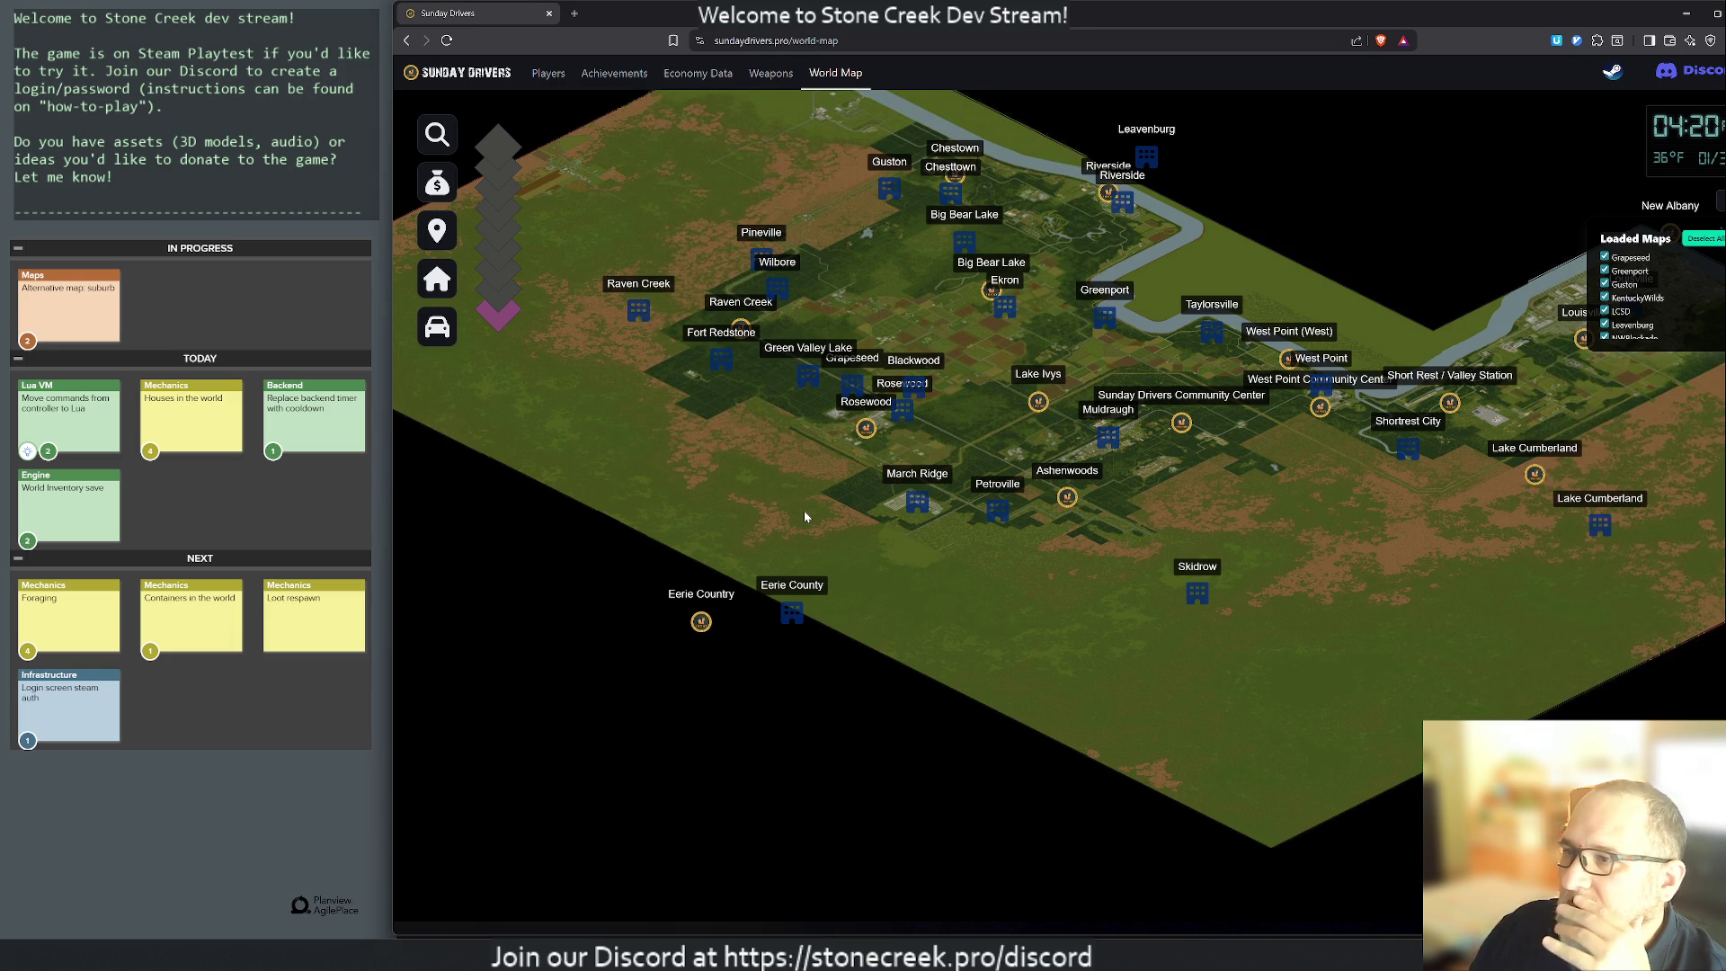
Step: Pan the world map near Eerie County, then switch to the Remote Desktop Connection window
left_click_drag(614, 627, 702, 608)
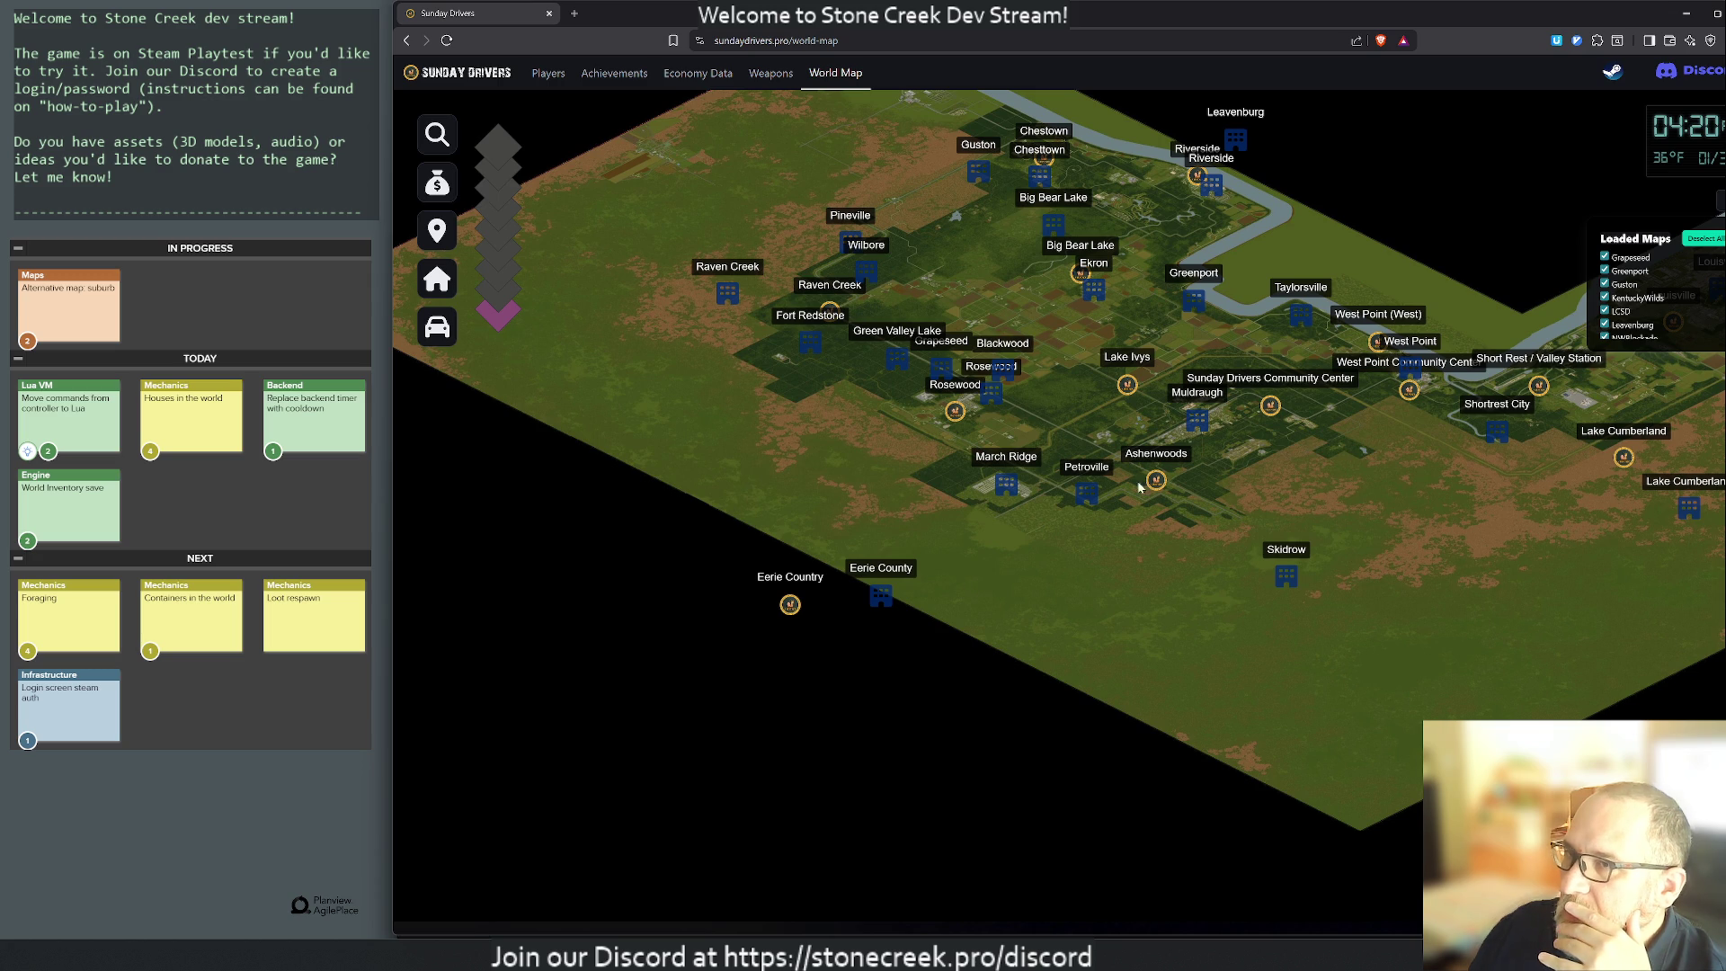
scroll(1054, 529, "up", 1)
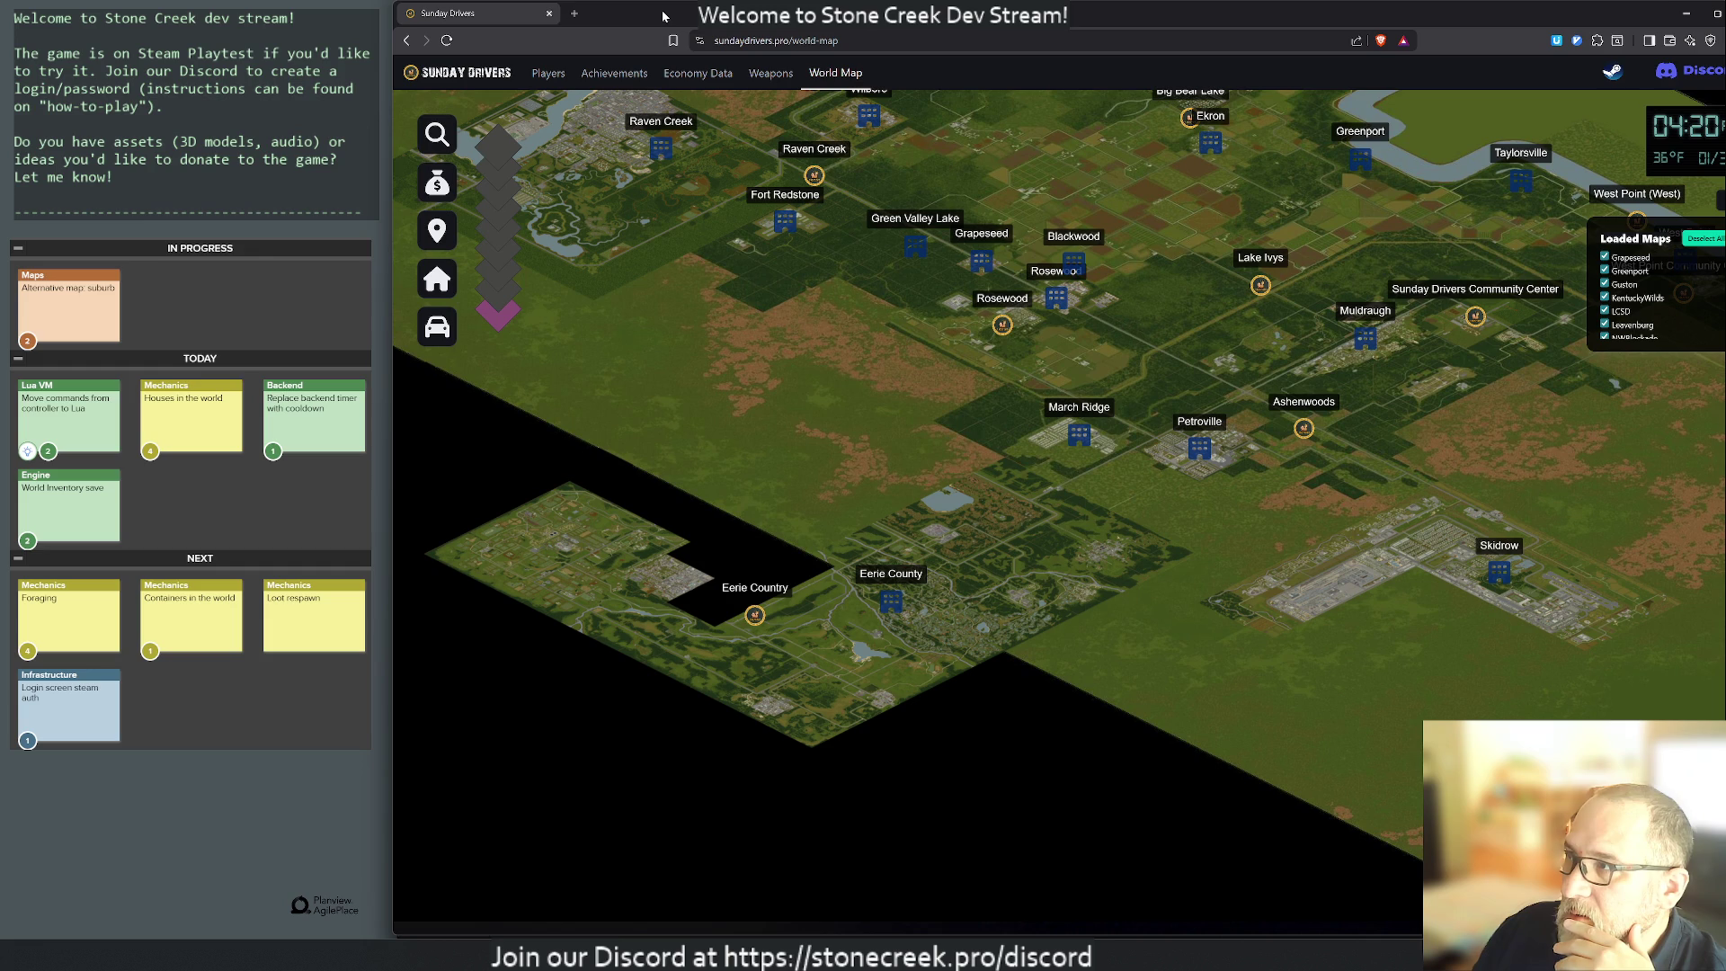
key("alt+Tab")
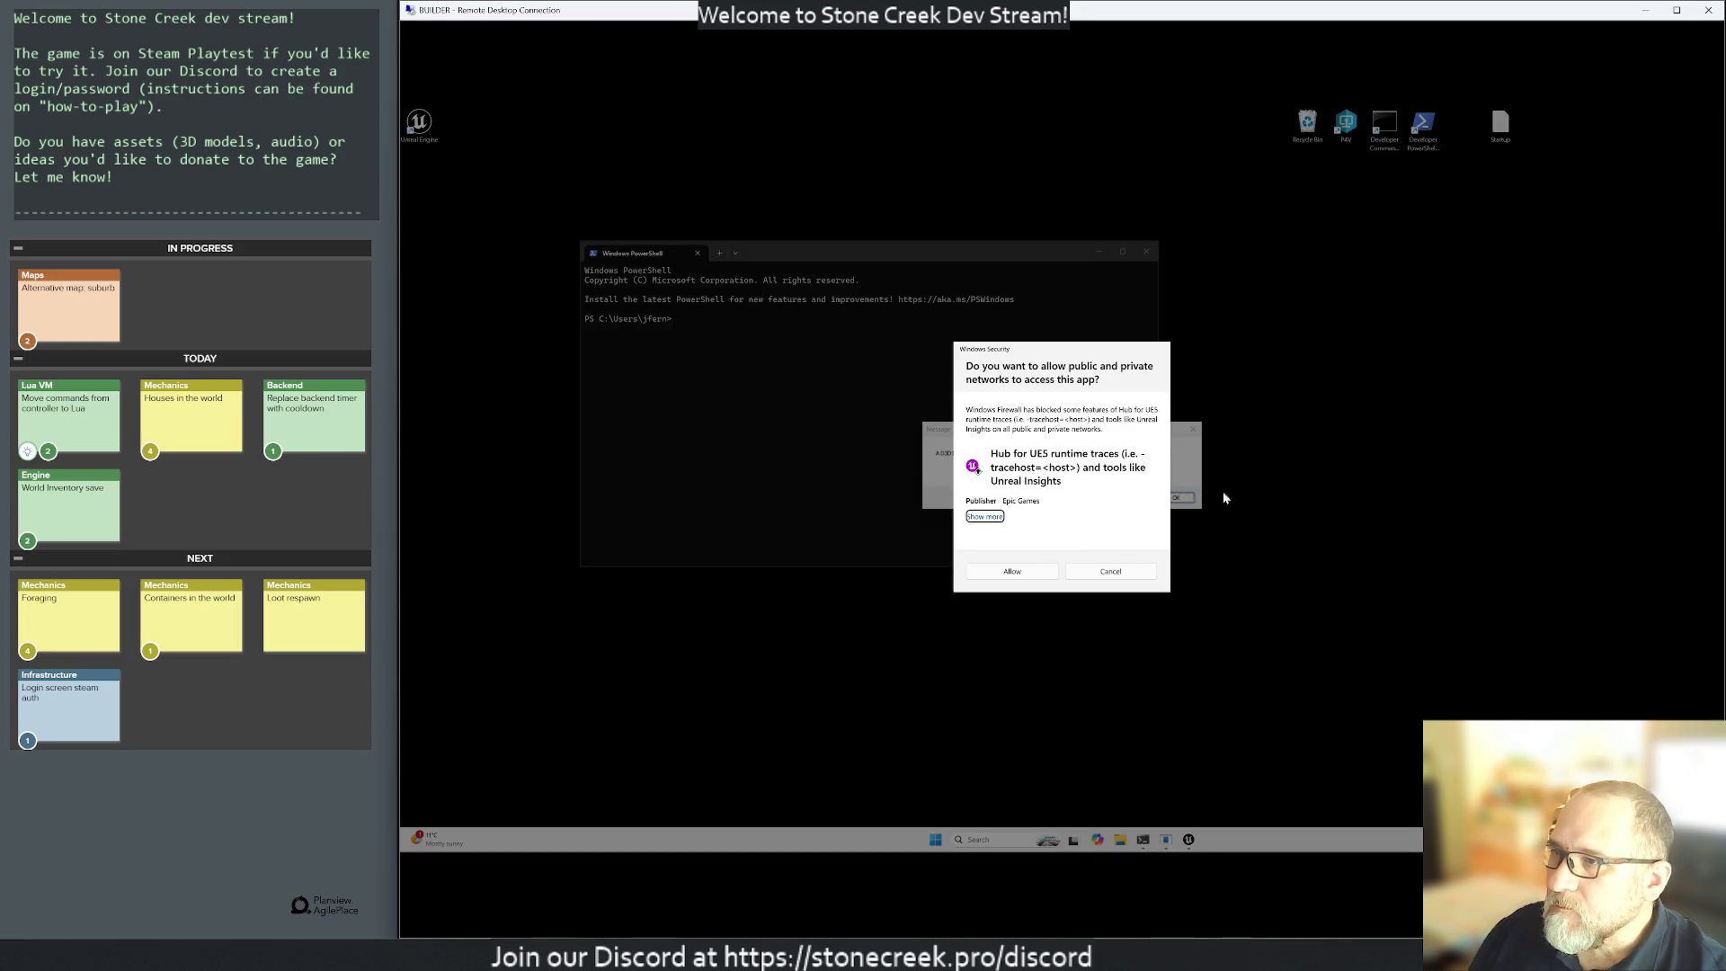
Step: Allow the trace hub through Windows firewall, minimise the remote session, and start a local search
left_click(1024, 572)
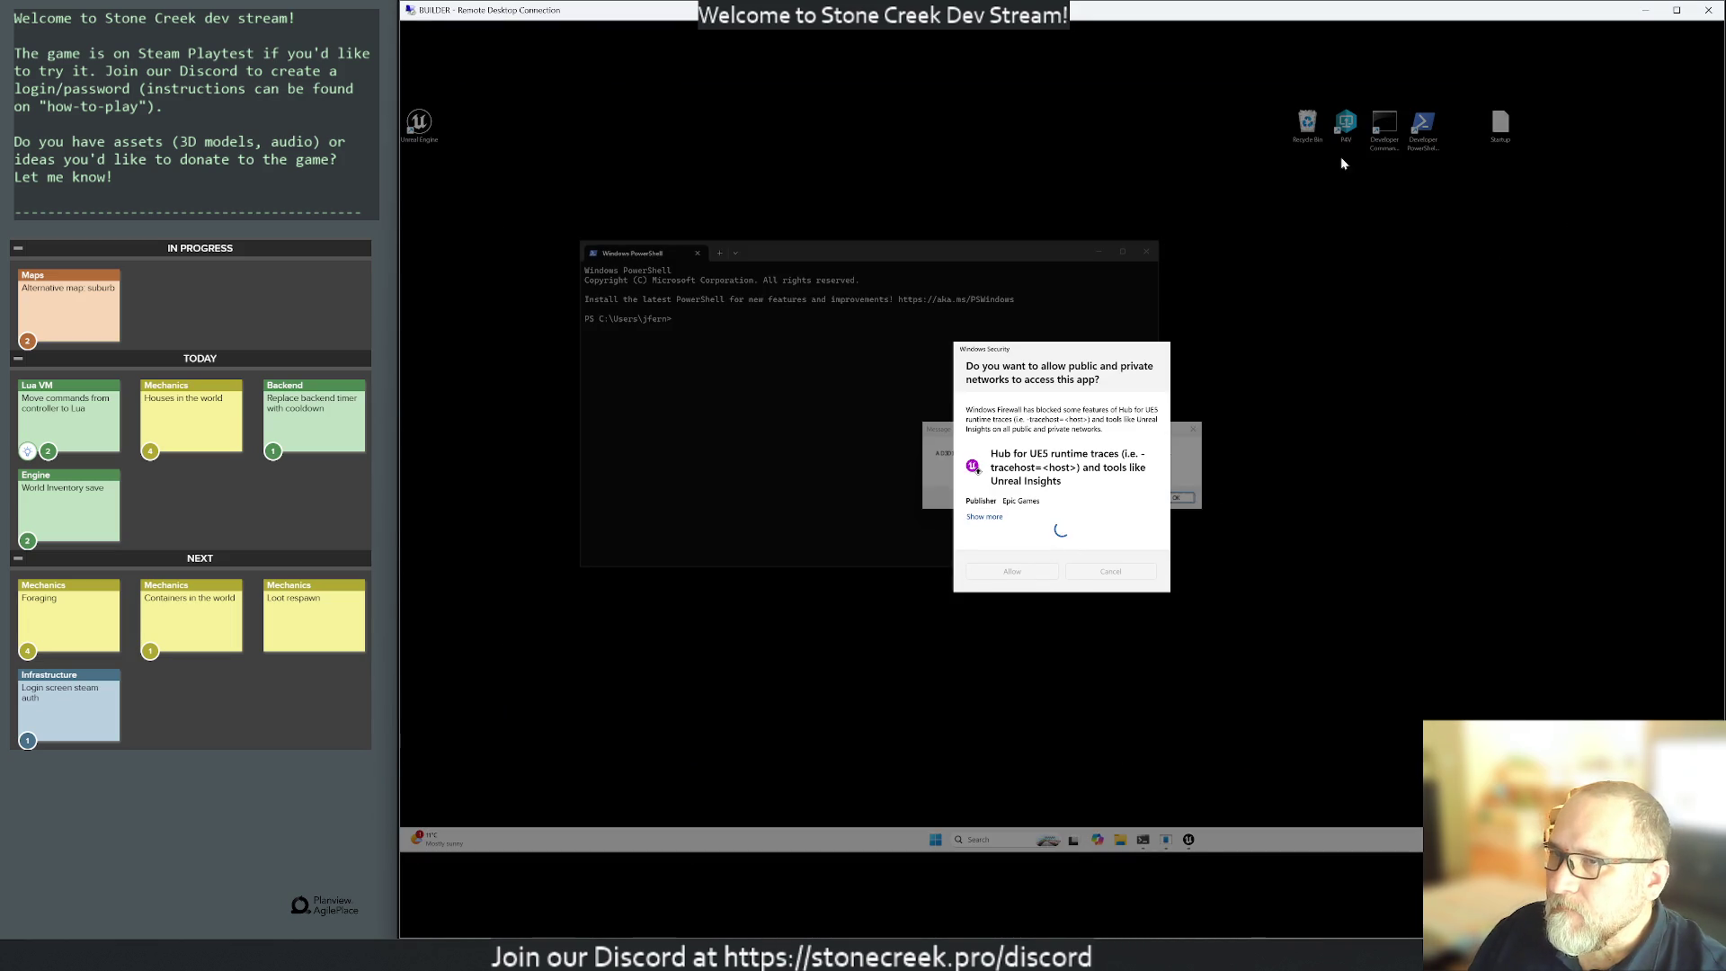
left_click(1641, 15)
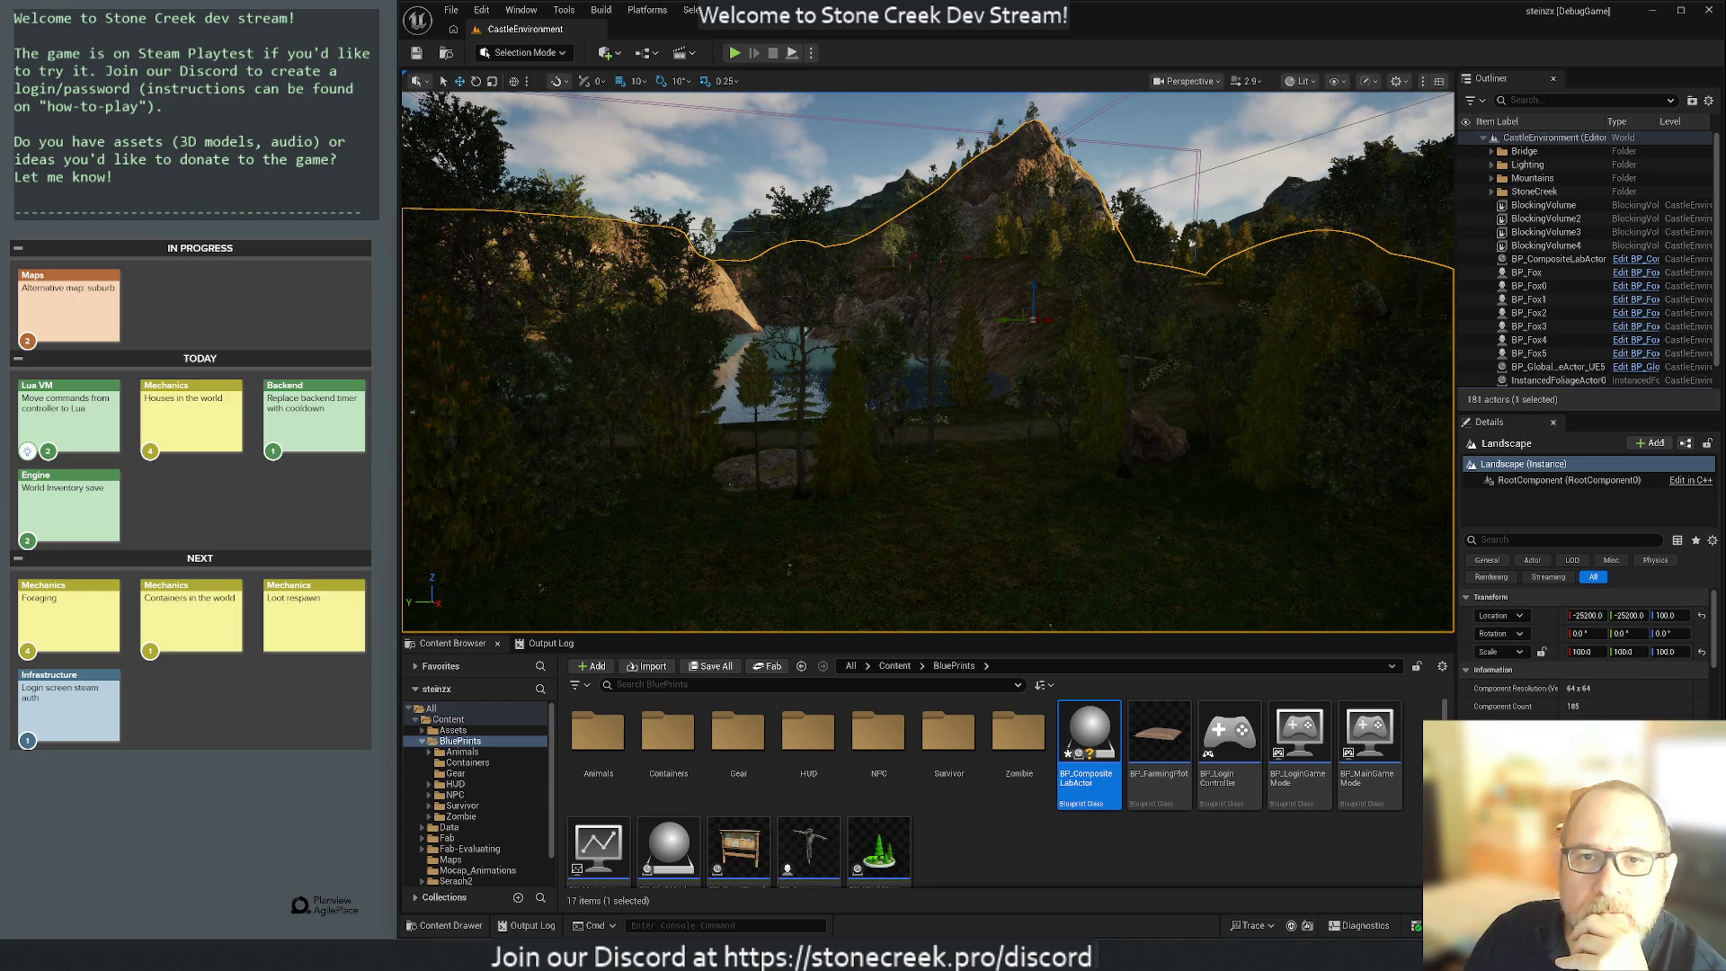
key("super")
type("terminal")
Step: Launch Windows Terminal and paste the copied house part entries into the vim house file
key("Return")
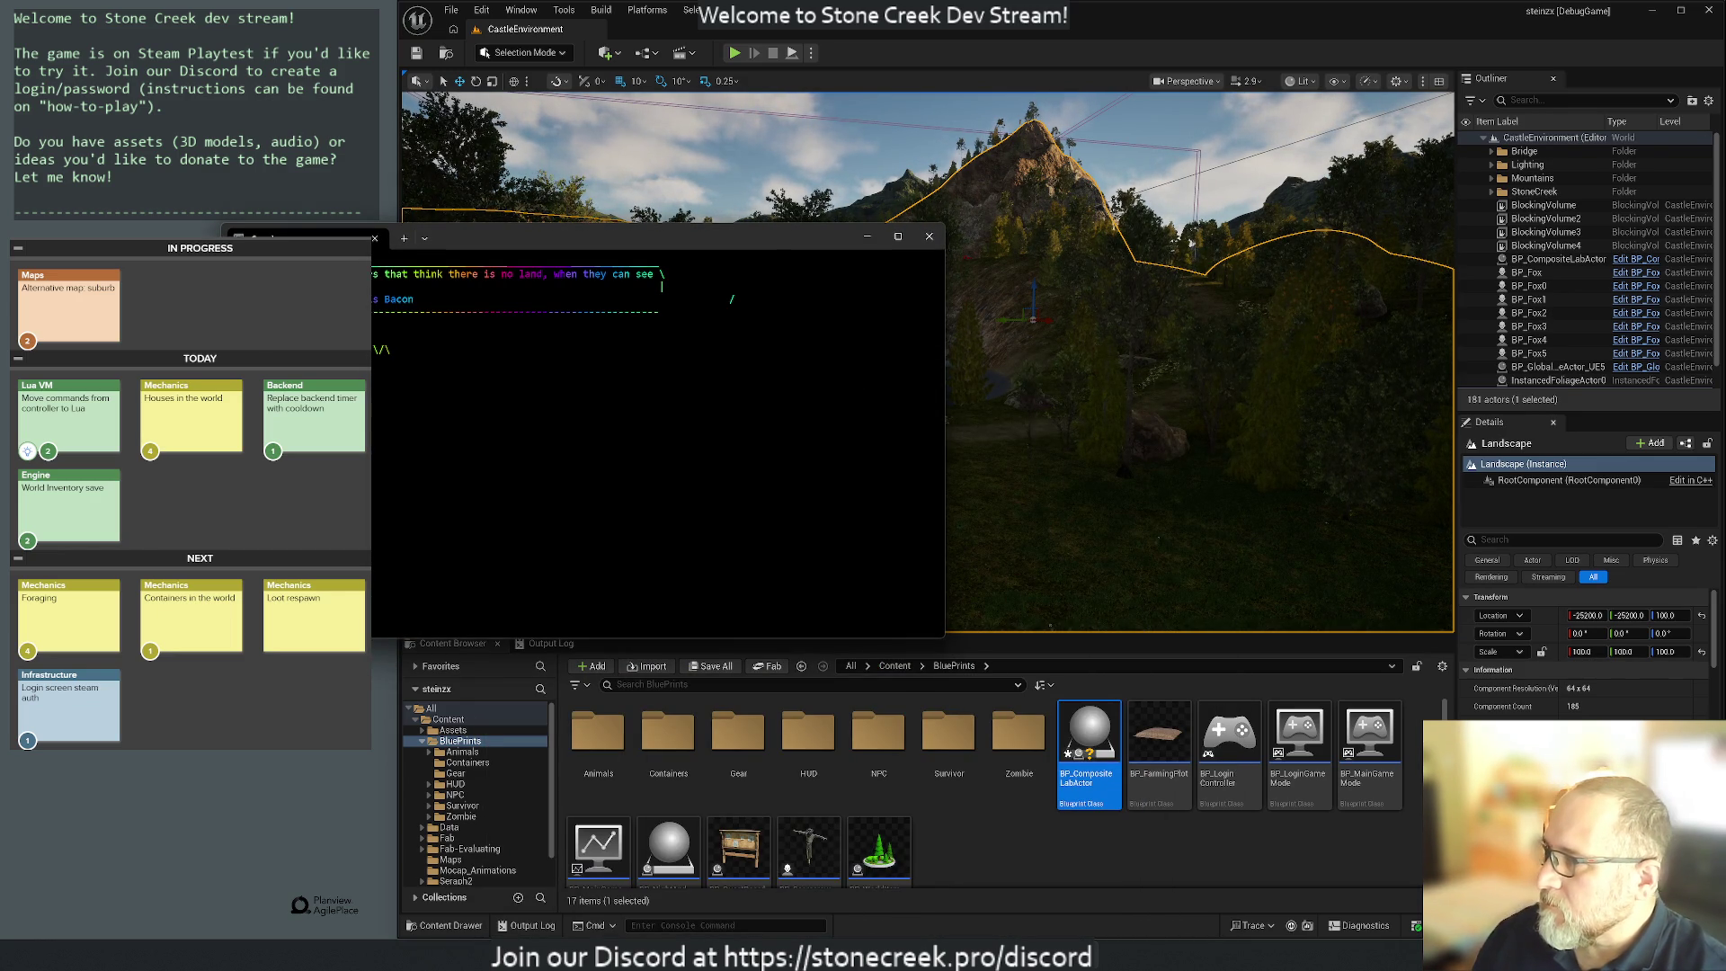
key("i")
key("Return")
key("ctrl+v")
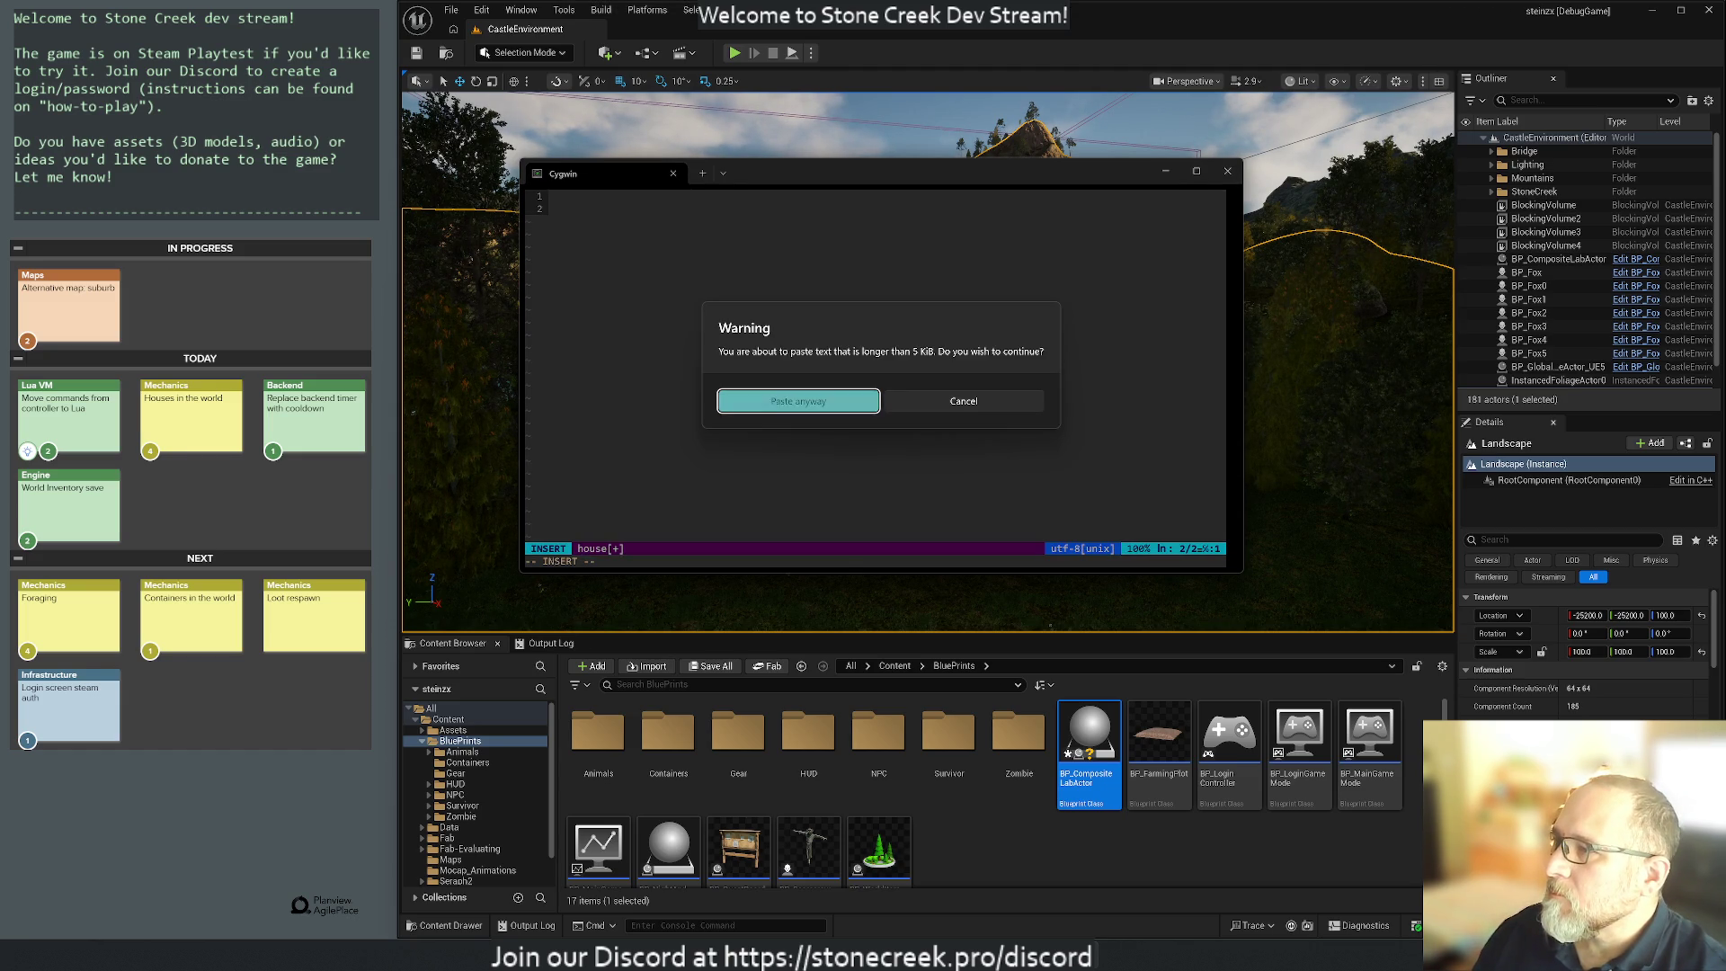
key("Return")
key("Escape")
Step: Outdent all 181 lines one level so lines 2–181 align with line 1, checking top and bottom
key("g")
key("g")
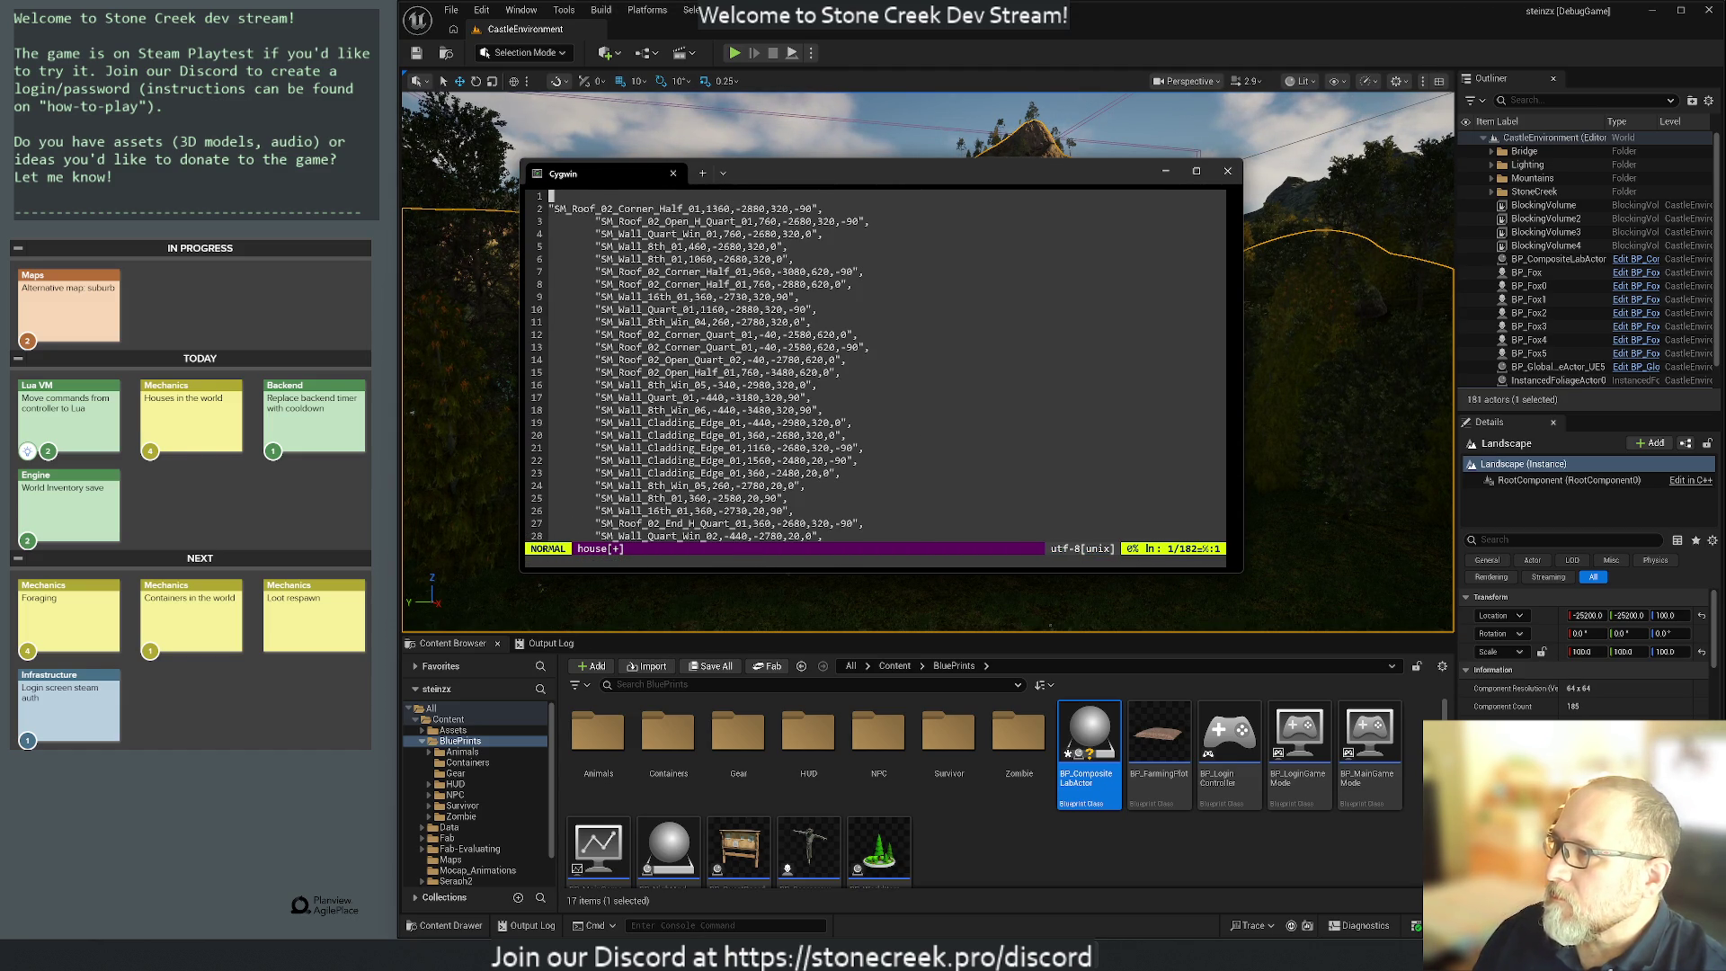
key("shift+v")
key("shift+g")
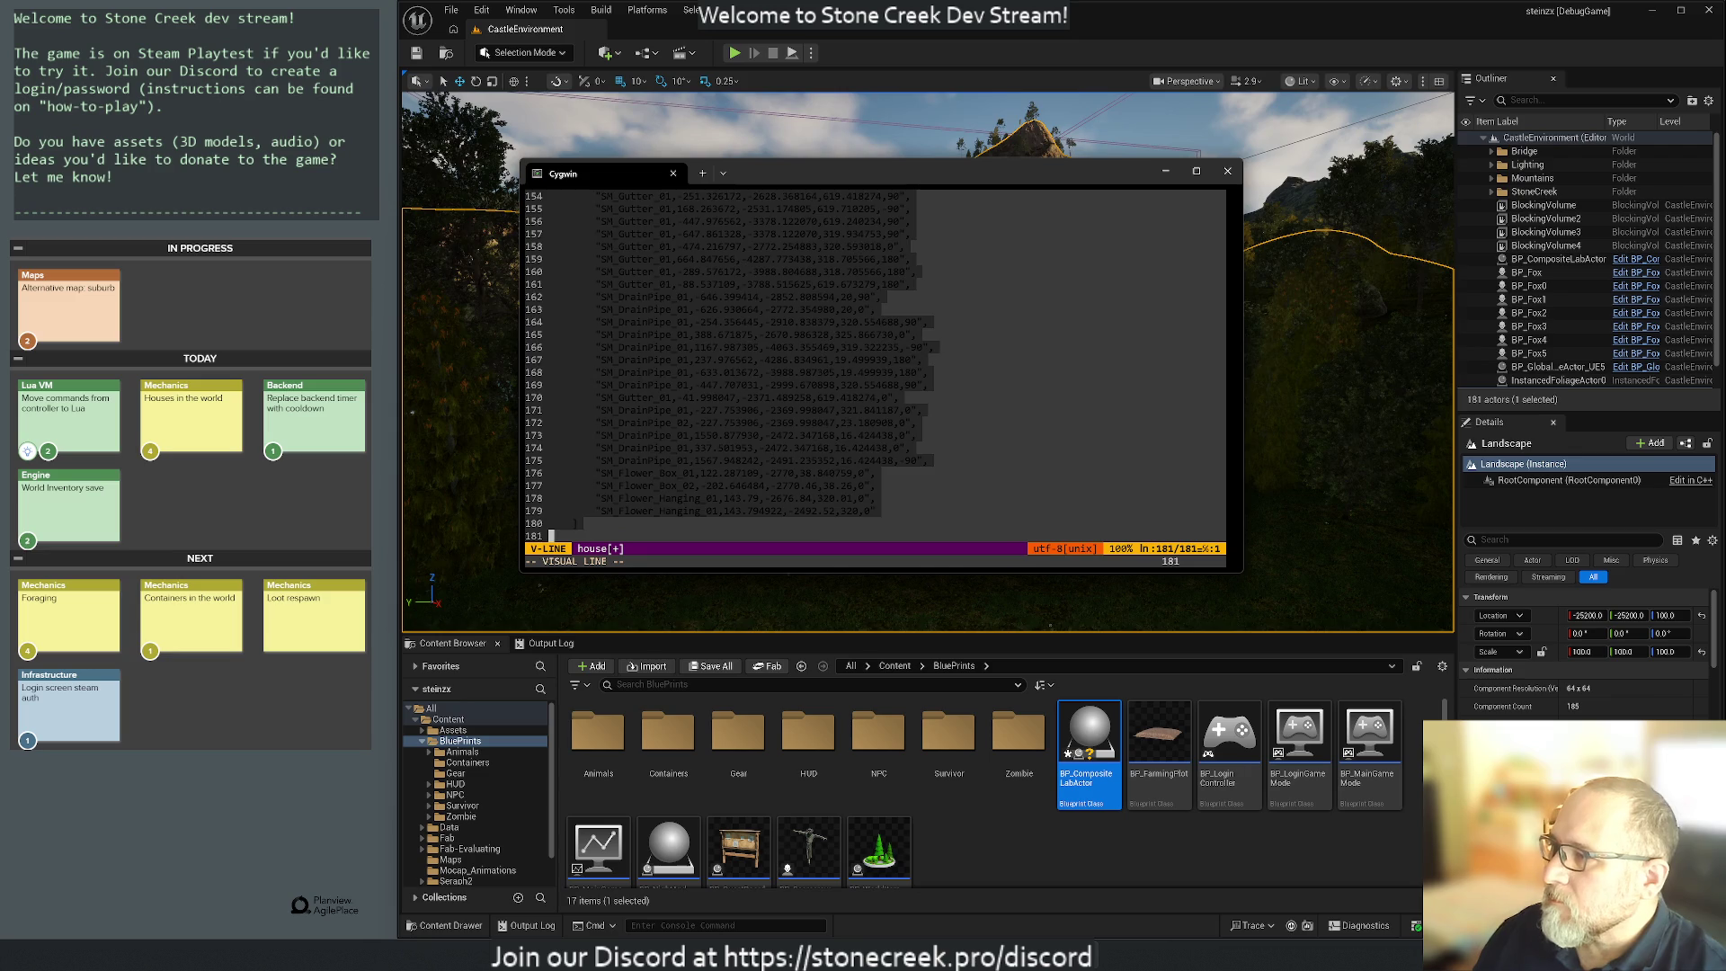
key("less")
key("period")
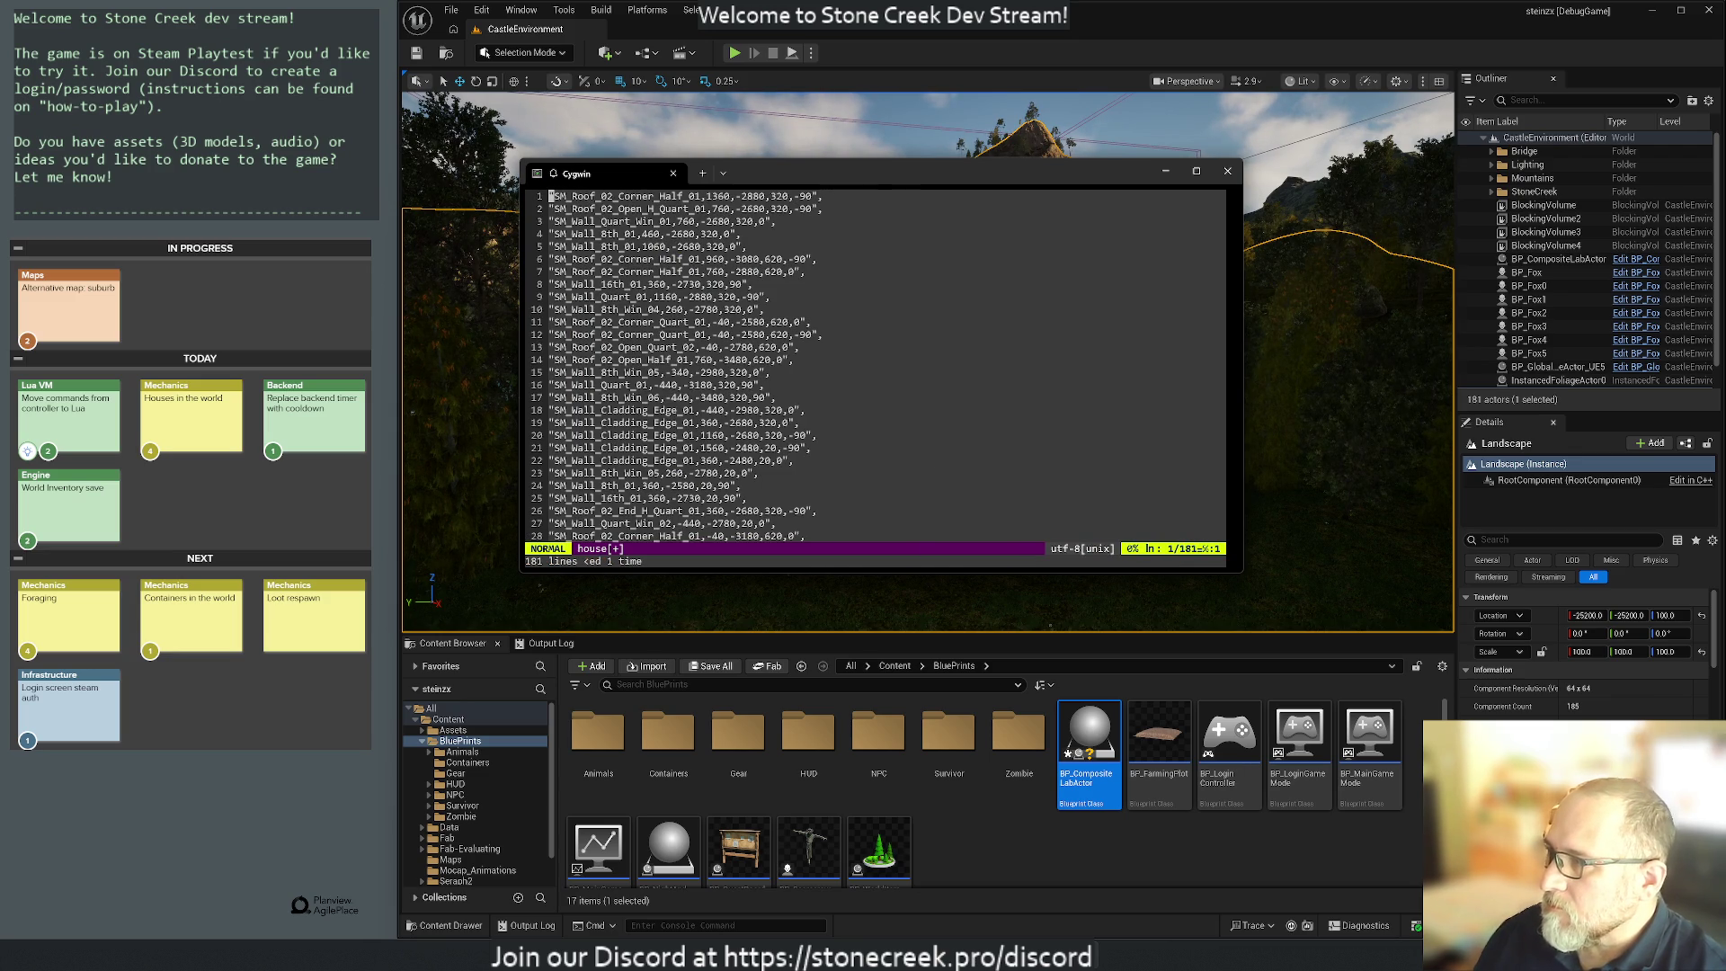
key("shift+g")
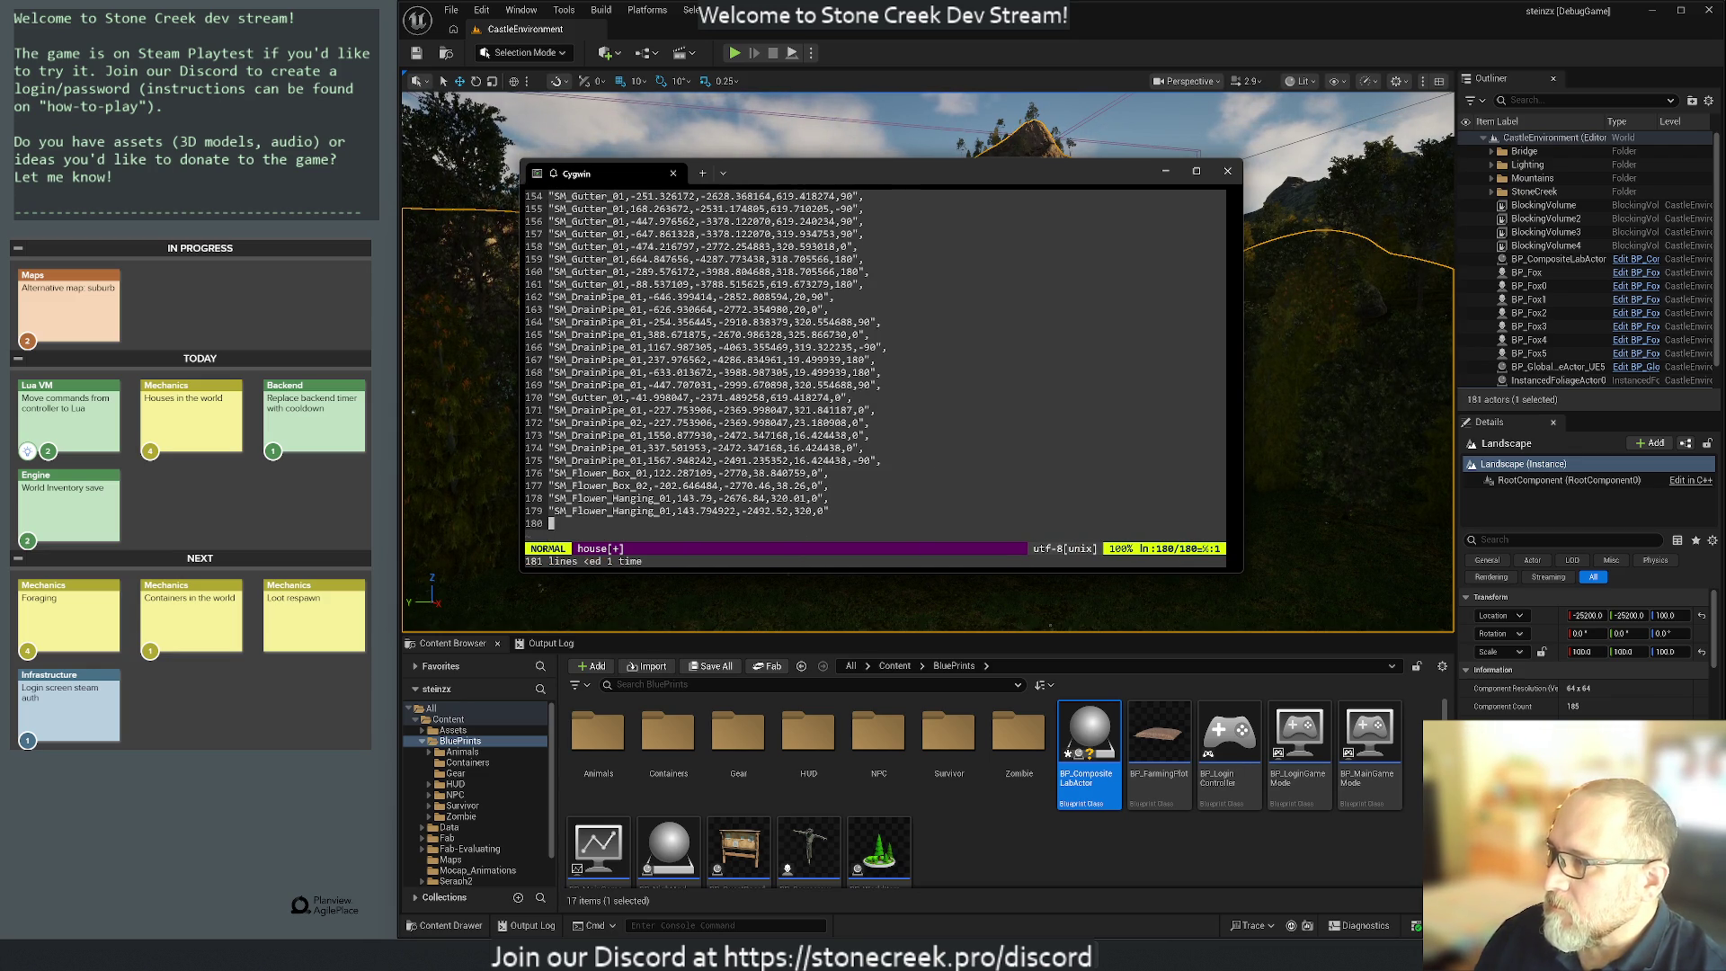
key("g")
key("g")
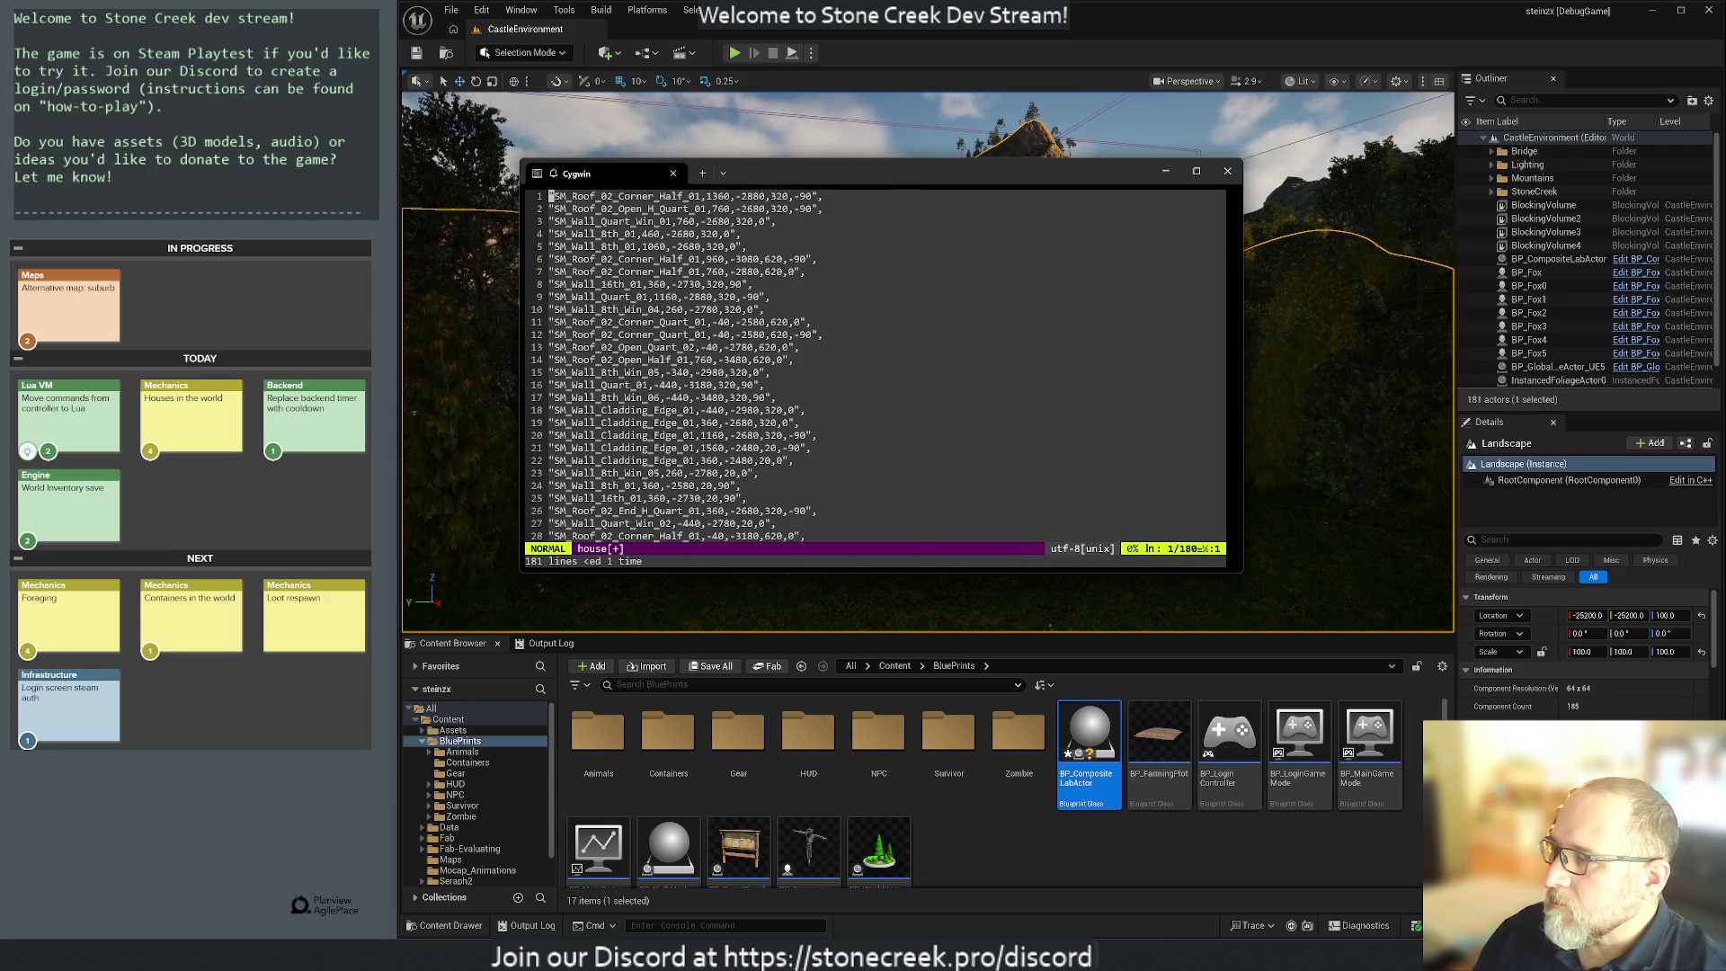
key("shift+g")
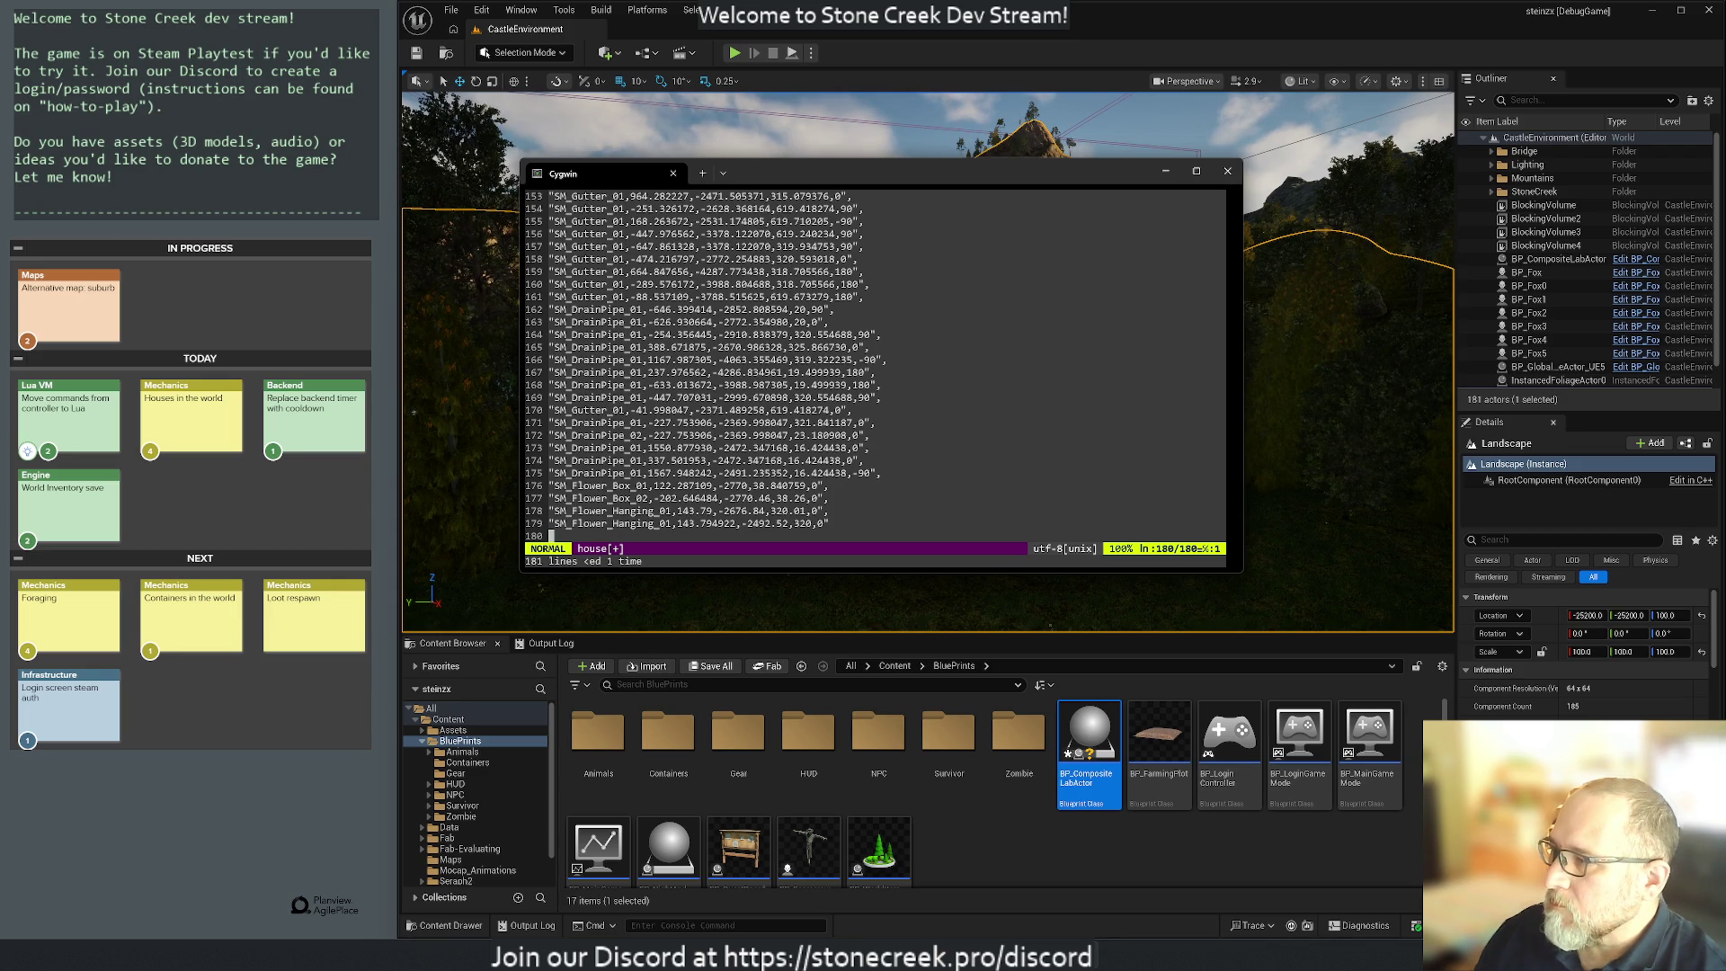
key("g")
key("g")
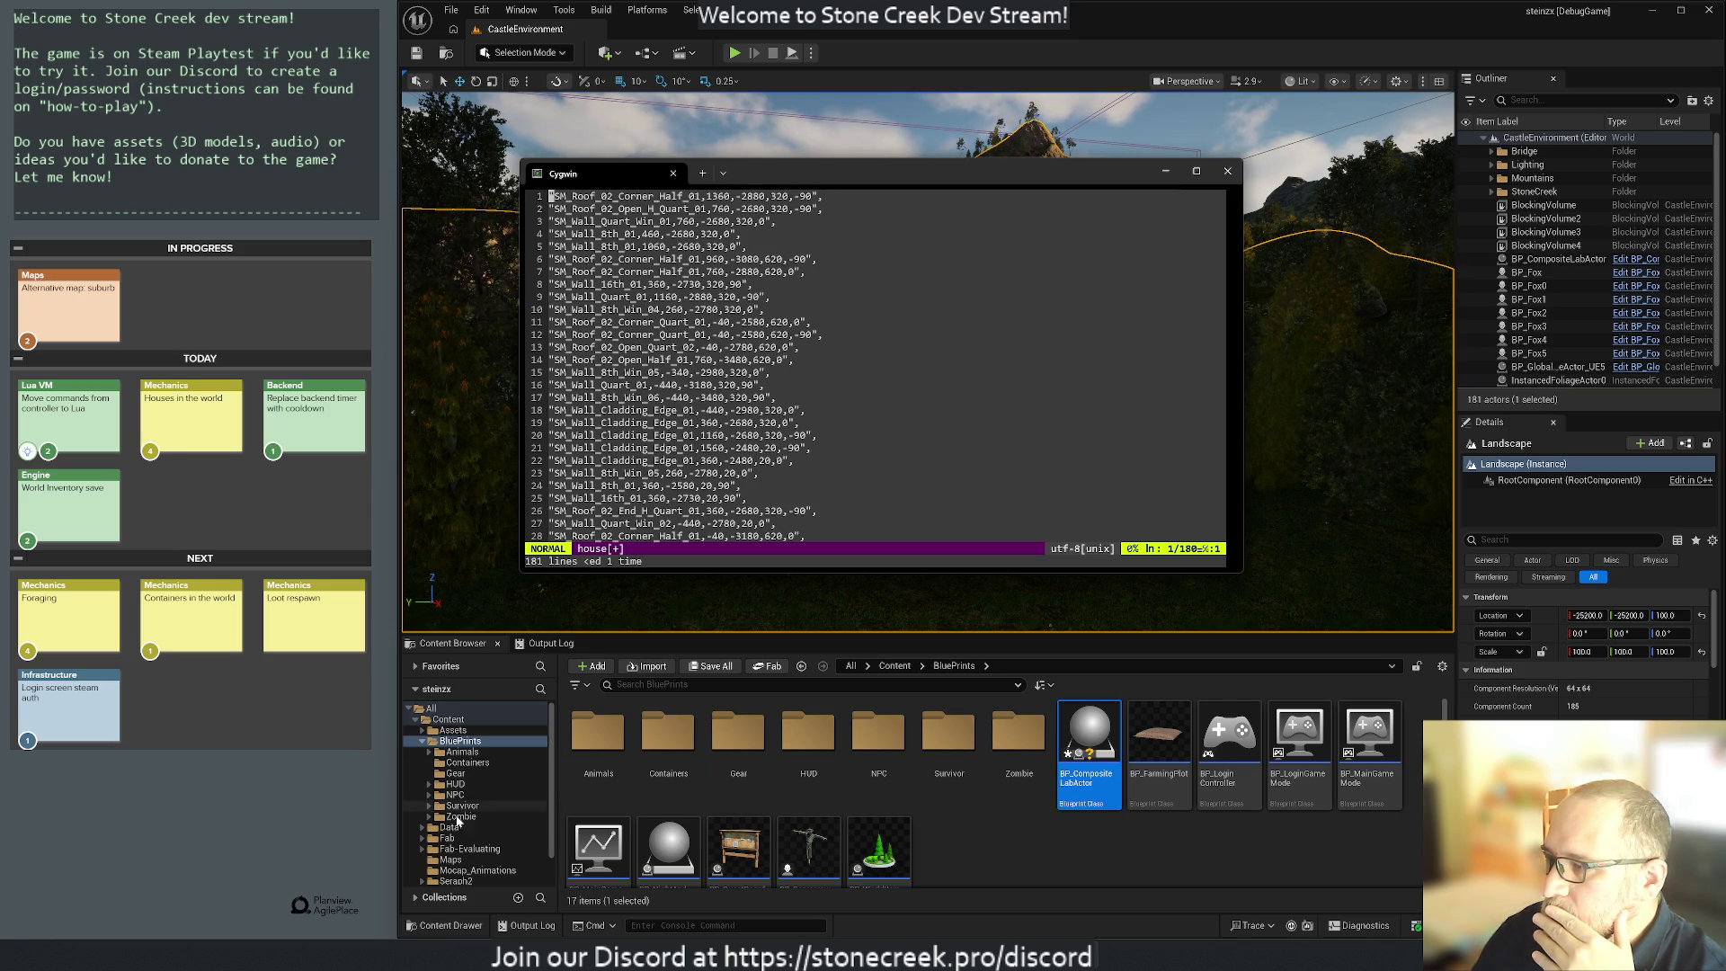
Step: Inspect DT_ItemAssetData's rows in the Data folder, close it, and enter the Building folder
left_click(449, 828)
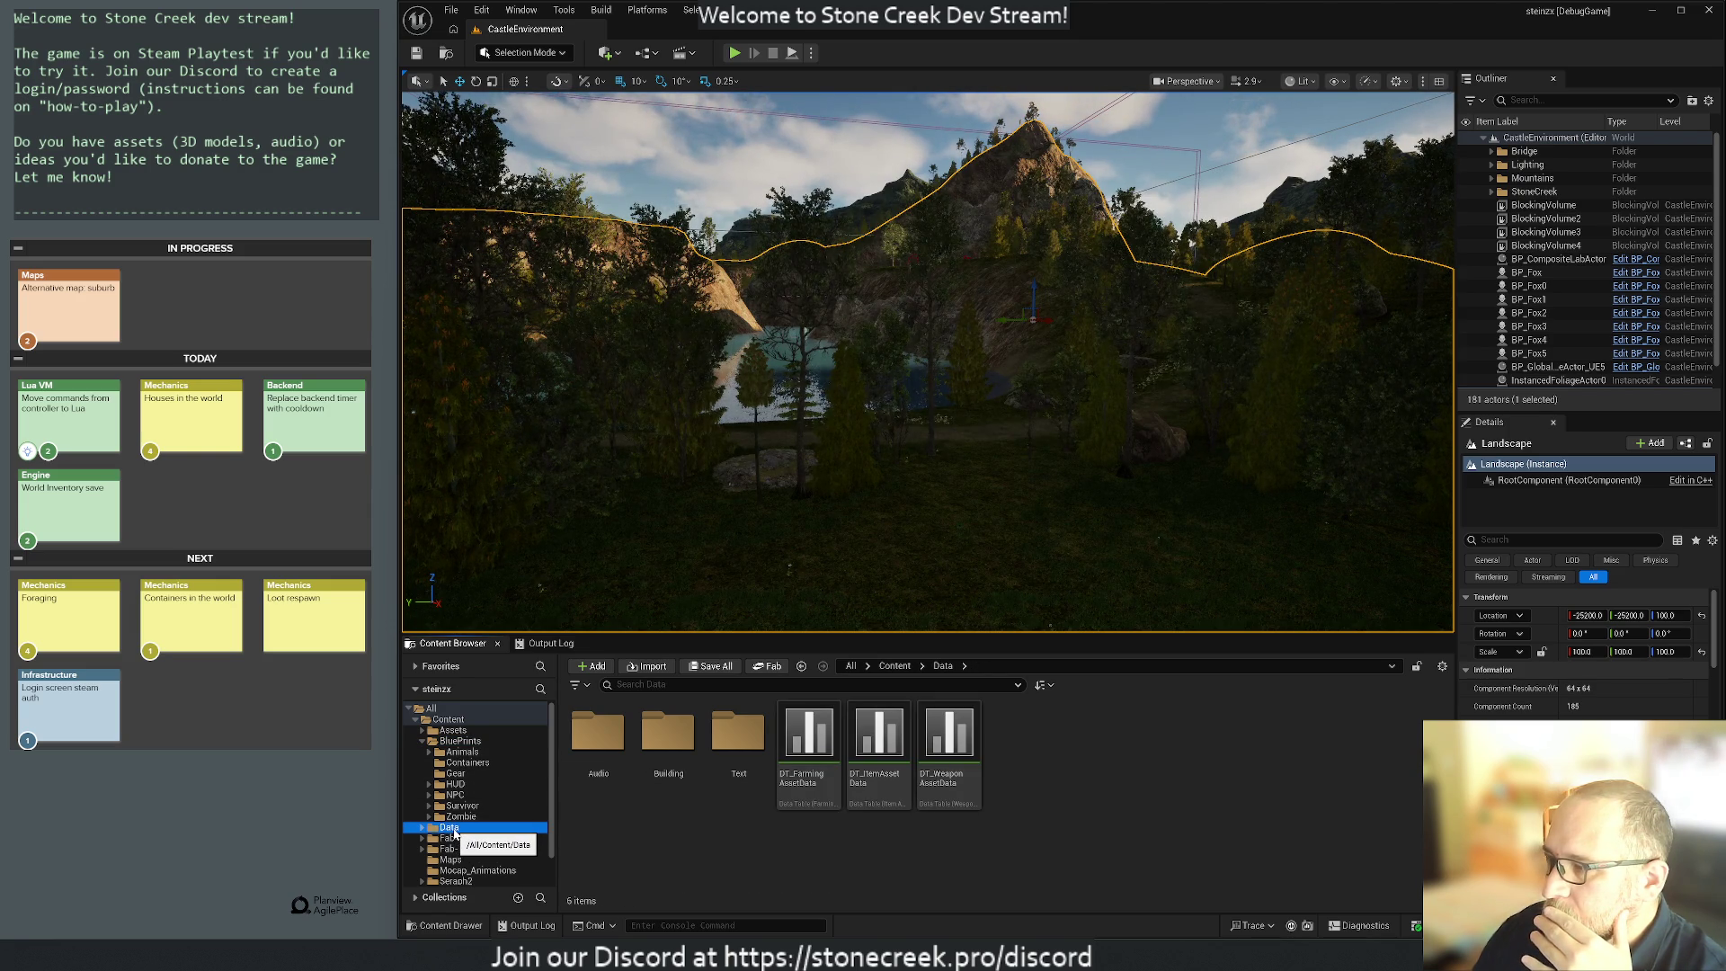
left_click(886, 751)
double_click(886, 751)
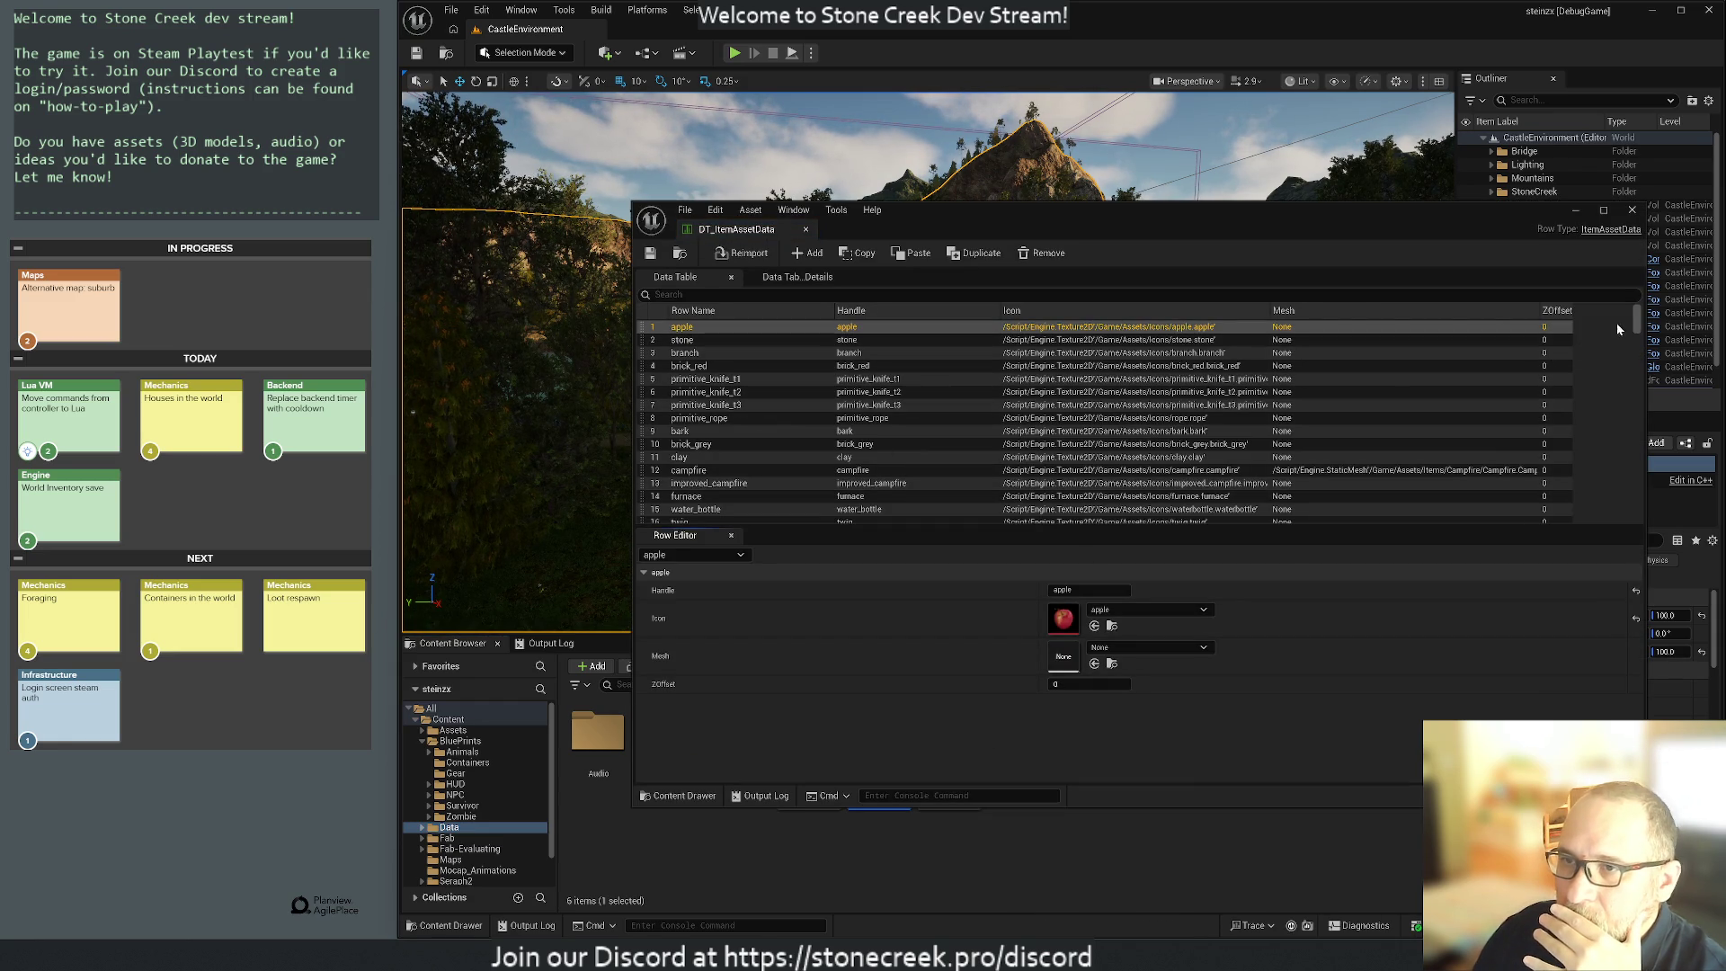
left_click_drag(1637, 318, 1629, 550)
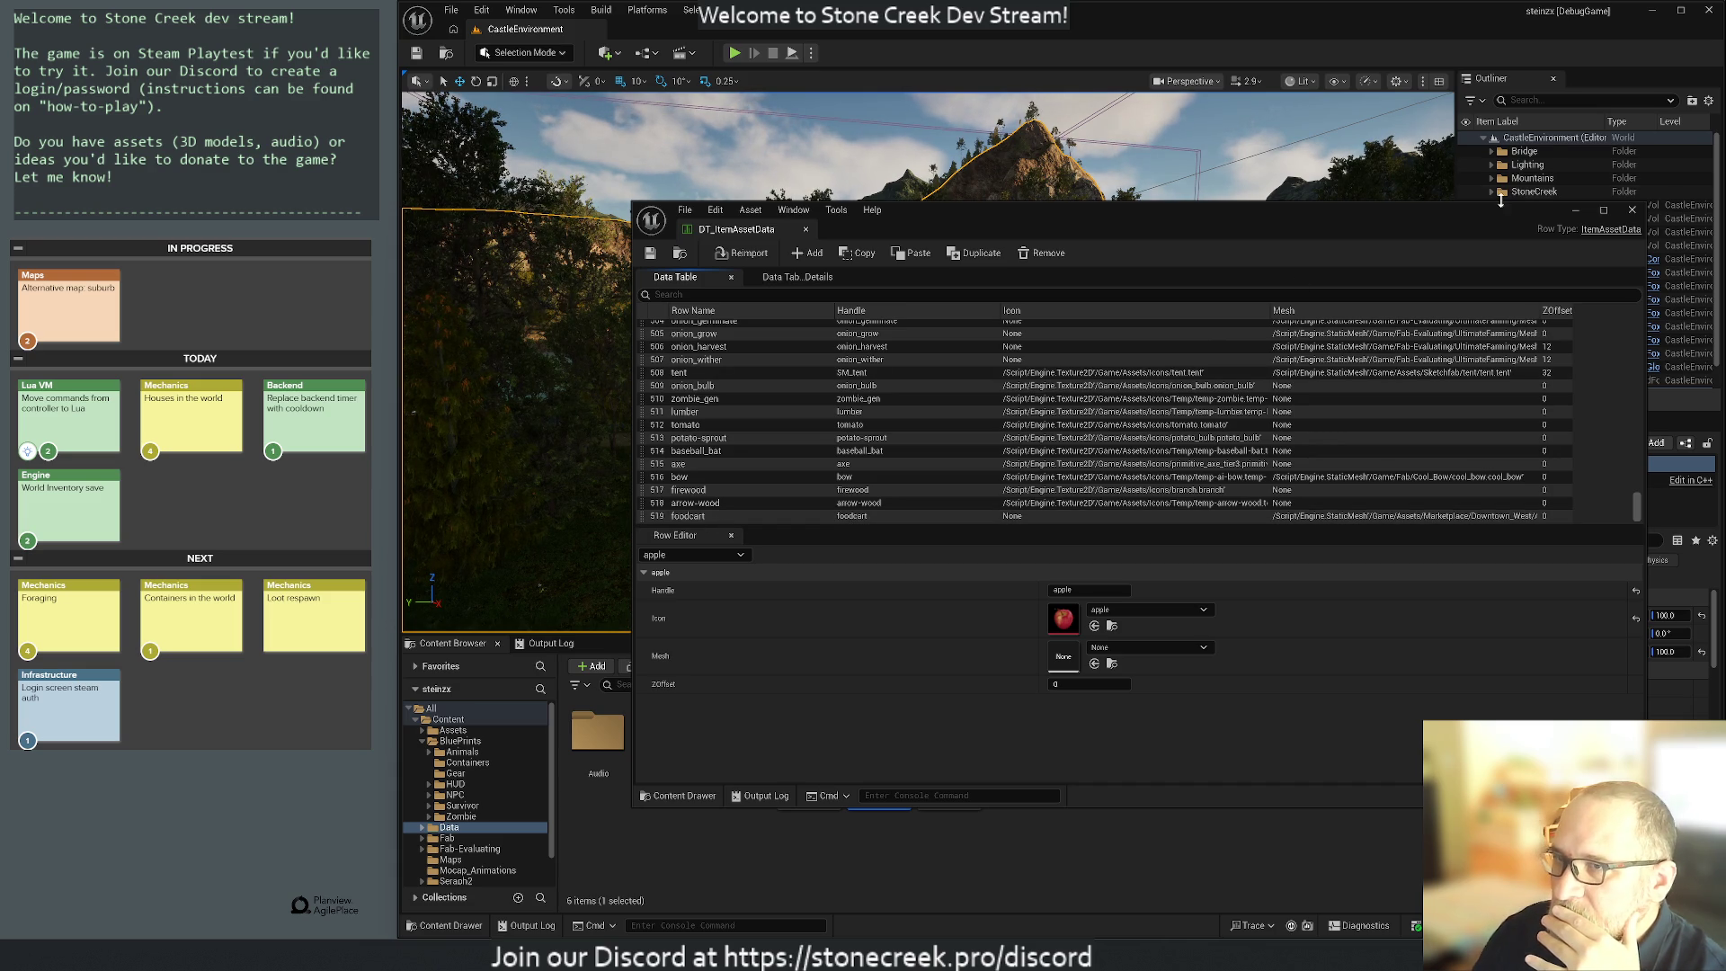
left_click(805, 227)
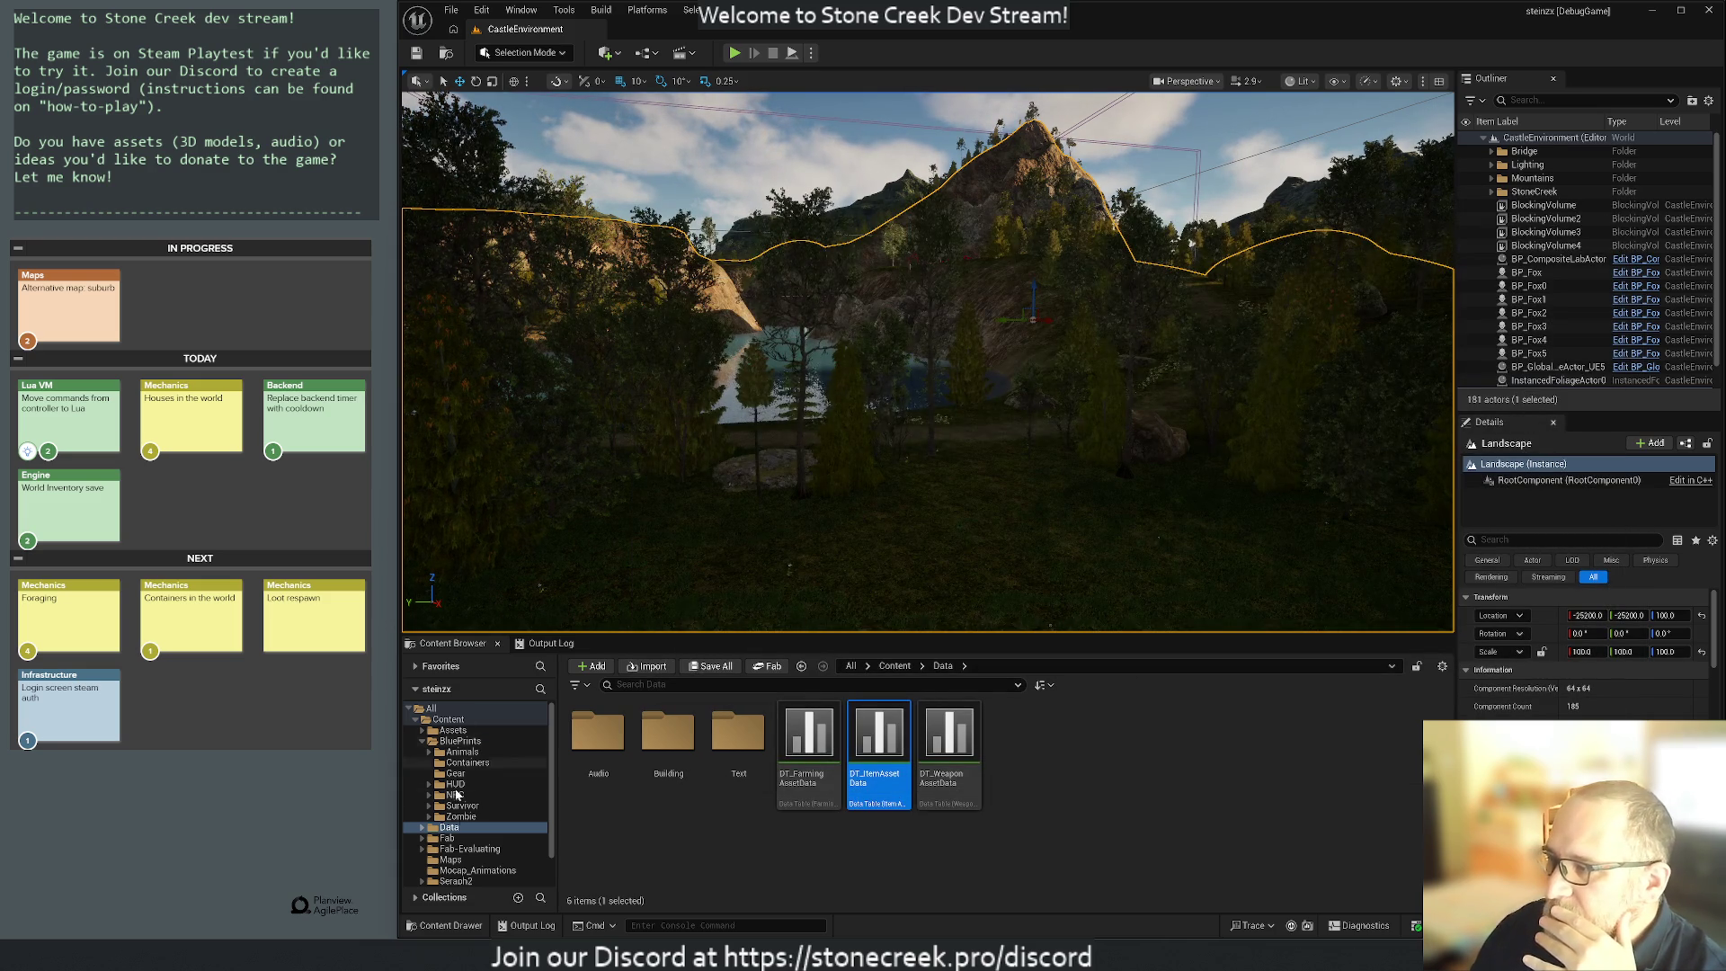
double_click(668, 734)
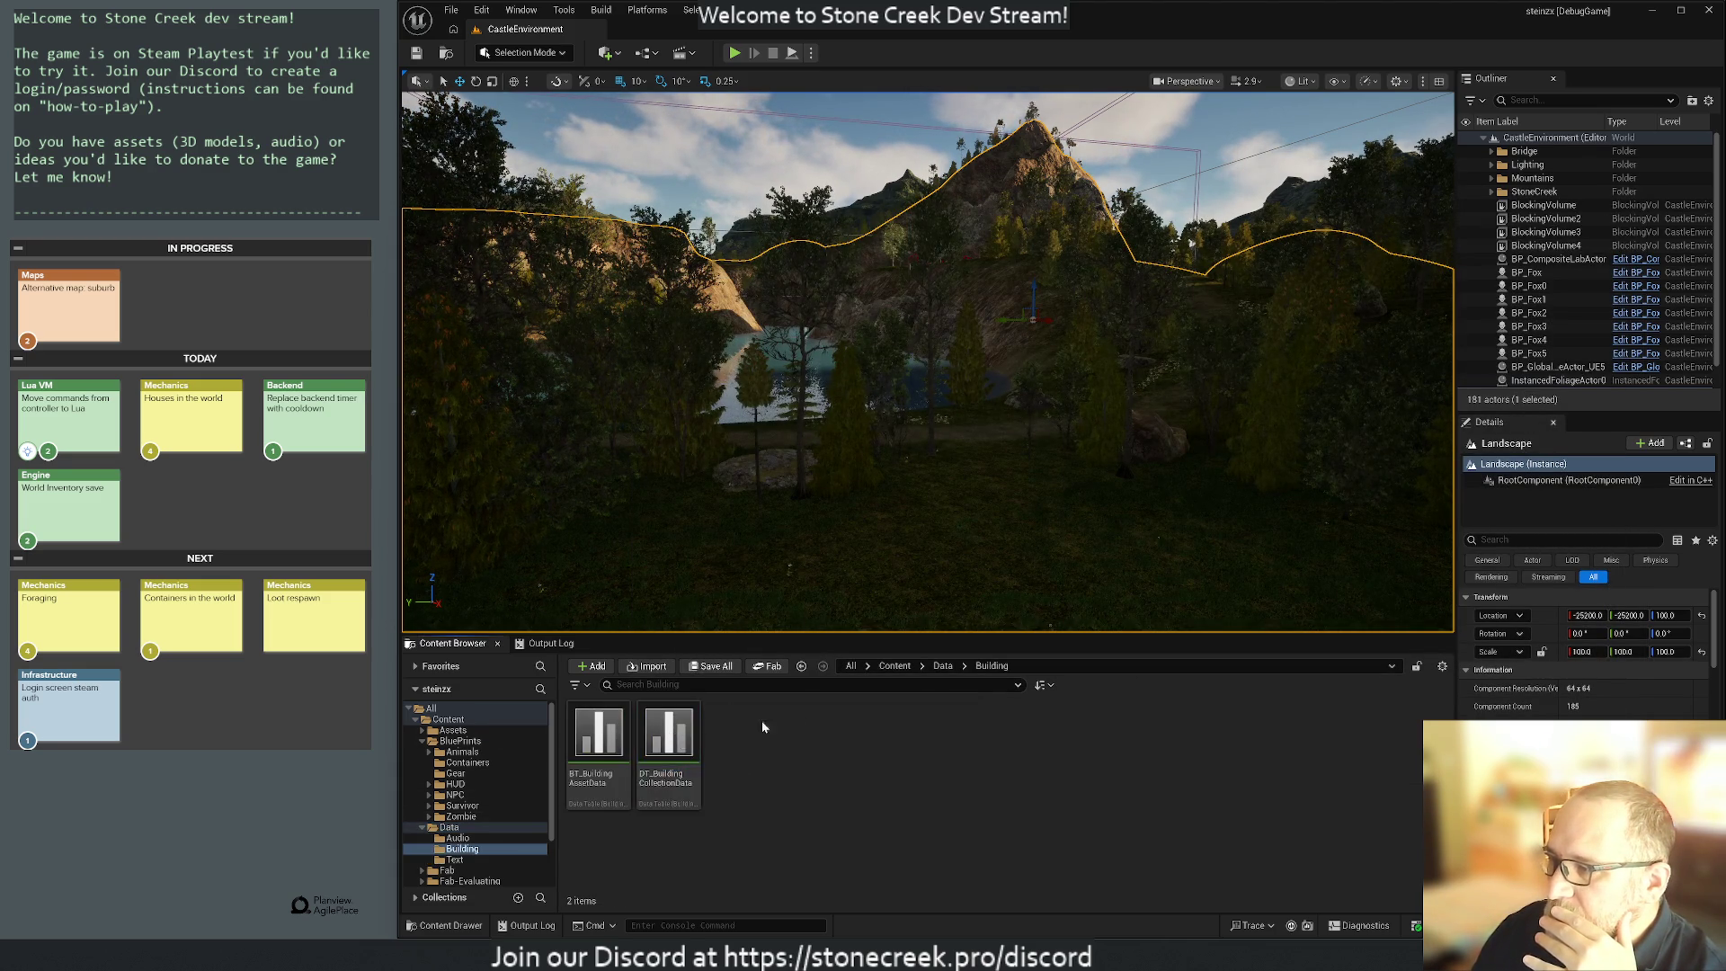
Step: Copy the SC_wooden_wall row's Handle text from BT_BuildingAssetData and close the table
double_click(600, 739)
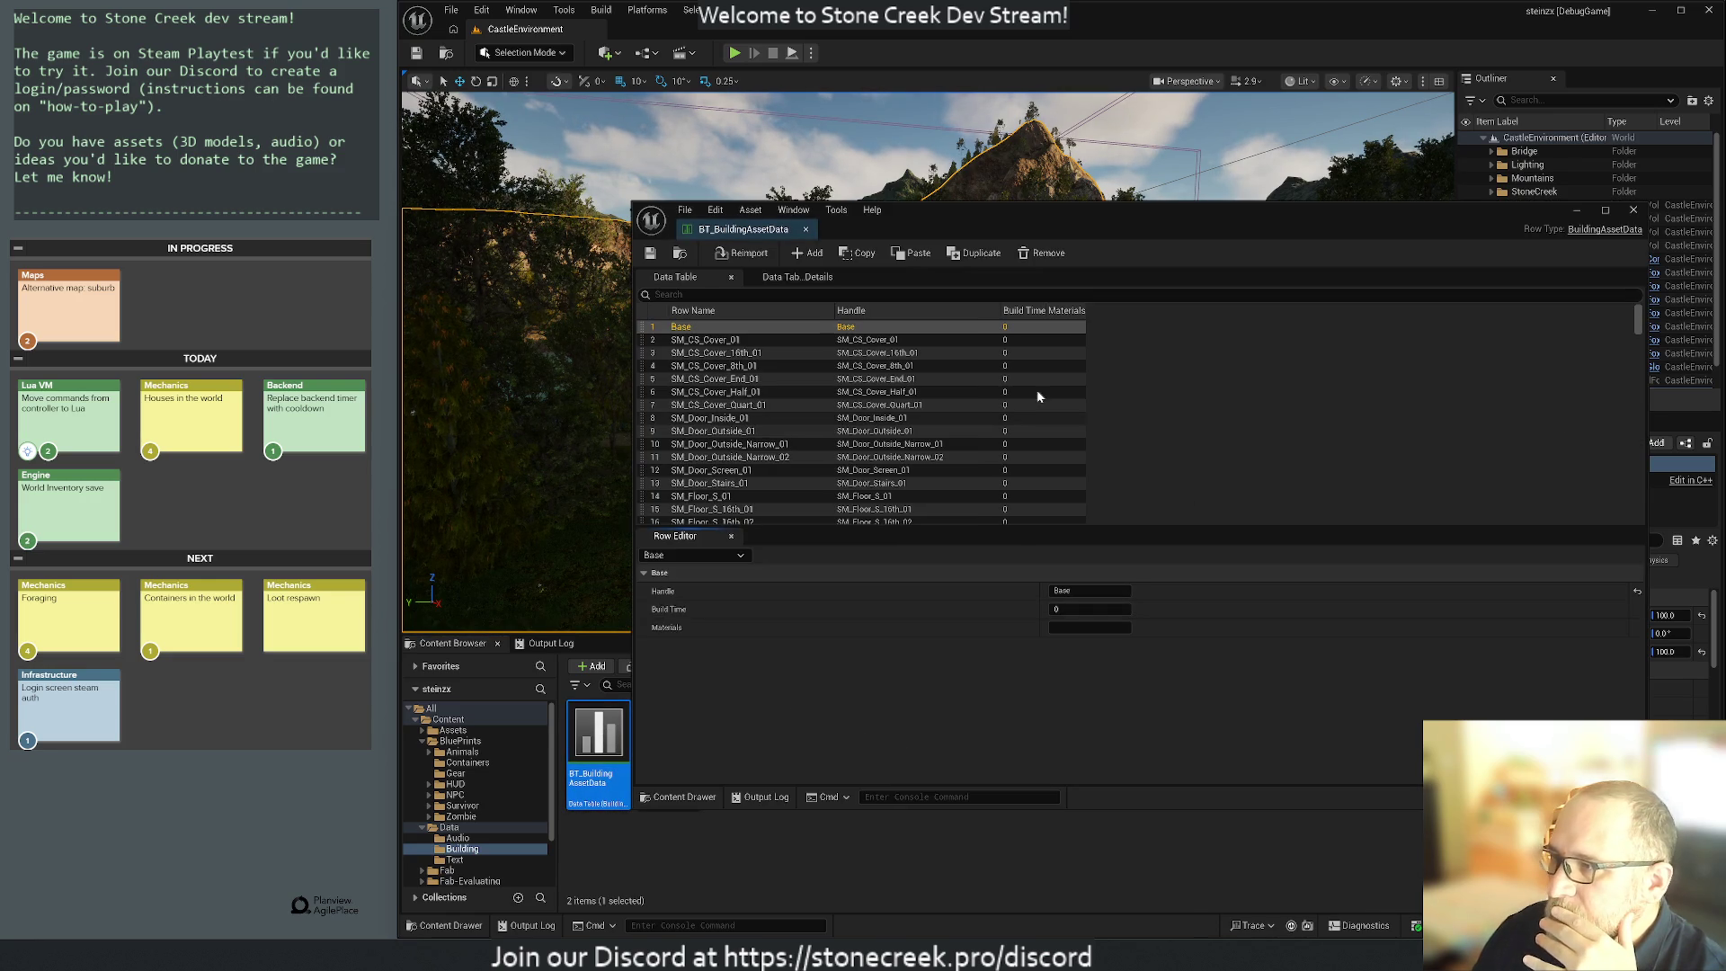
left_click_drag(1637, 326, 1653, 557)
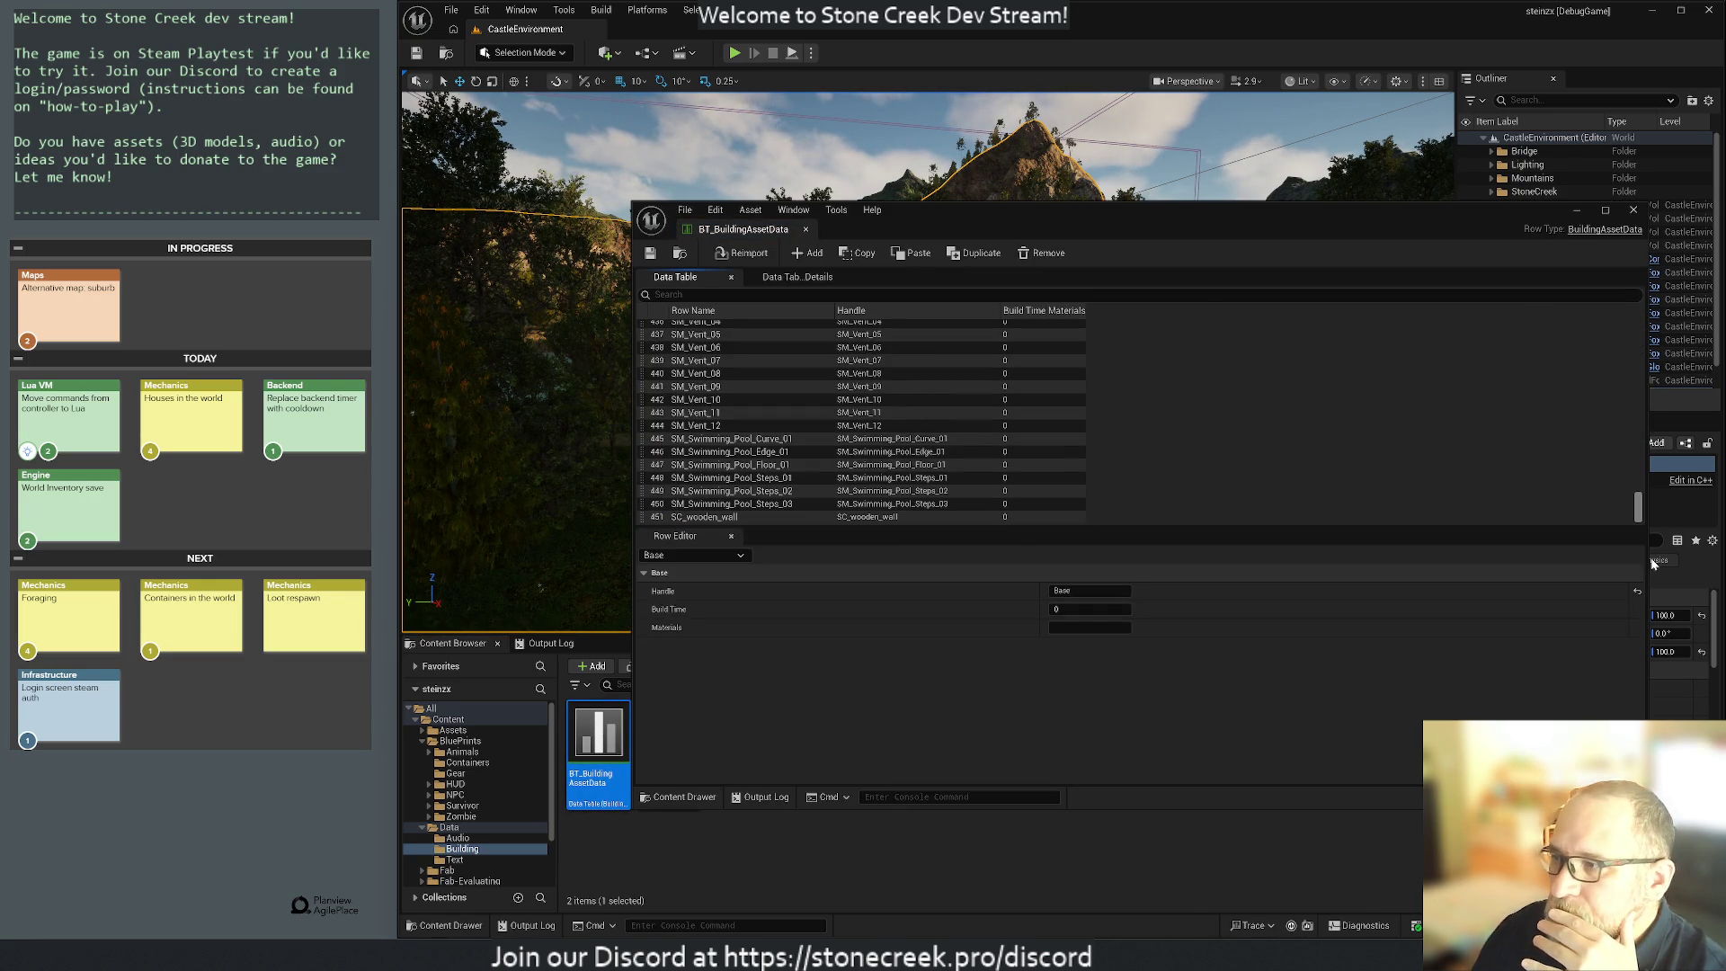
left_click(707, 517)
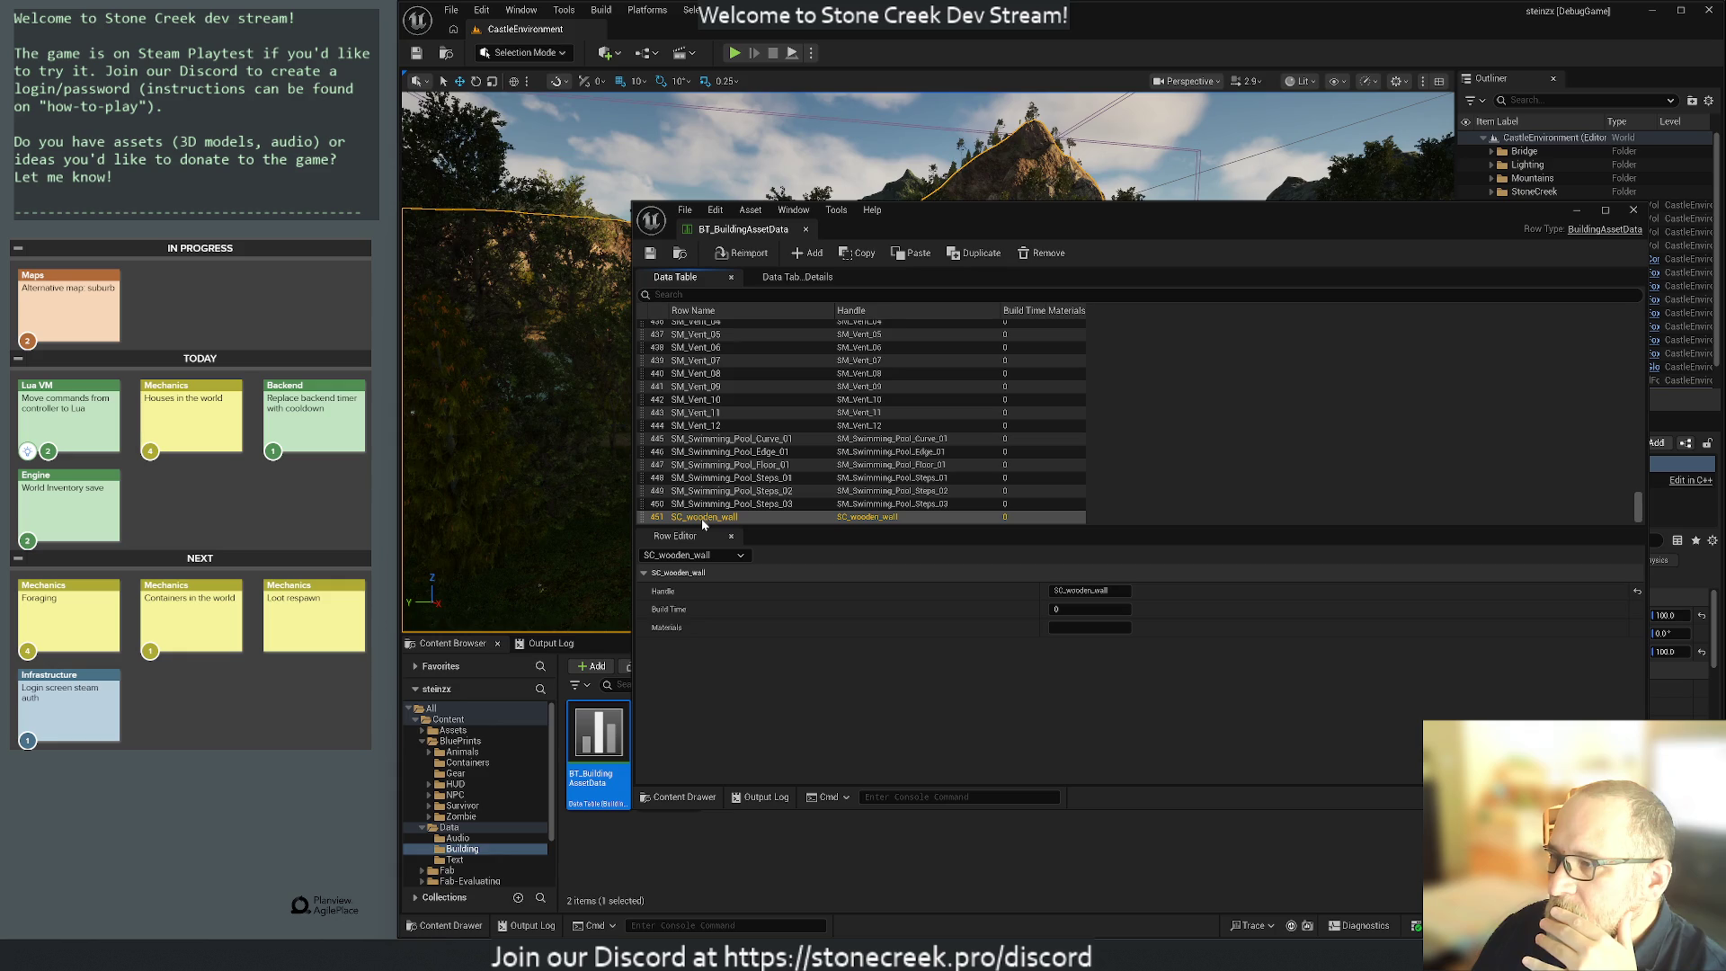
left_click(1093, 591)
left_click_drag(1109, 591, 1031, 586)
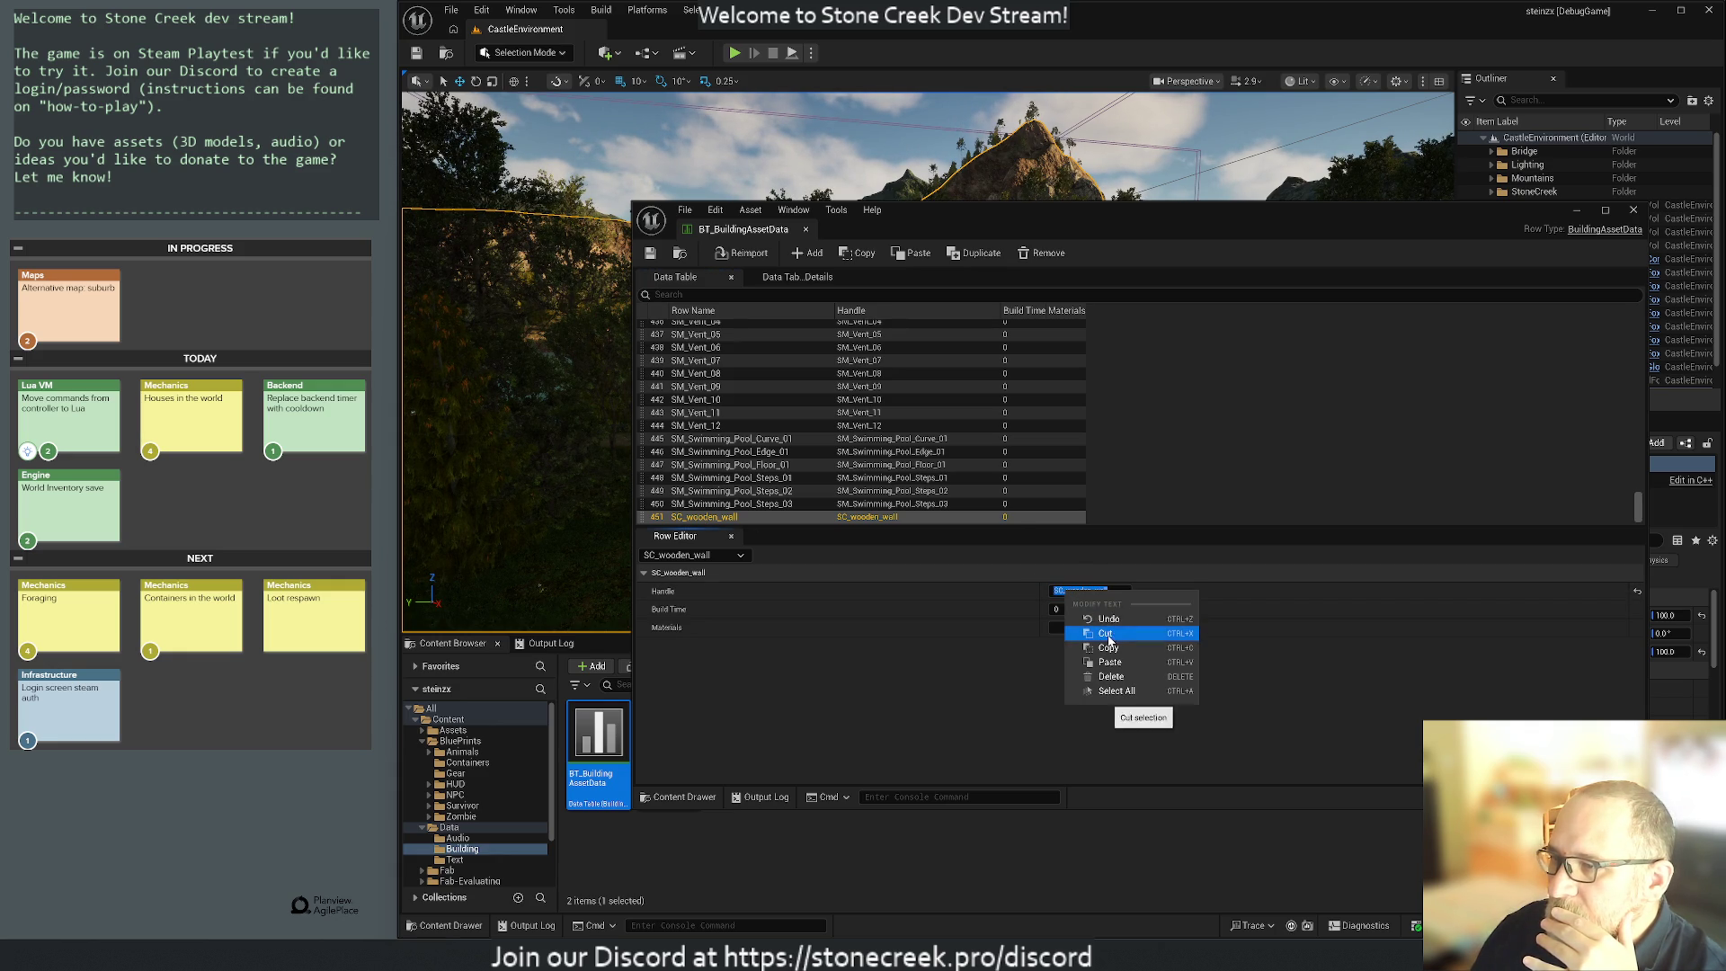
left_click(1119, 643)
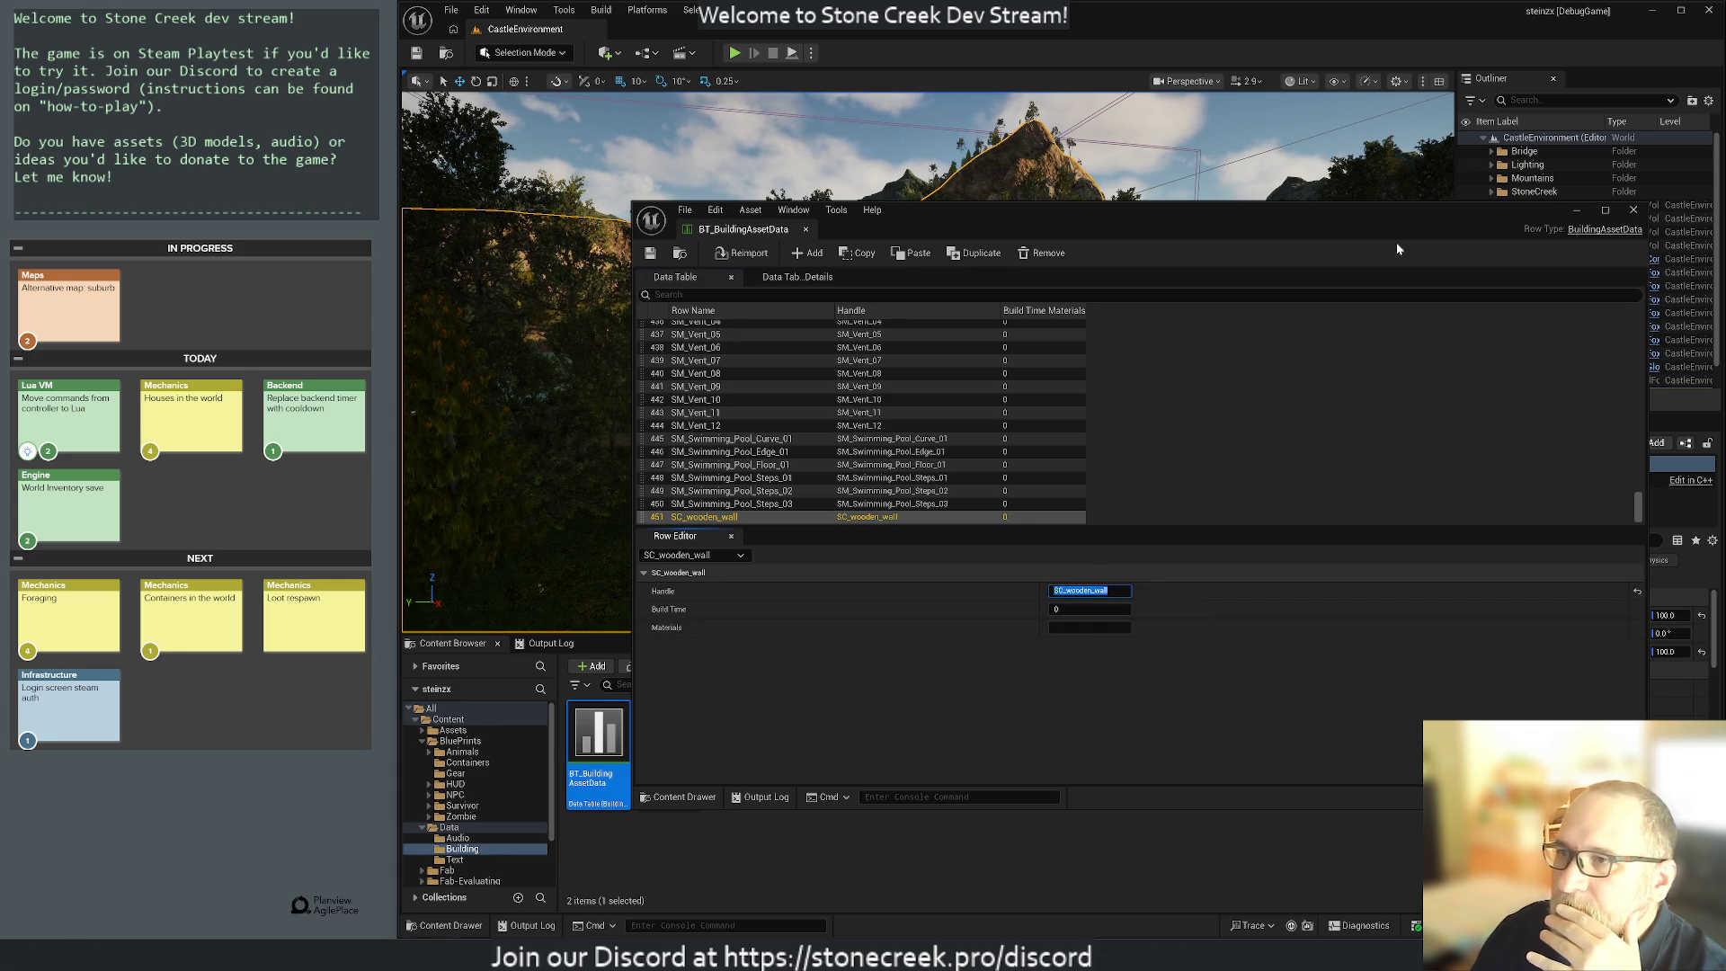
left_click(992, 547)
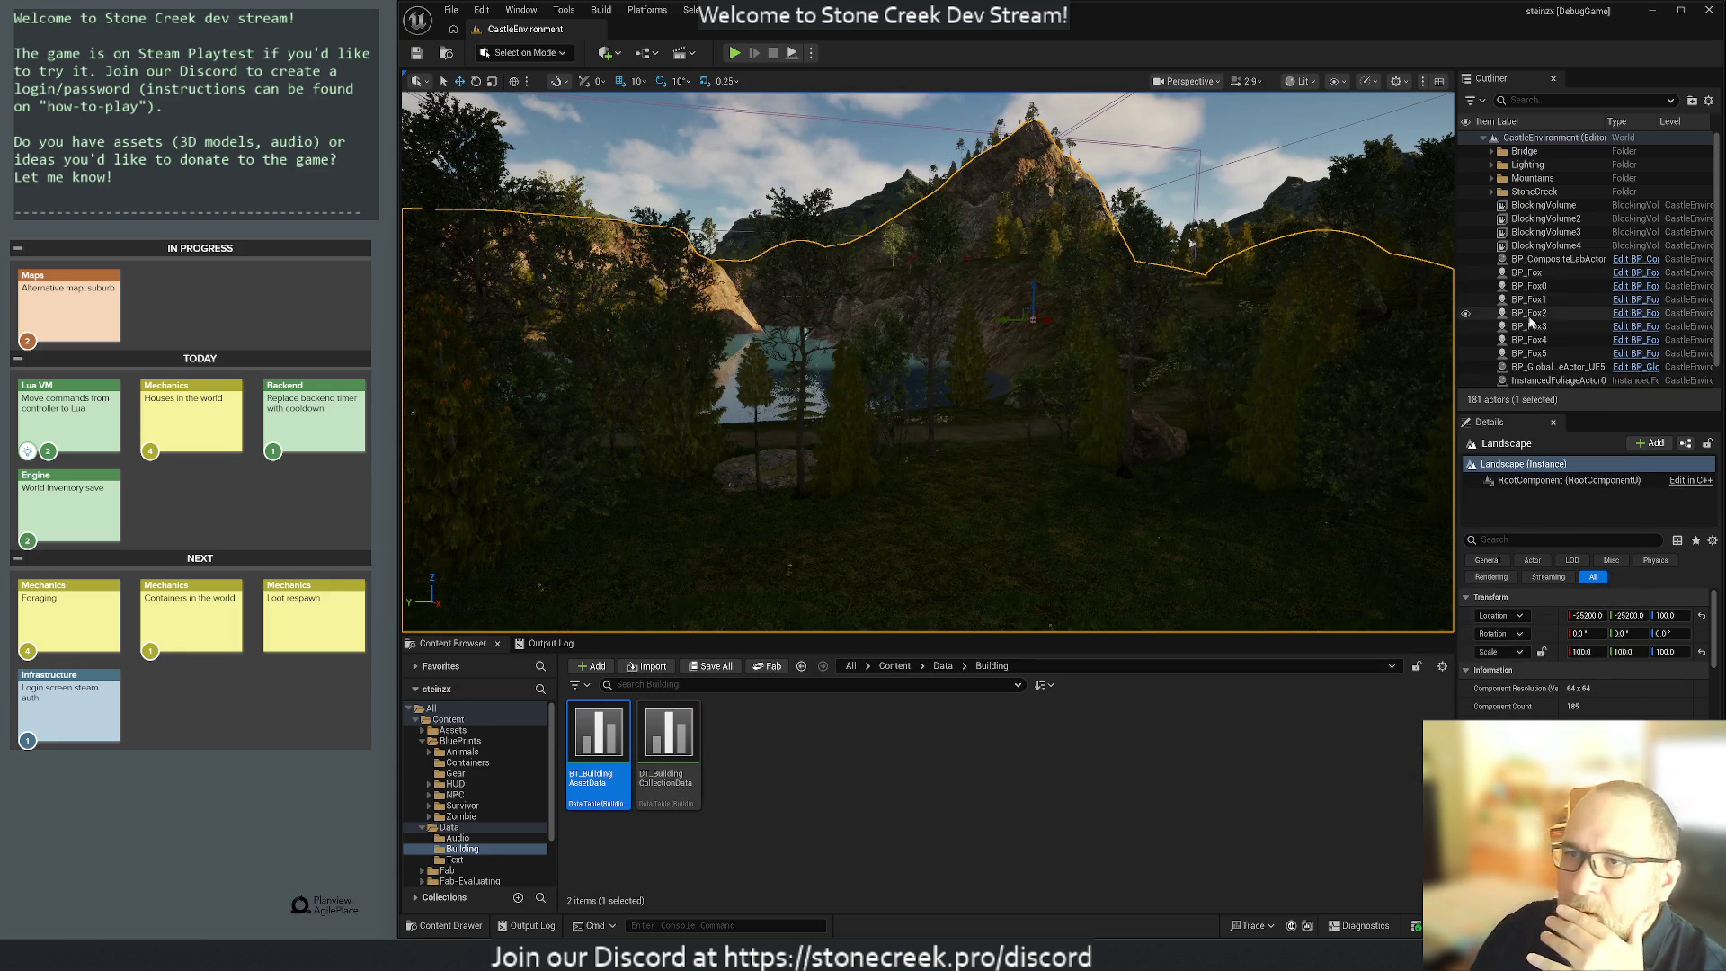
scroll(1550, 338, "down", 2)
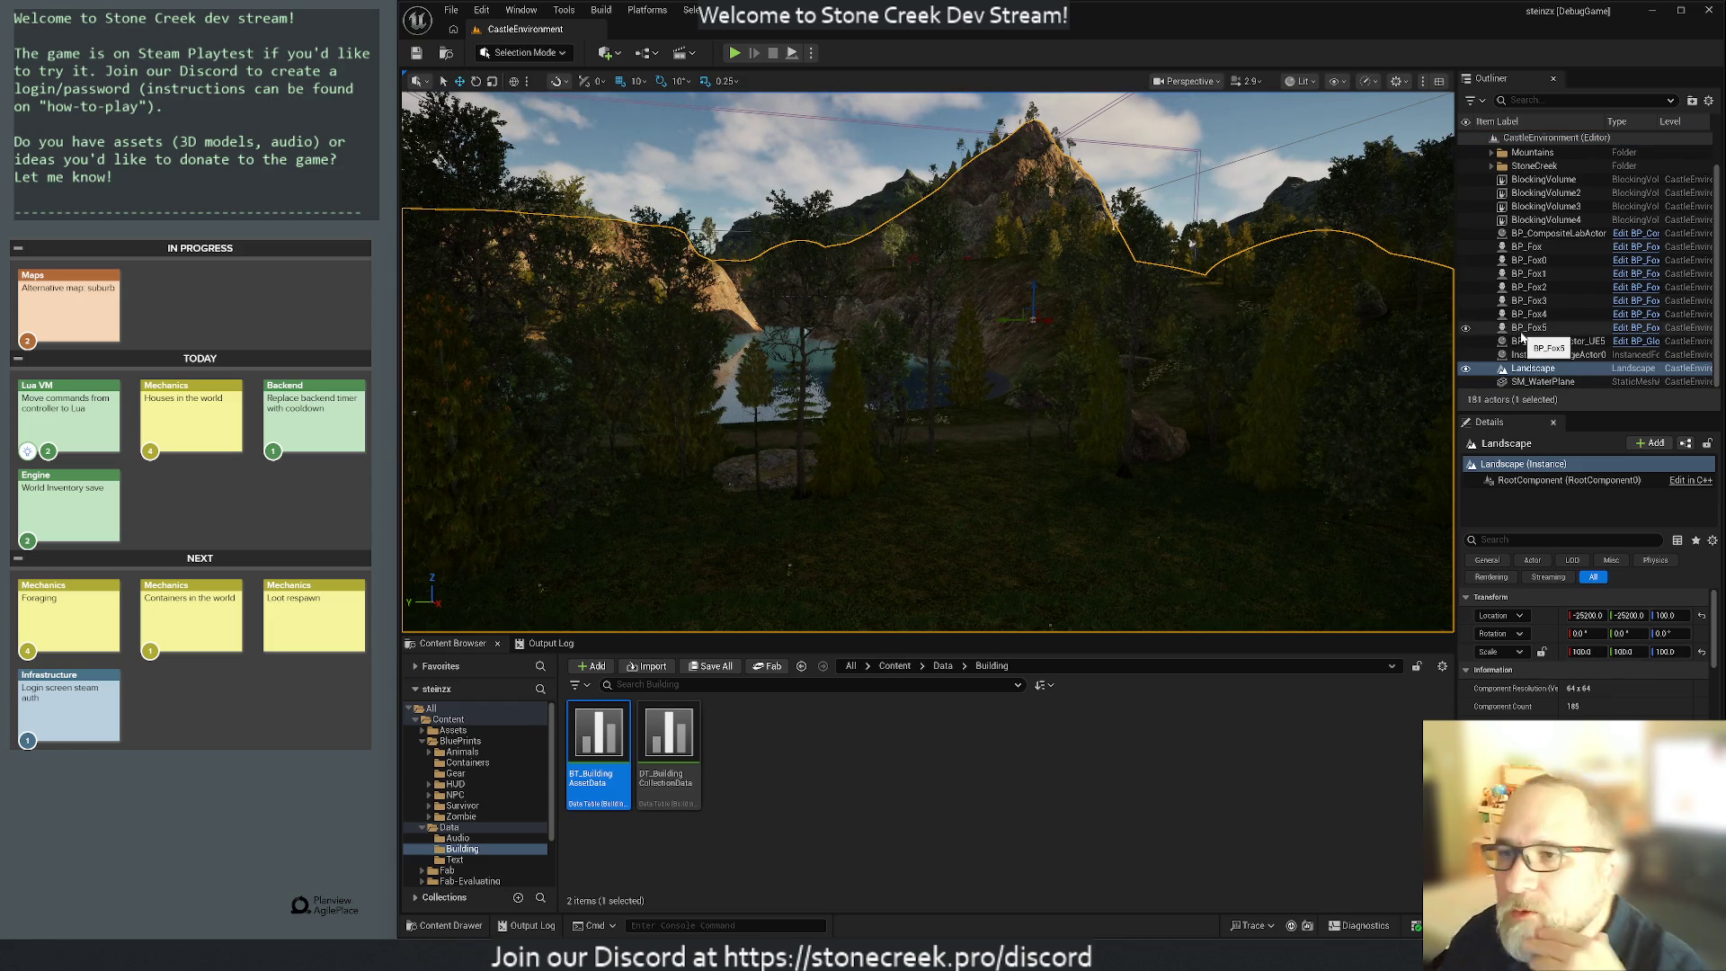
Step: Focus BP_CompositeLabActor's fence in the viewport and fly around the terrain to inspect it
left_click(1544, 234)
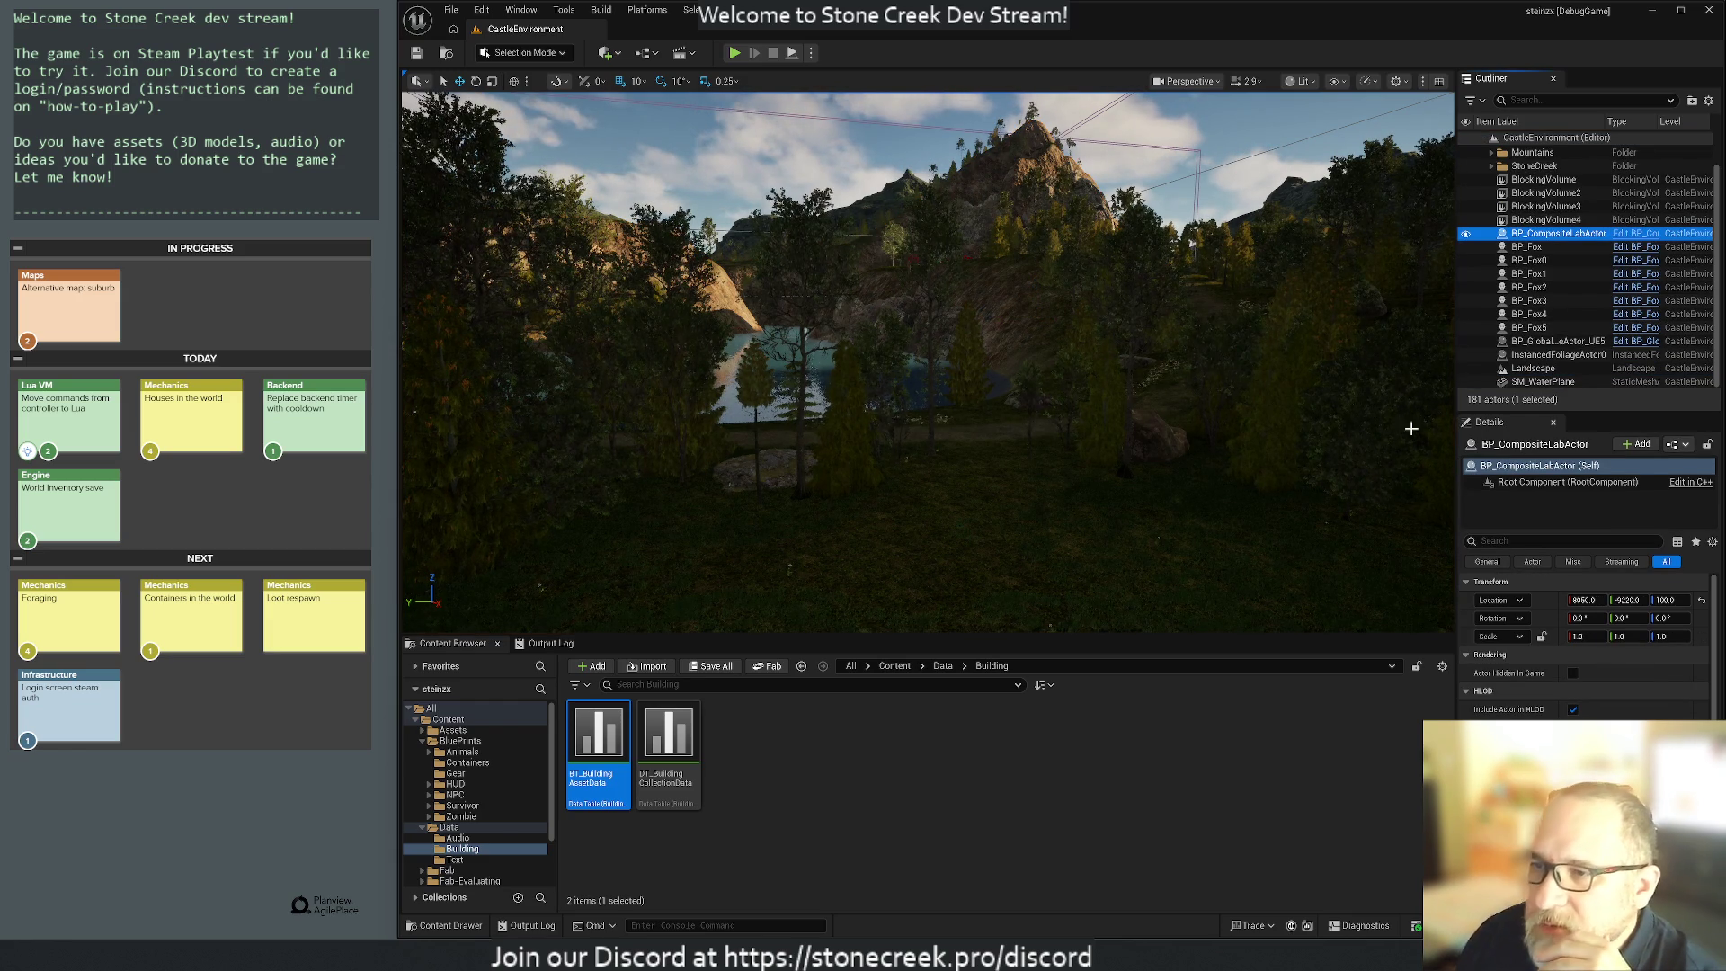
key("f")
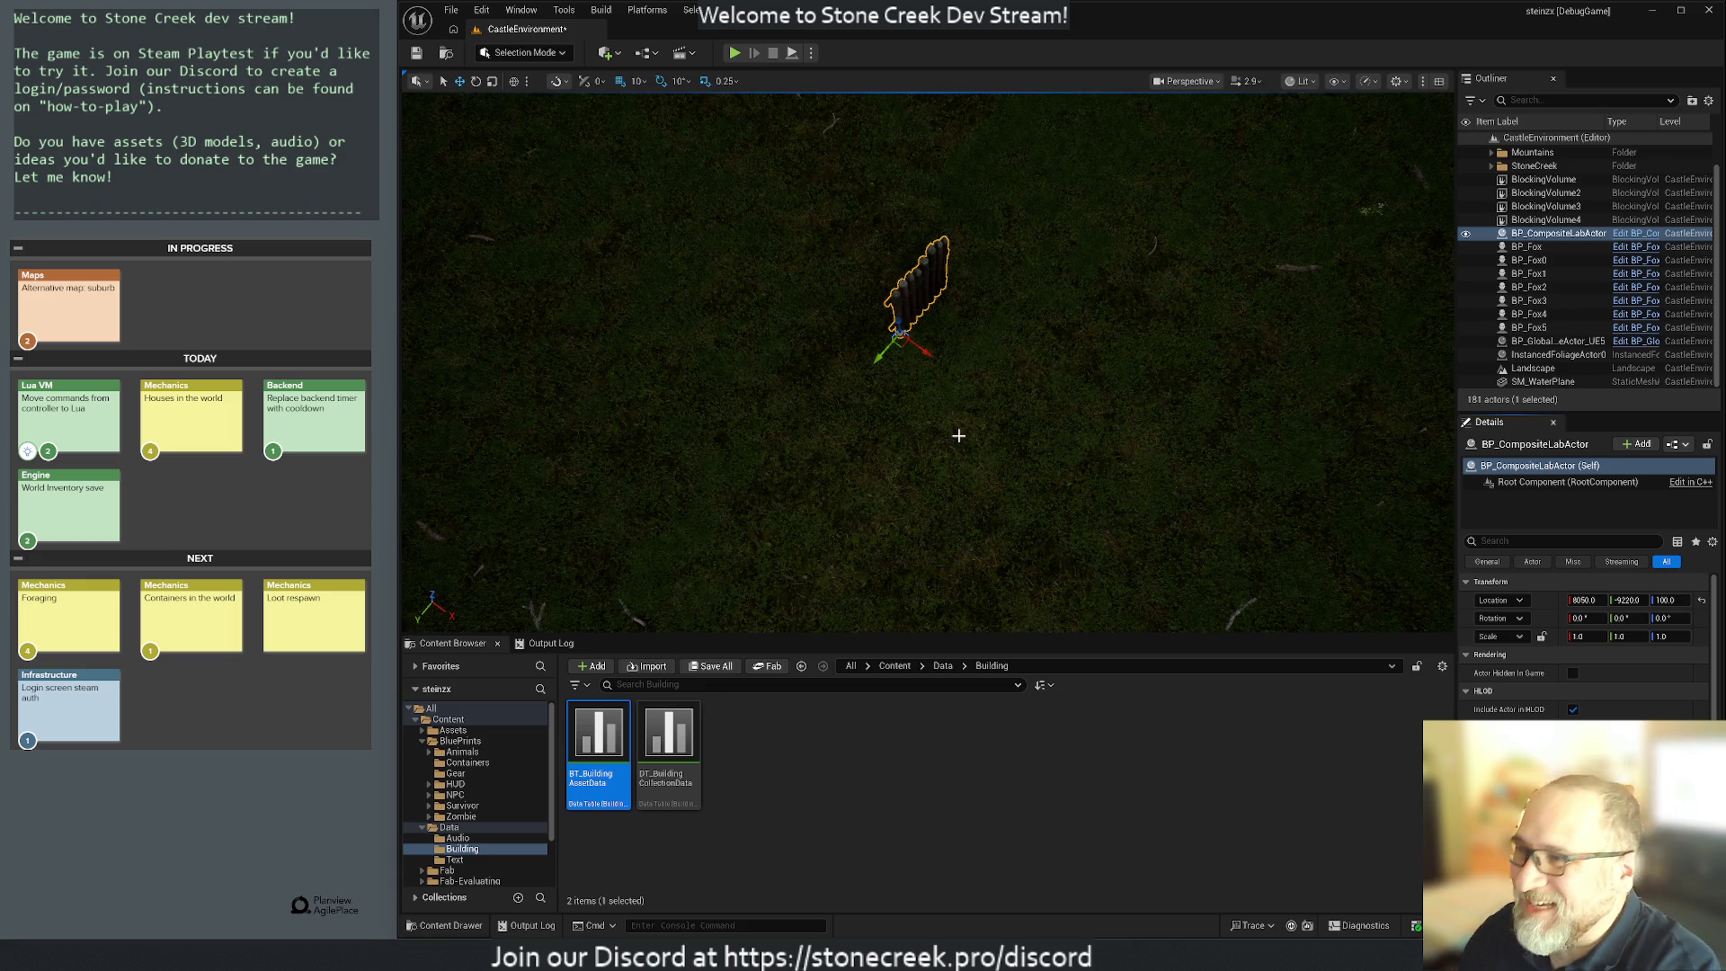
key("f")
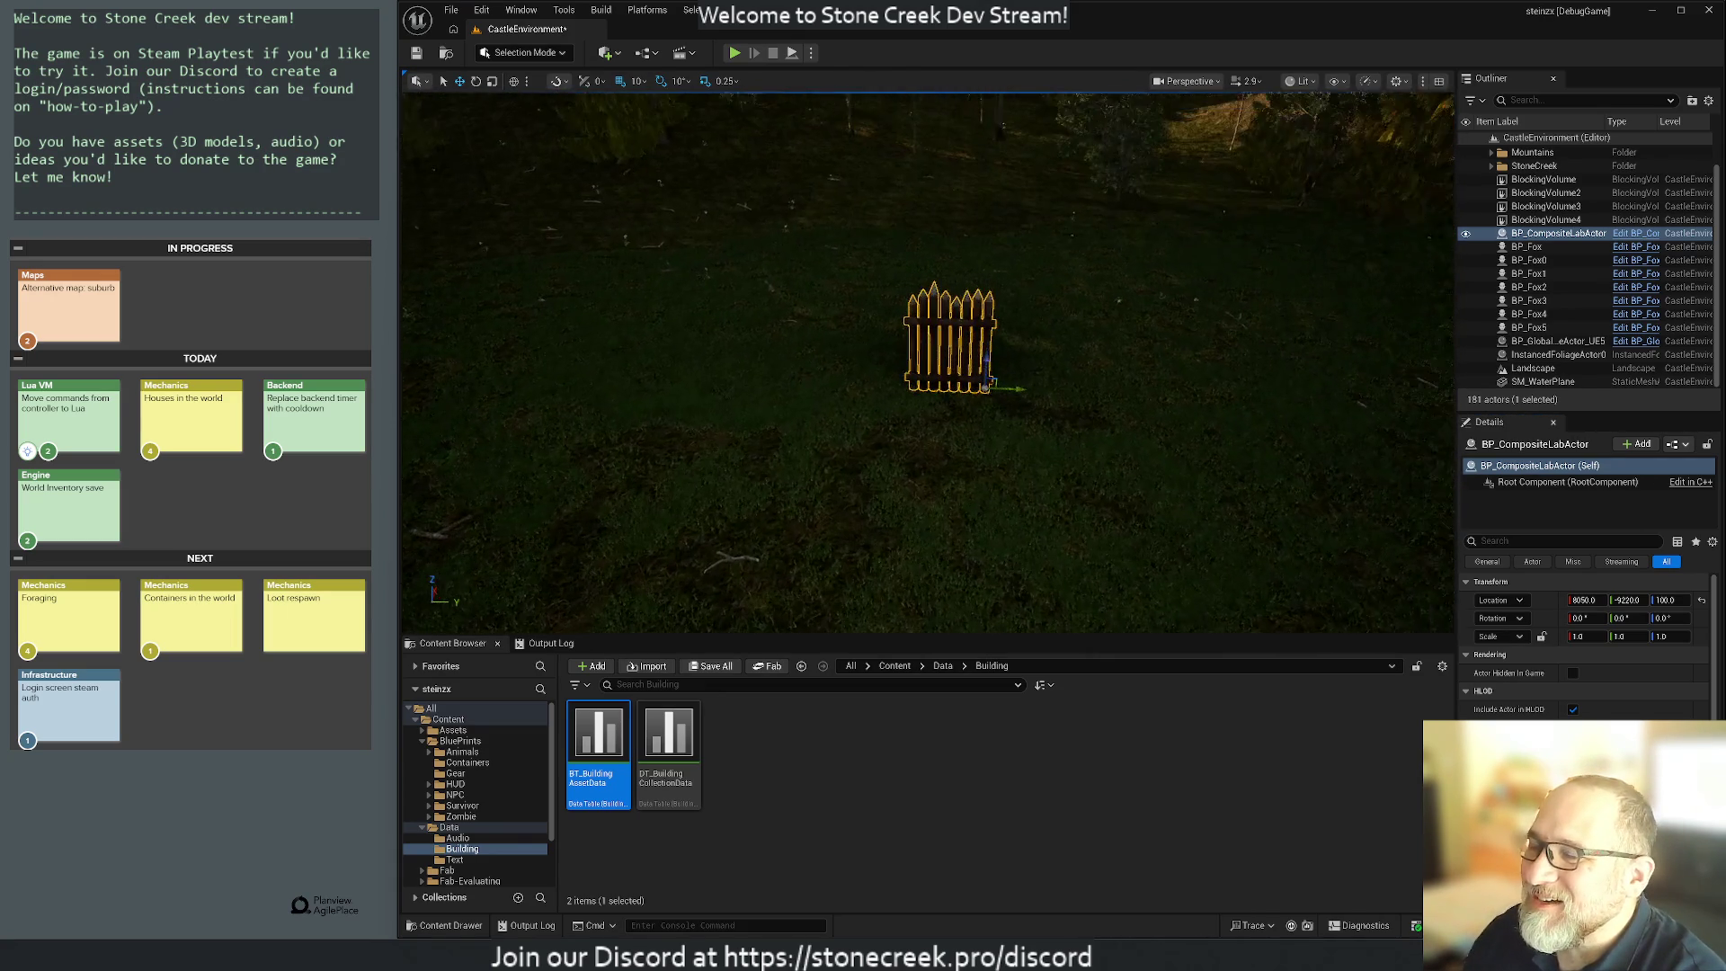
left_click(699, 406)
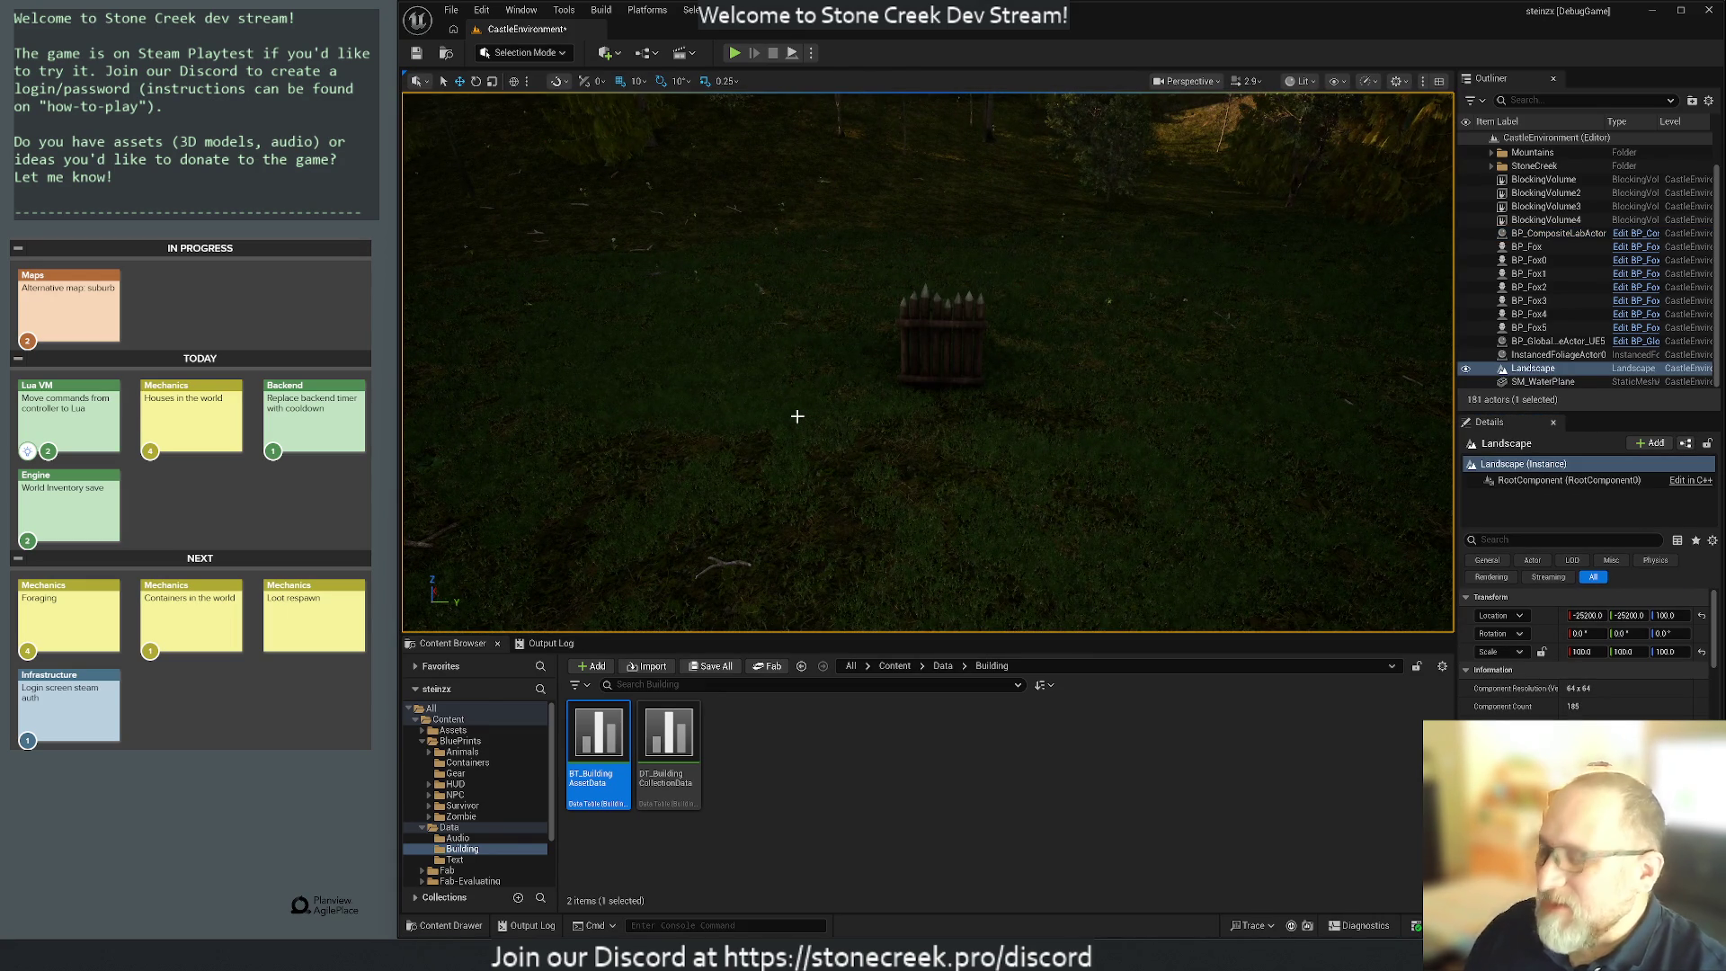
left_click_drag(927, 361, 928, 432)
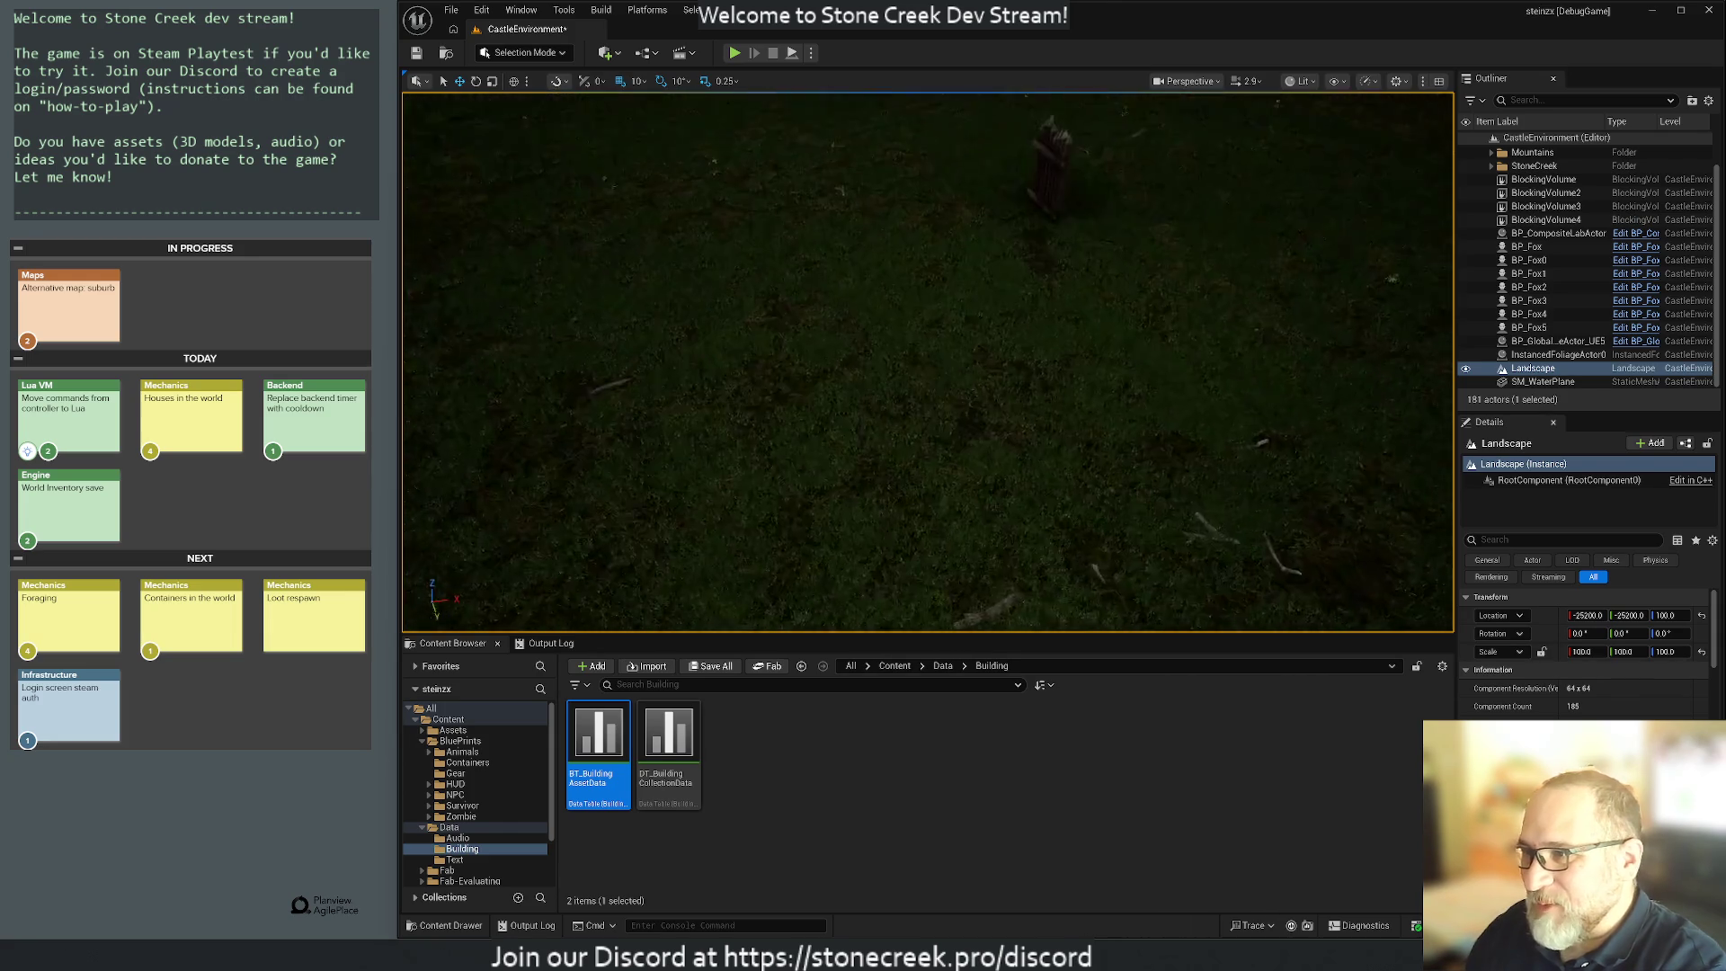
left_click_drag(929, 362, 927, 406)
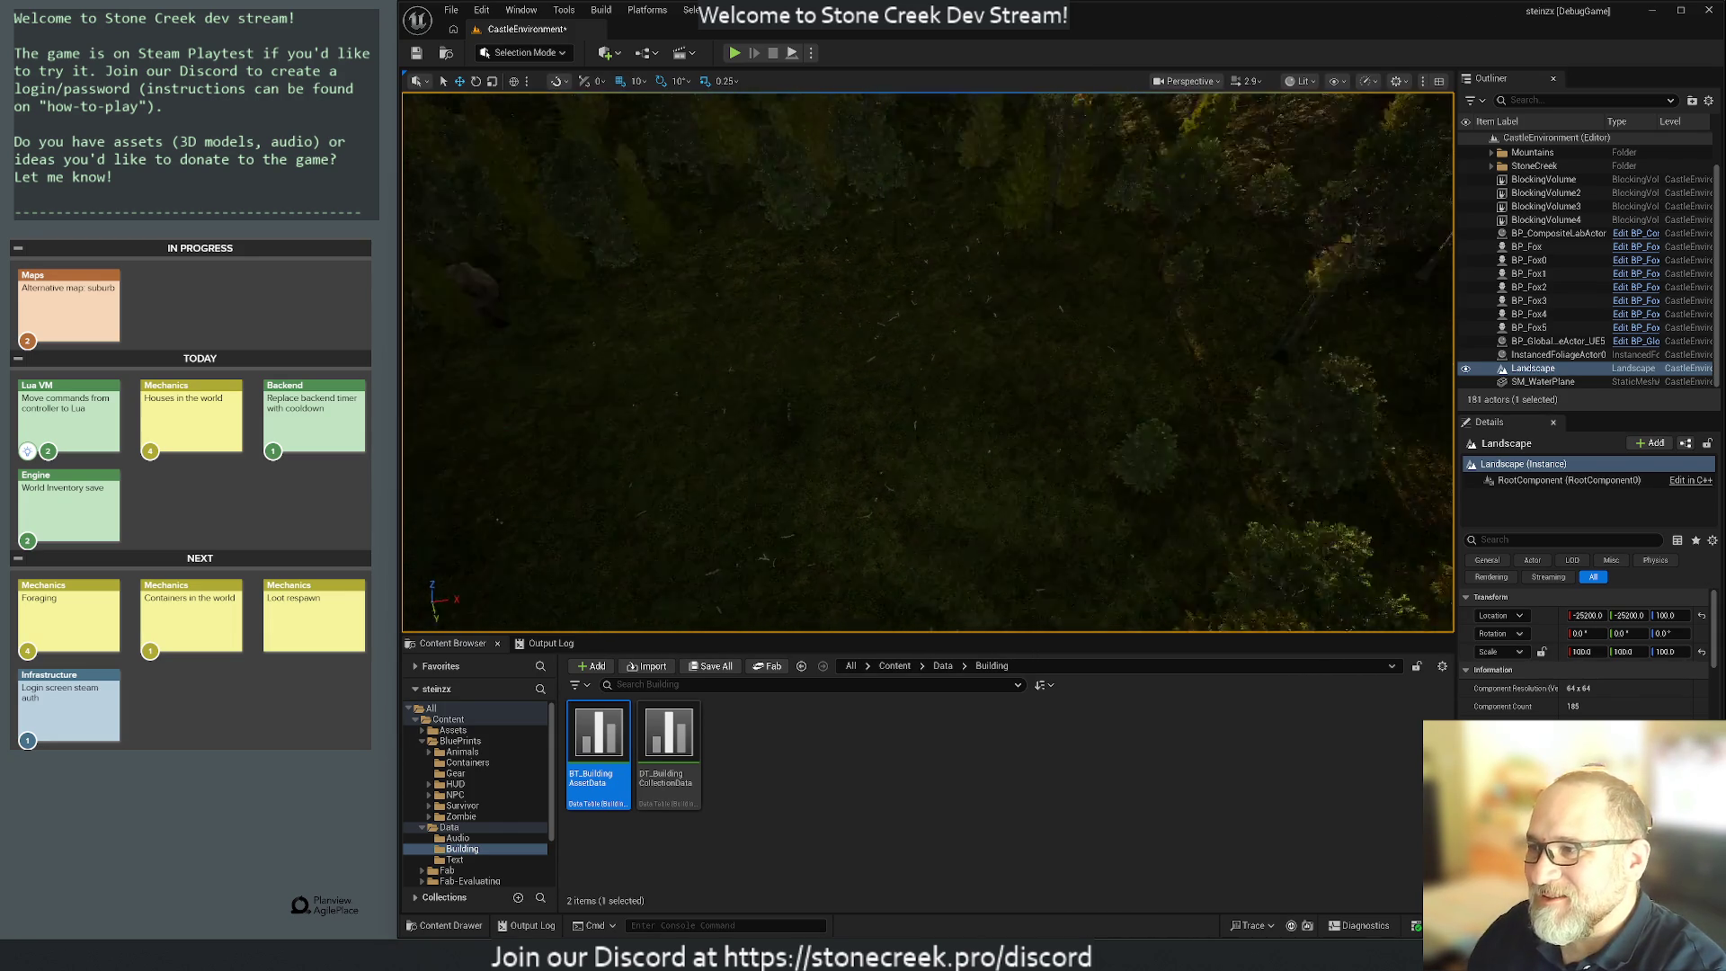
left_click_drag(928, 362, 820, 459)
Step: Delete the fence actor from the level and bring the vim house file back to the front
left_click(910, 440)
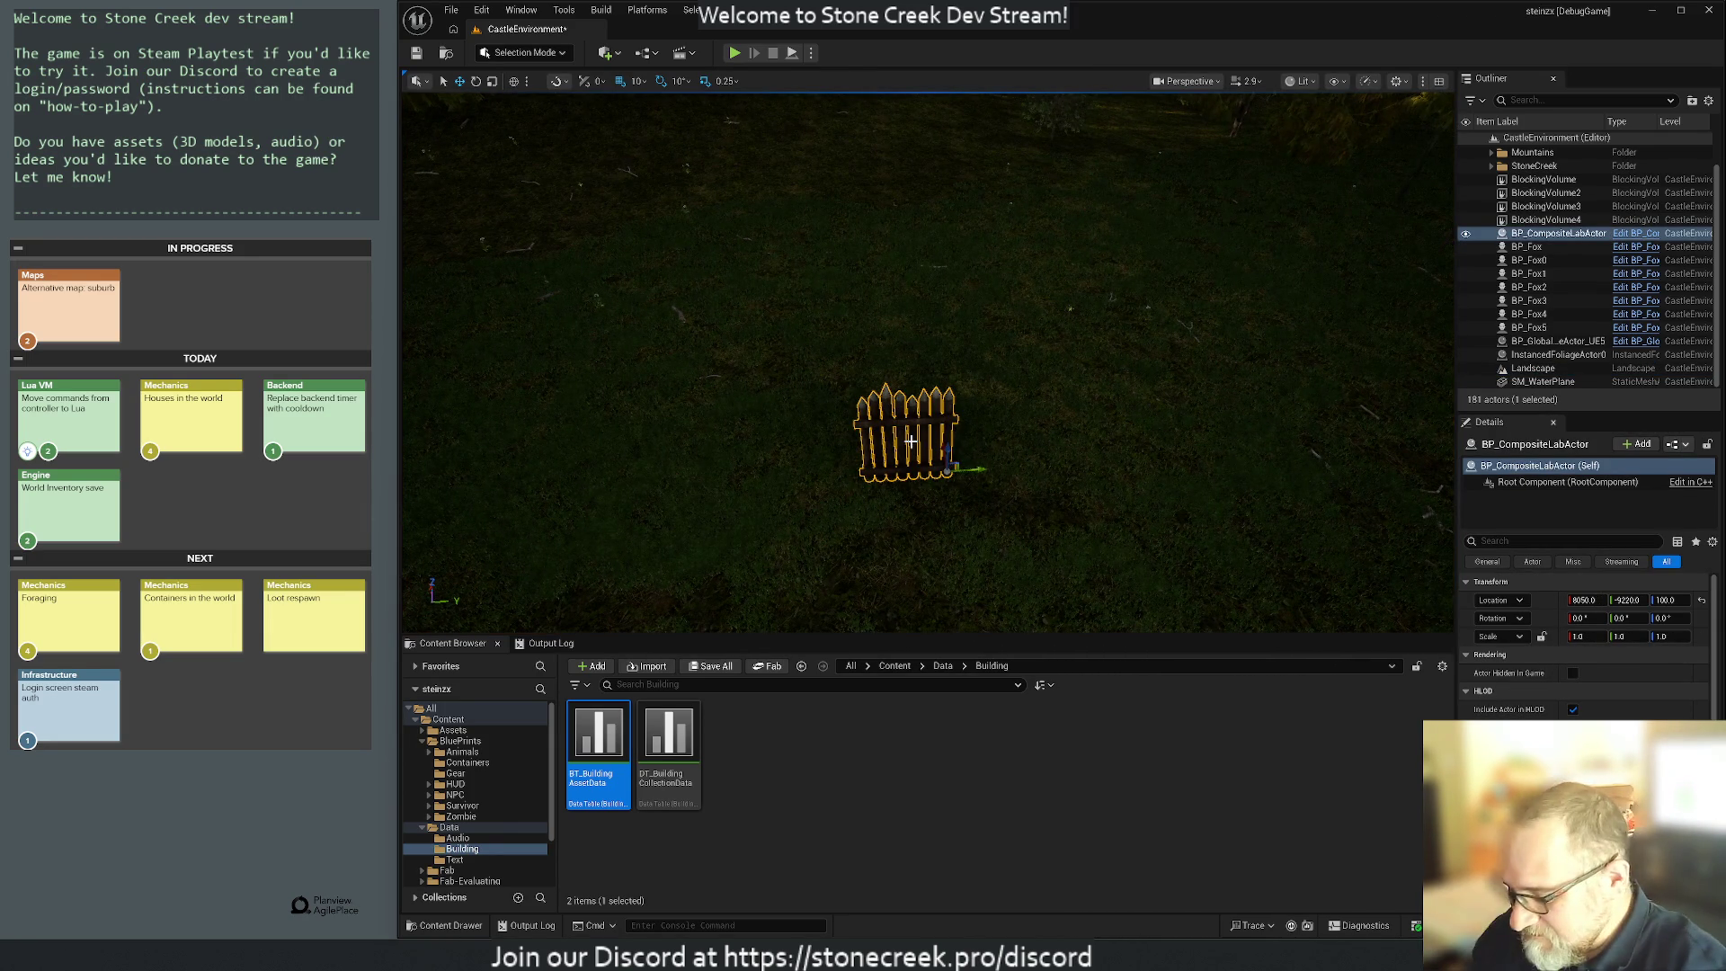
key("Delete")
left_click(1051, 926)
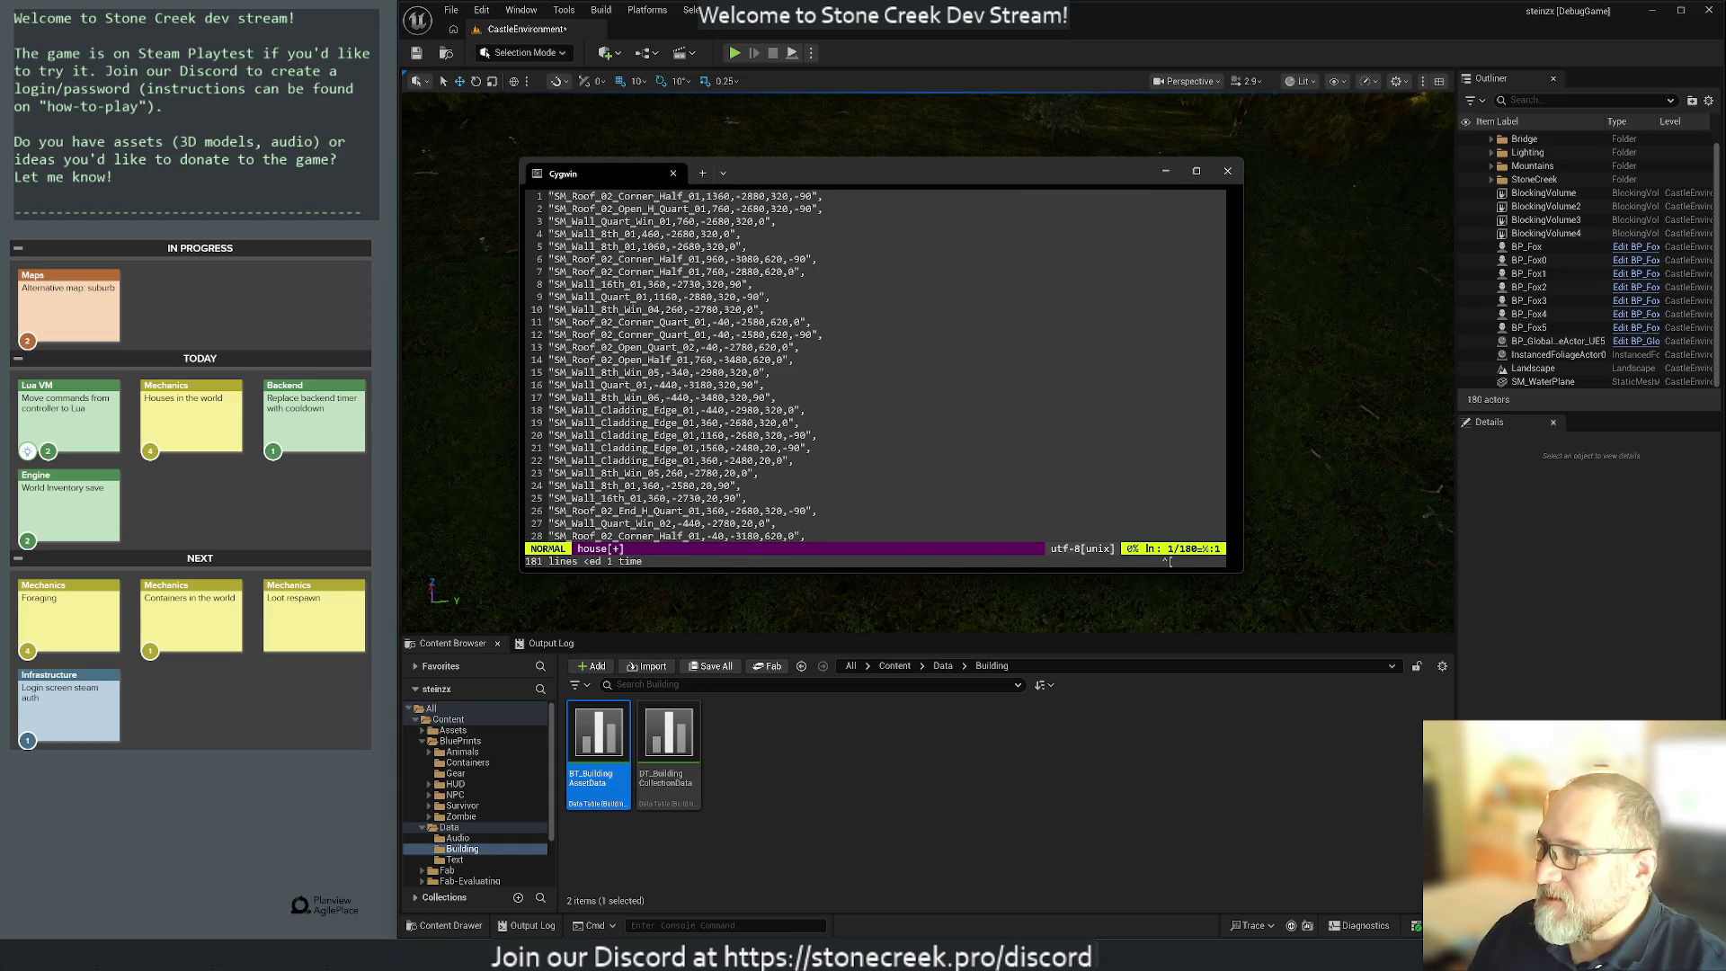
Step: Record a vim macro removing line 1's leading and trailing quotes and stepping to line 2
key("q")
key("q")
key("x")
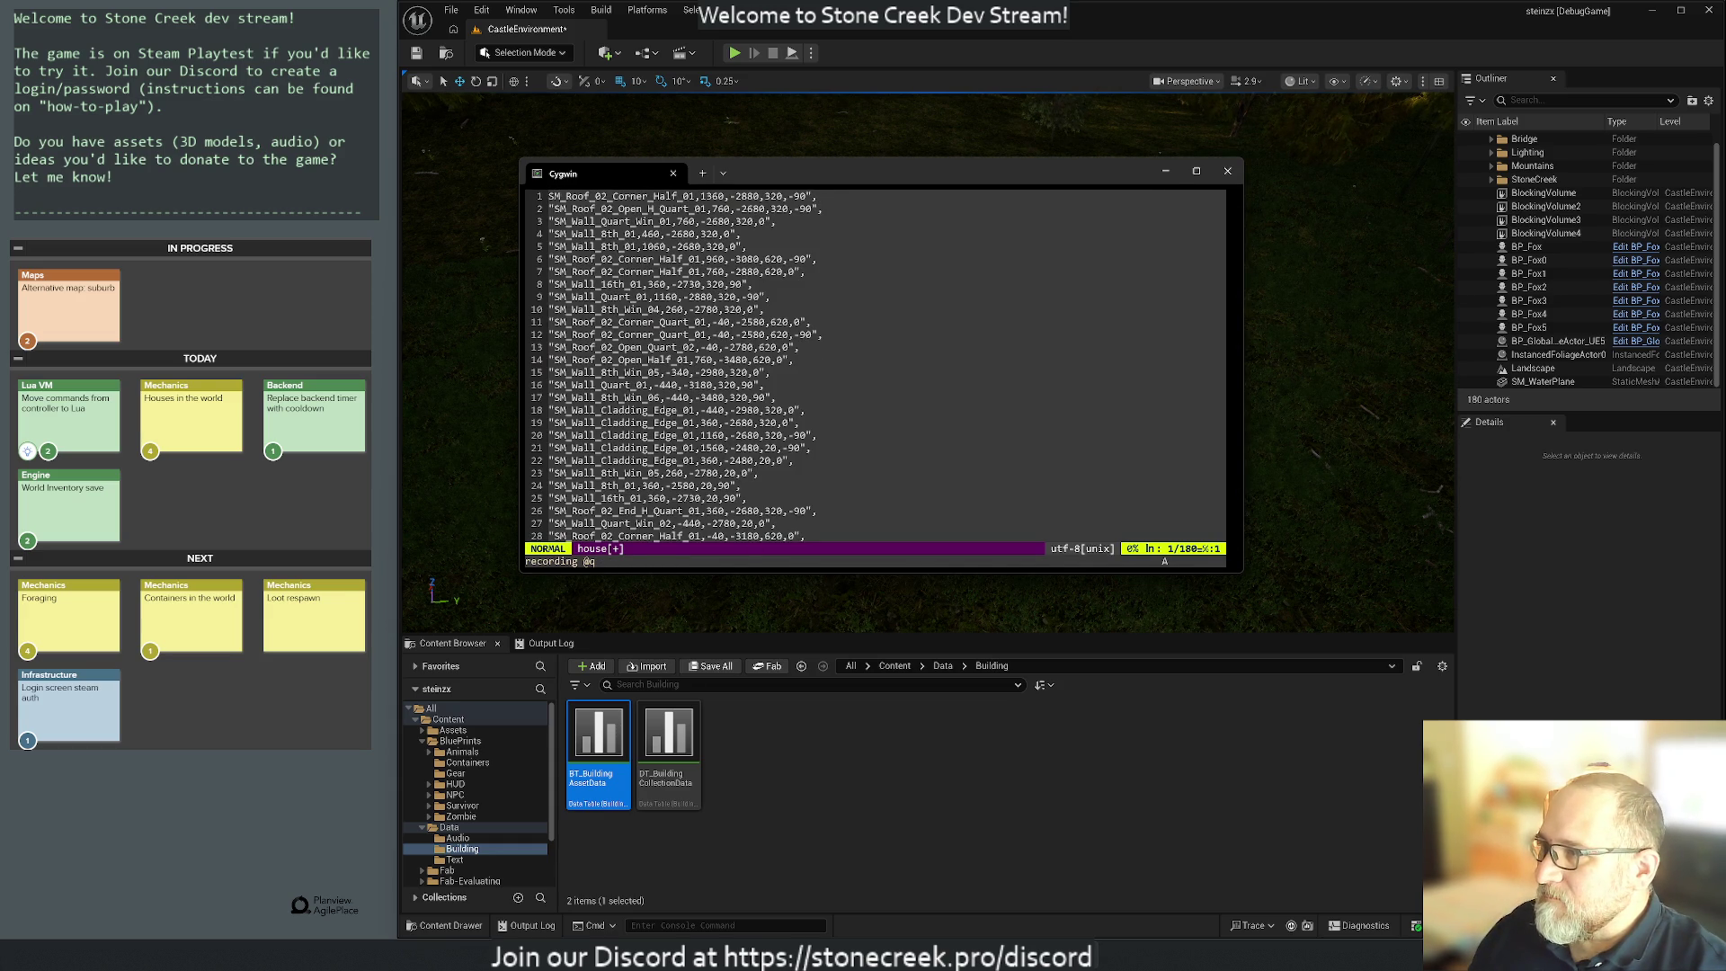
key("A")
key("BackSpace")
key("Escape")
key("0")
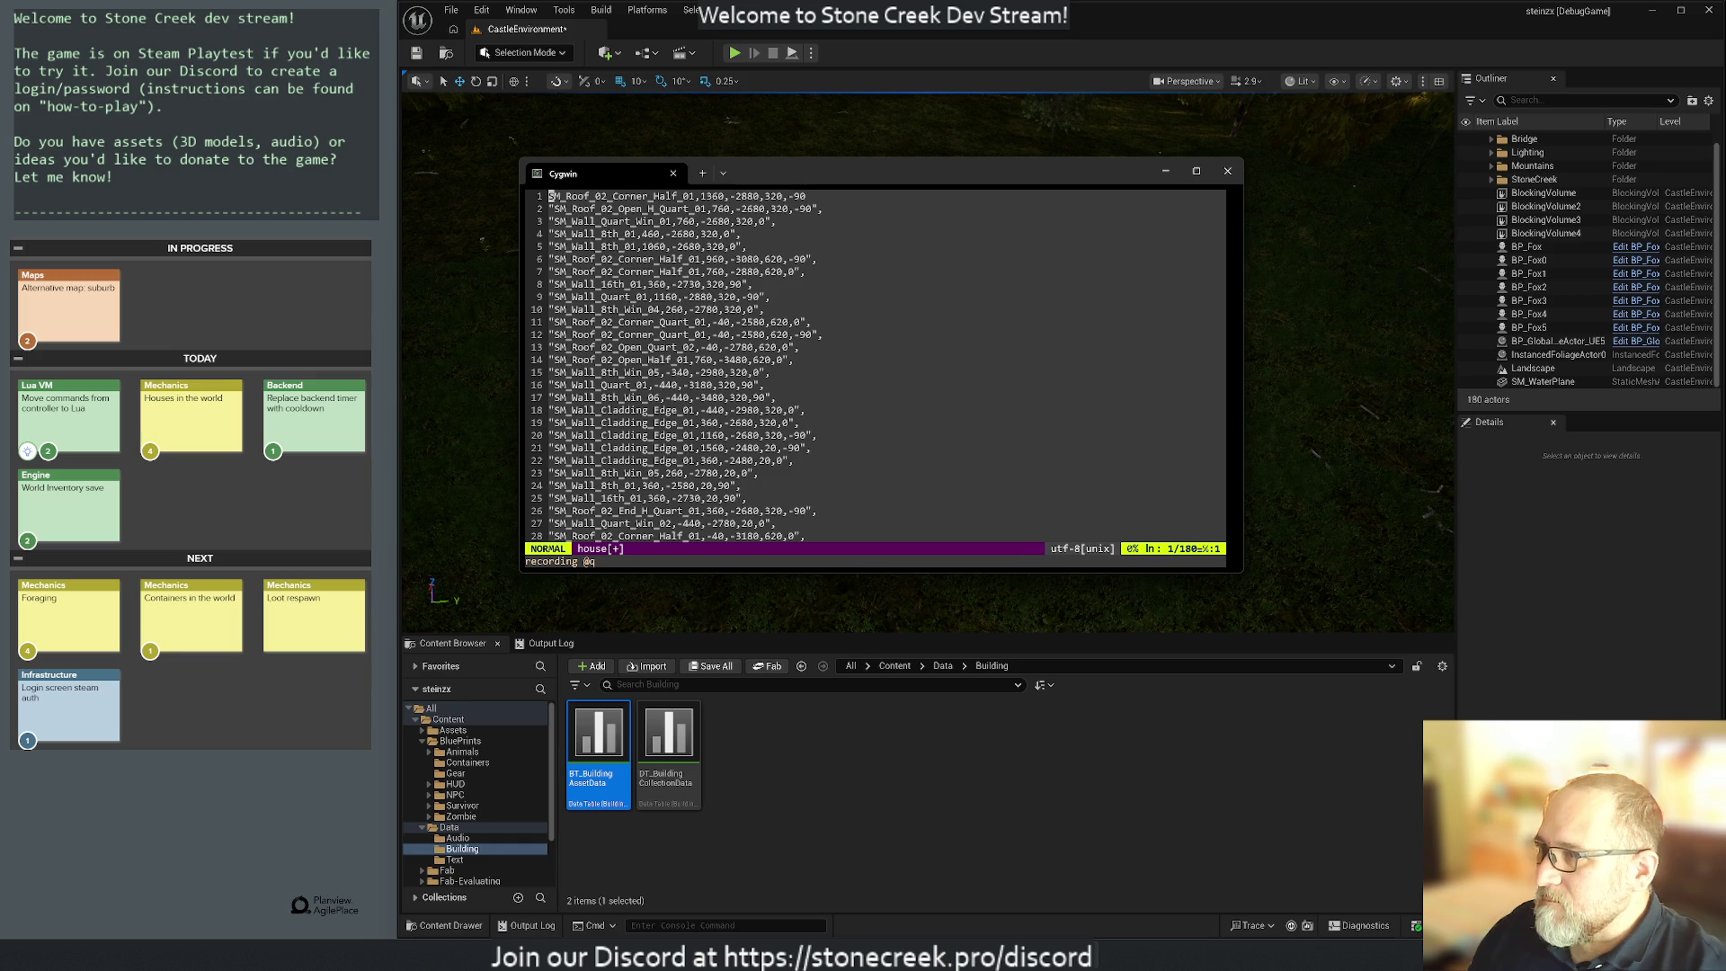
key("j")
key("q")
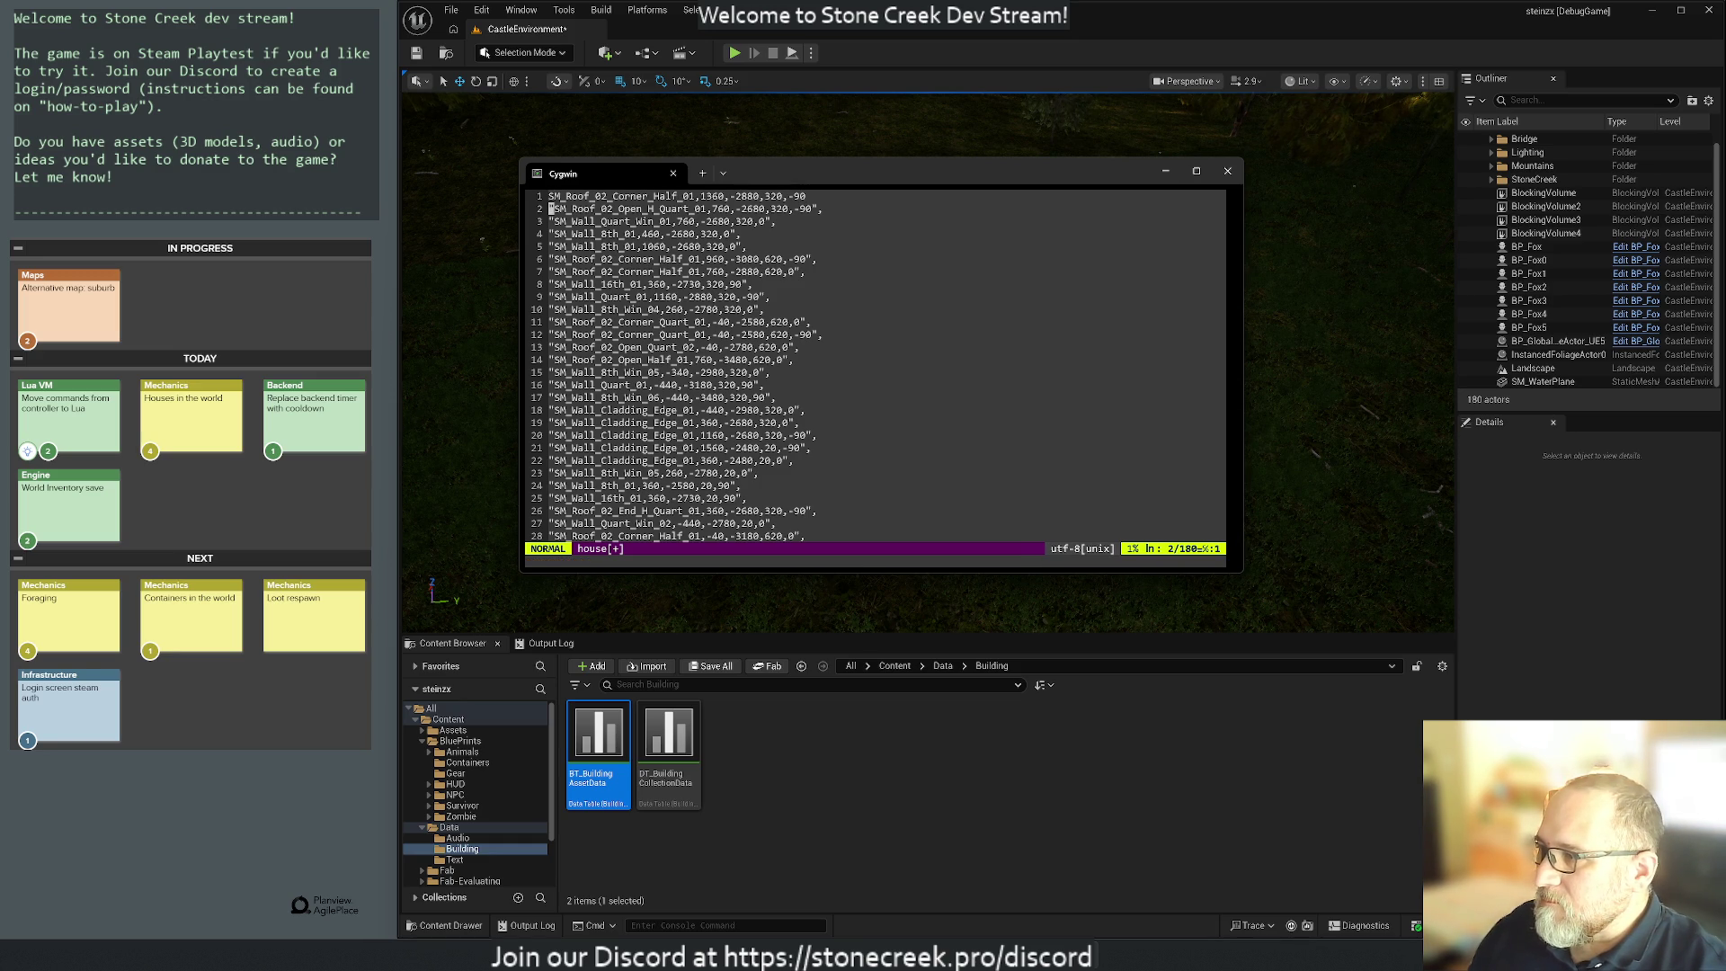
type("@q@@@@")
Step: Replay the macro over every house line, then strip line 179's trailing quote by hand
key("shift+g")
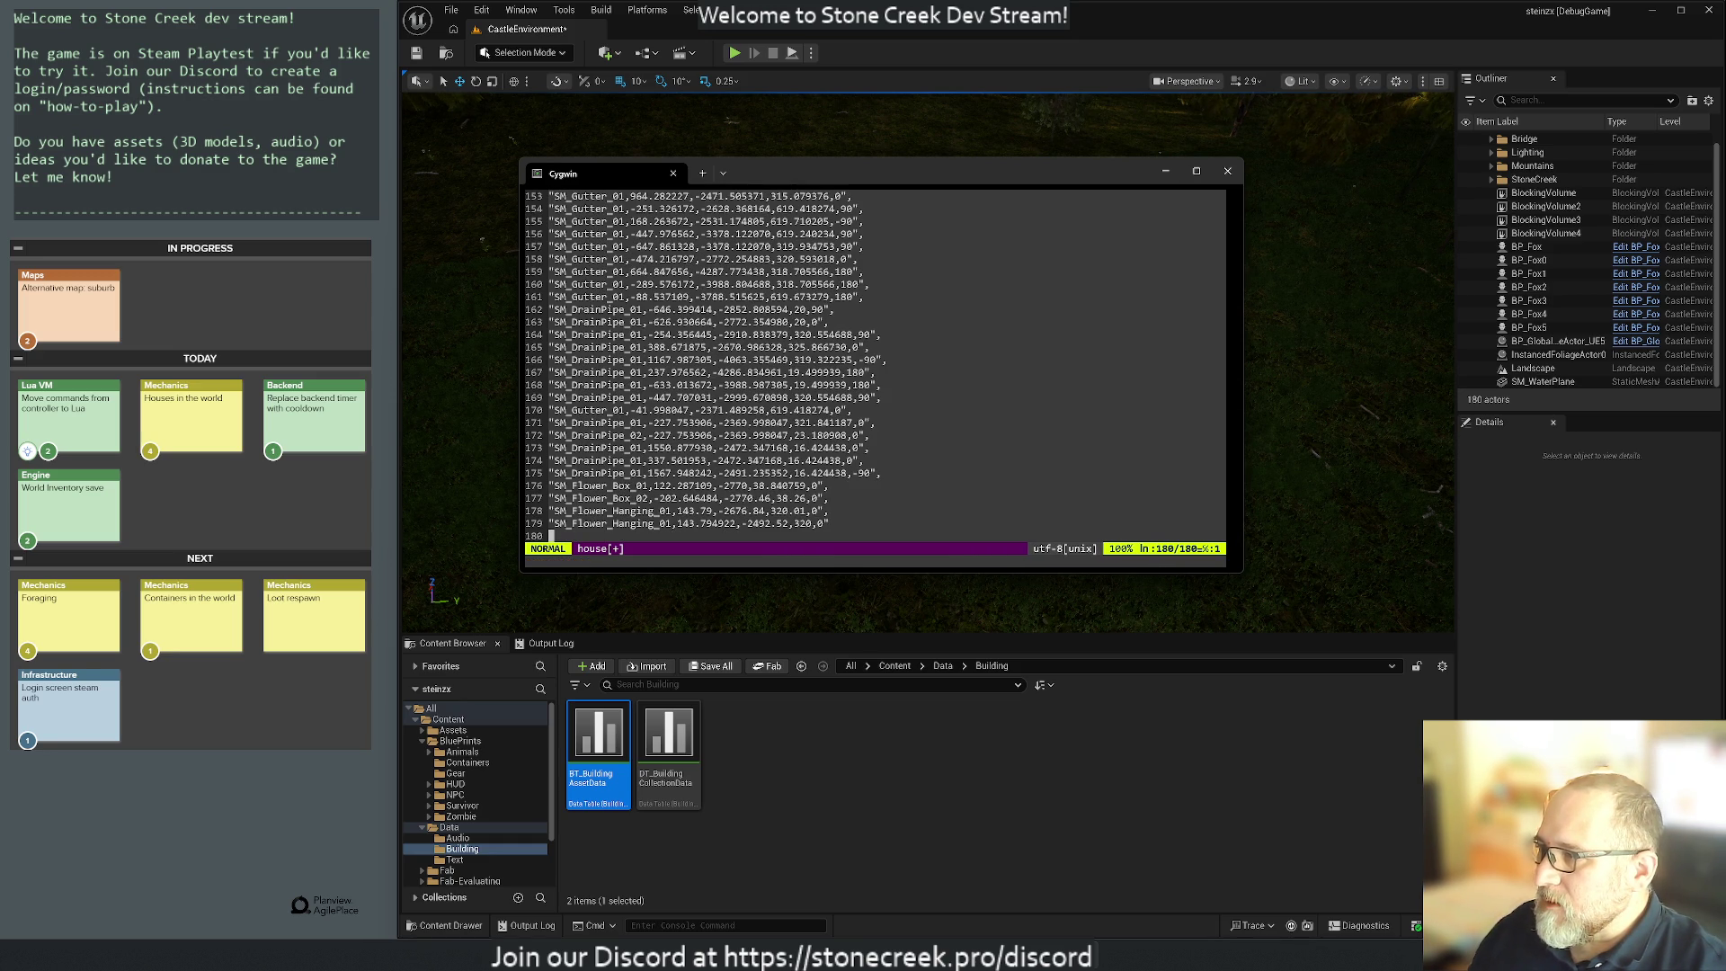
key("g")
key("g")
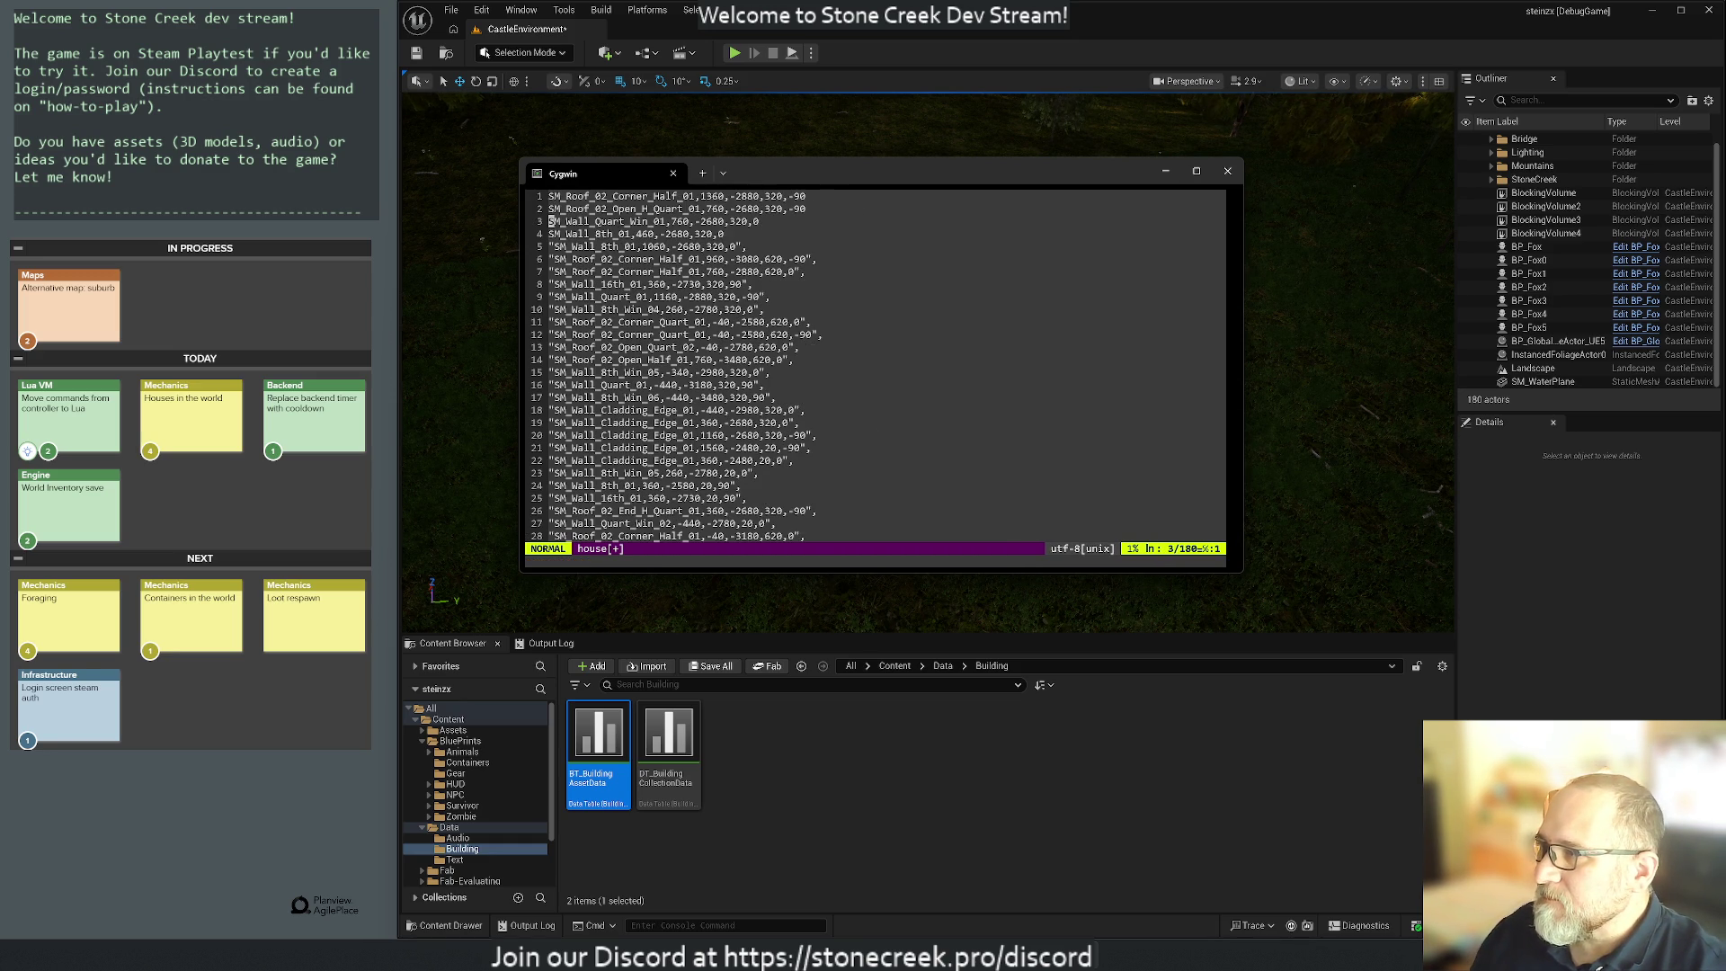
key("@")
key("q")
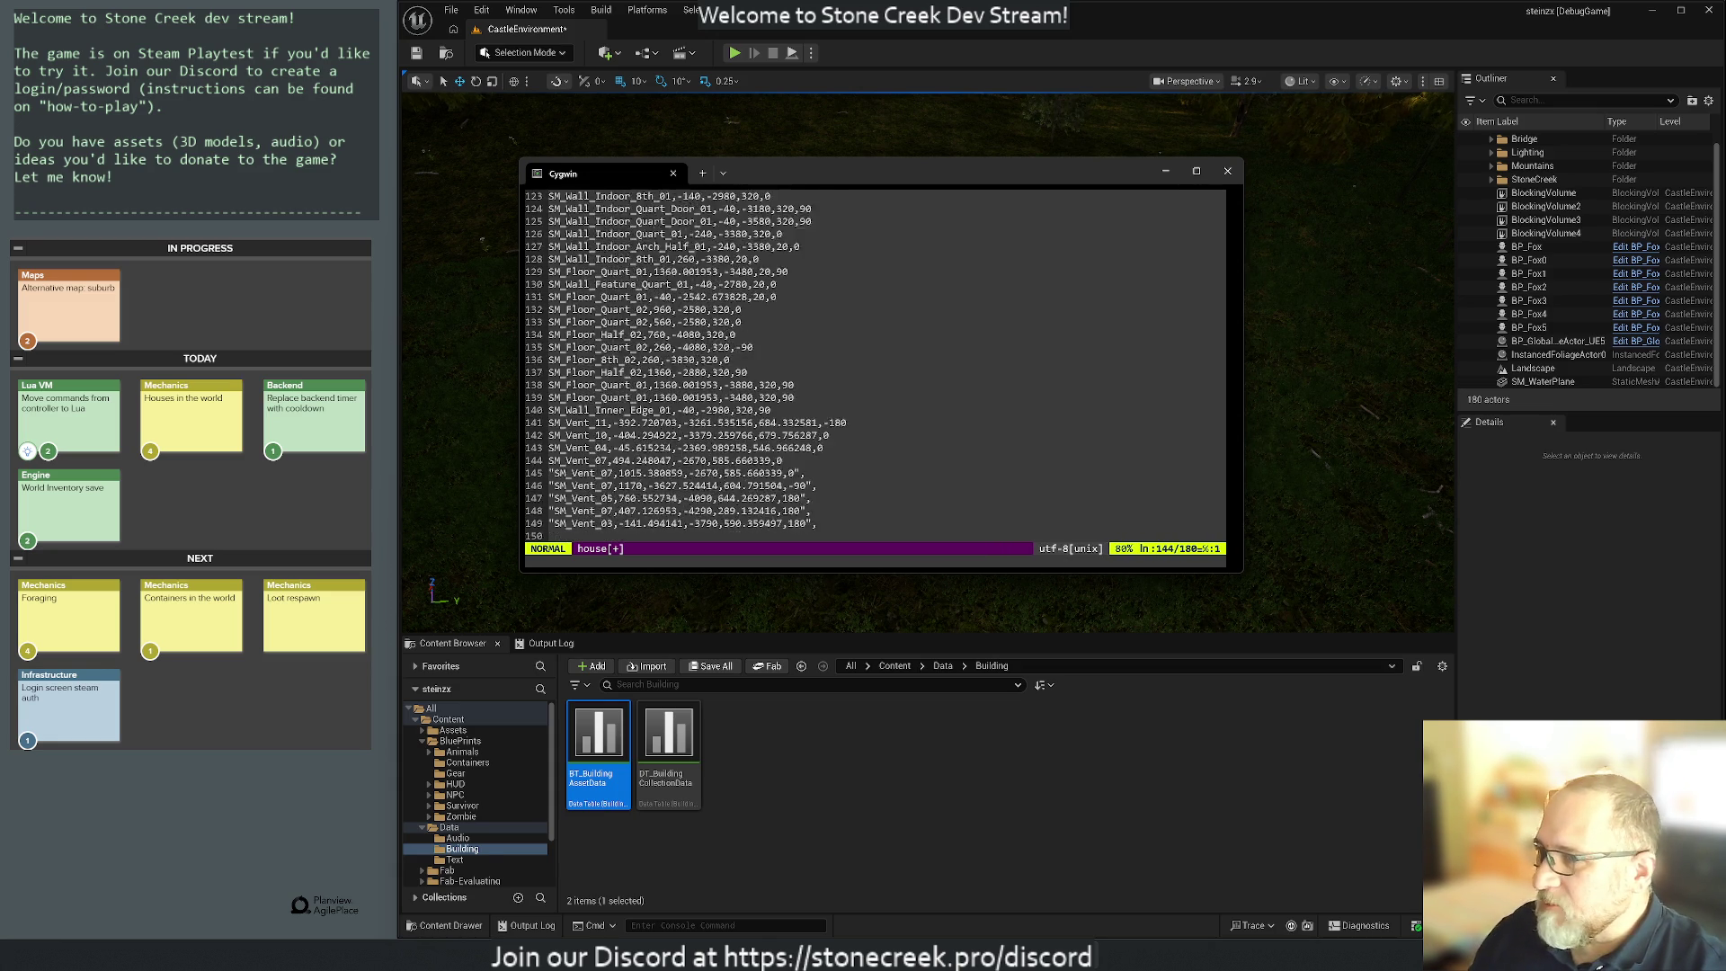
key("@")
key("@")
key("@")
key("@")
key("@")
key("@")
key("@")
key("@")
key("@")
key("@")
key("@")
key("u")
key("x")
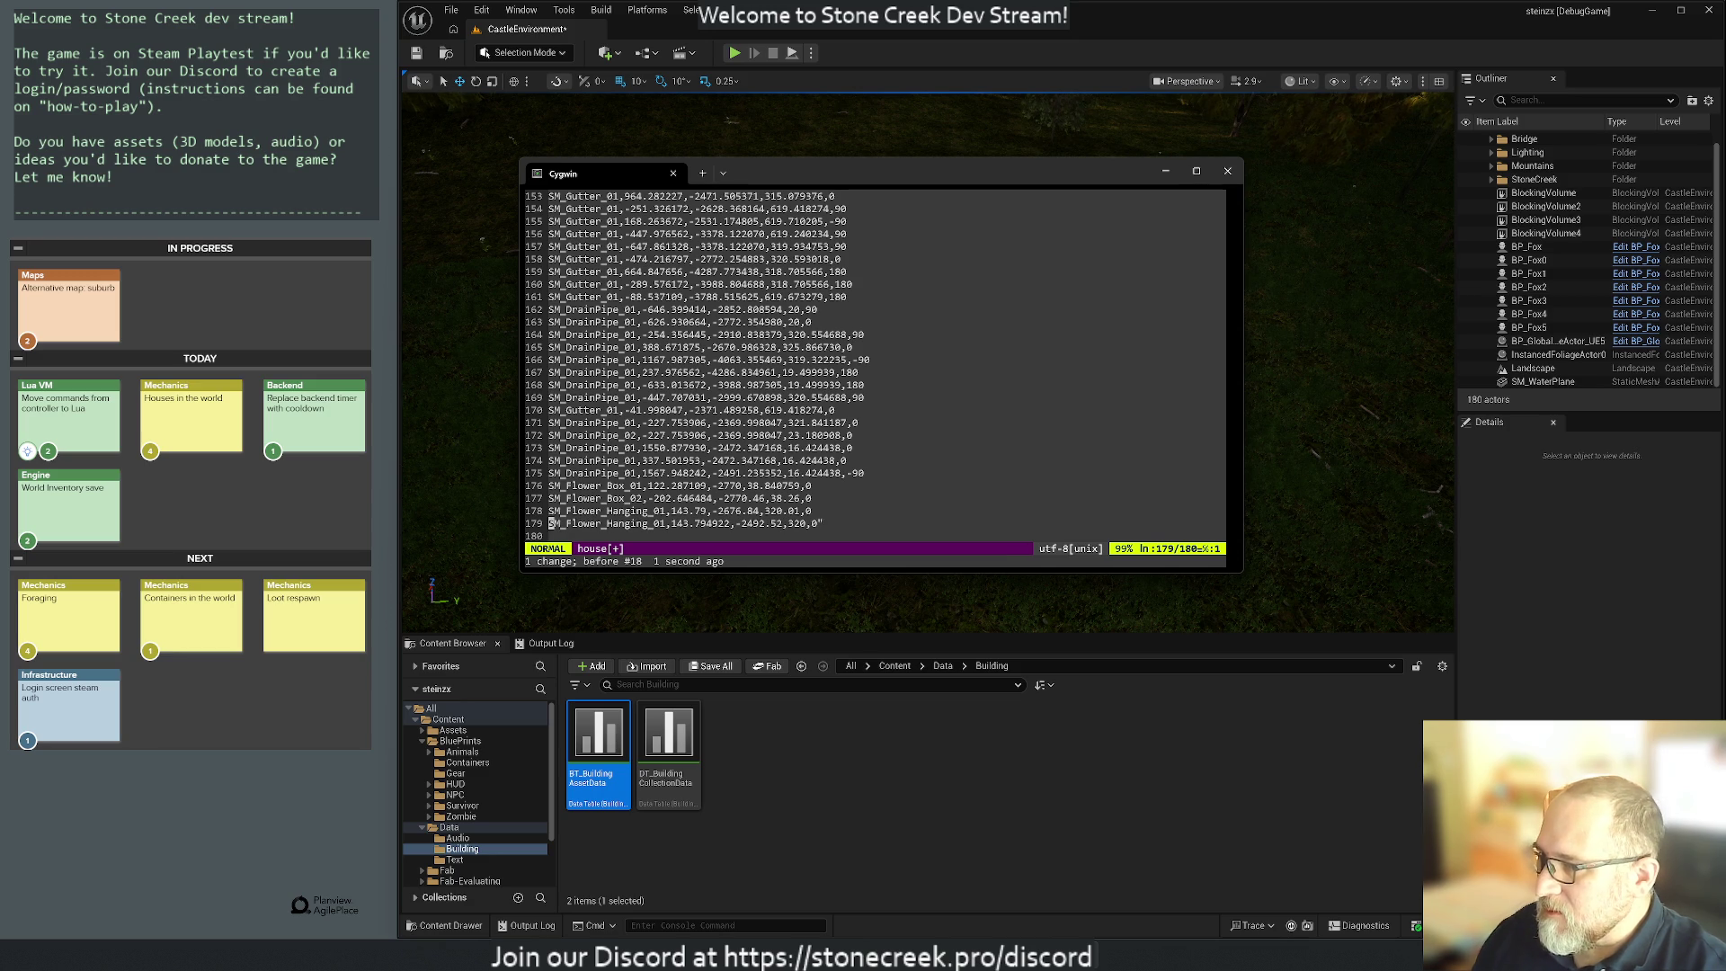
key("A")
key("Escape")
key("j")
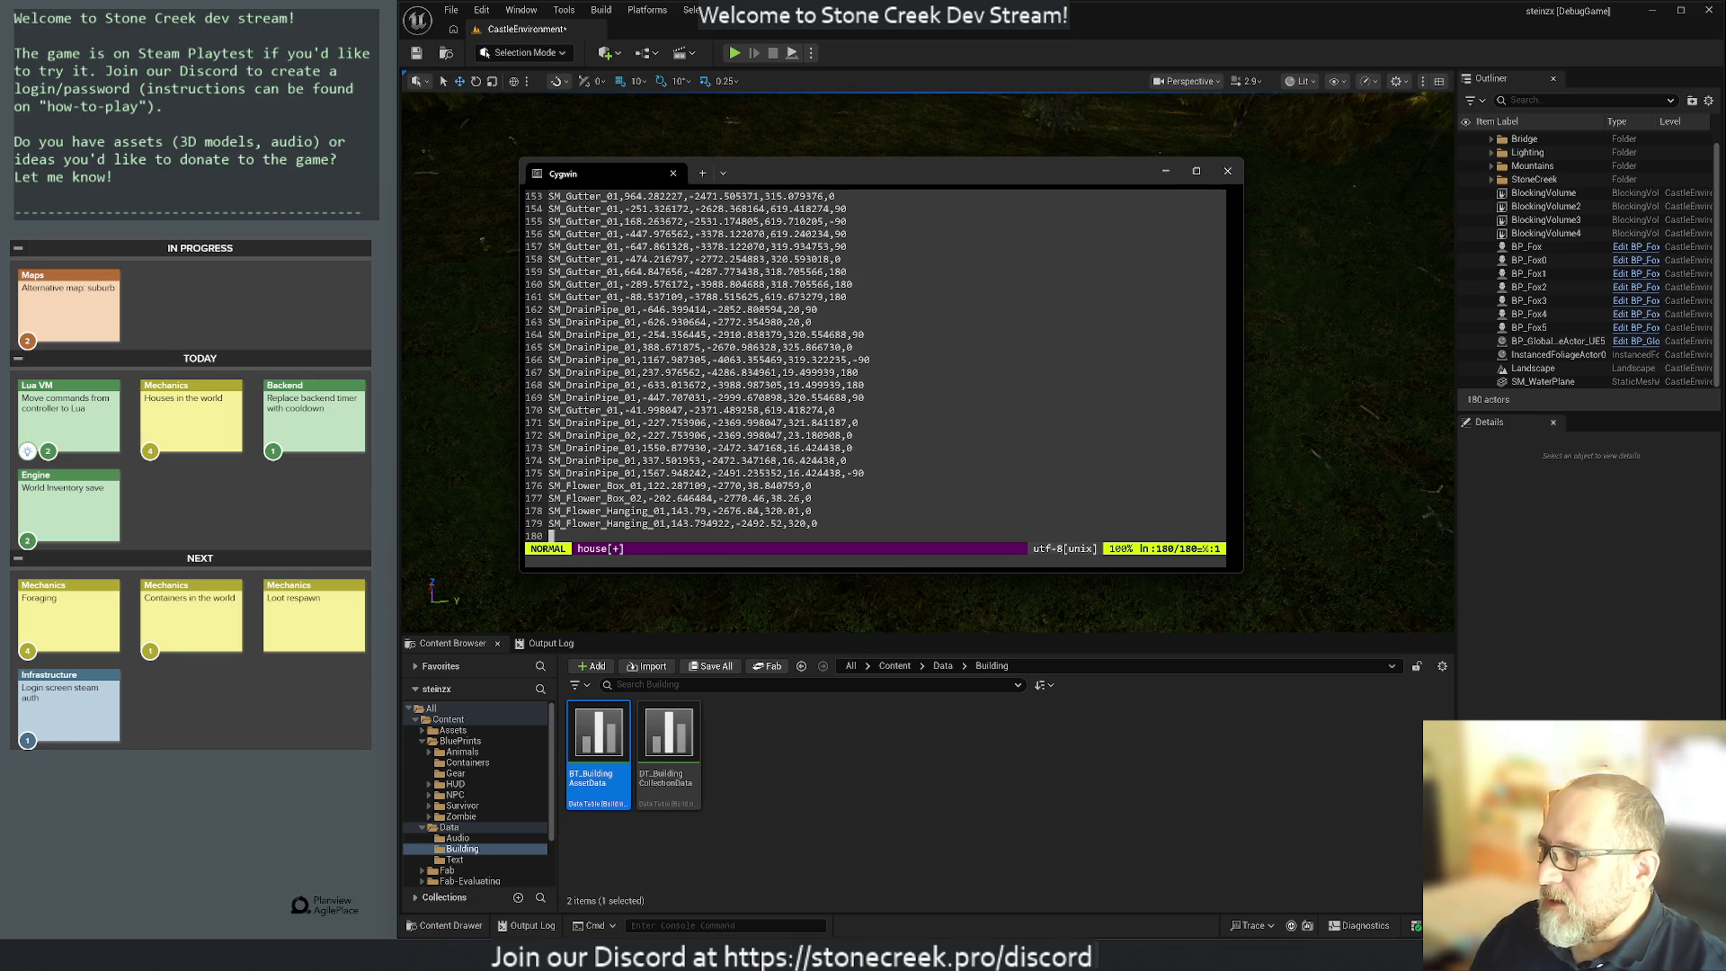
type(":wq")
Step: Save the house file with :wq and print its part entries with cat house
key("Return")
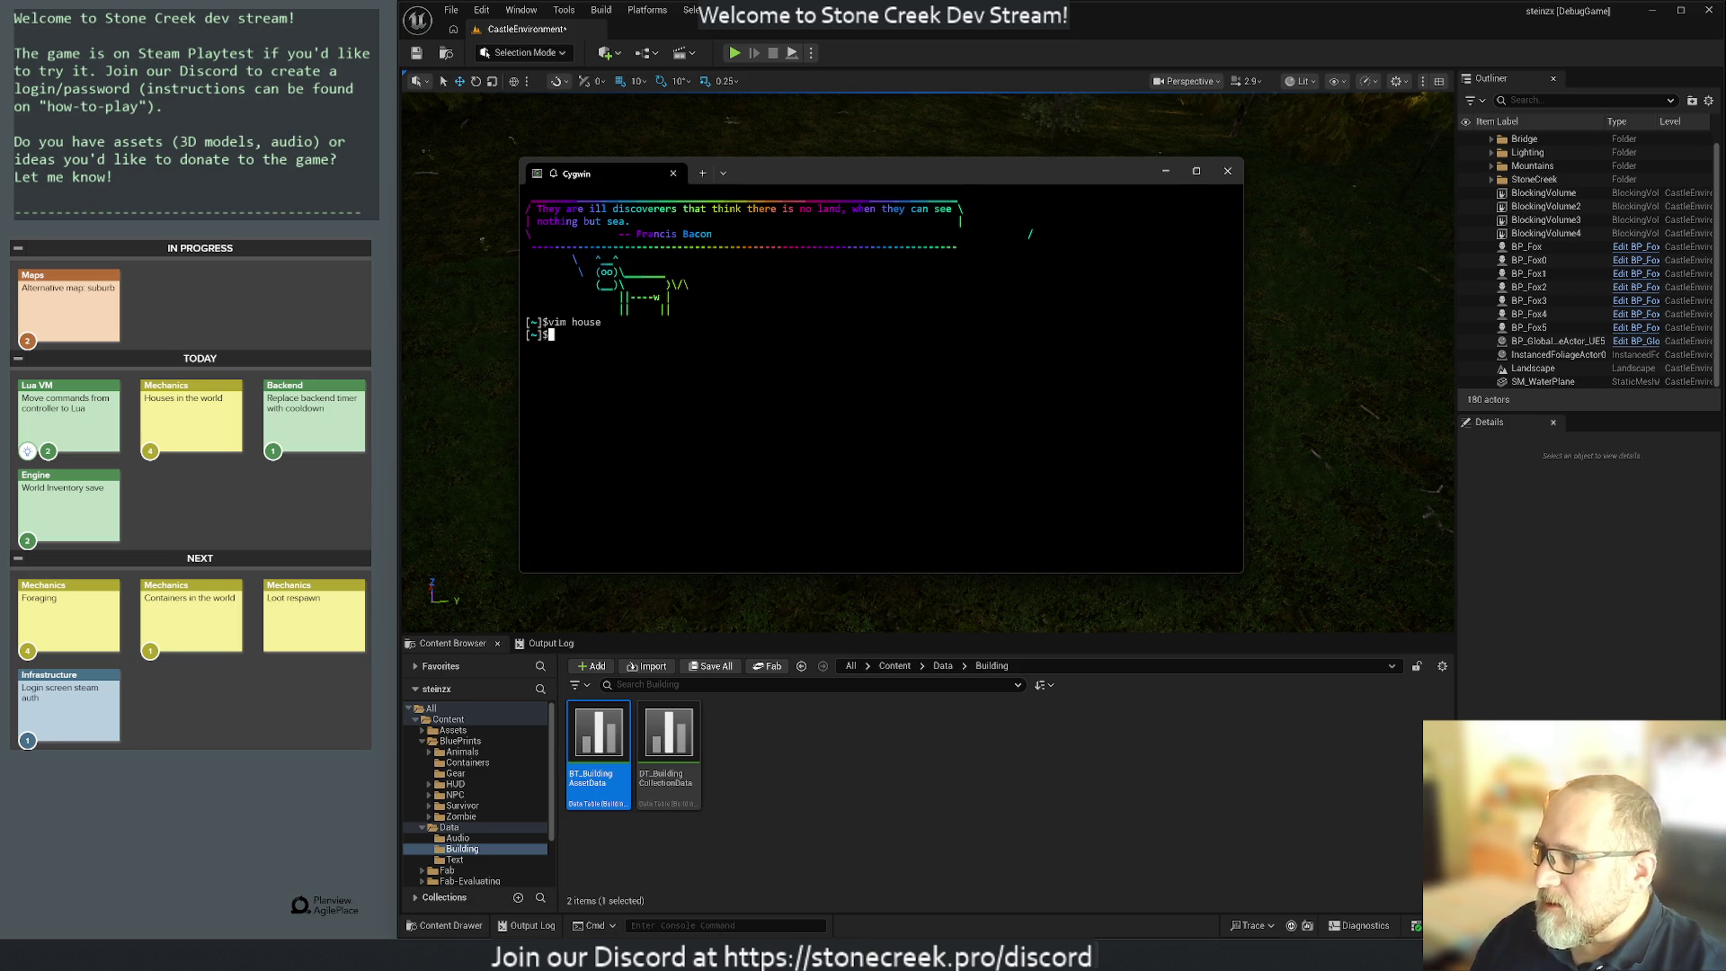
type("cat ho")
key("Return")
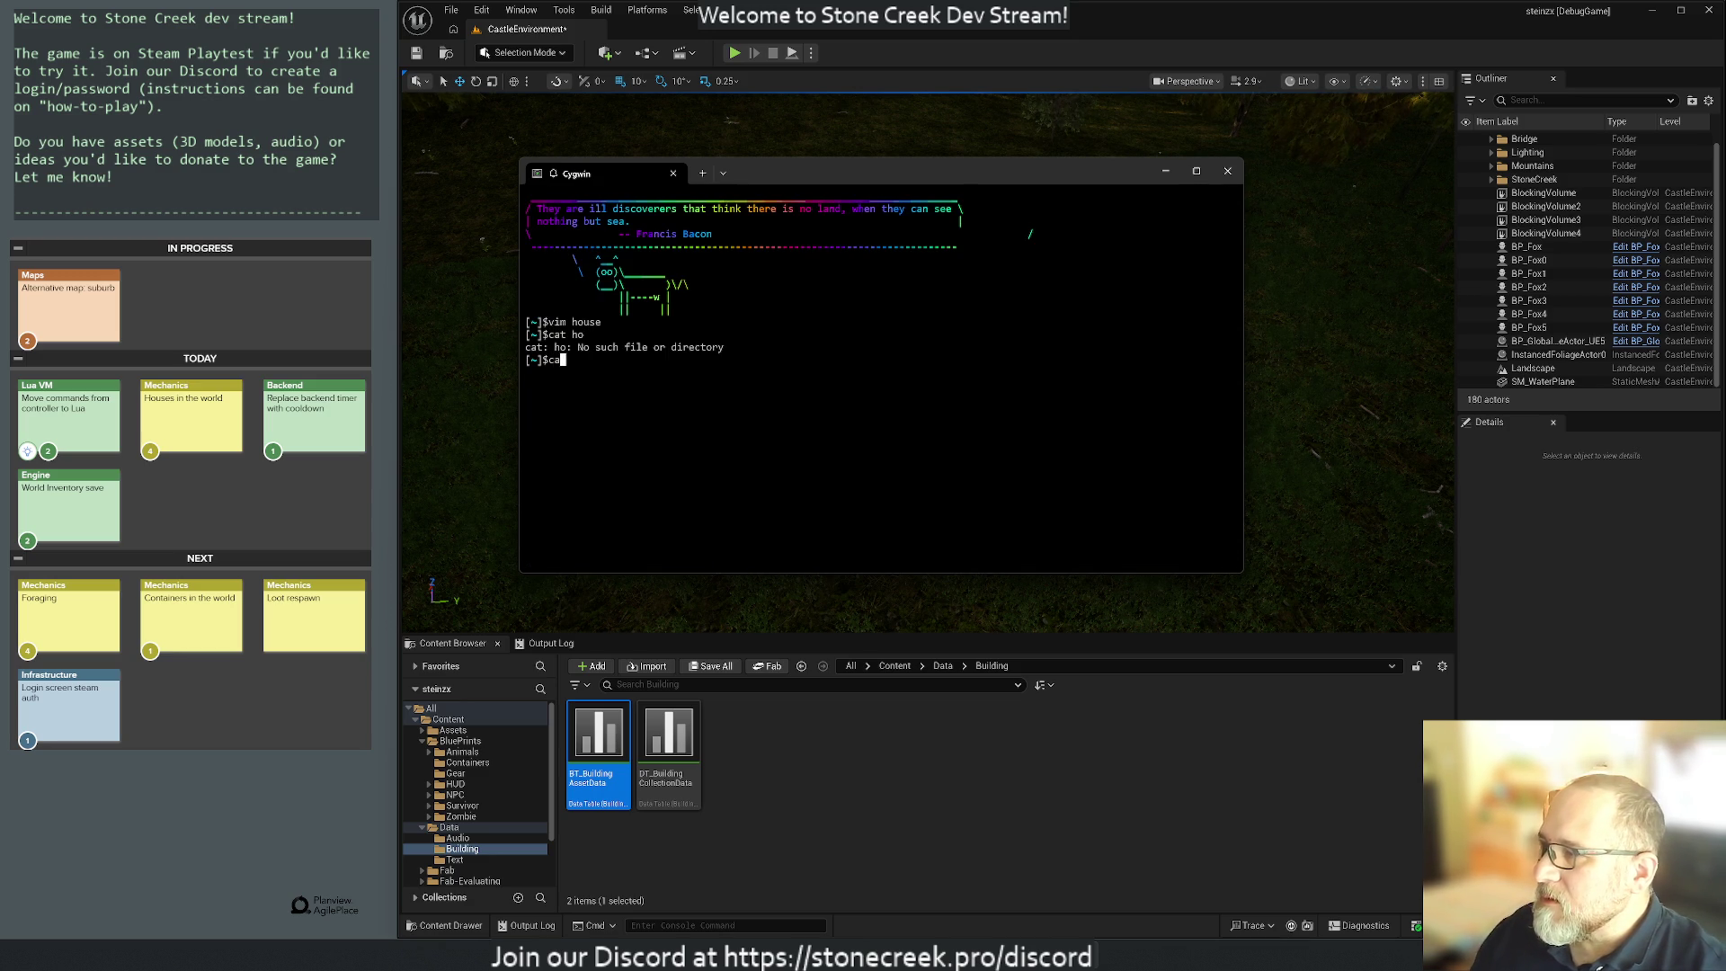
type("t house")
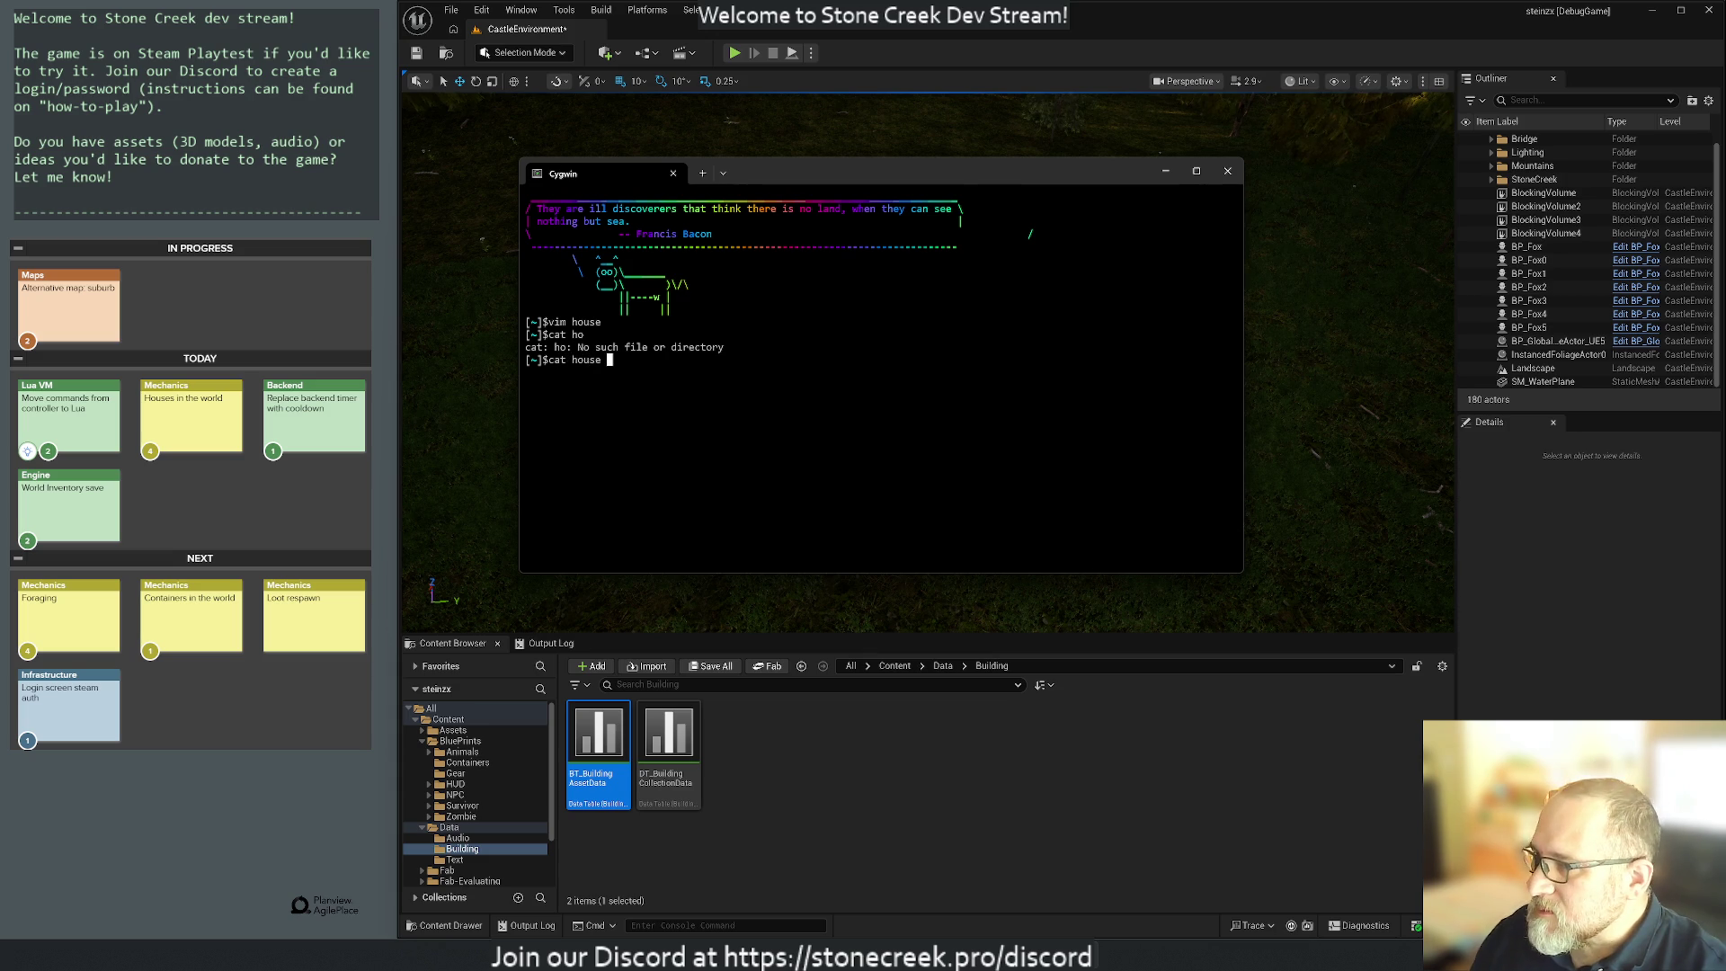
key("Return")
Step: Select the printed house part lines, then bring the CastleEnvironment level back in front
mouse_move(797, 548)
left_mouse_down()
mouse_move(687, 391)
mouse_move(696, 411)
left_mouse_up()
scroll(698, 412, "up", 5)
scroll(696, 412, "up", 5)
scroll(697, 411, "up", 5)
scroll(697, 411, "up", 5)
left_click_drag(696, 410, 459, 376)
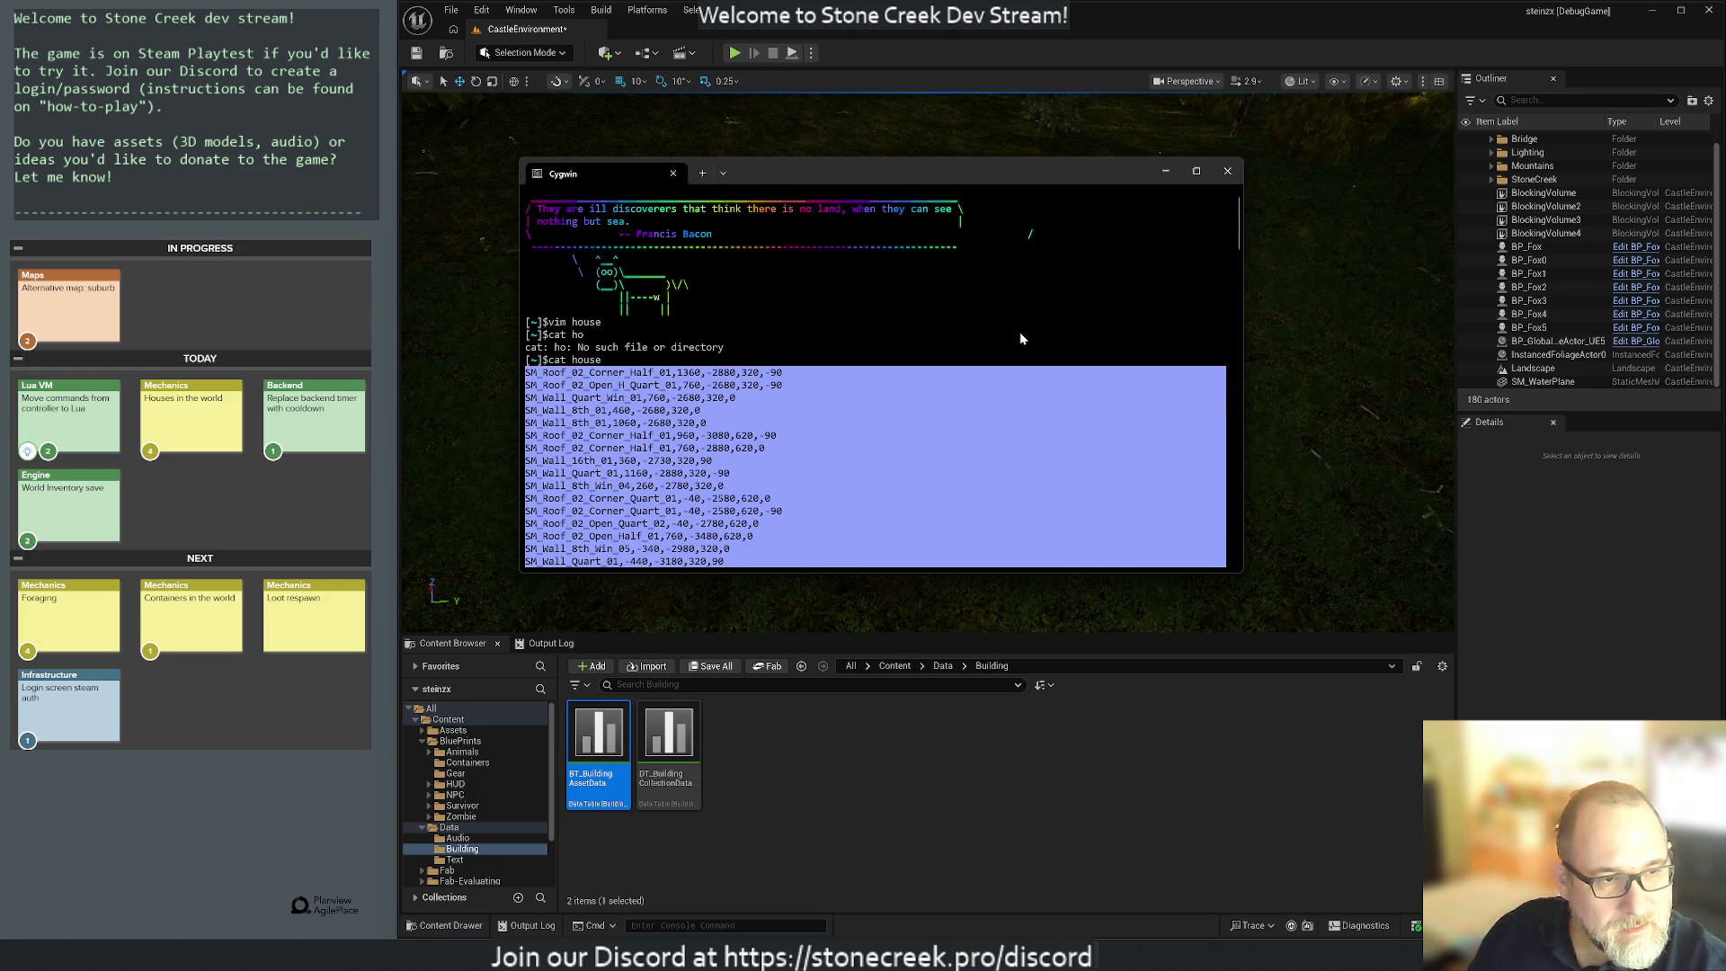
left_click(1020, 338)
left_click(1039, 125)
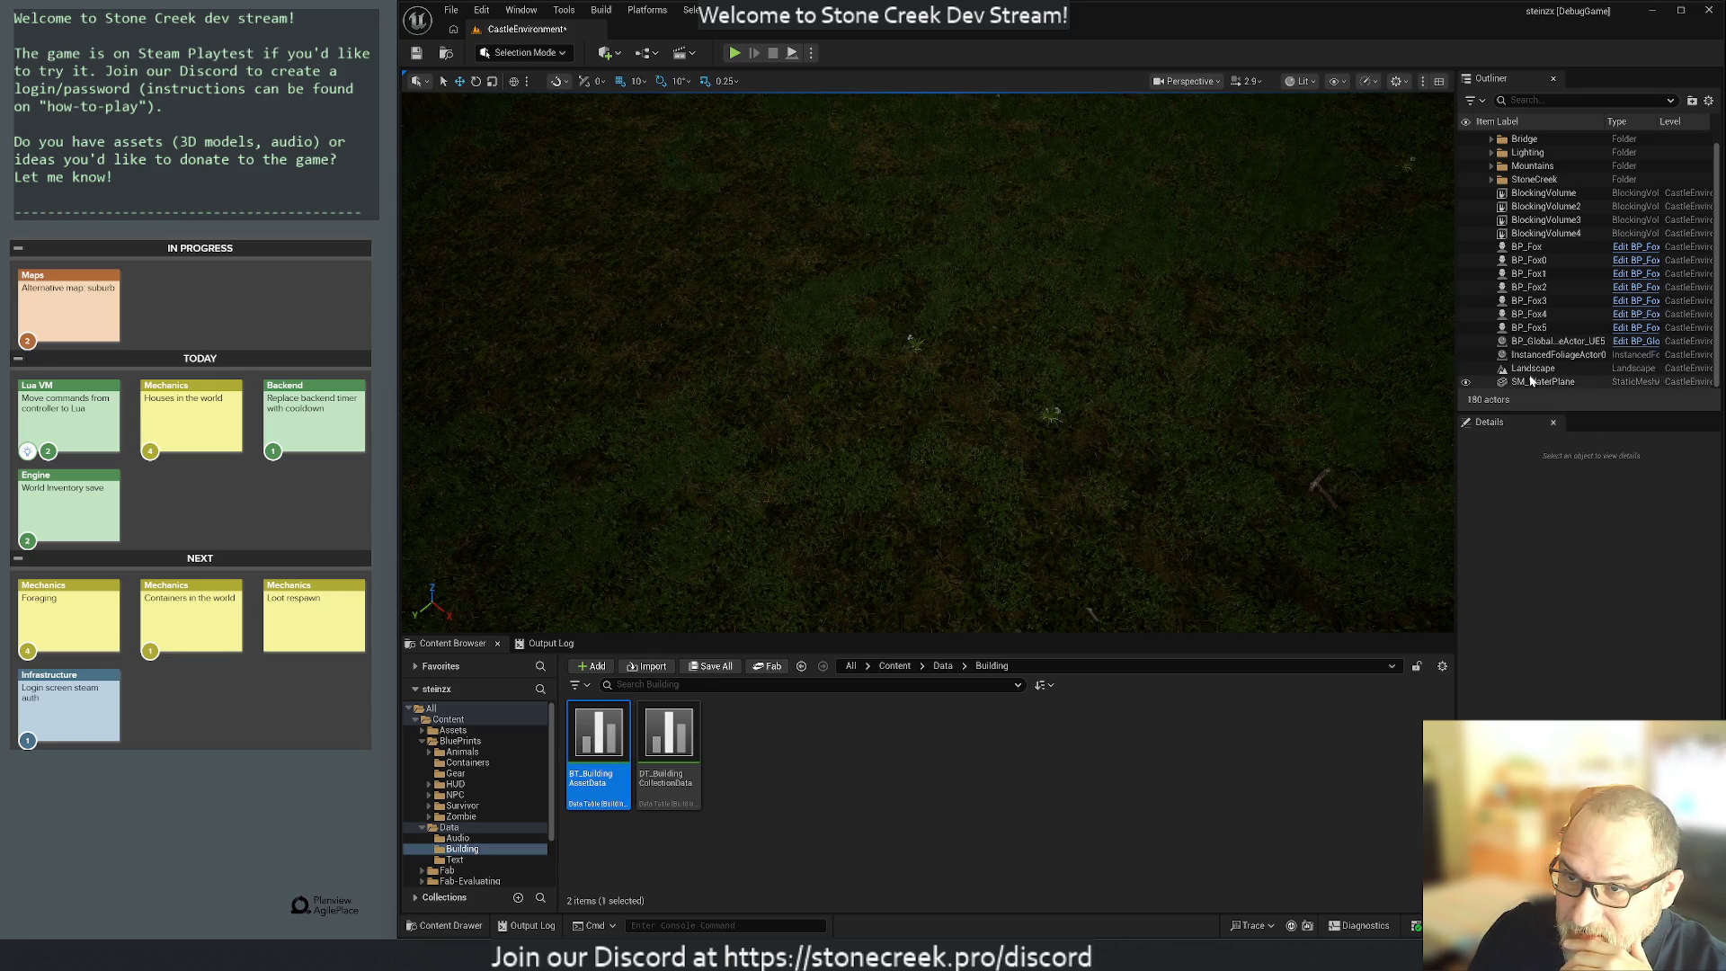
Step: Inspect BP_GlobalFoliageActor, check the Edit menu, and show the BluePrints folder's 17 assets
left_click(1544, 341)
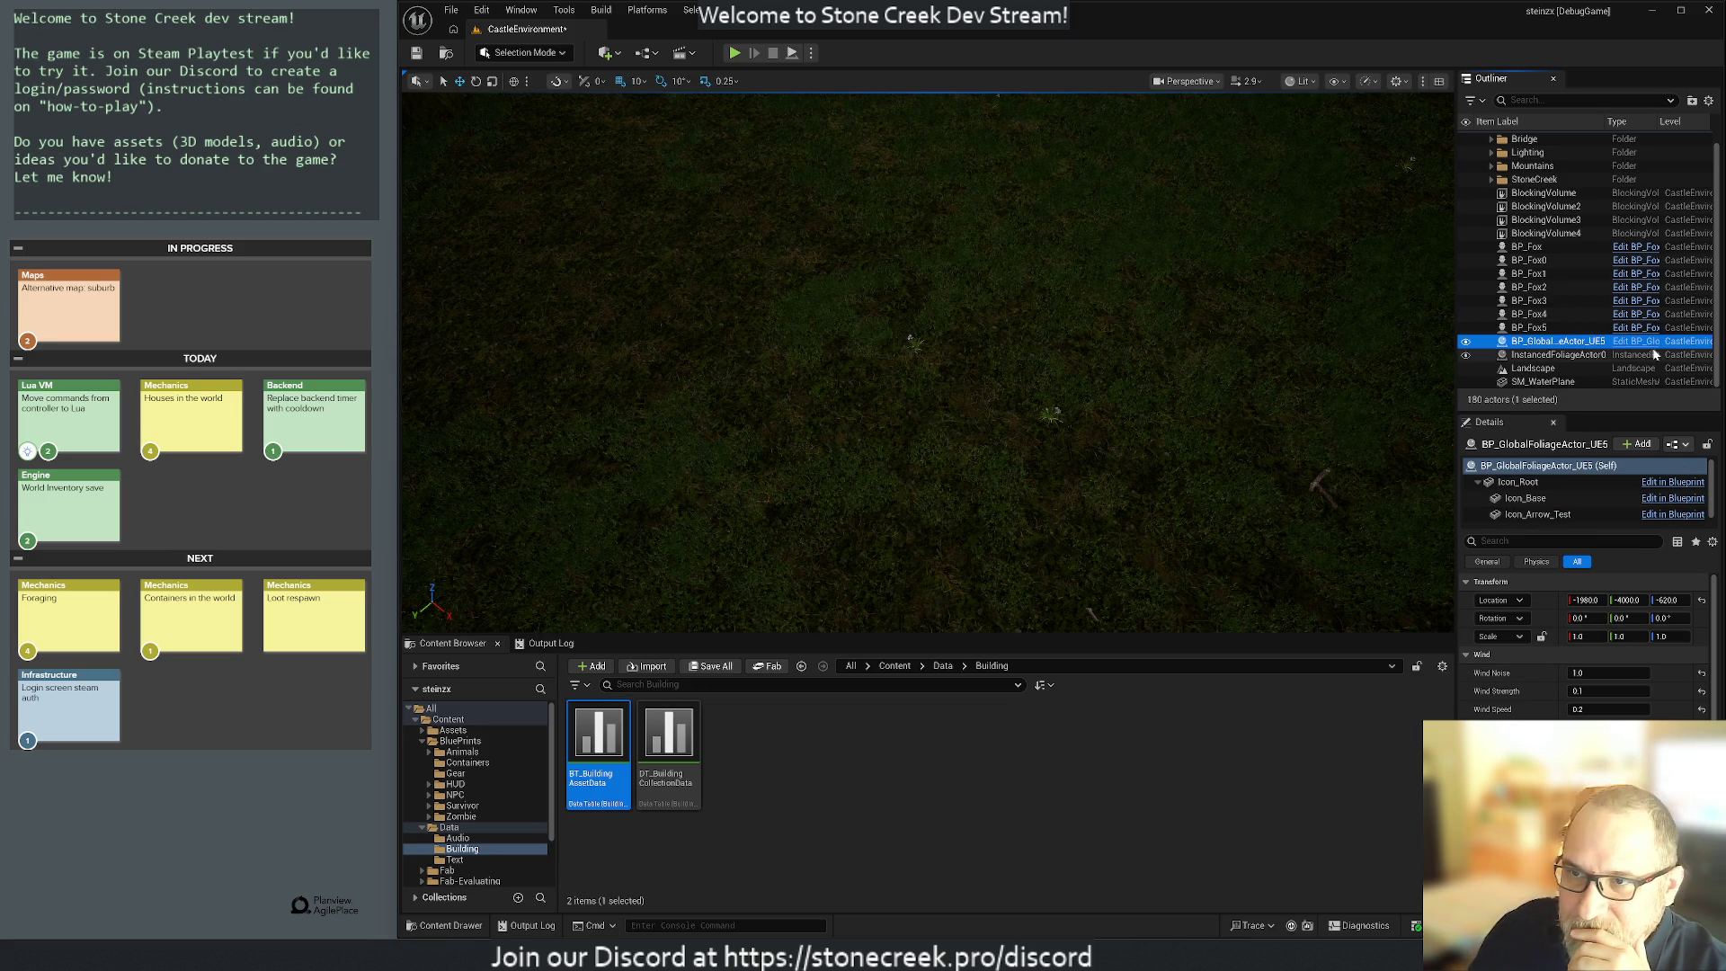
scroll(1564, 297, "up", 1)
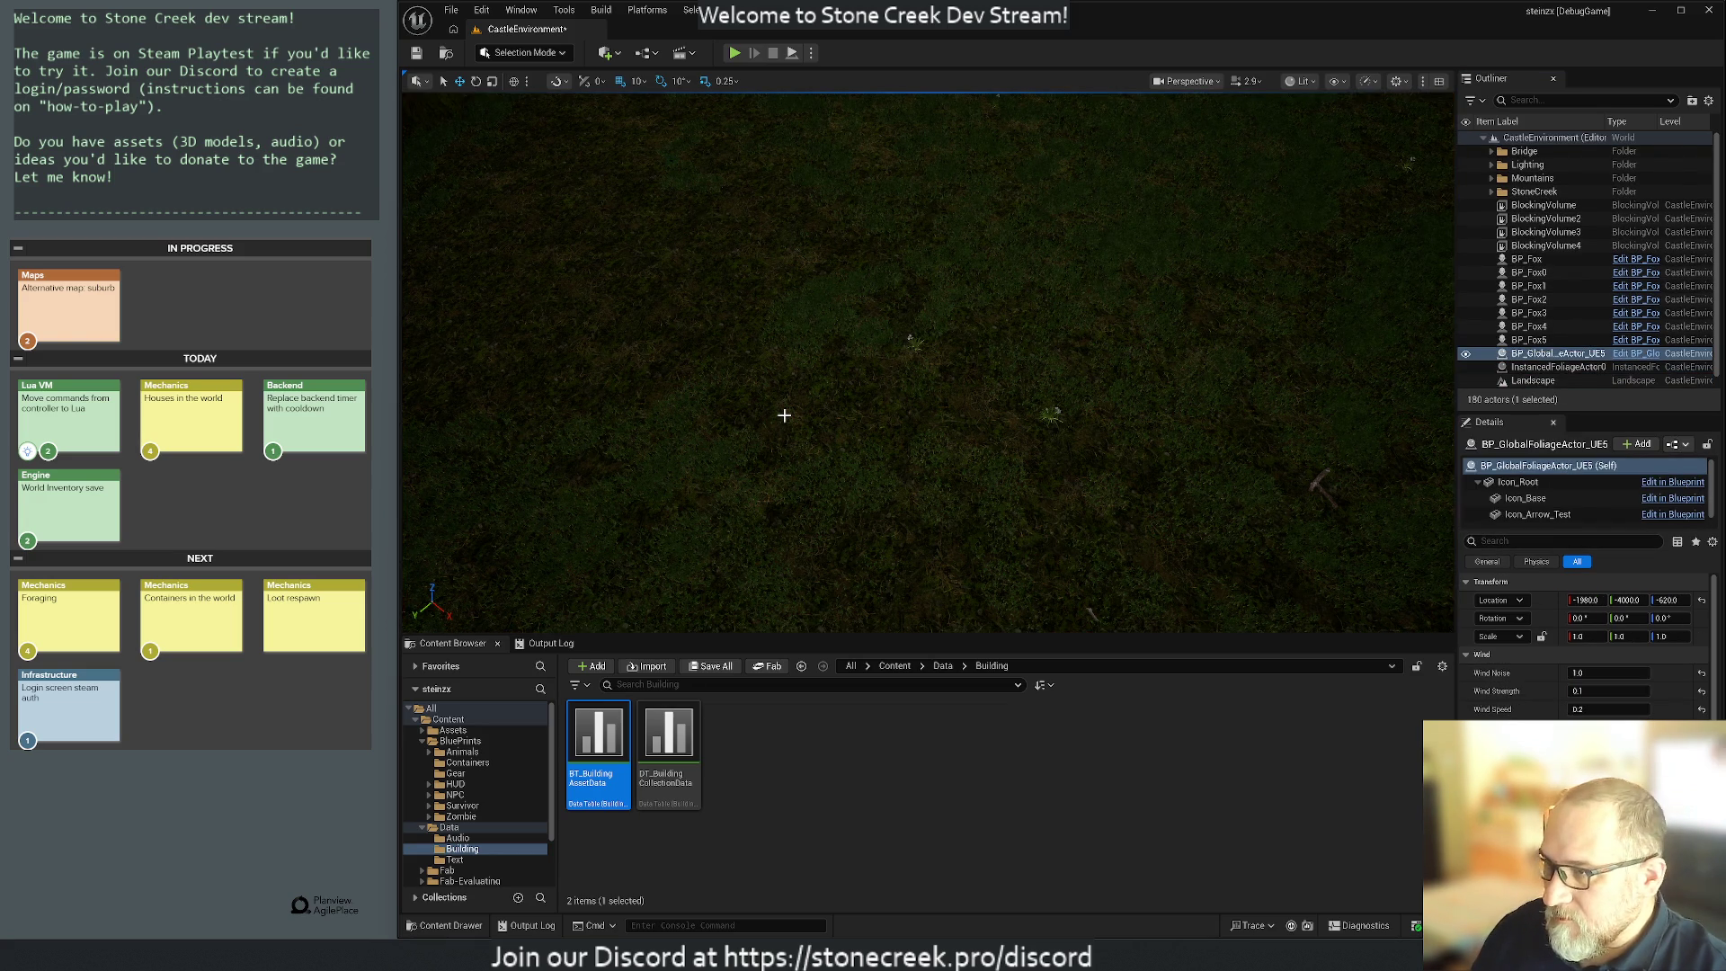
scroll(1548, 317, "down", 1)
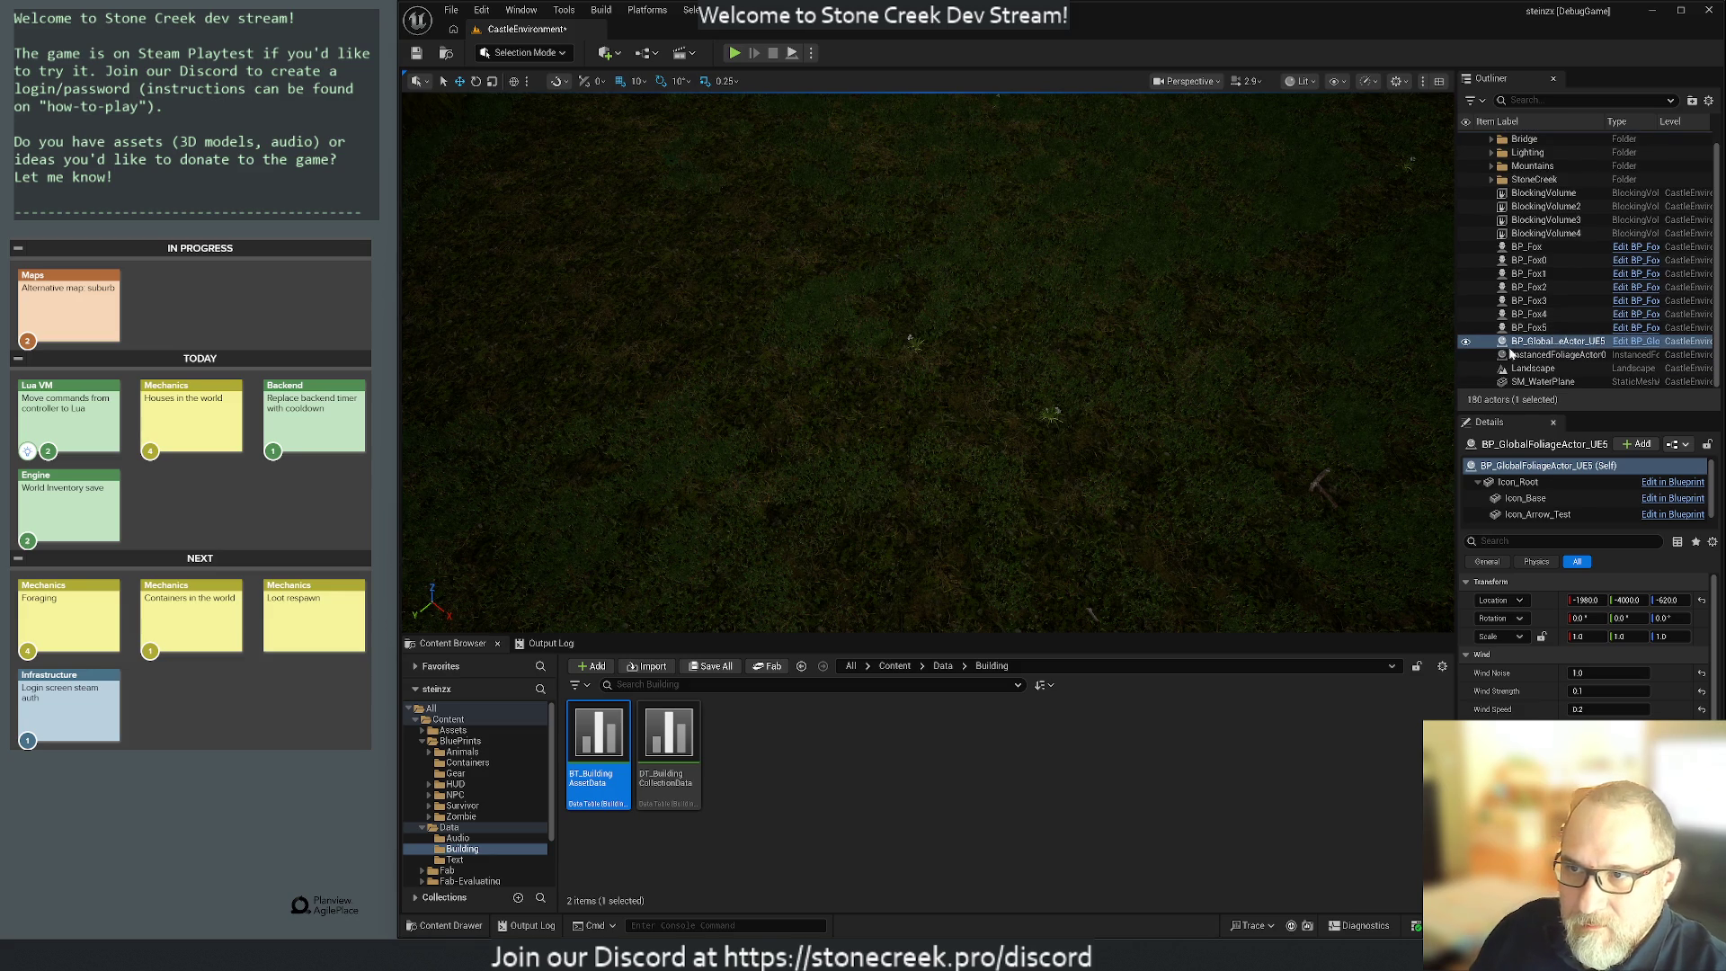
scroll(1564, 354, "up", 1)
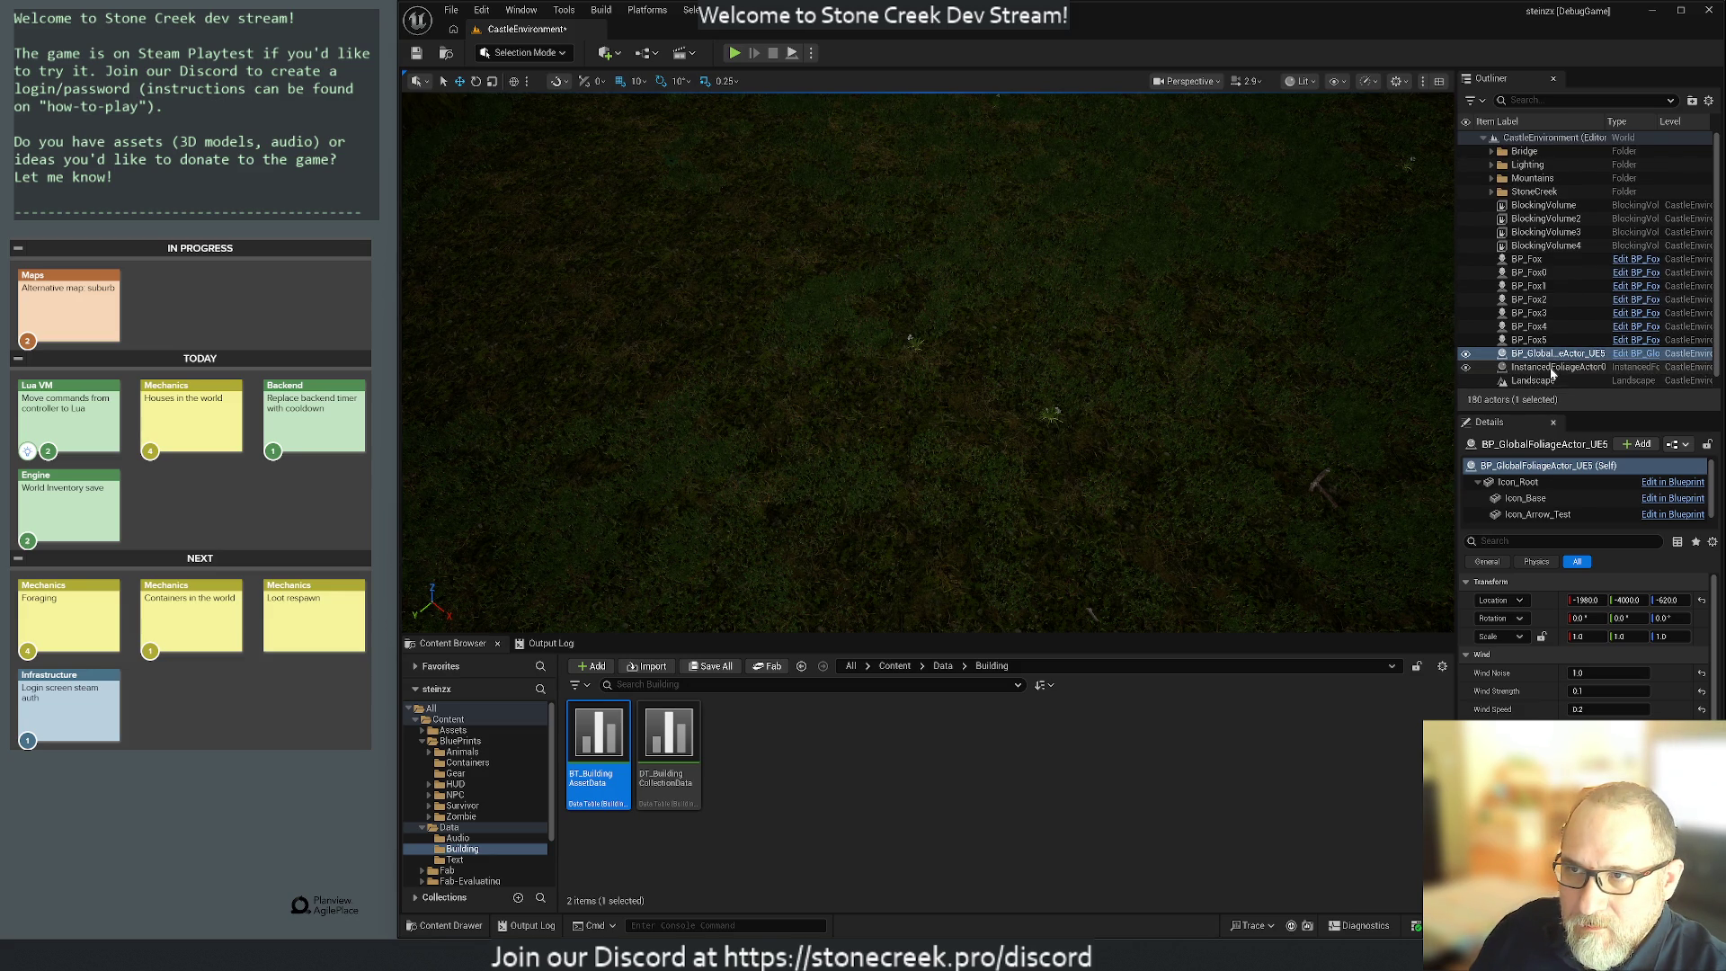
left_click(481, 12)
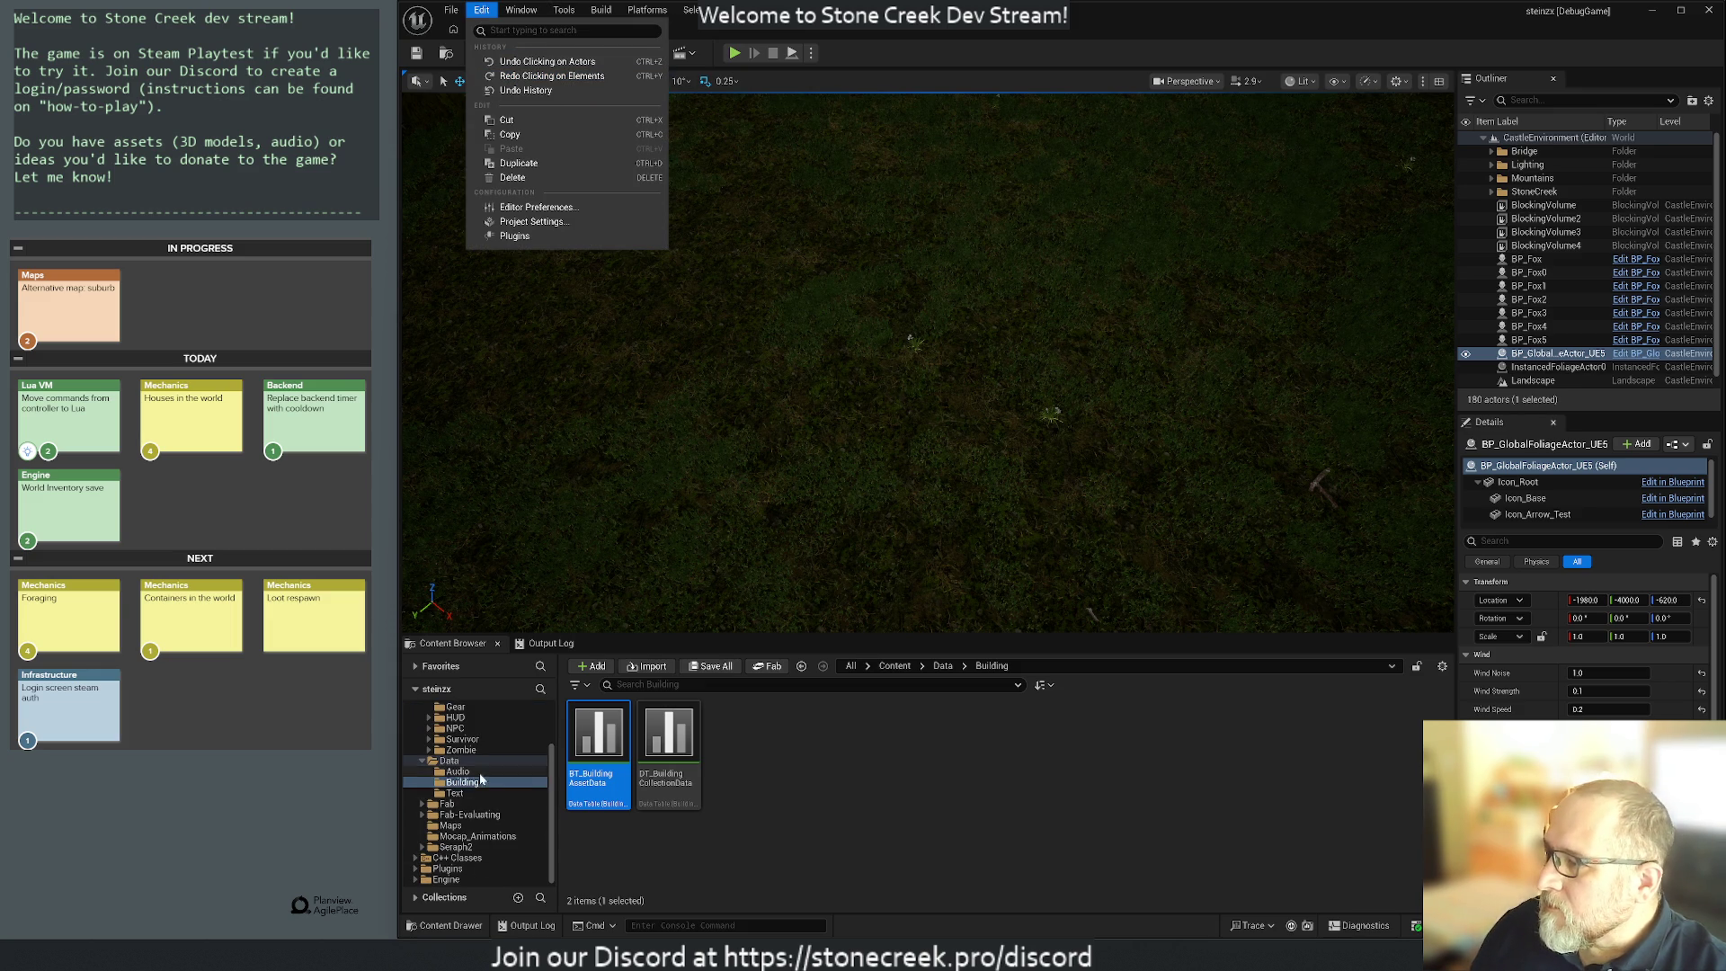
left_click(459, 744)
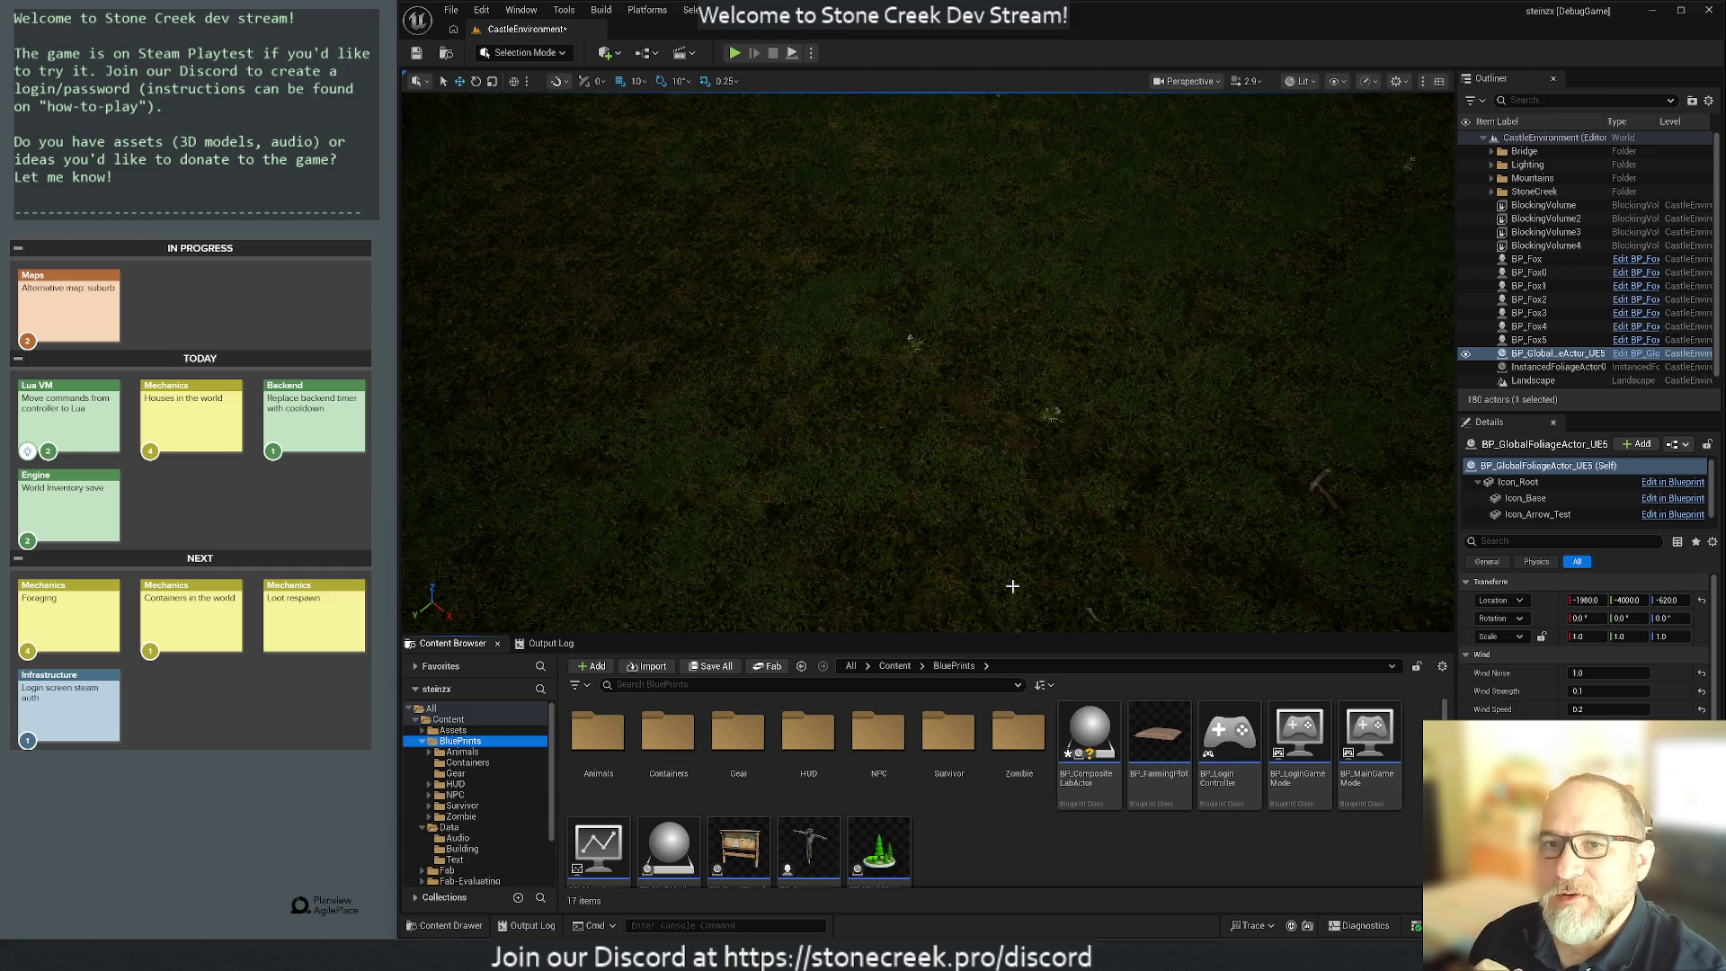
Step: Drop BP_CompositeLabActor into the level and return to the terminal with the house data
left_click_drag(1090, 742, 864, 348)
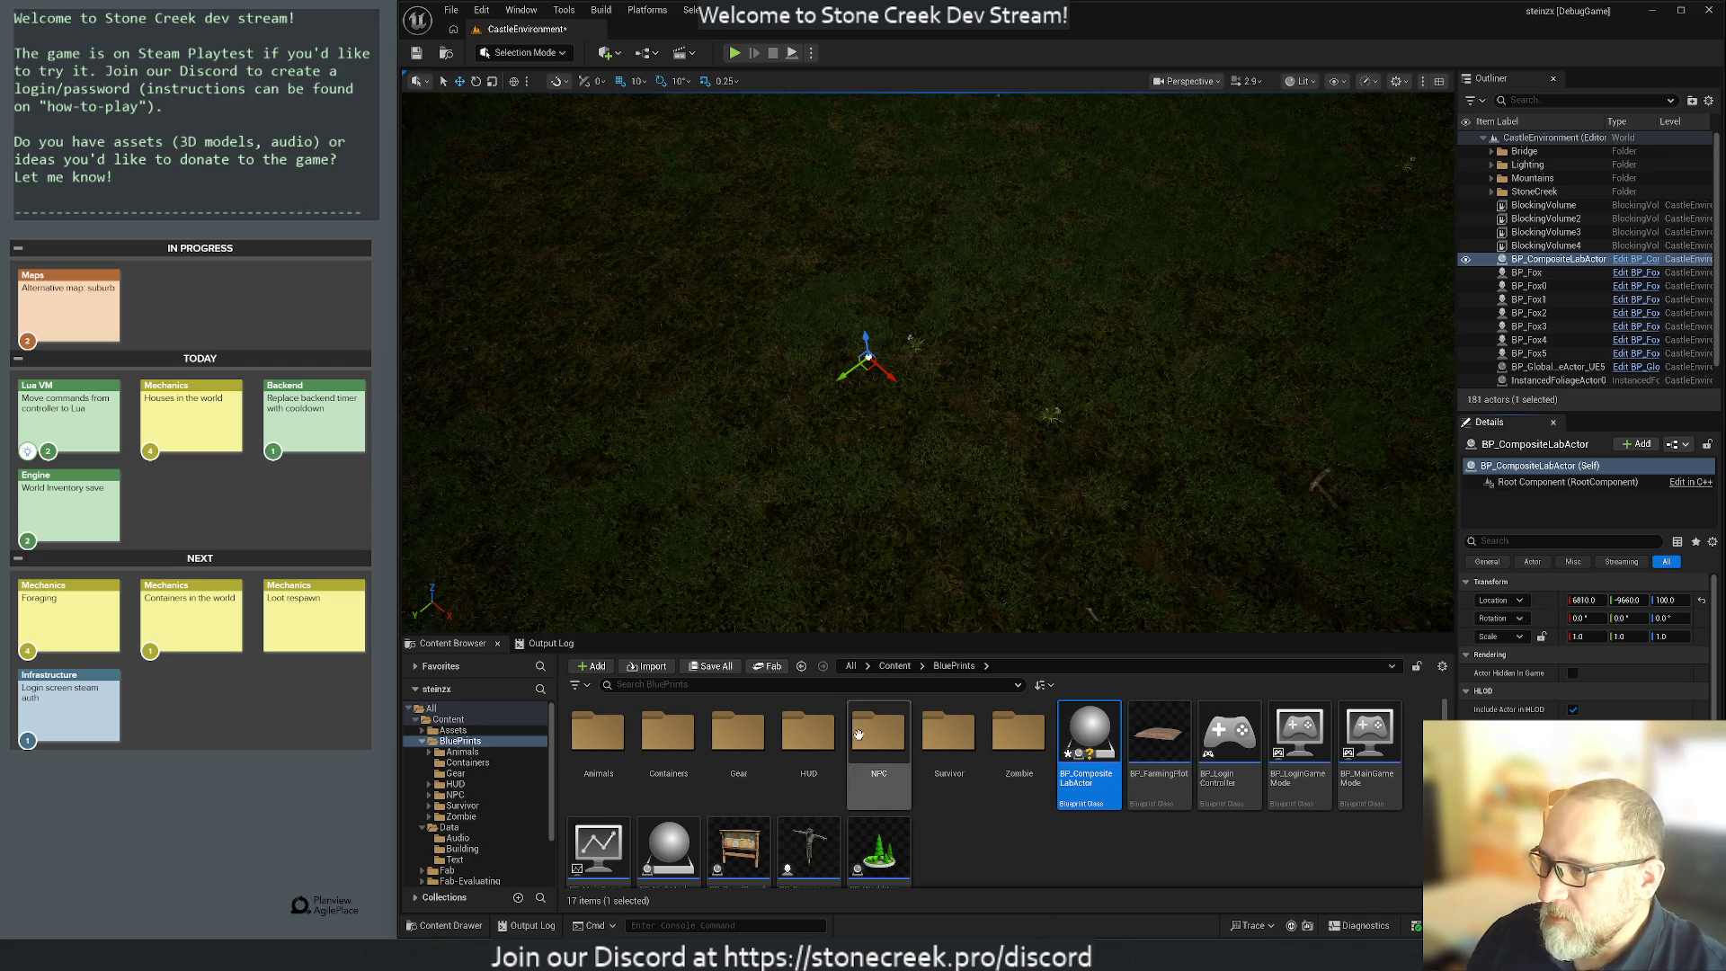
key("alt+Tab")
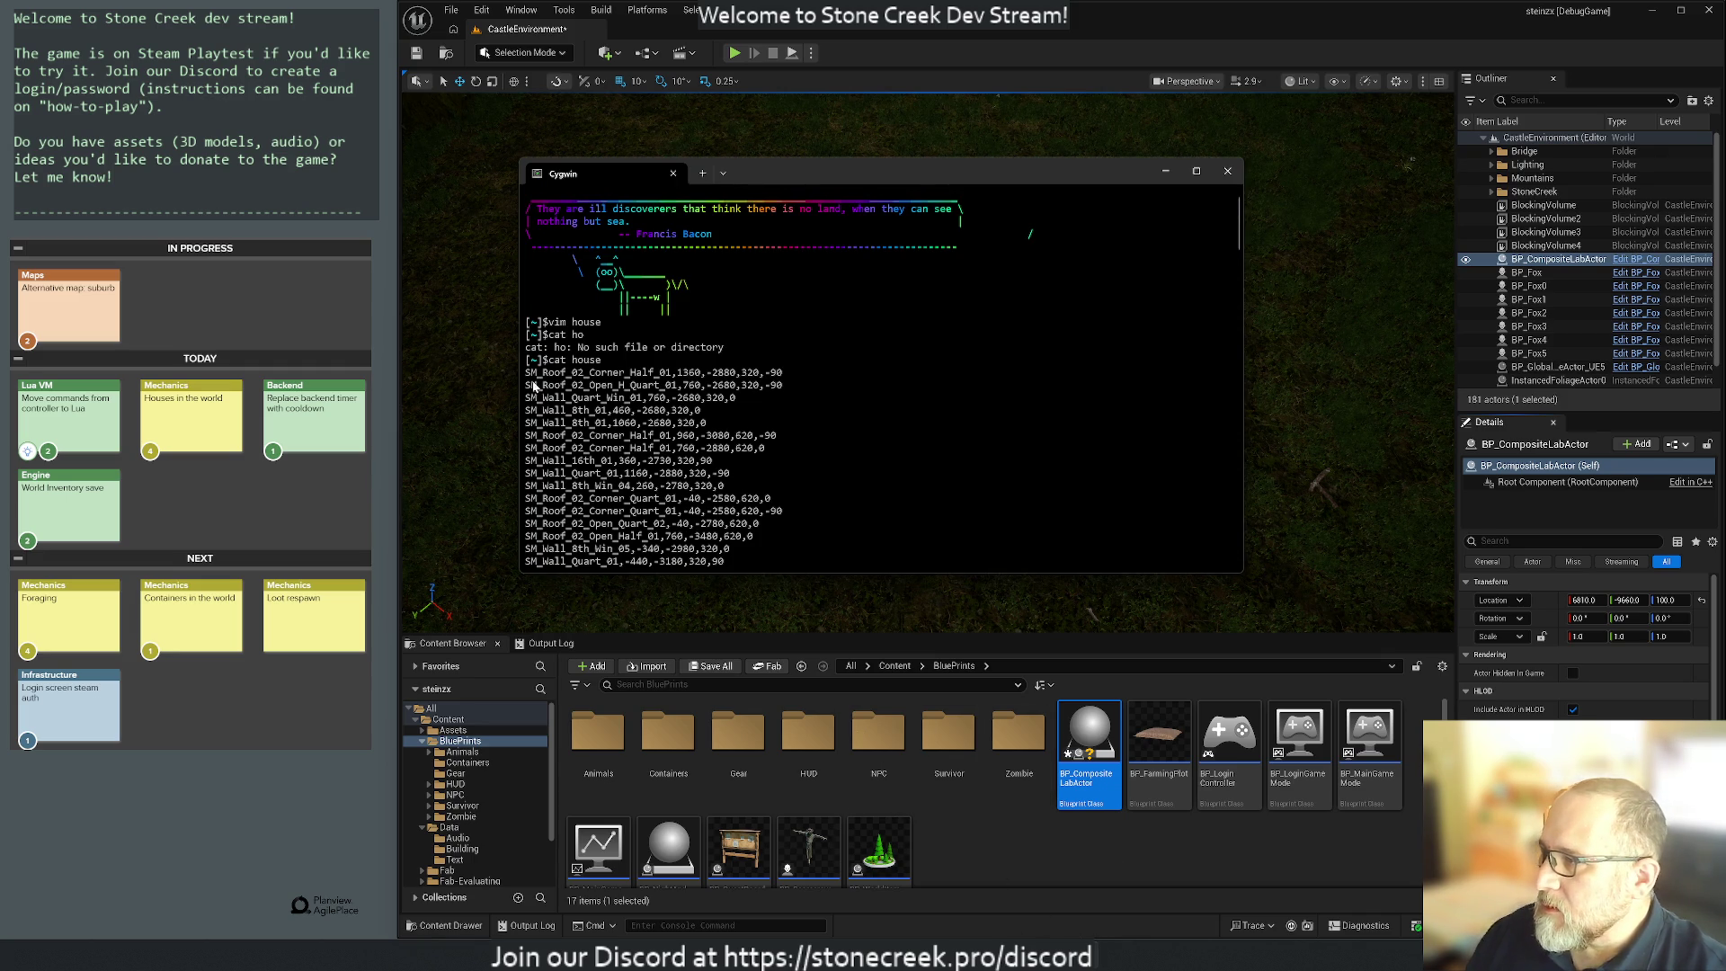
Step: Copy the printed house part lines and return to the editor
mouse_move(527, 372)
left_mouse_down()
mouse_move(791, 317)
mouse_move(825, 402)
left_mouse_up()
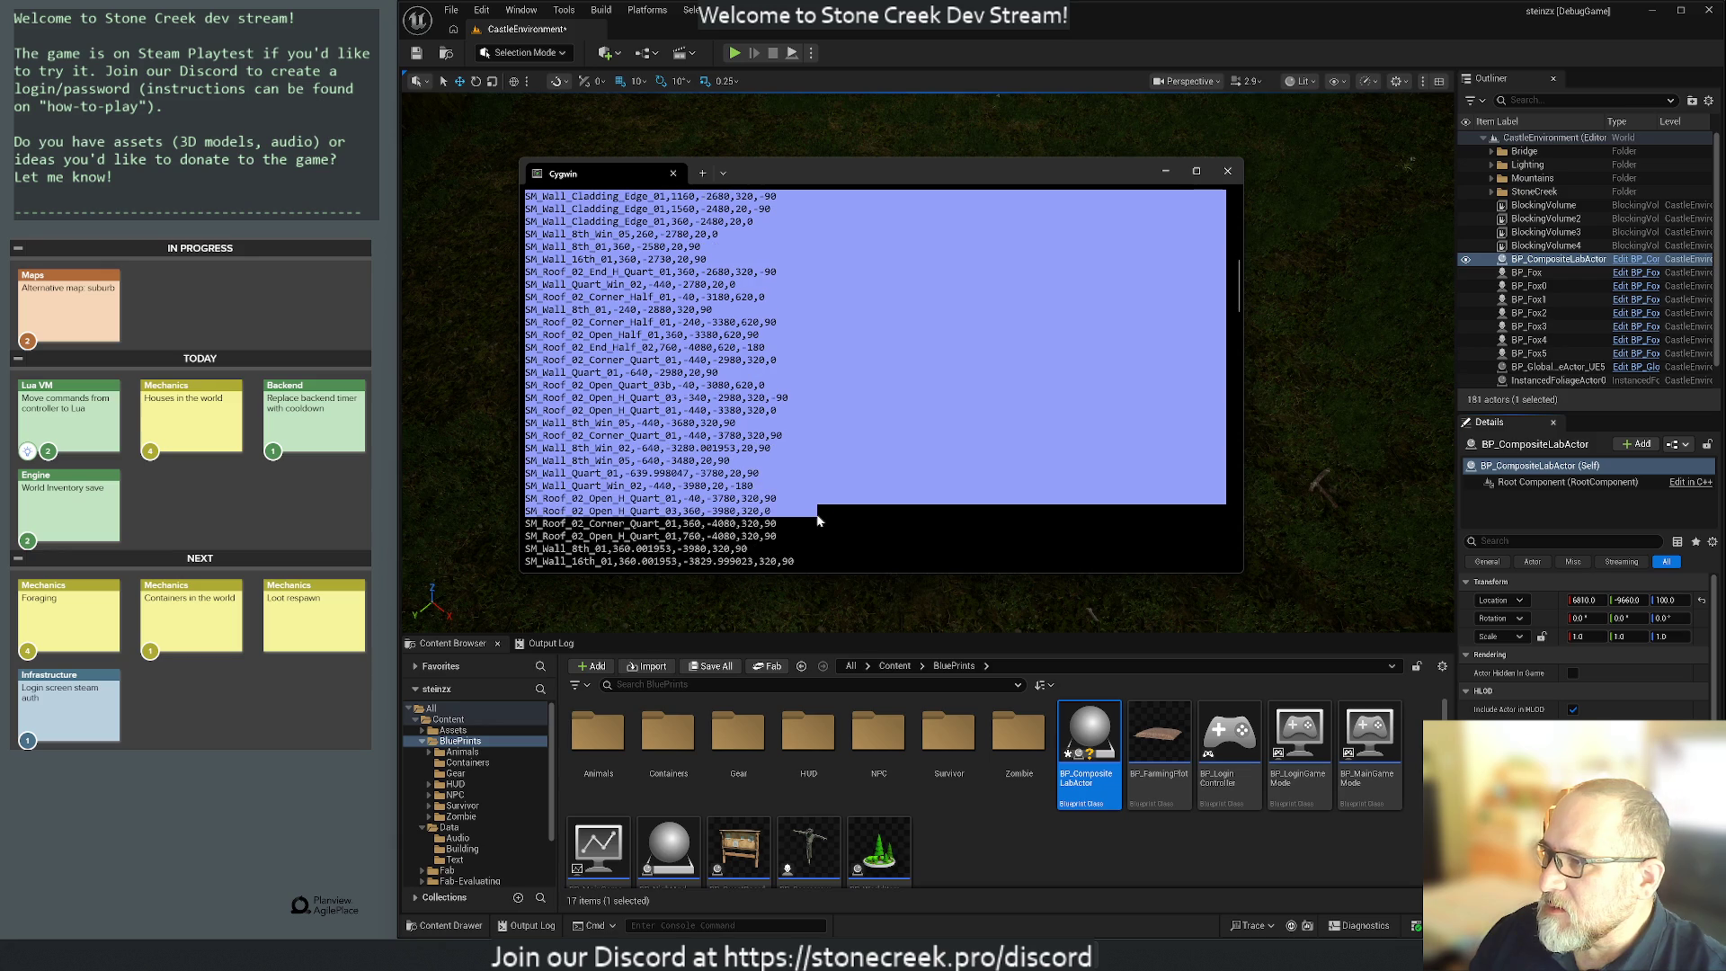
key("ctrl+c")
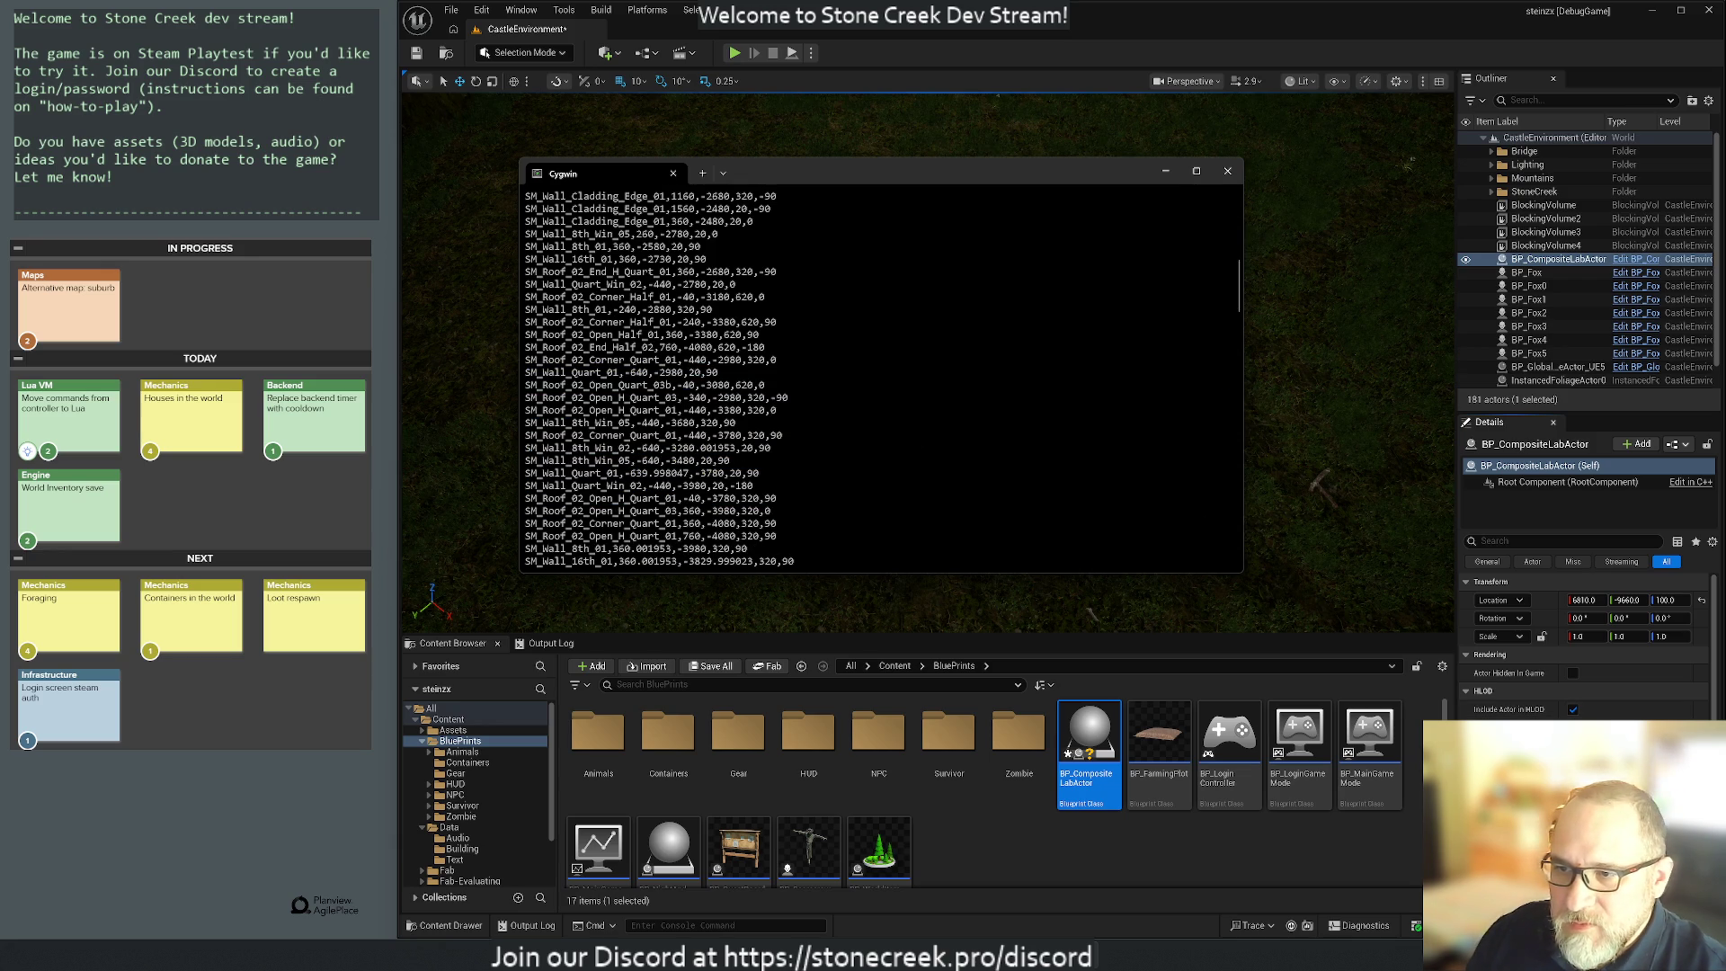
key("alt+Tab")
mouse_move(1367, 749)
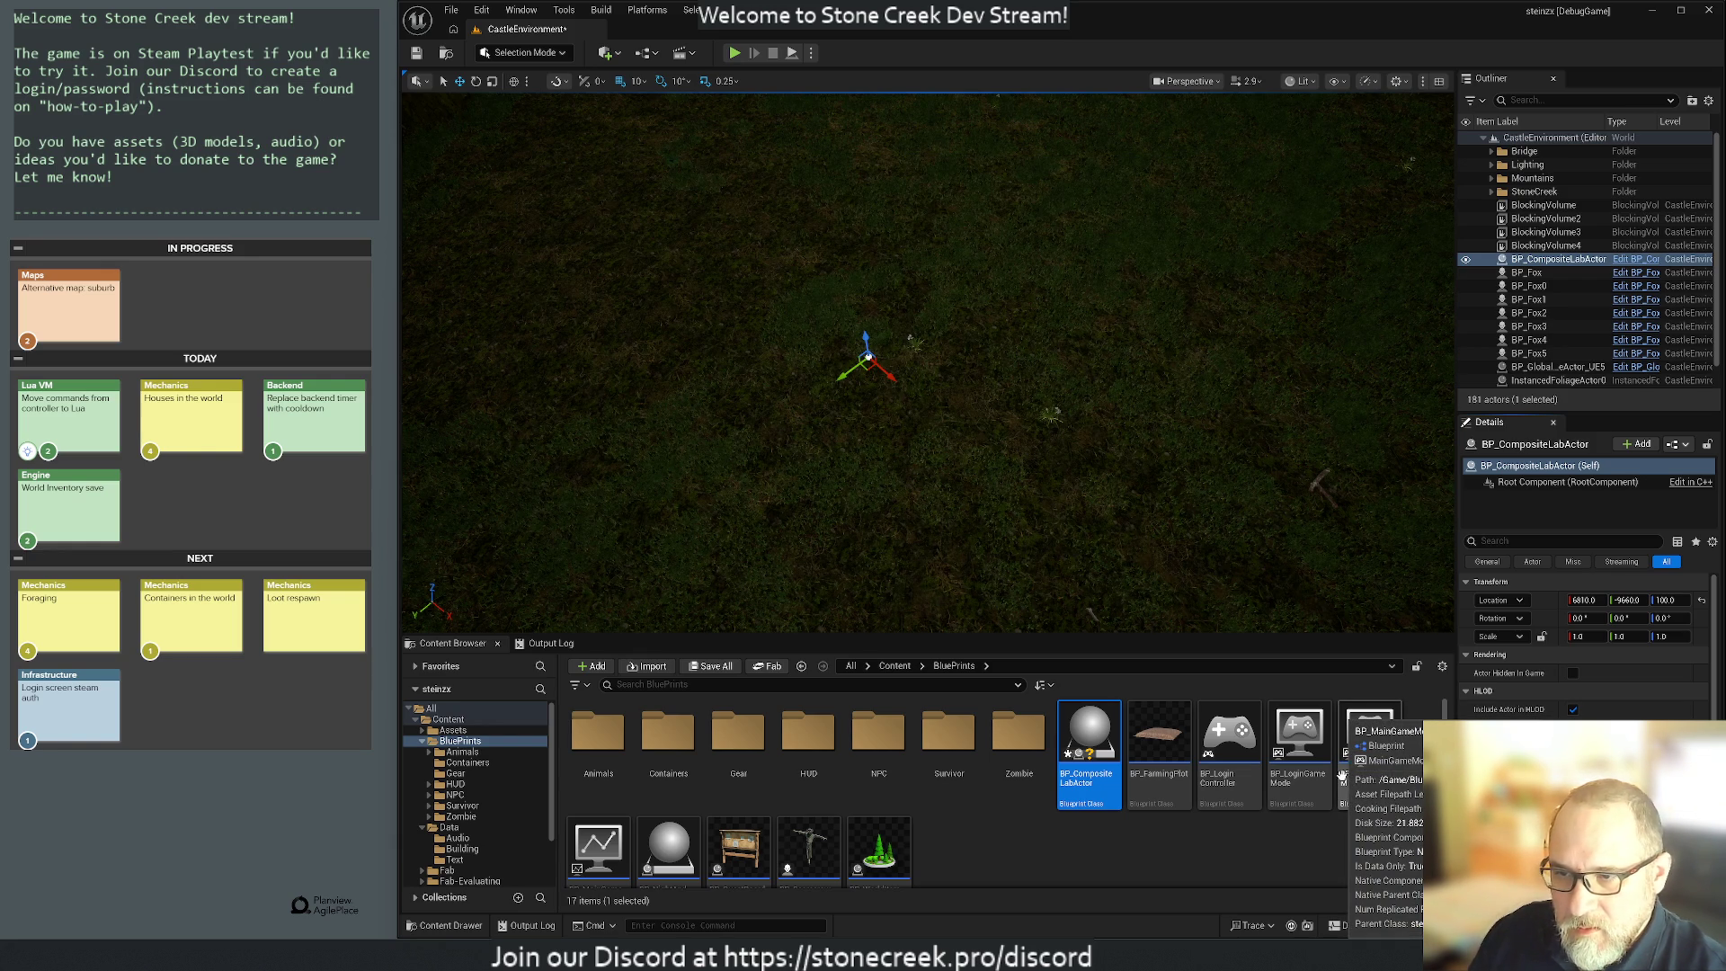
scroll(1584, 647, "down", 3)
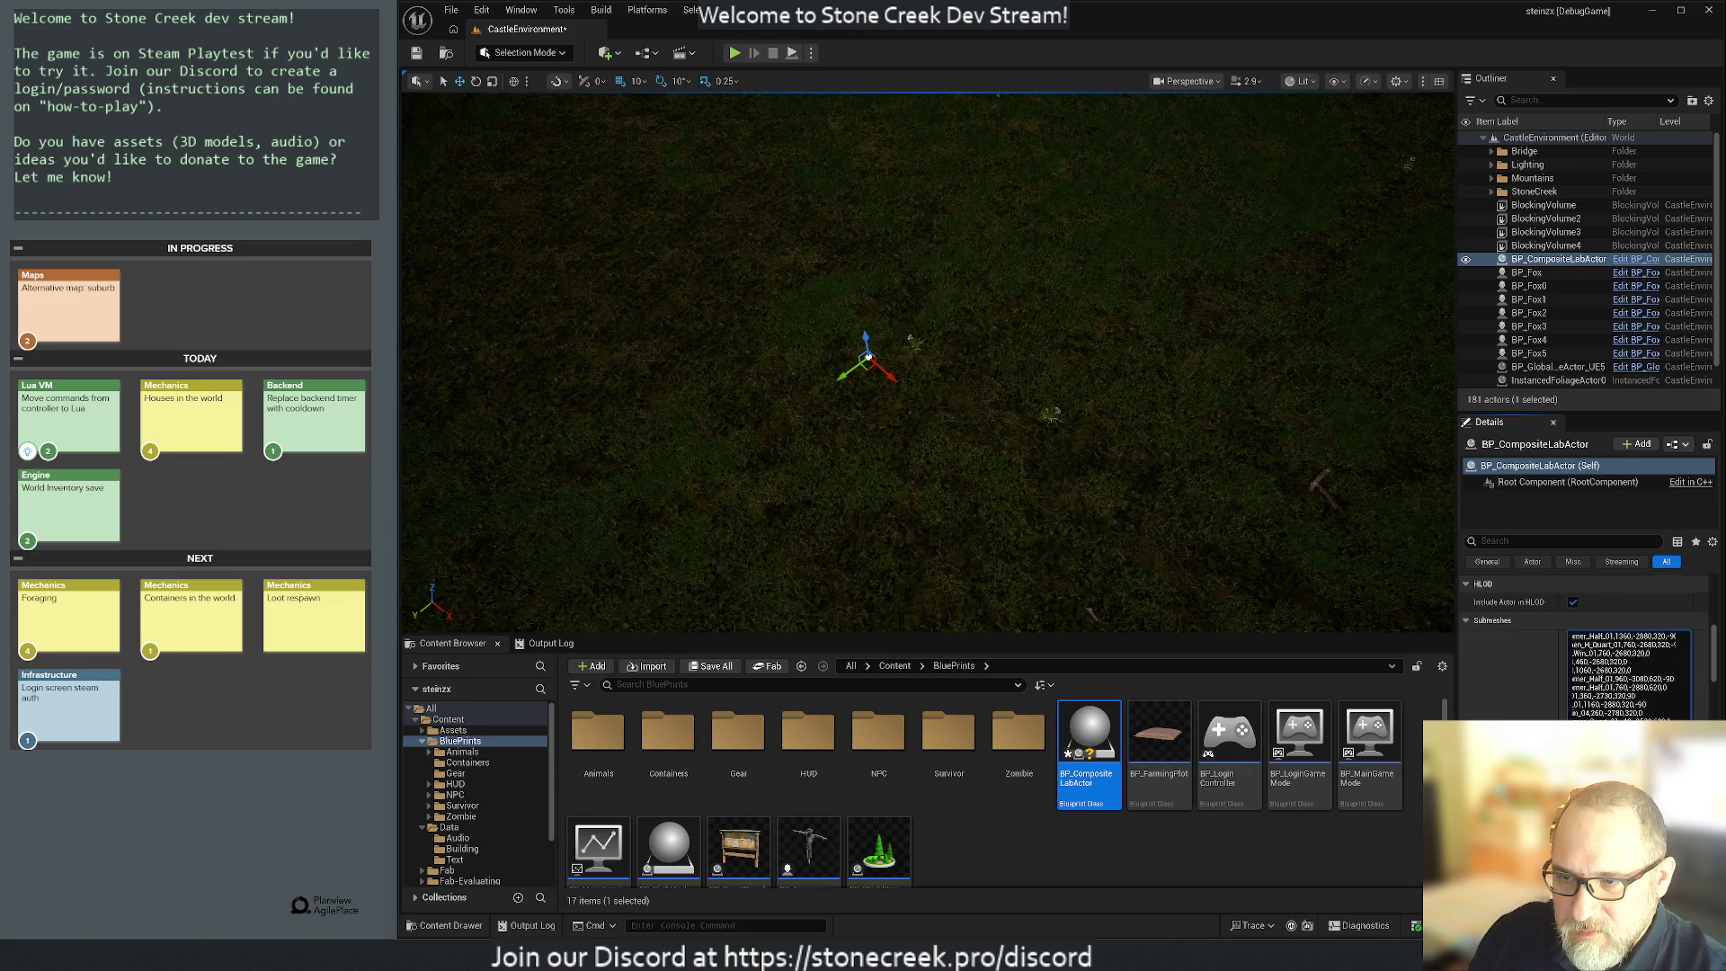
scroll(1585, 648, "down", 3)
scroll(1585, 647, "down", 2)
Step: Replace the Submeshes text with the pasted roof and wall part entries
left_click_drag(1618, 696, 1577, 719)
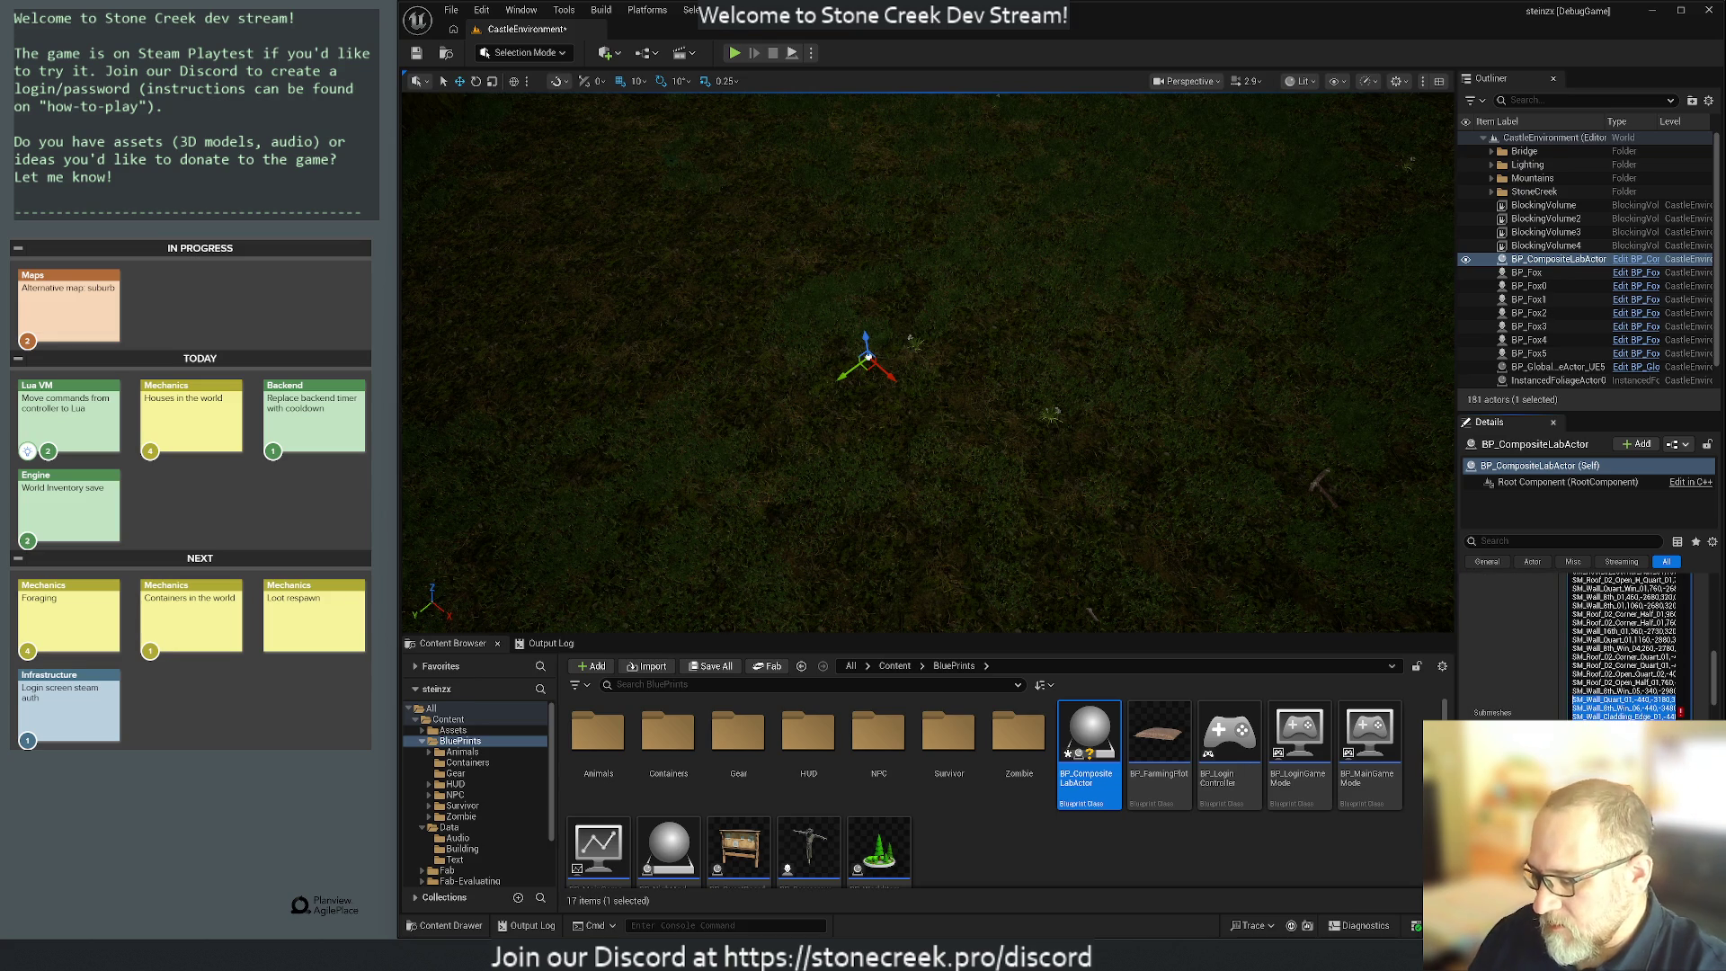
key("Return")
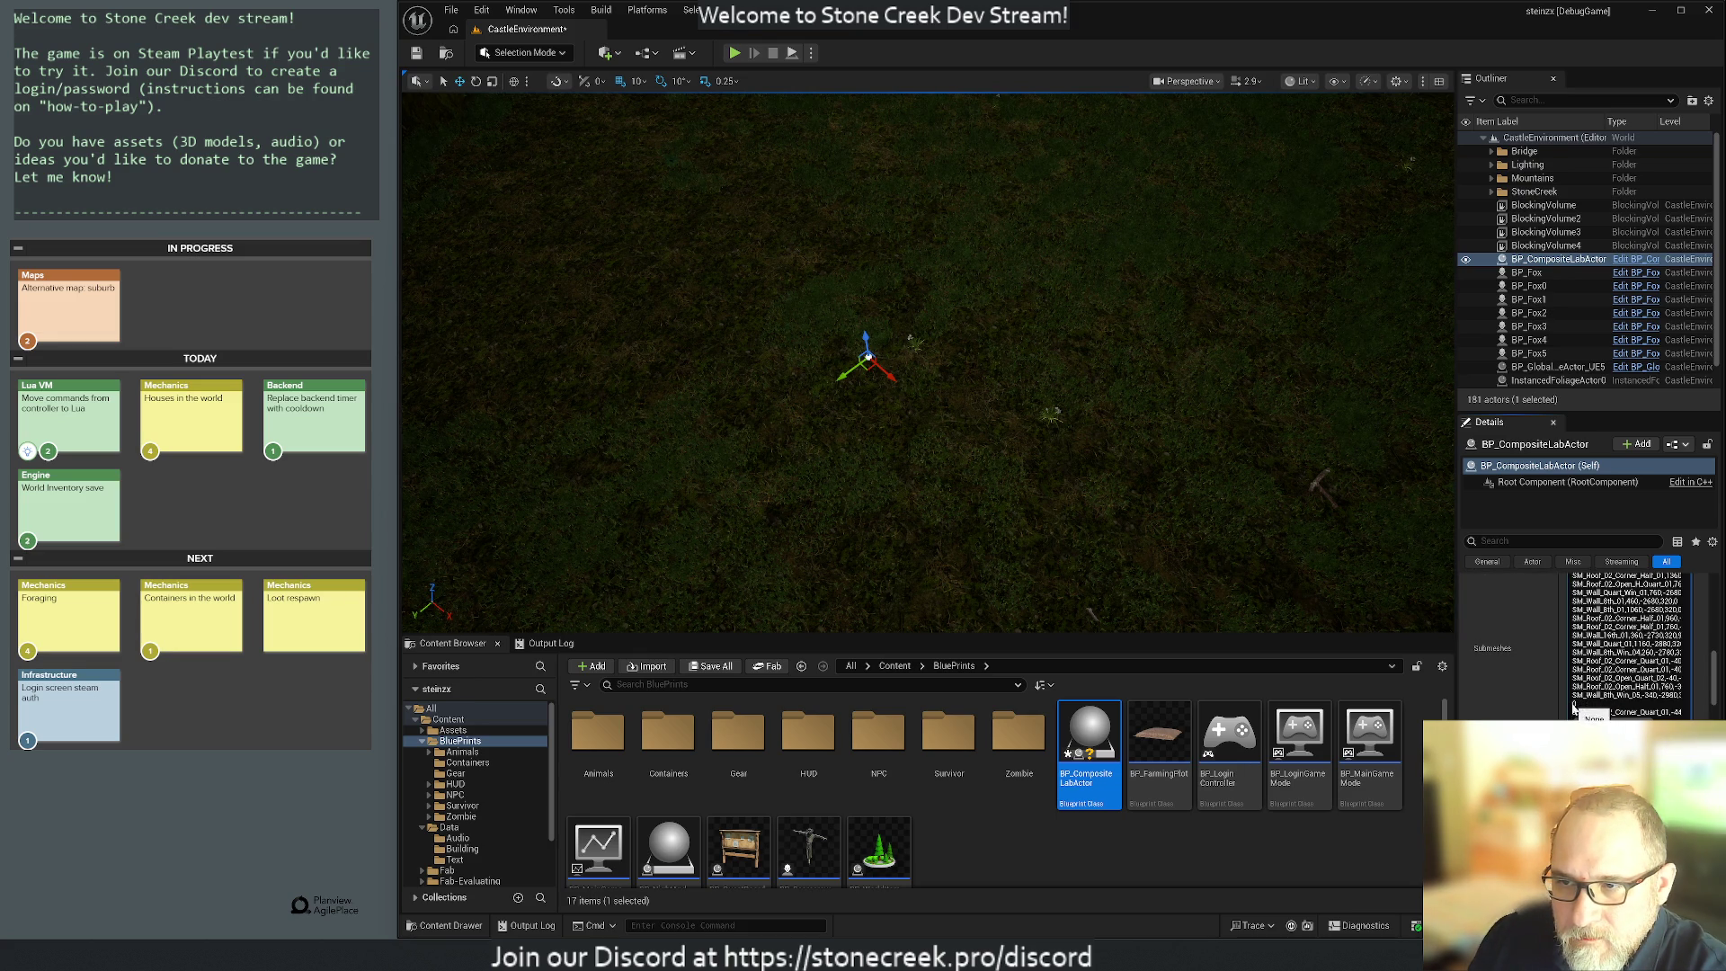
key("shift+End")
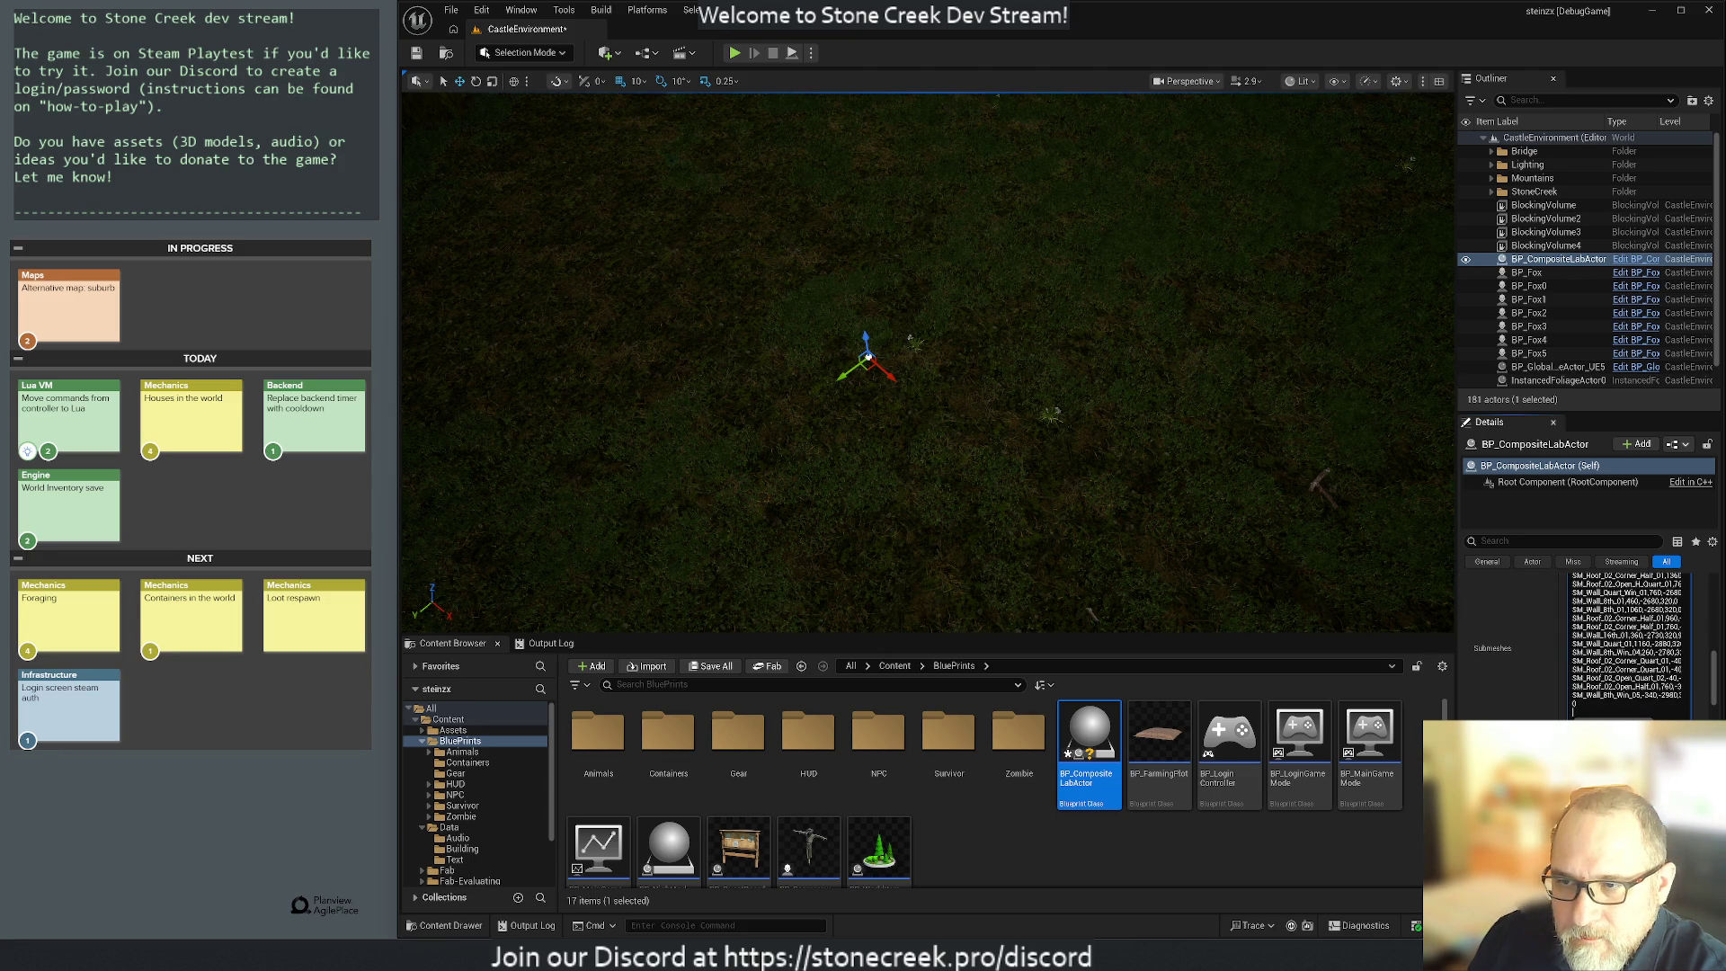